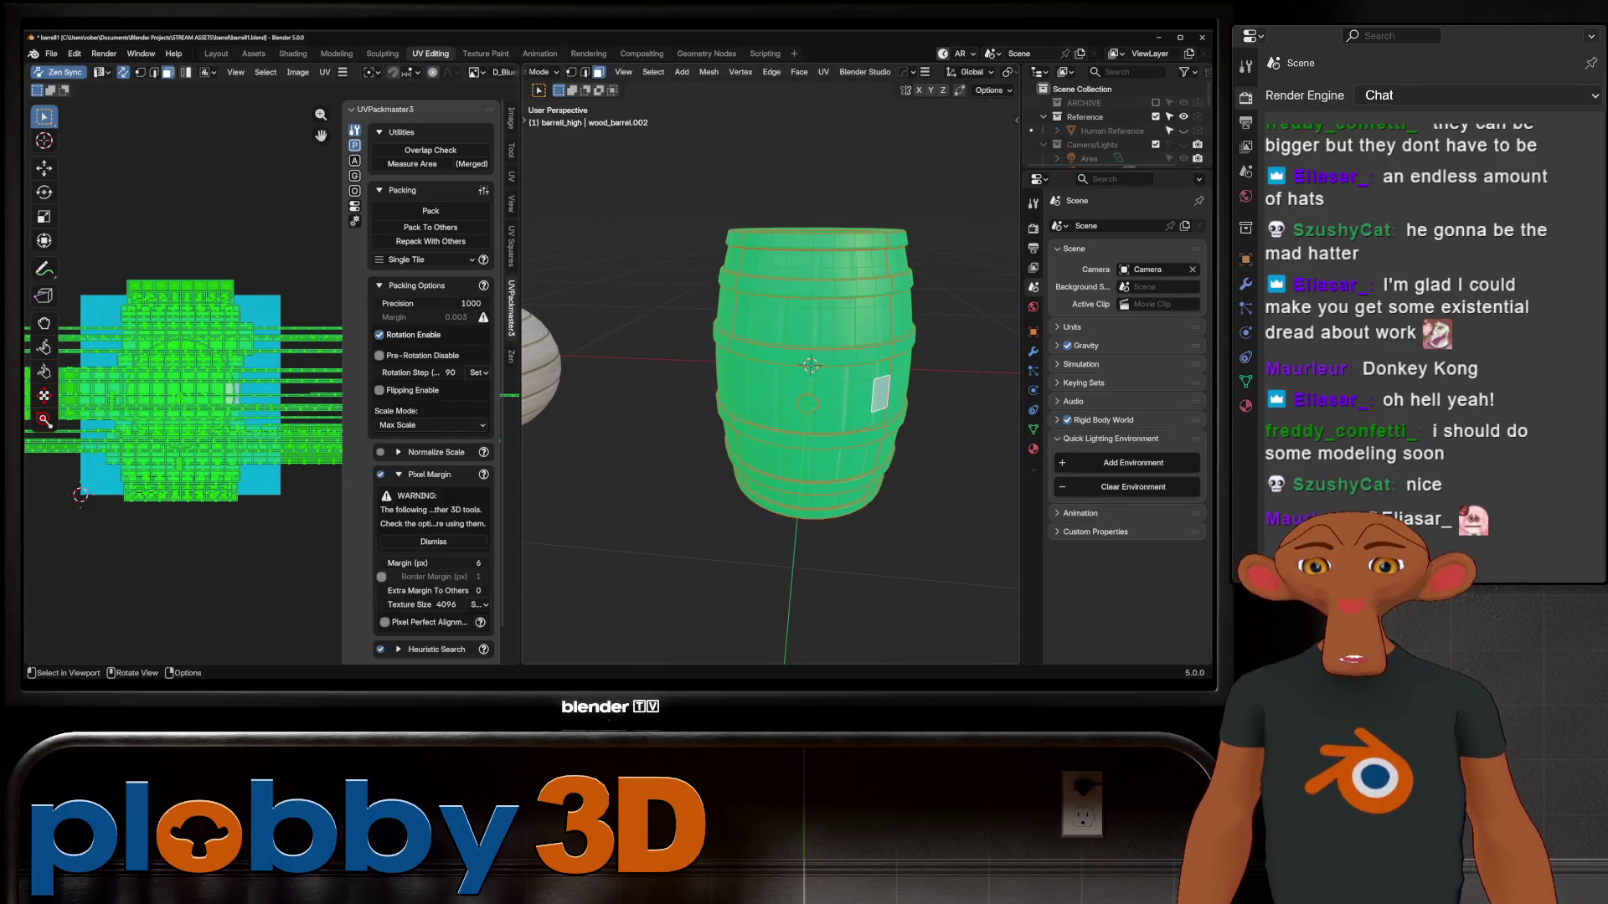
Clear all barrel seams, auto-unwrap and pack its UVs with Zen UV, then return to Object Mode
key(u)
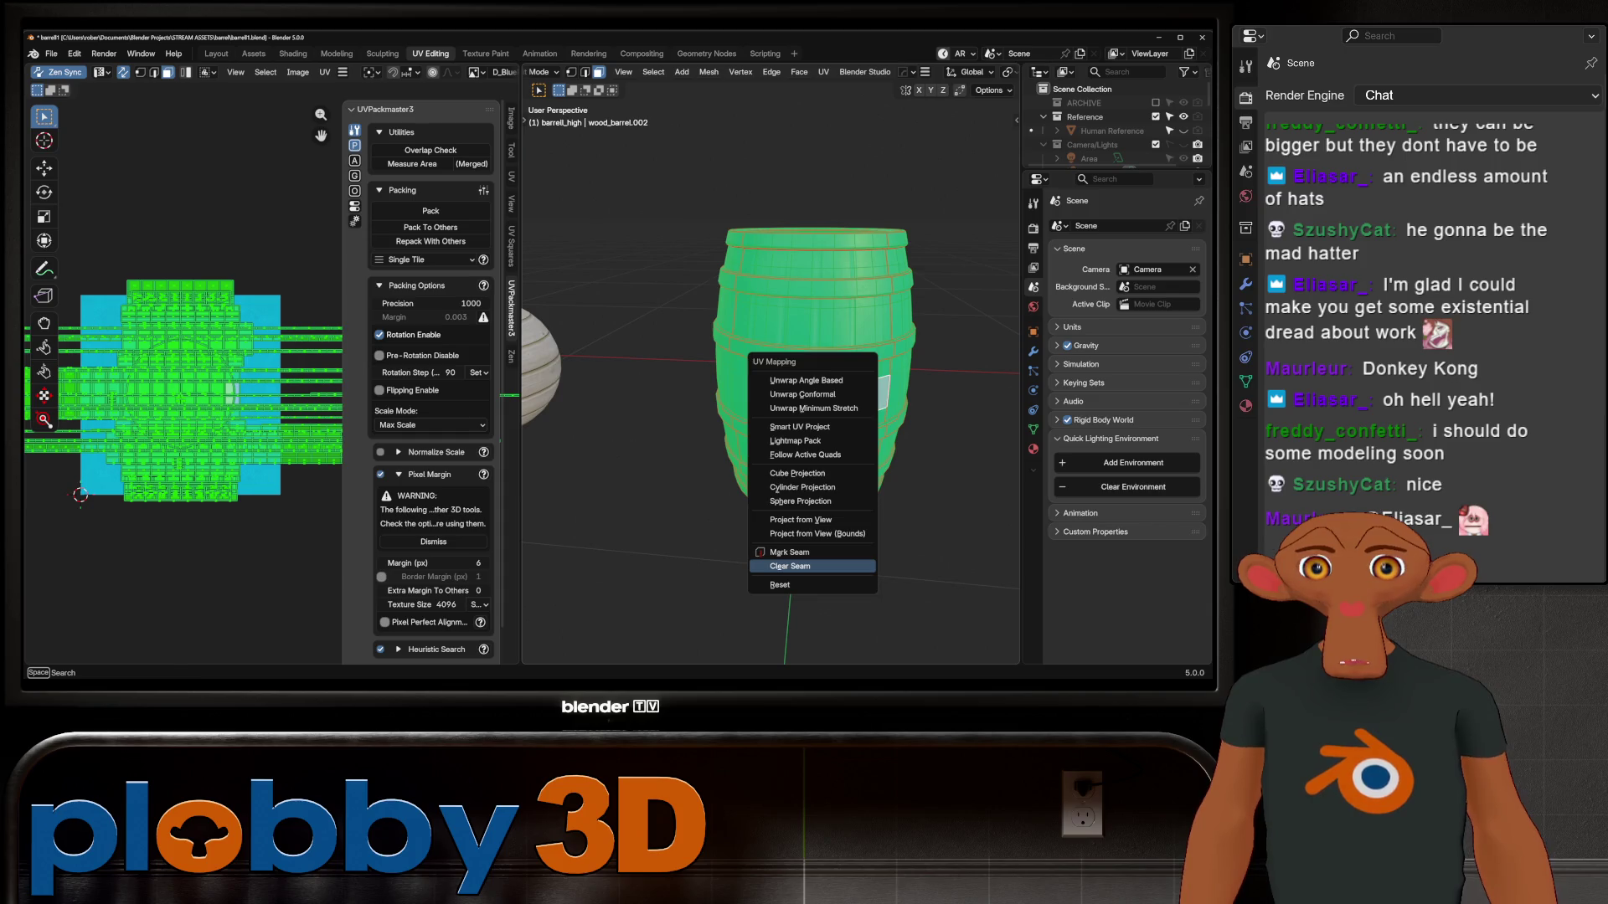
click(789, 566)
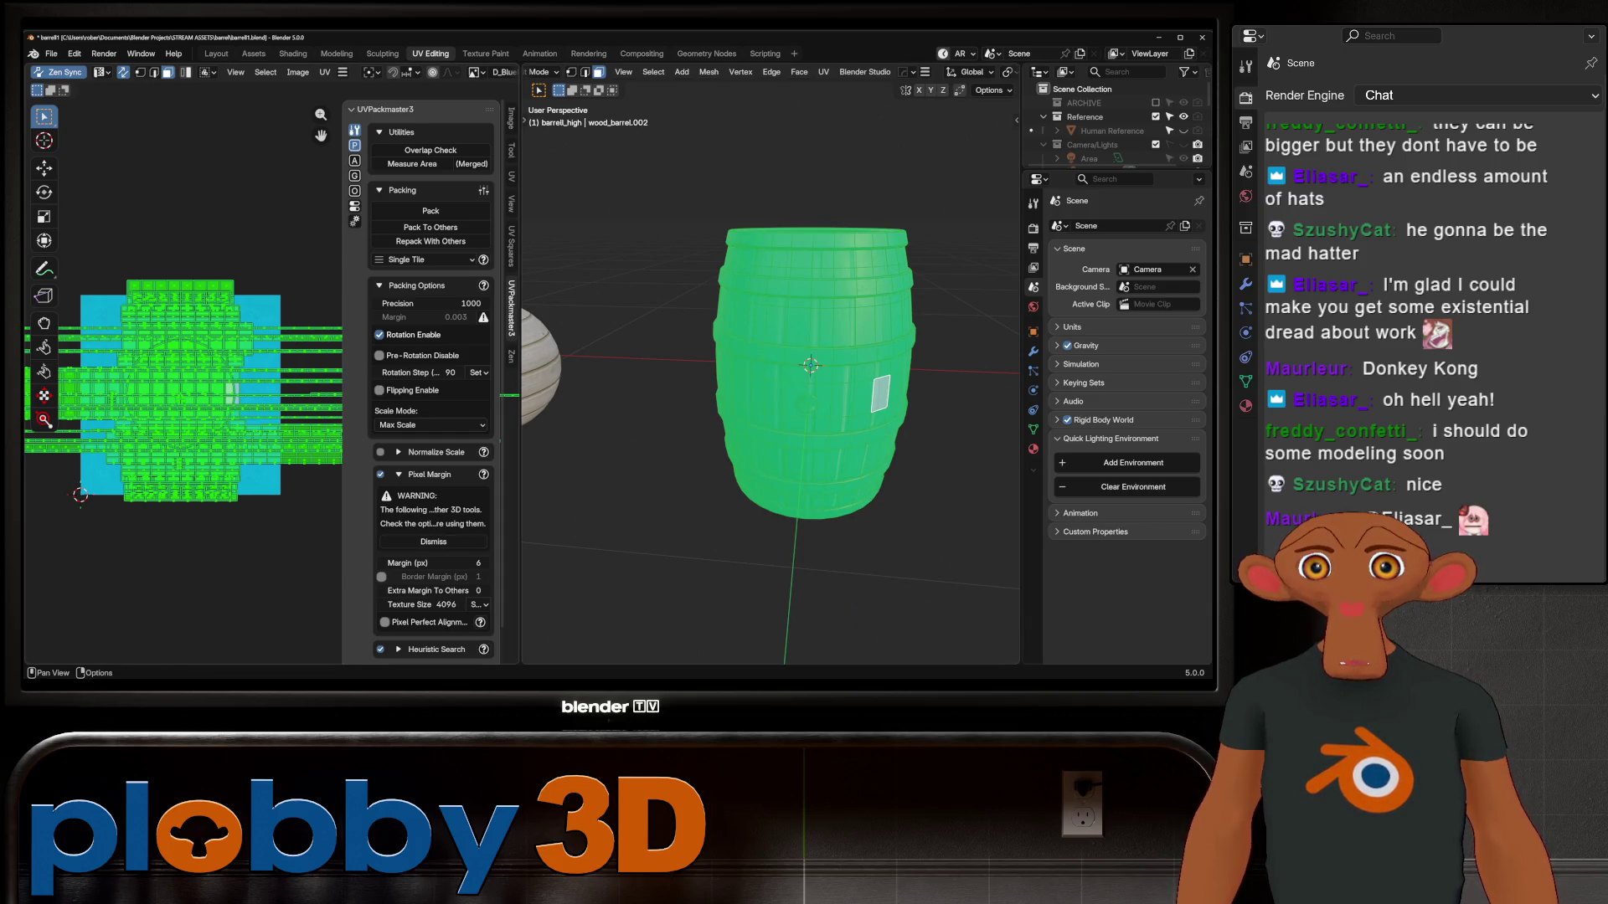
click(511, 356)
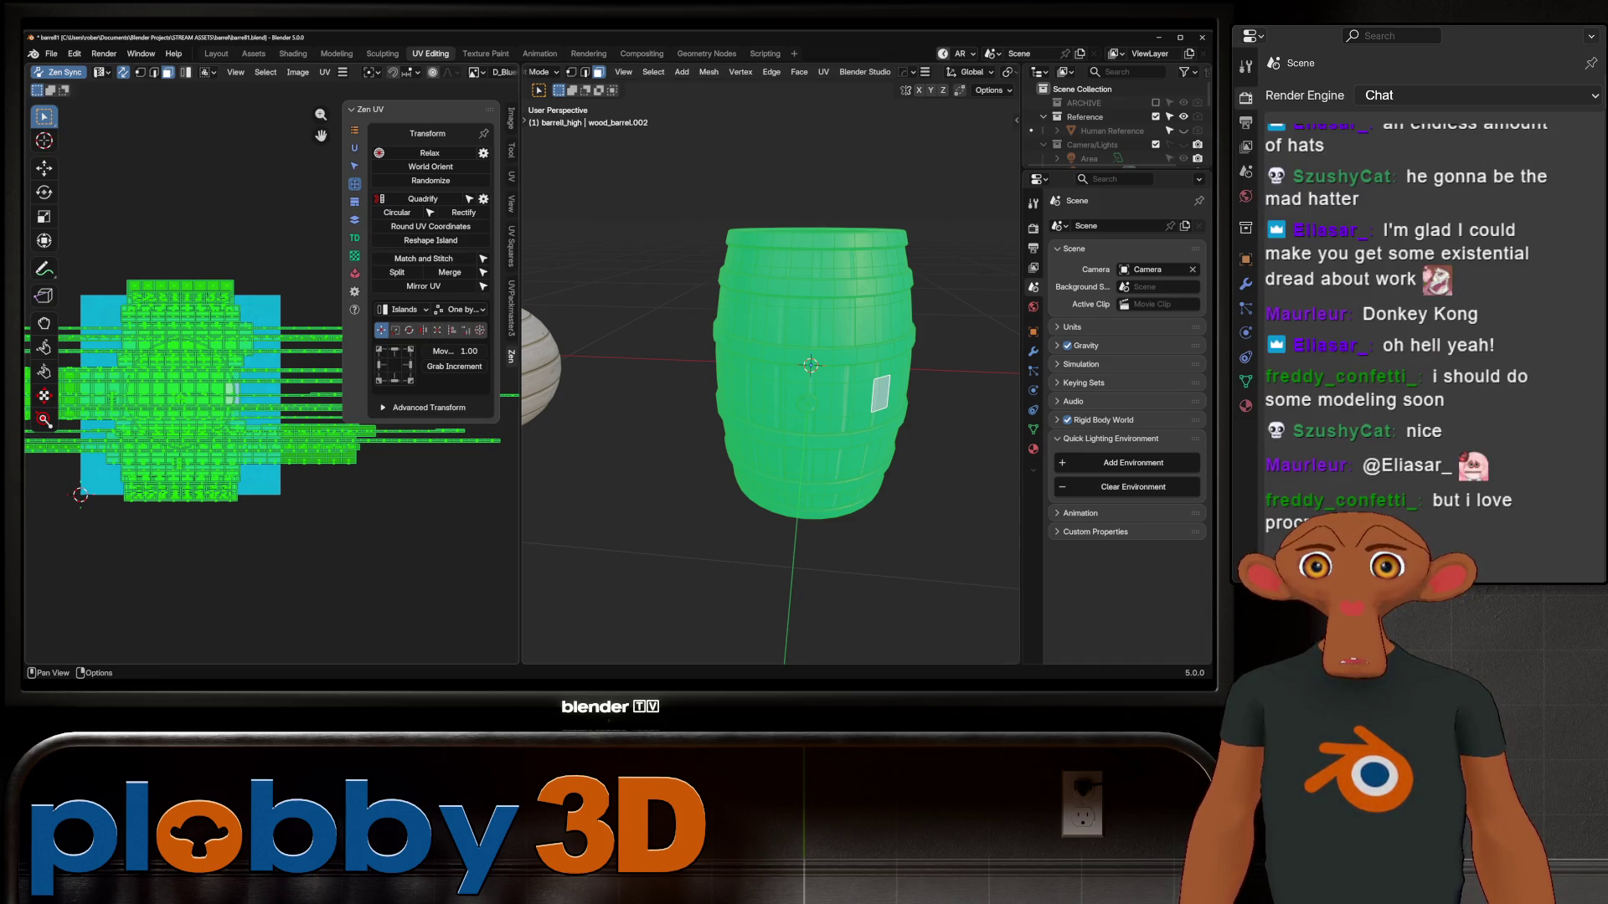
click(354, 147)
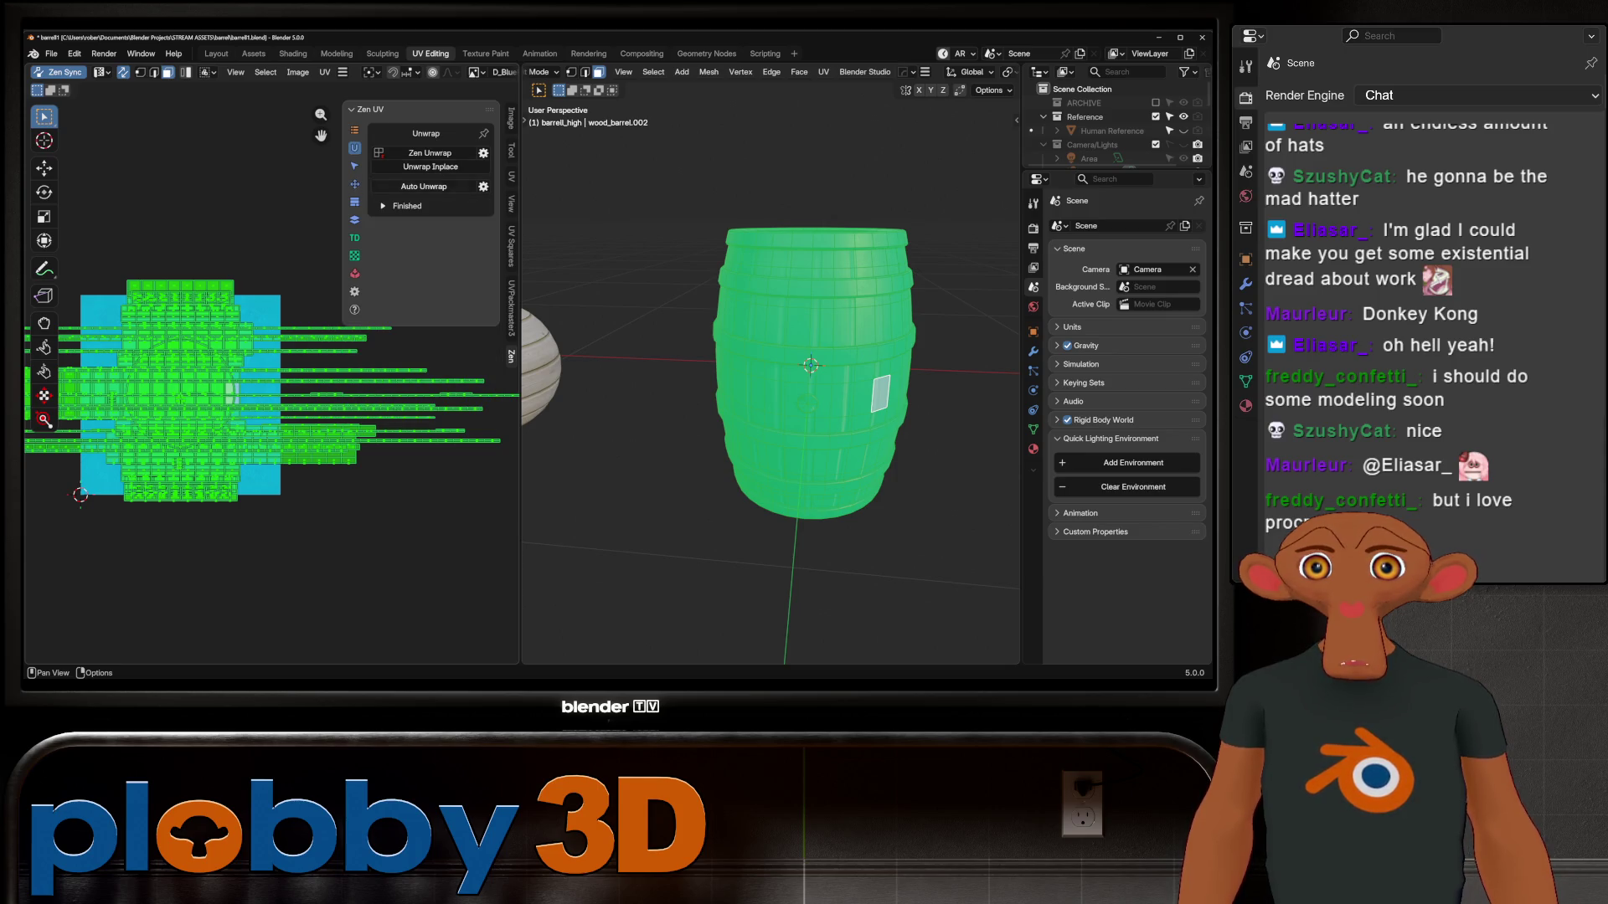
click(424, 186)
mouse_move(754, 377)
middle_down()
mouse_move(695, 411)
mouse_move(728, 446)
mouse_move(700, 458)
middle_up()
key(Tab)
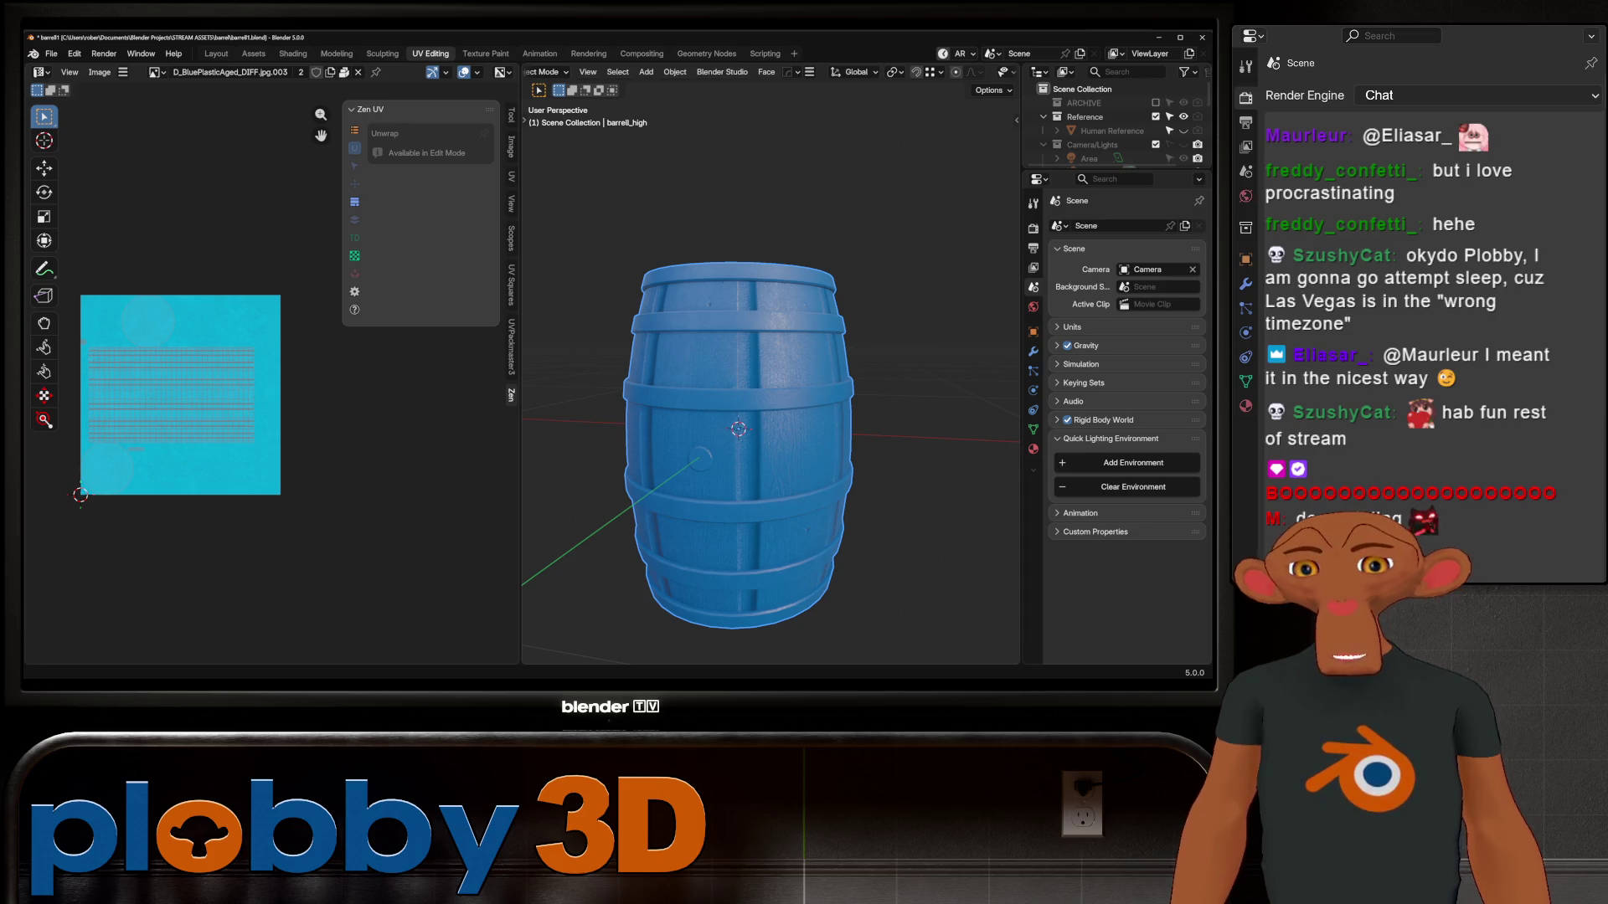
Switch to the Shading workspace and inspect the D_BluePlasticAged.planks material nodes and output
scroll(720, 394, up, 3)
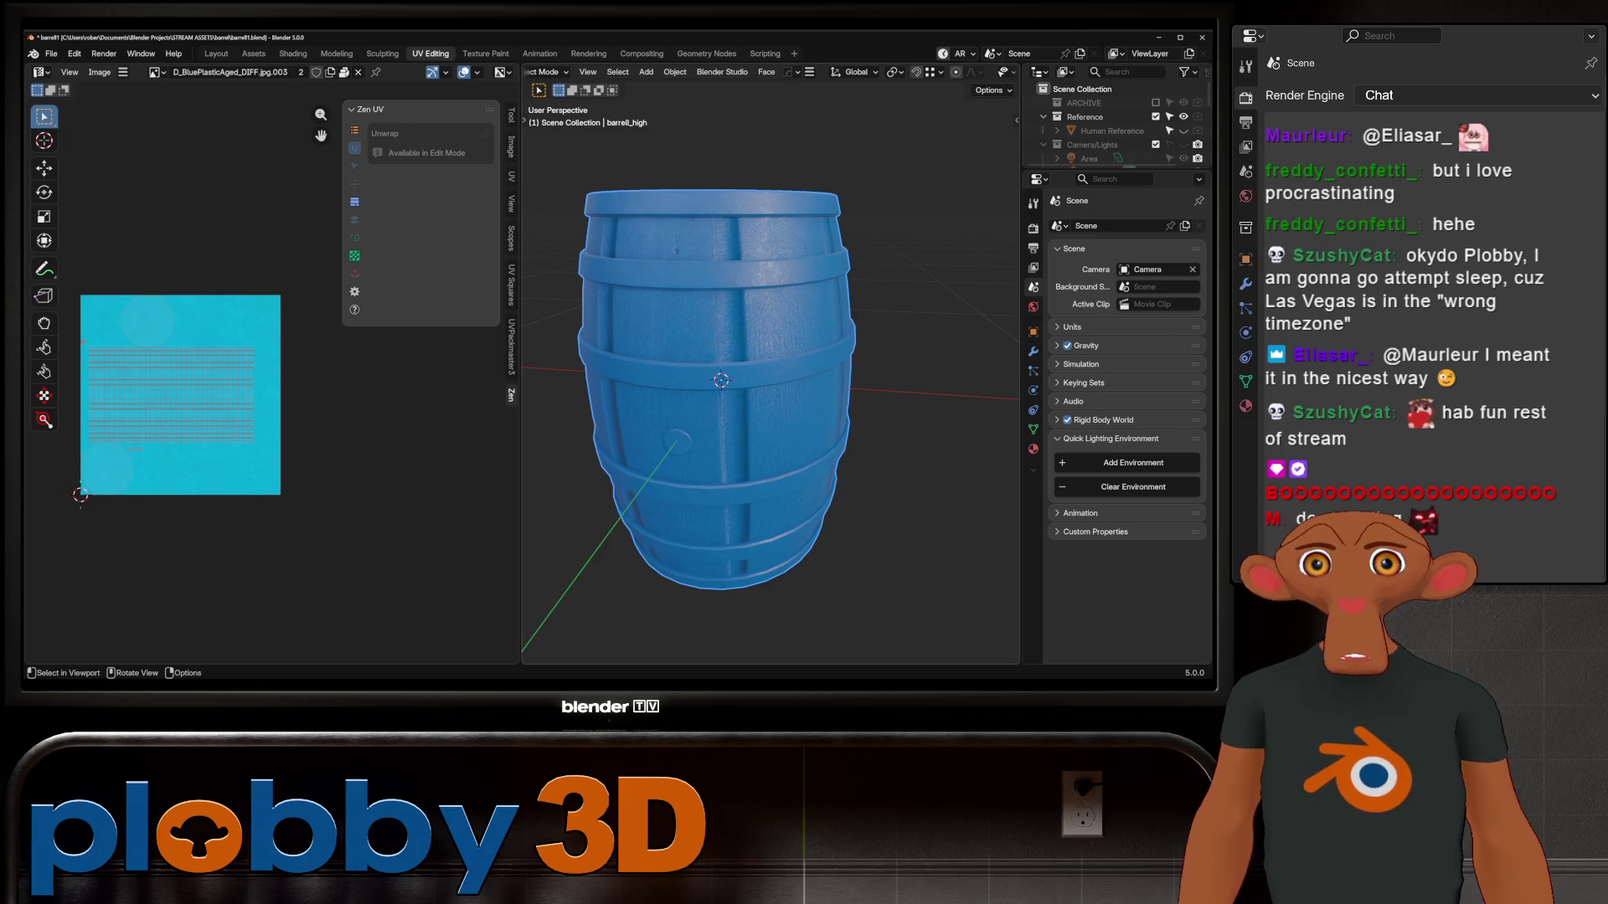
click(293, 53)
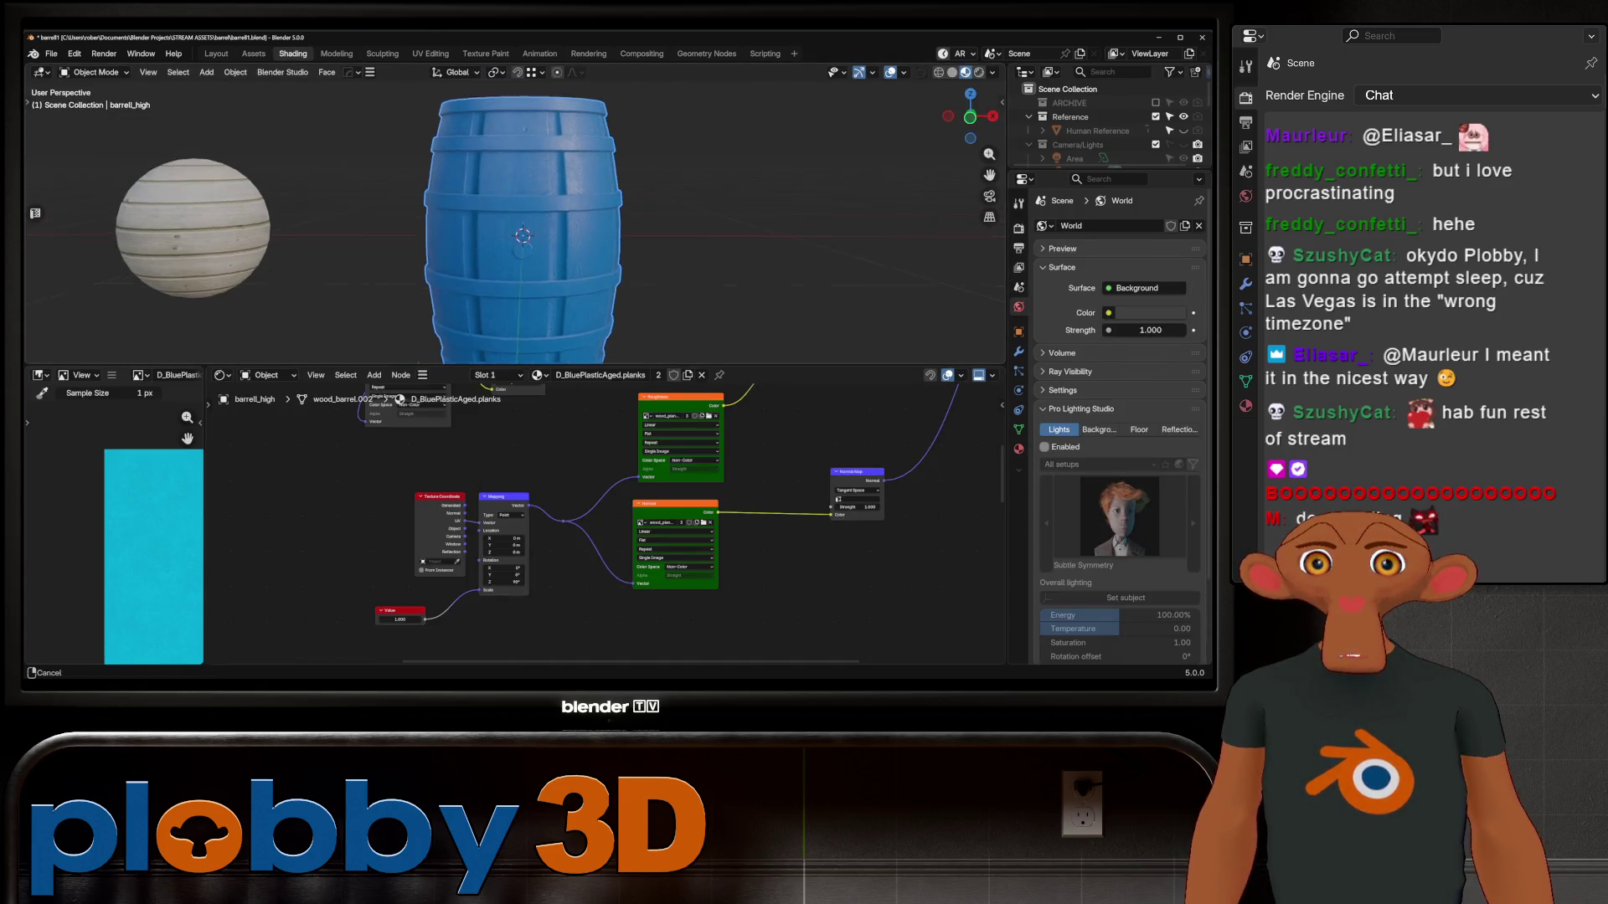
scroll(616, 478, down, 3)
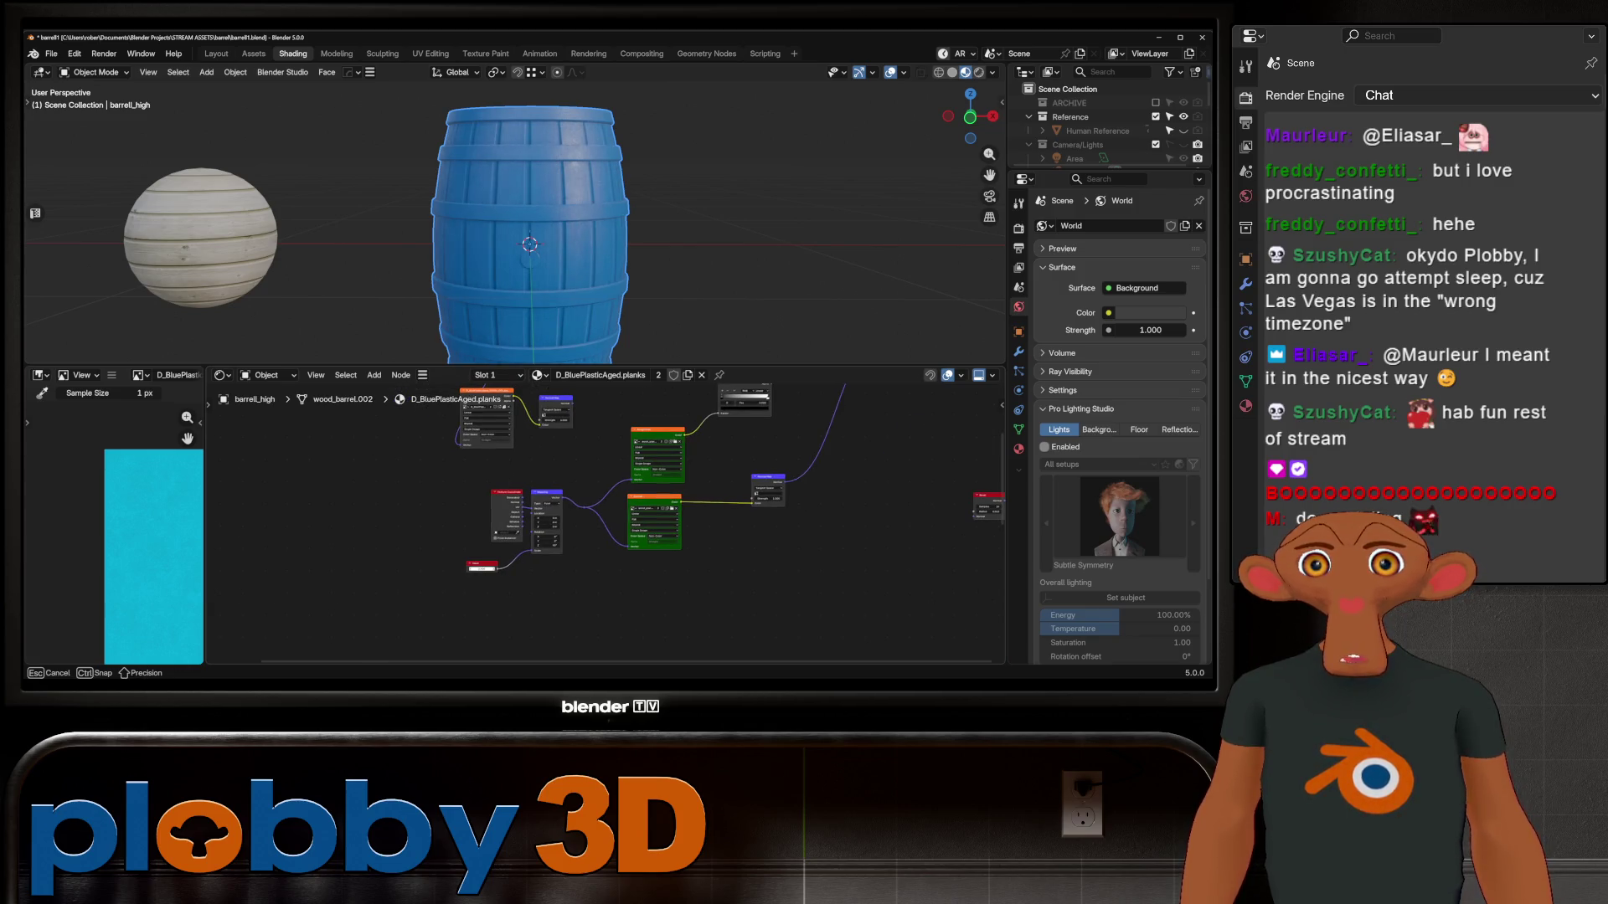
middle_drag(535, 251, 553, 268)
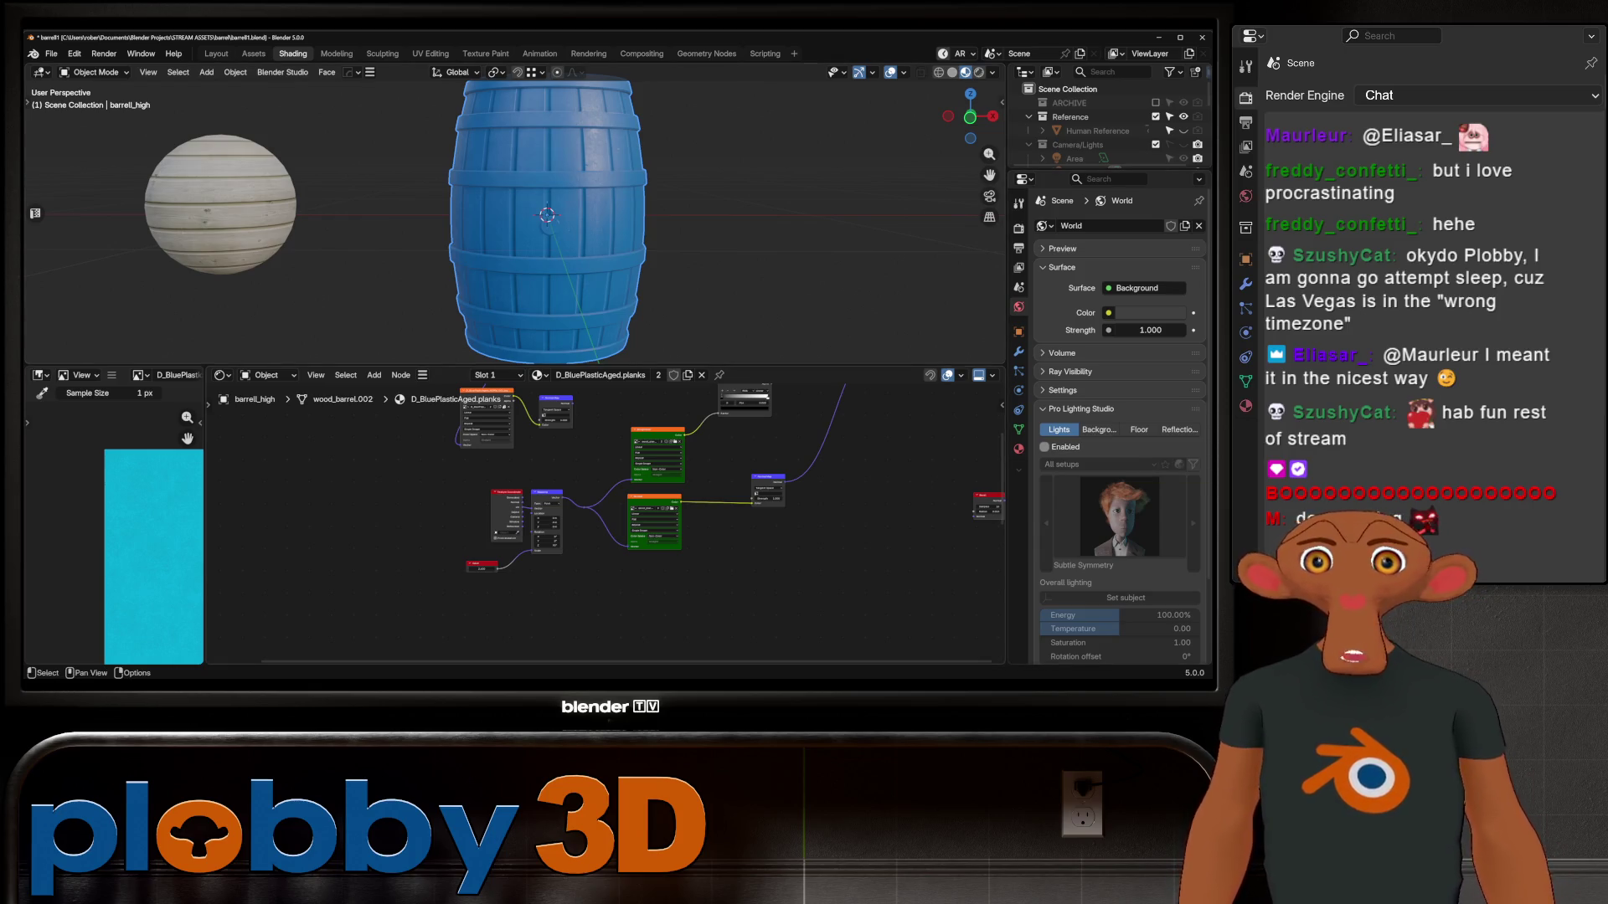
scroll(603, 519, up, 4)
scroll(603, 519, down, 2)
middle_drag(602, 519, 526, 603)
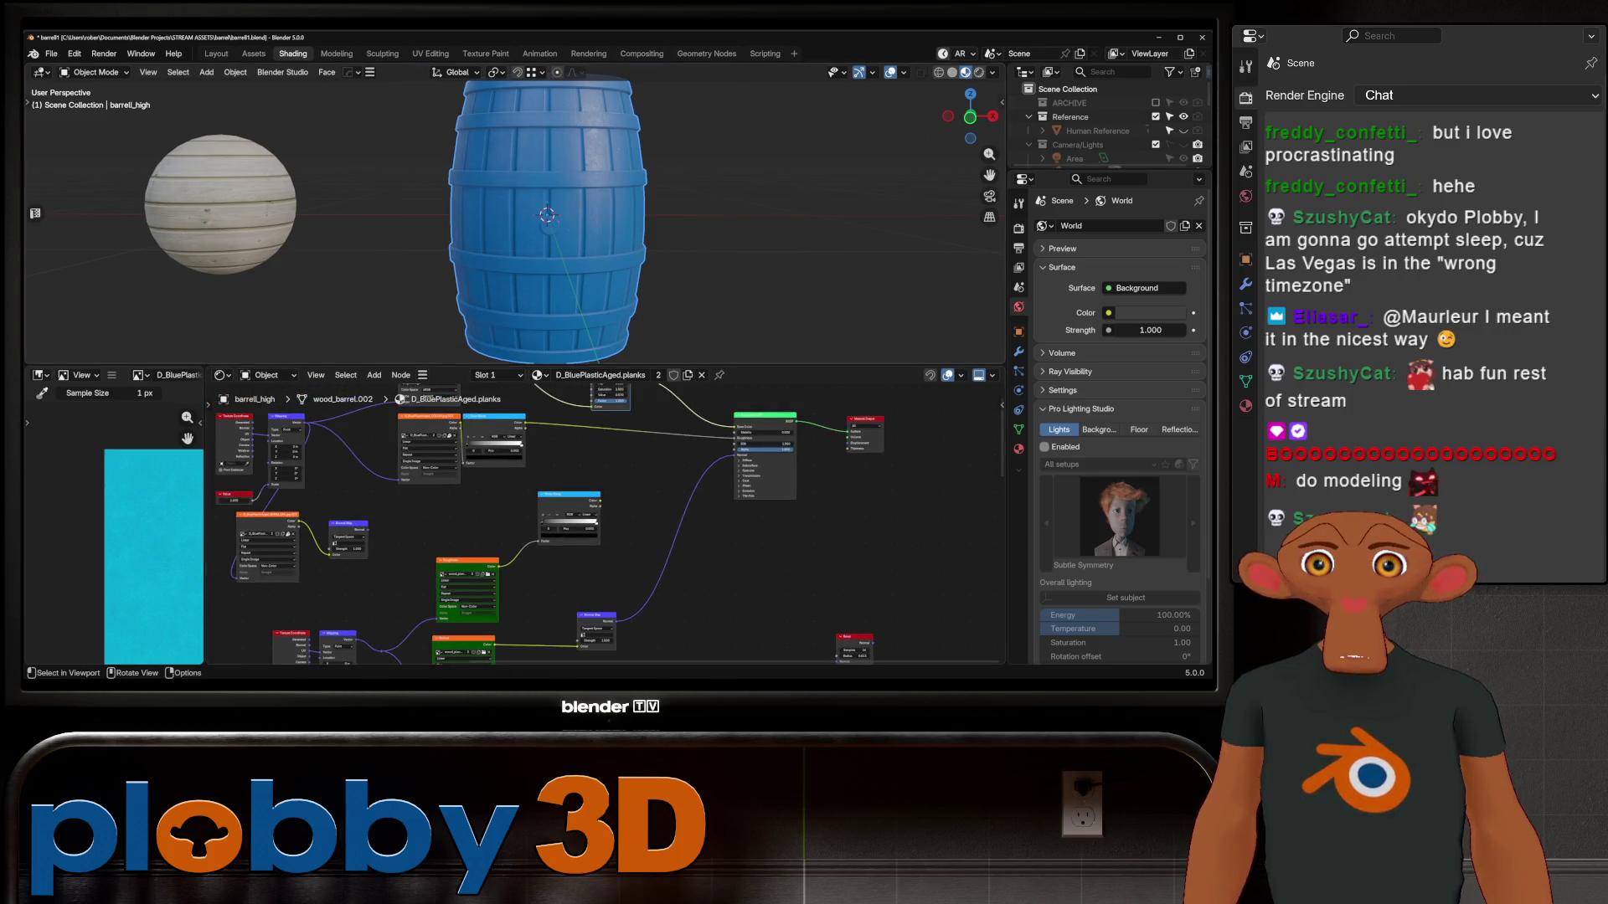
scroll(570, 260, up, 5)
scroll(586, 519, down, 2)
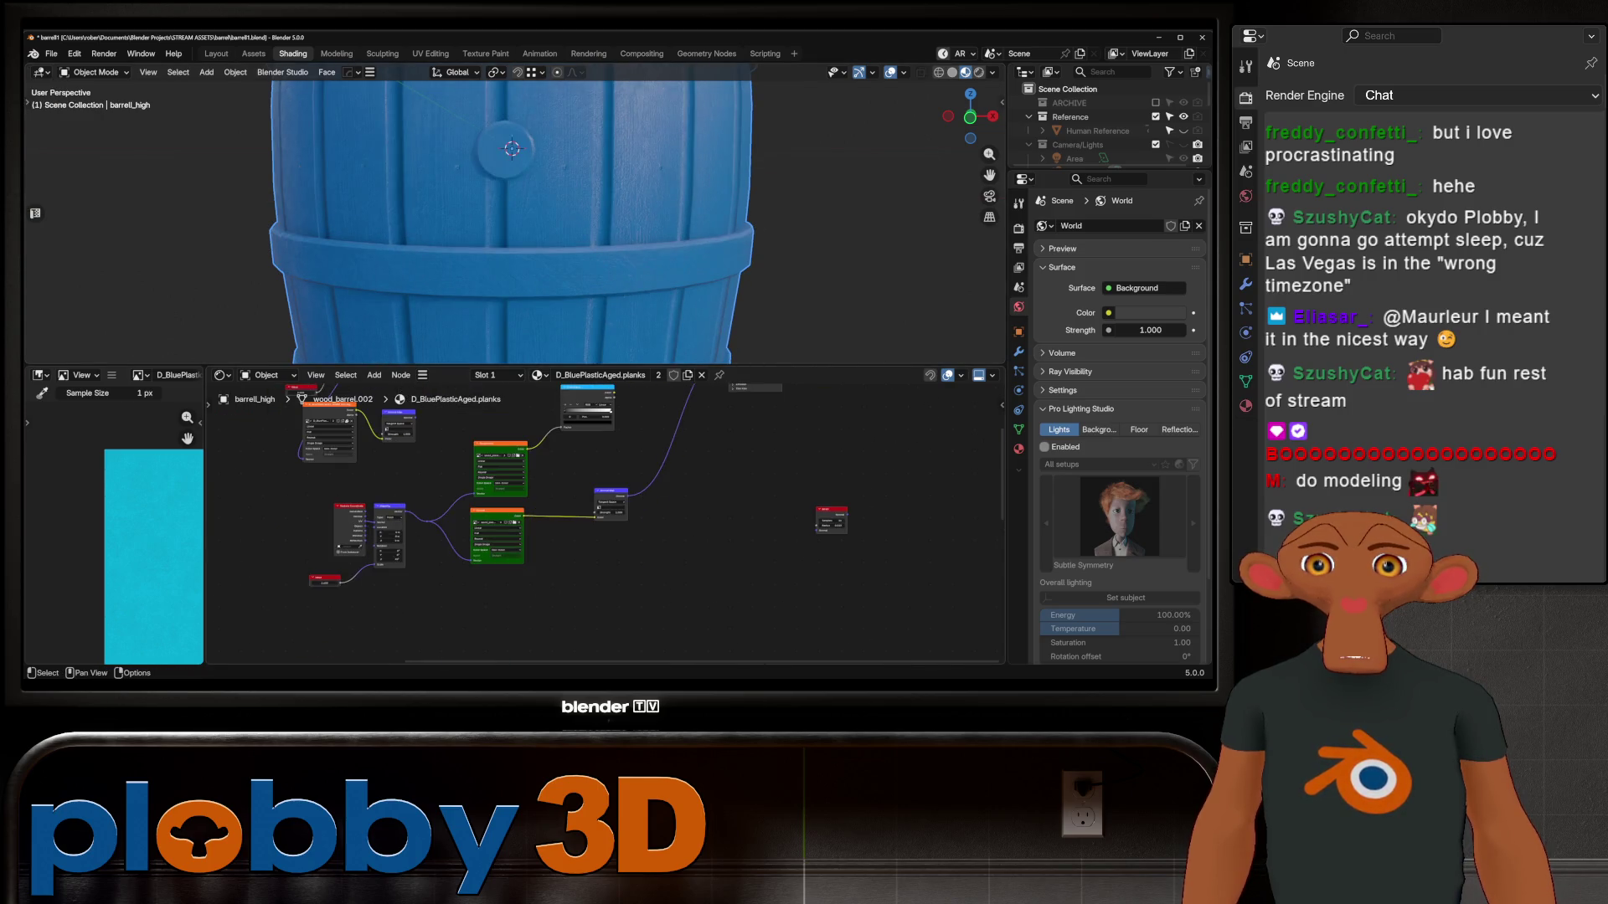
Move the Normal Map node right and insert a trial Color Ramp into the texture-to-normal link
drag(612, 494, 679, 493)
key(shift+a)
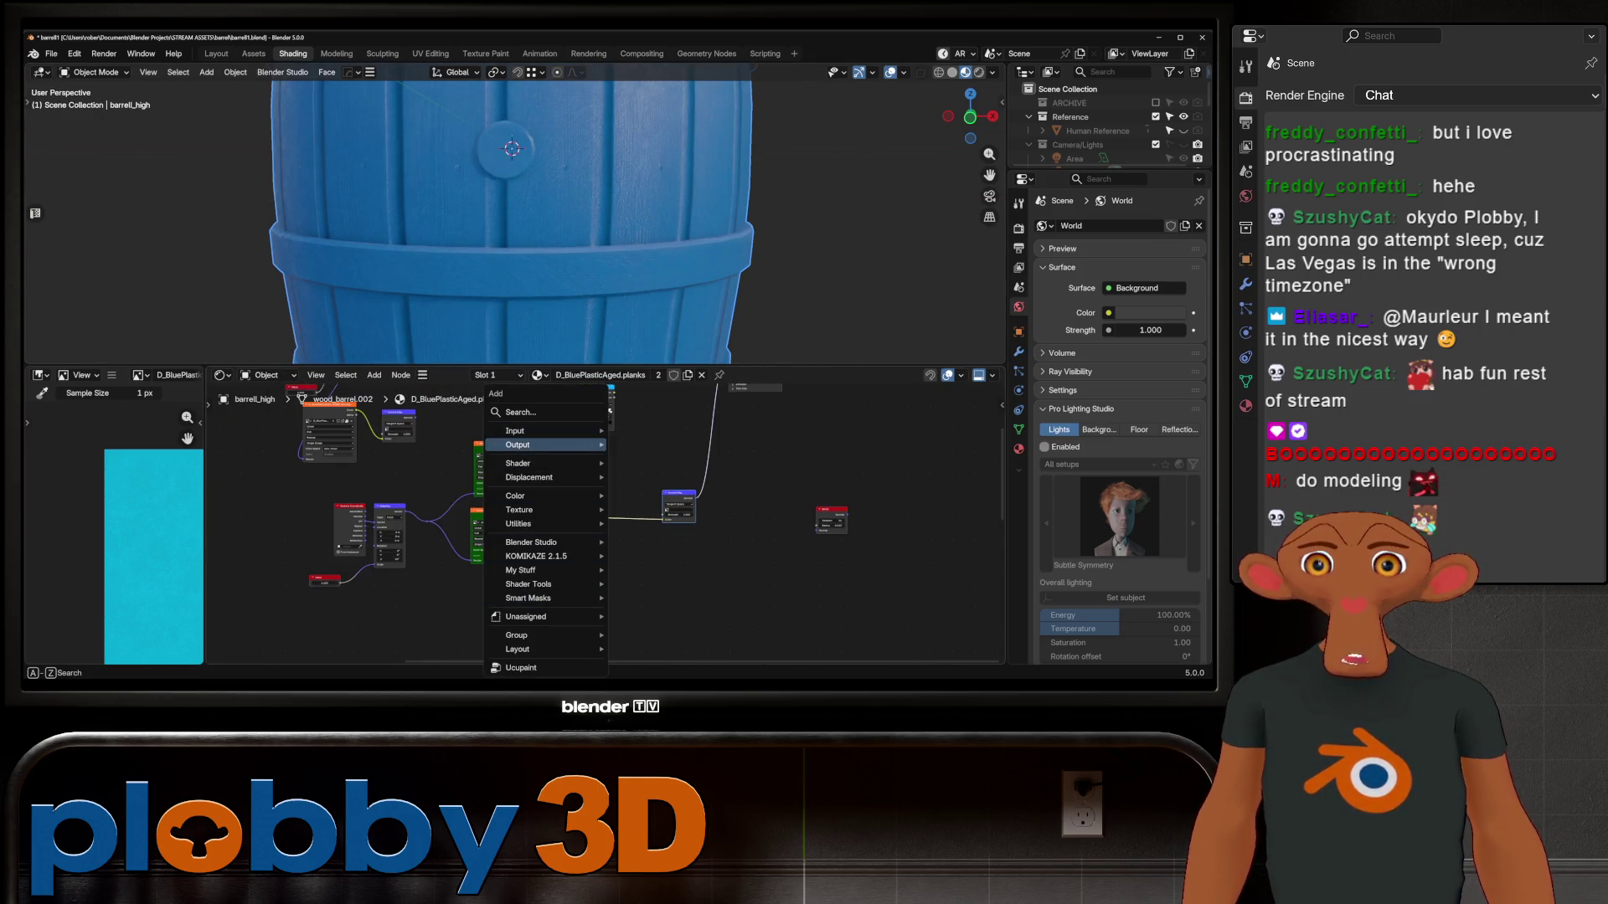
mouse_move(540, 556)
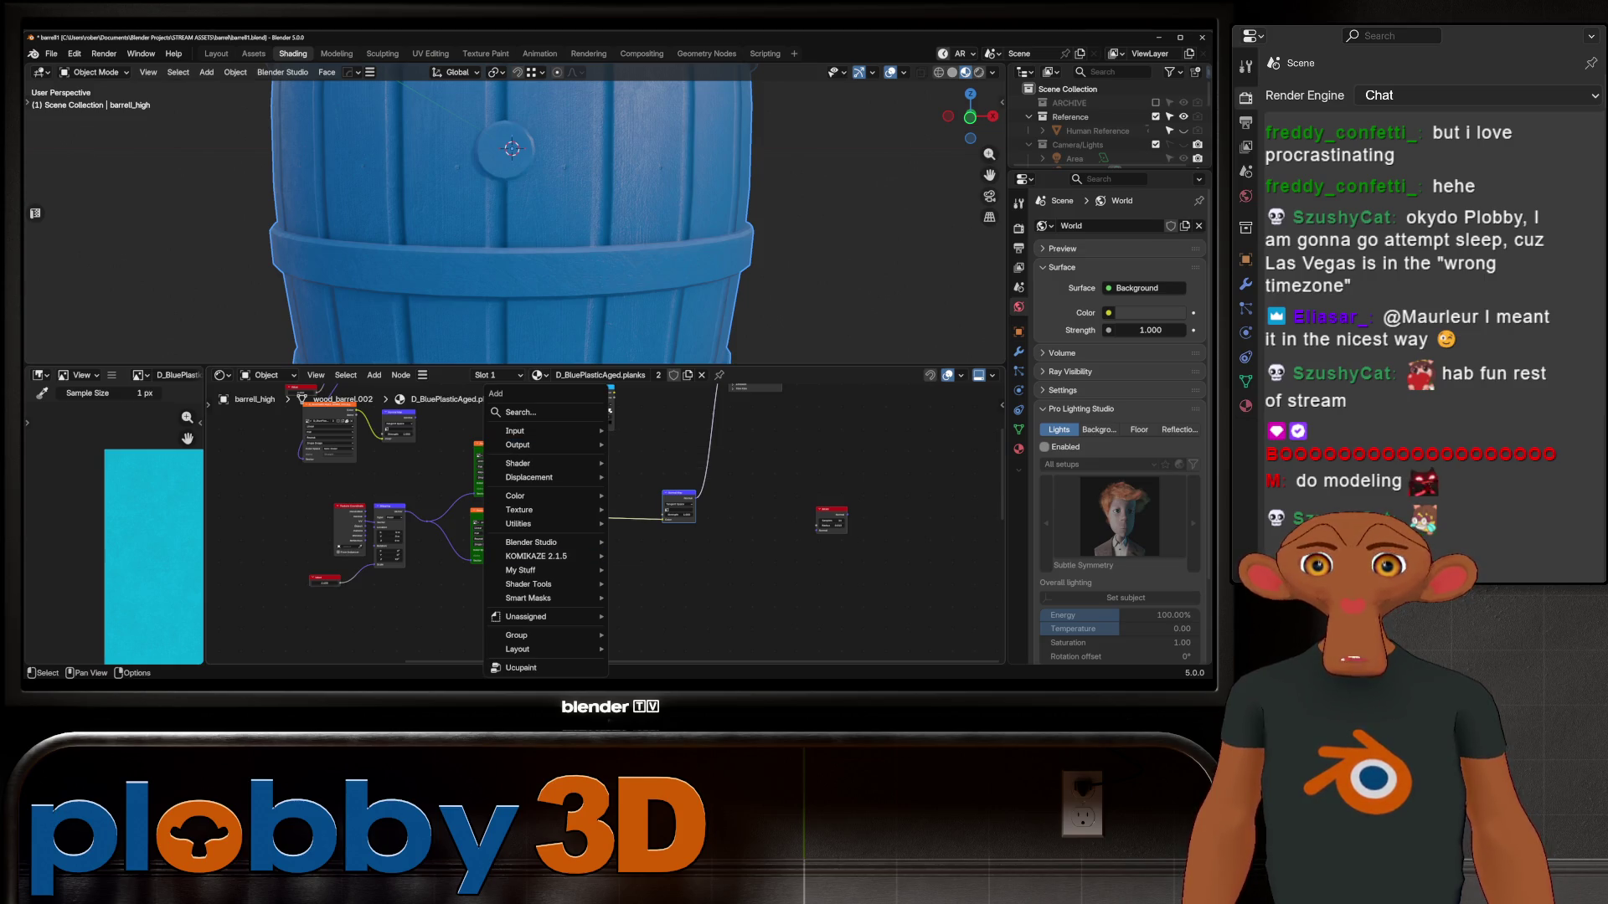
key(shift+a)
text(color ram)
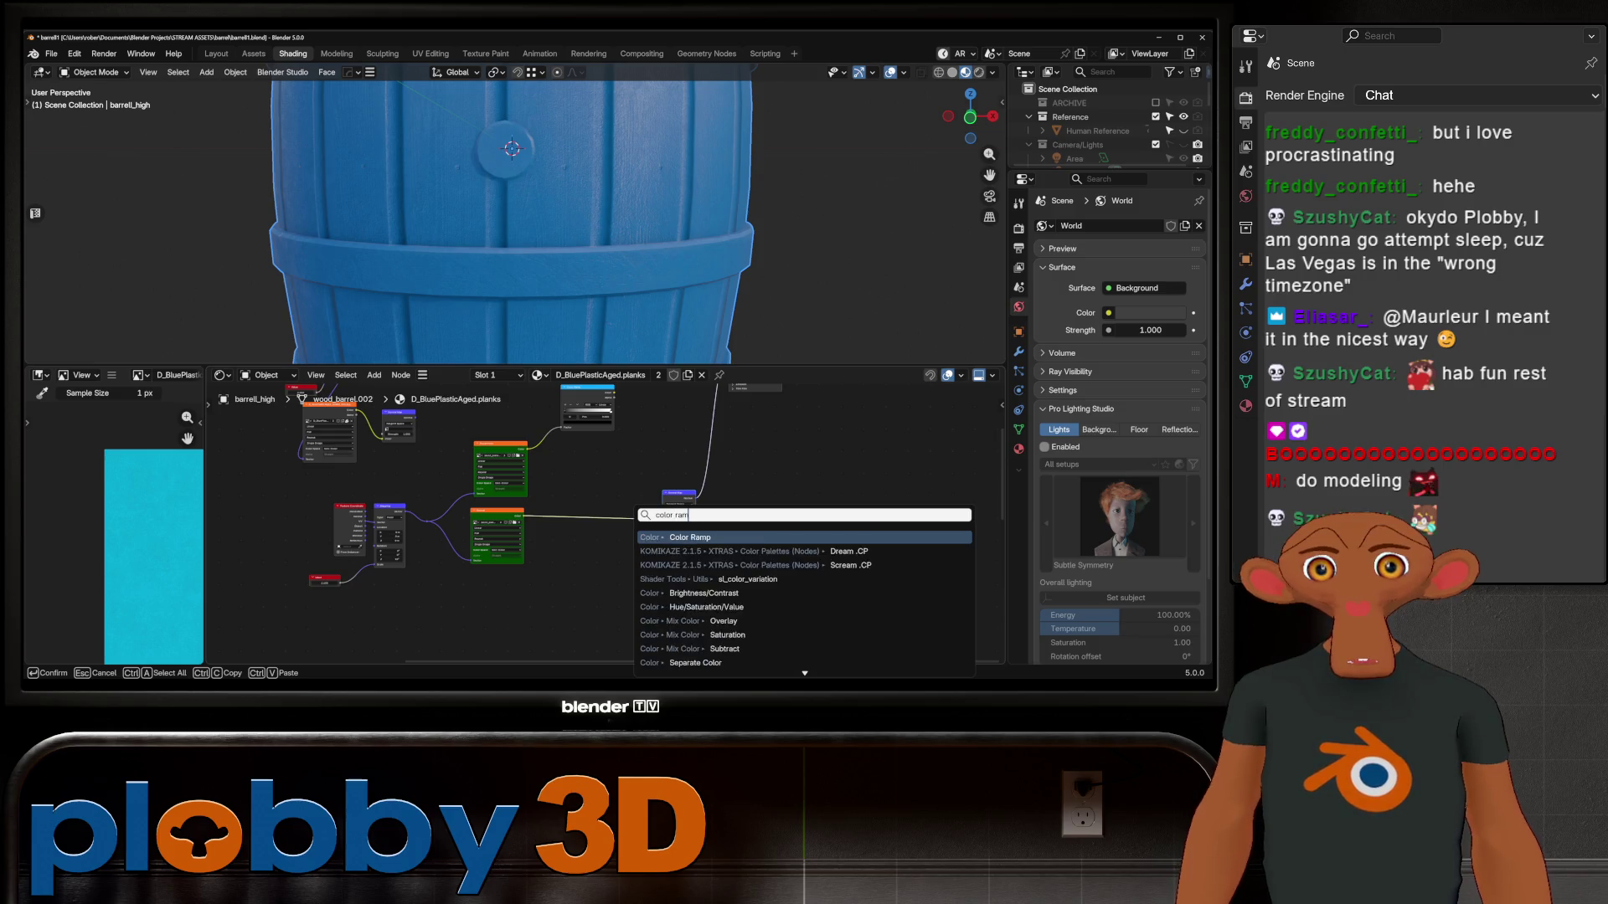
click(670, 607)
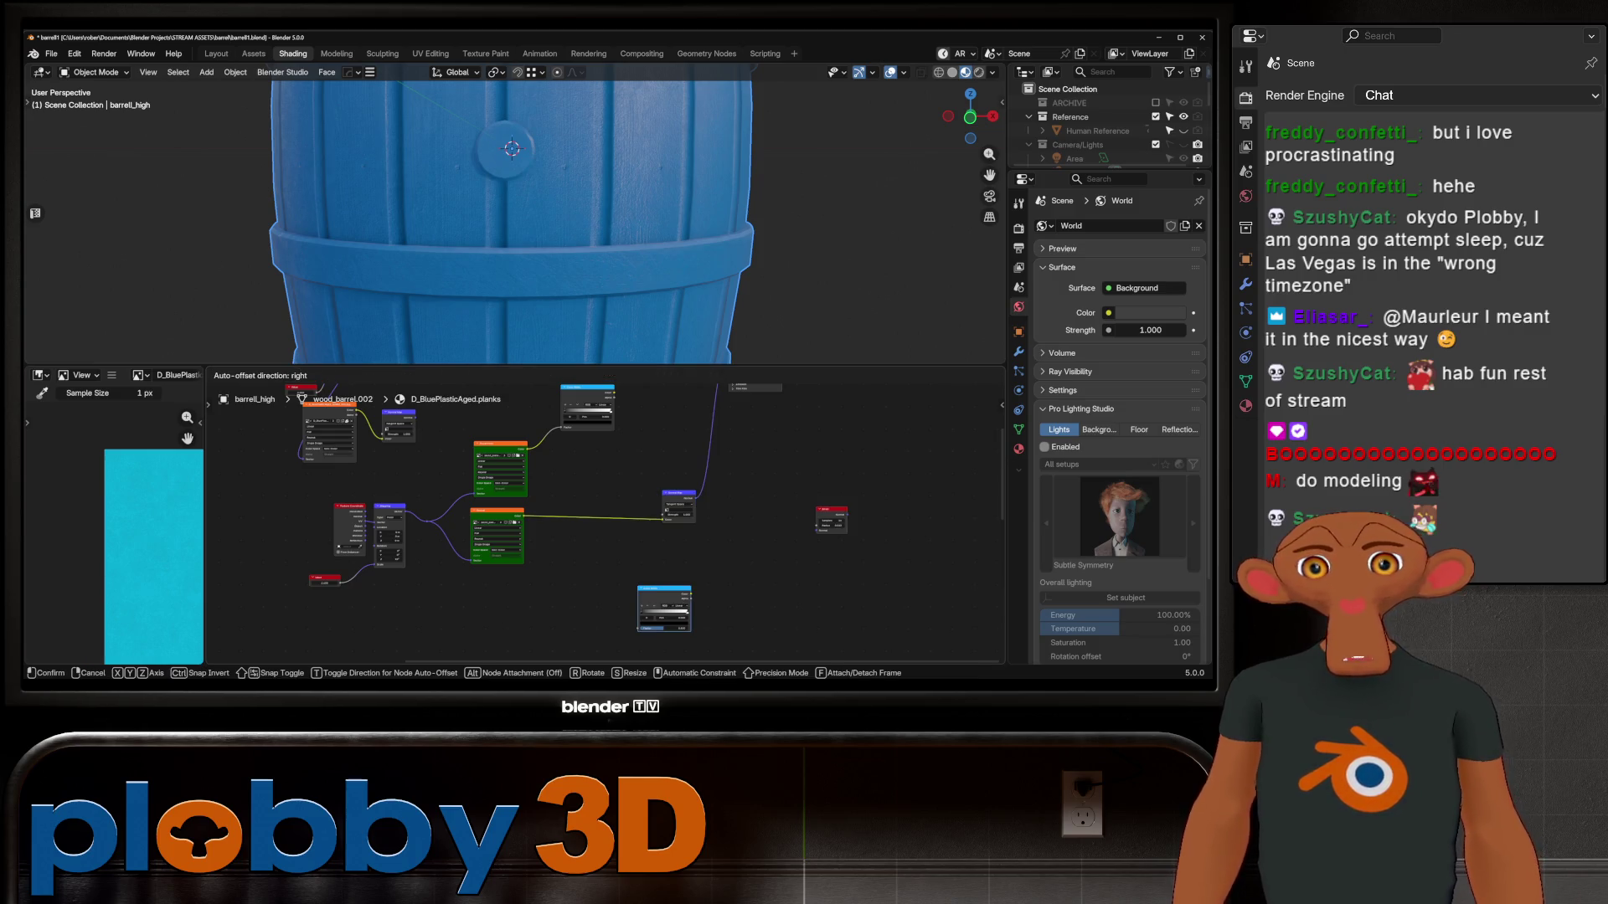
click(590, 524)
Delete the Color Ramp and wire the lower texture's Color straight into the Normal Map
scroll(503, 209, down, 3)
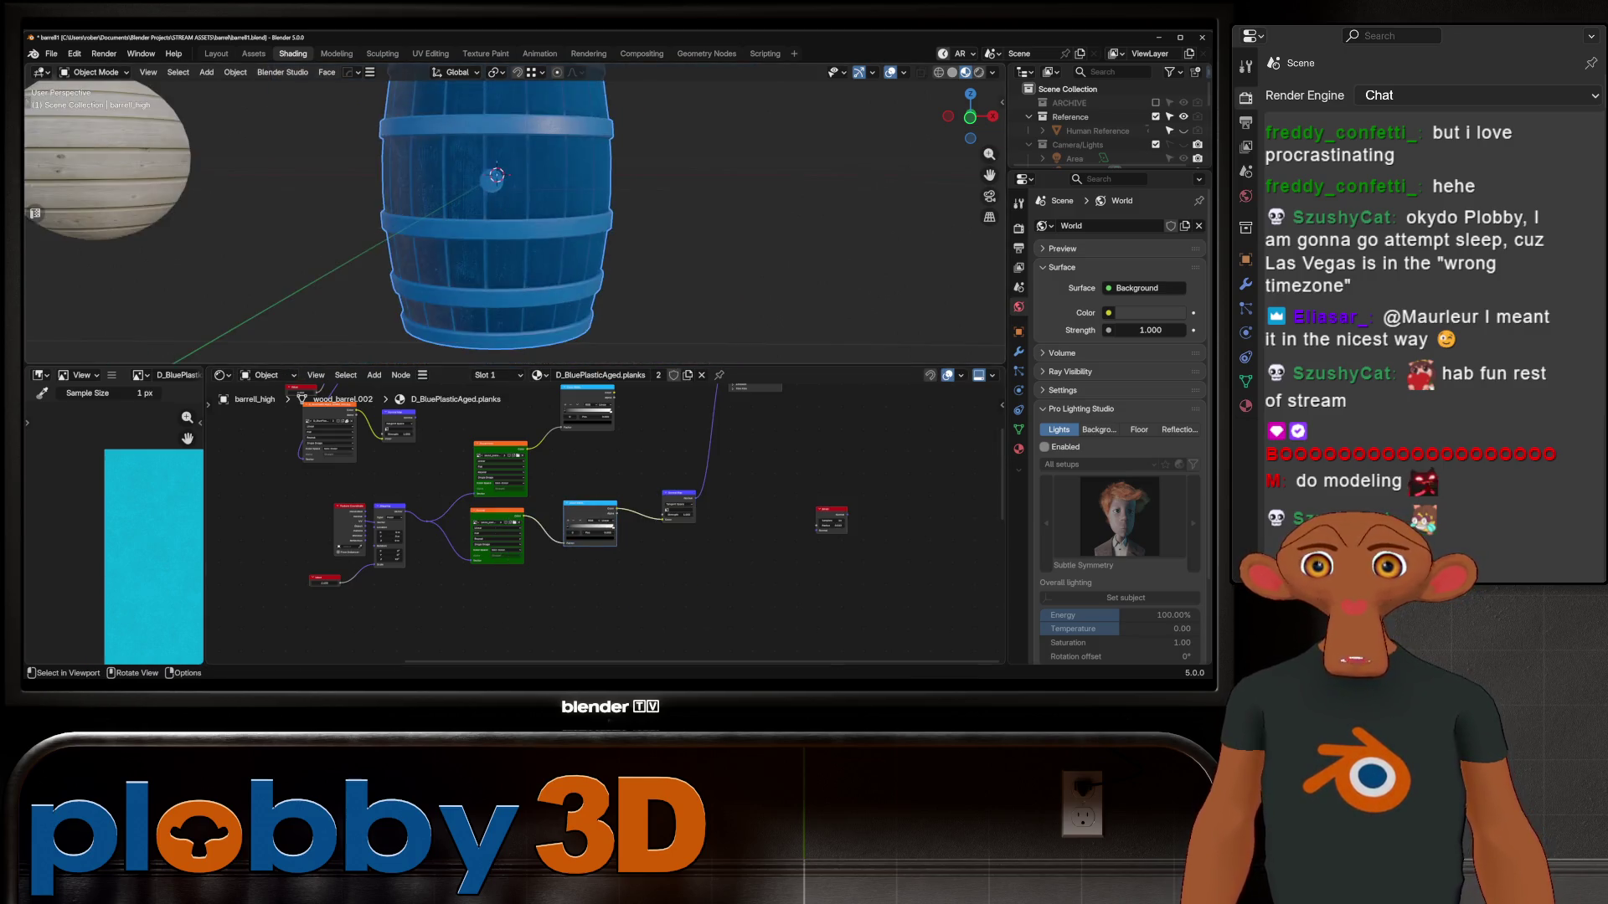
middle_drag(502, 218, 519, 184)
scroll(590, 511, up, 1)
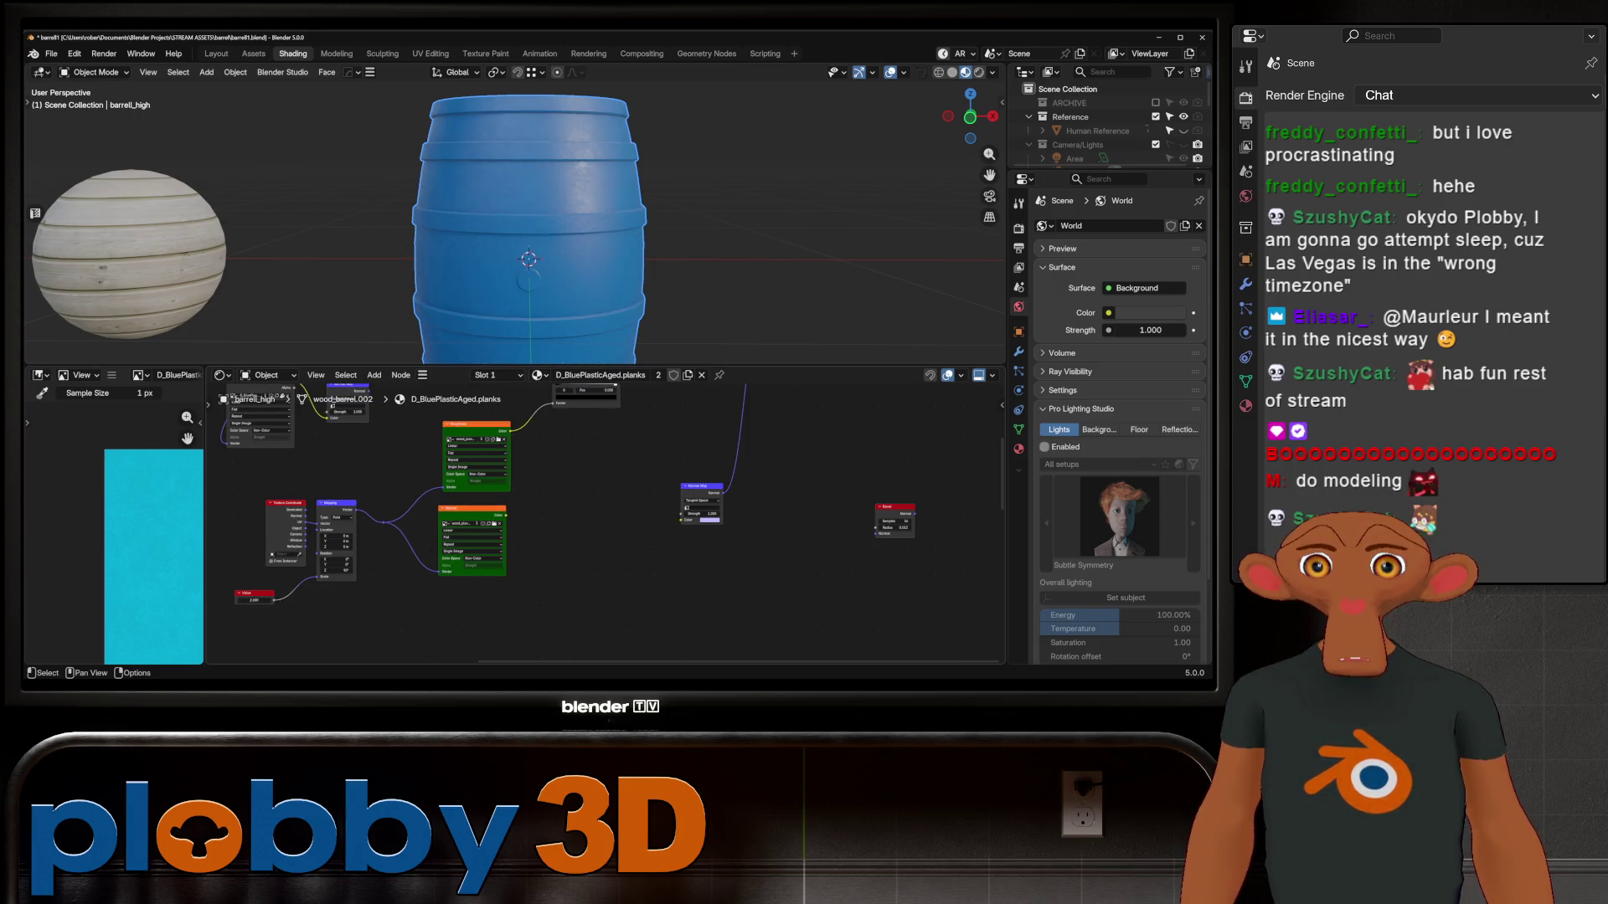
key(x)
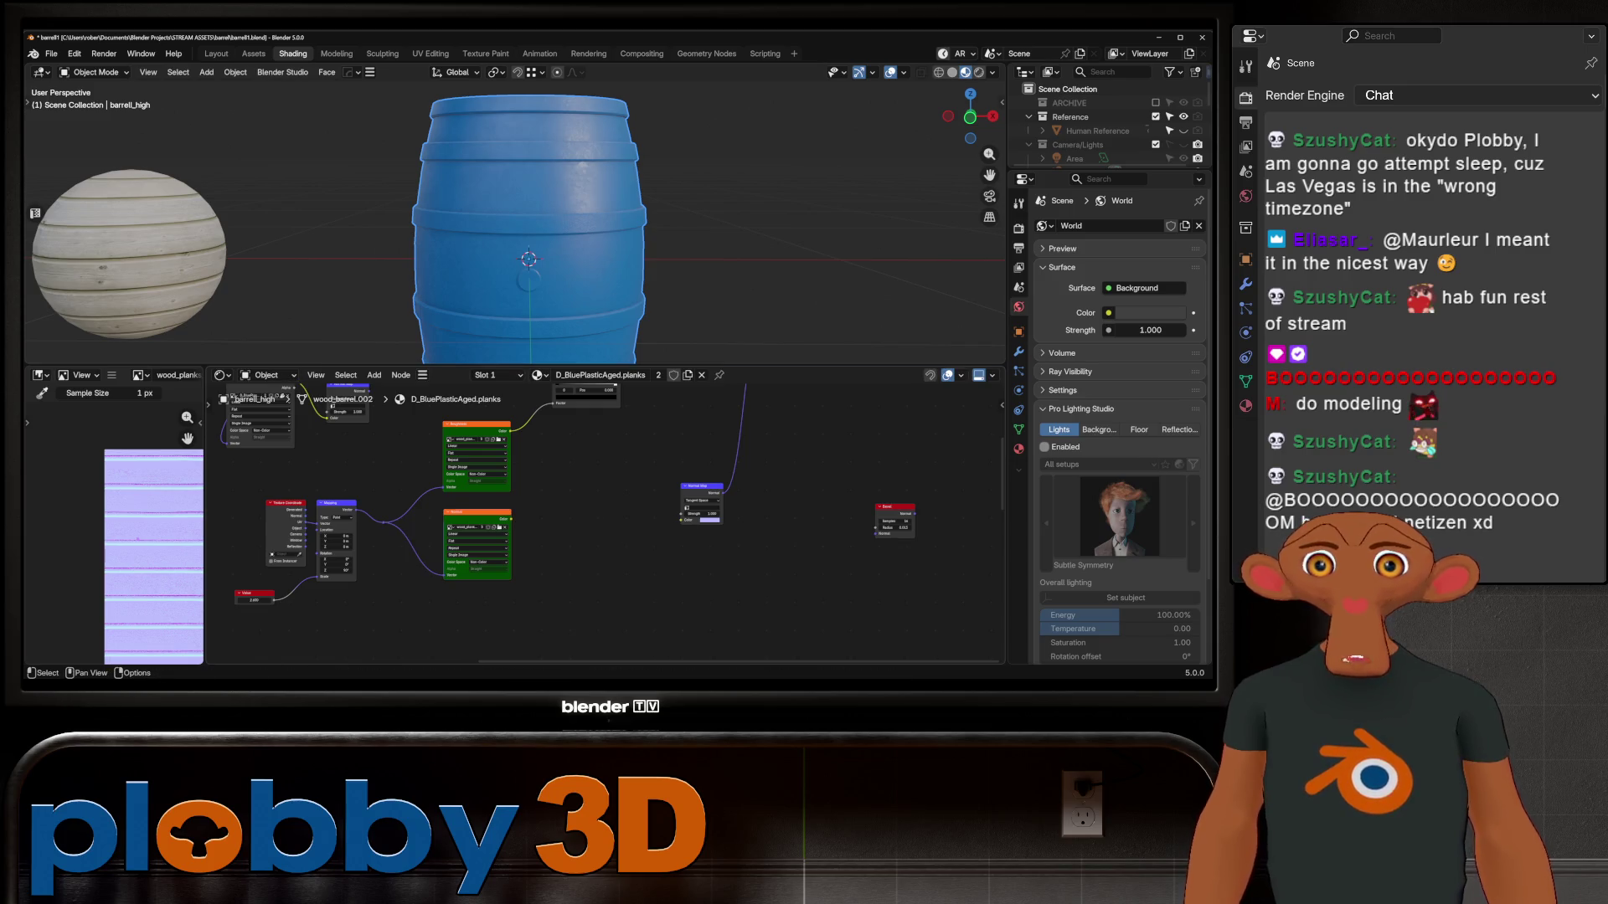
drag(511, 519, 680, 520)
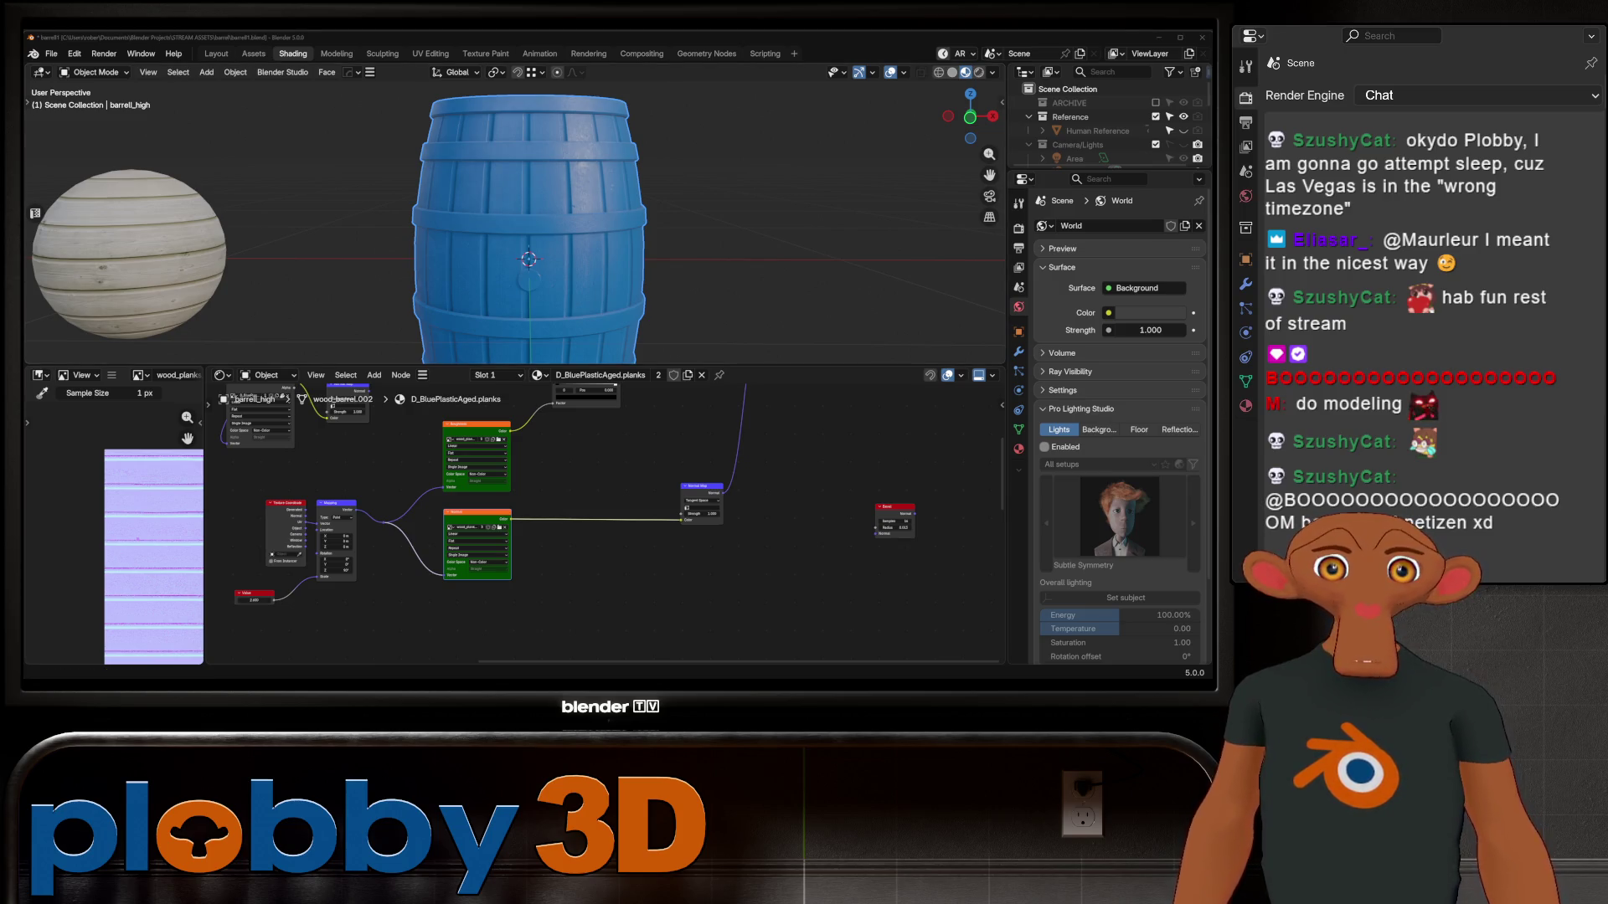
mouse_move(536, 251)
middle_down()
mouse_move(460, 239)
mouse_move(469, 226)
mouse_move(586, 255)
middle_up()
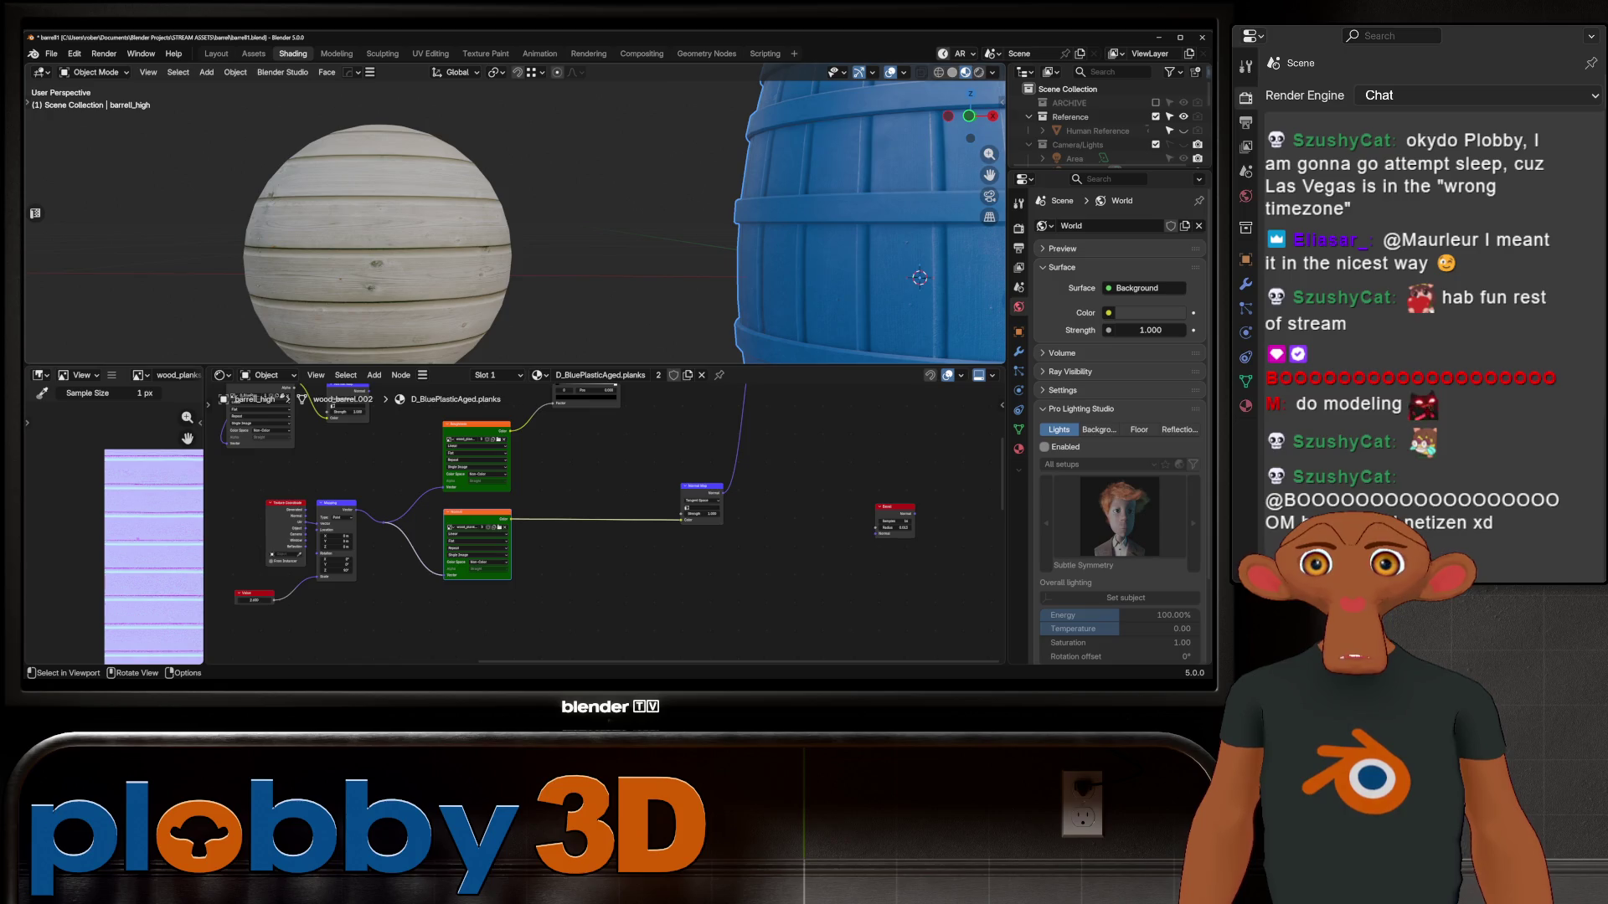
Delete the wooden test sphere and frame the barrel in view
key(Delete)
key(Home)
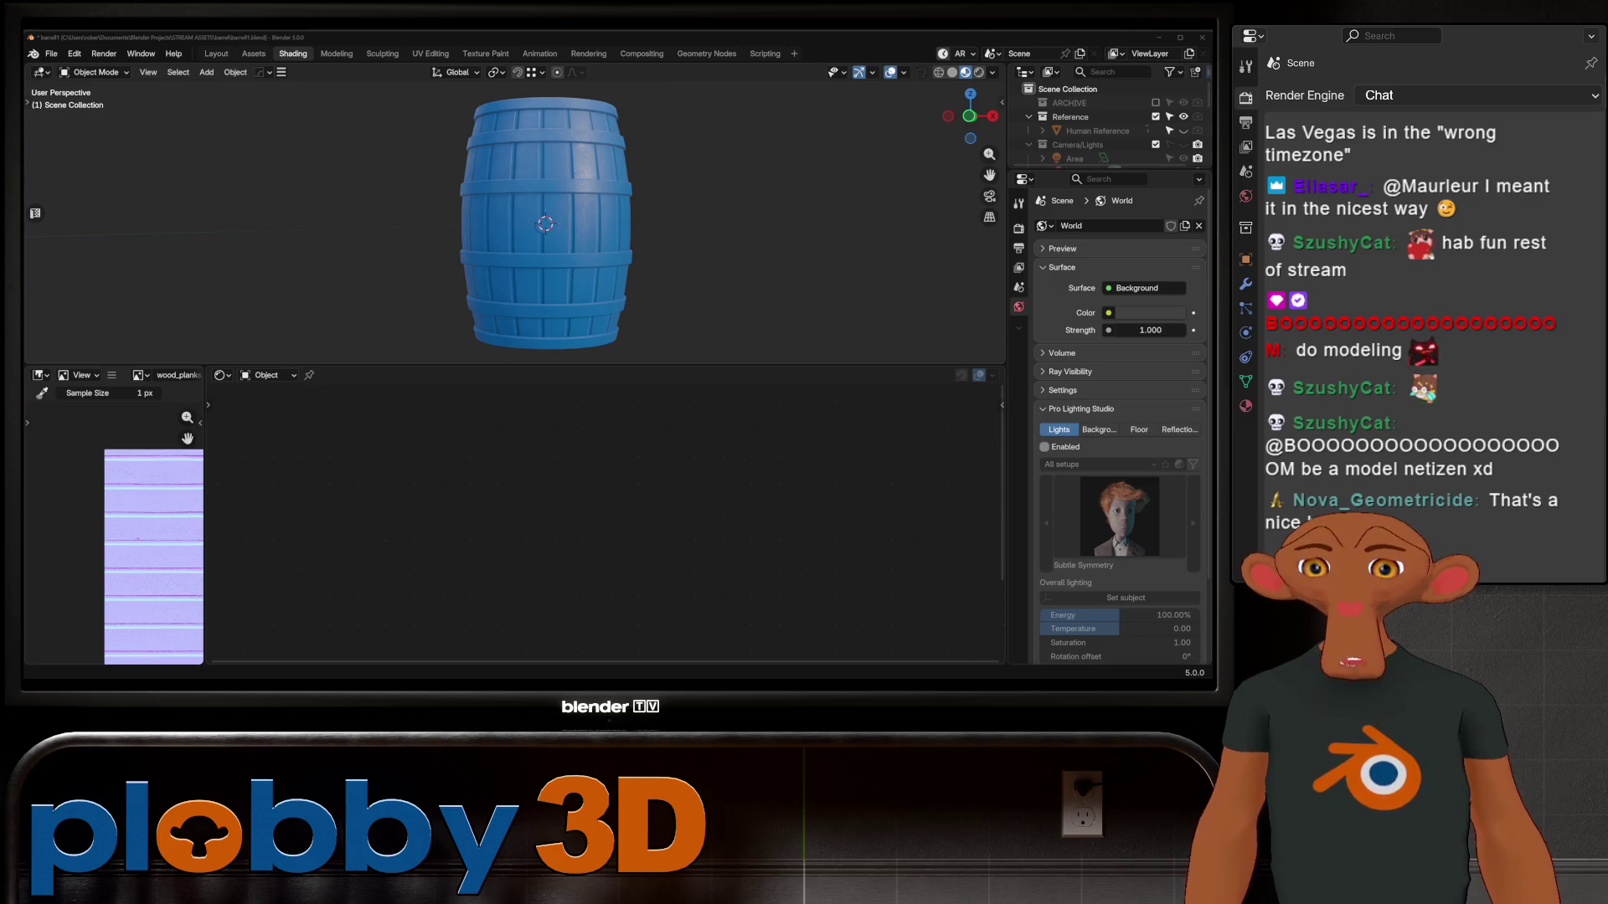
scroll(526, 225, up, 4)
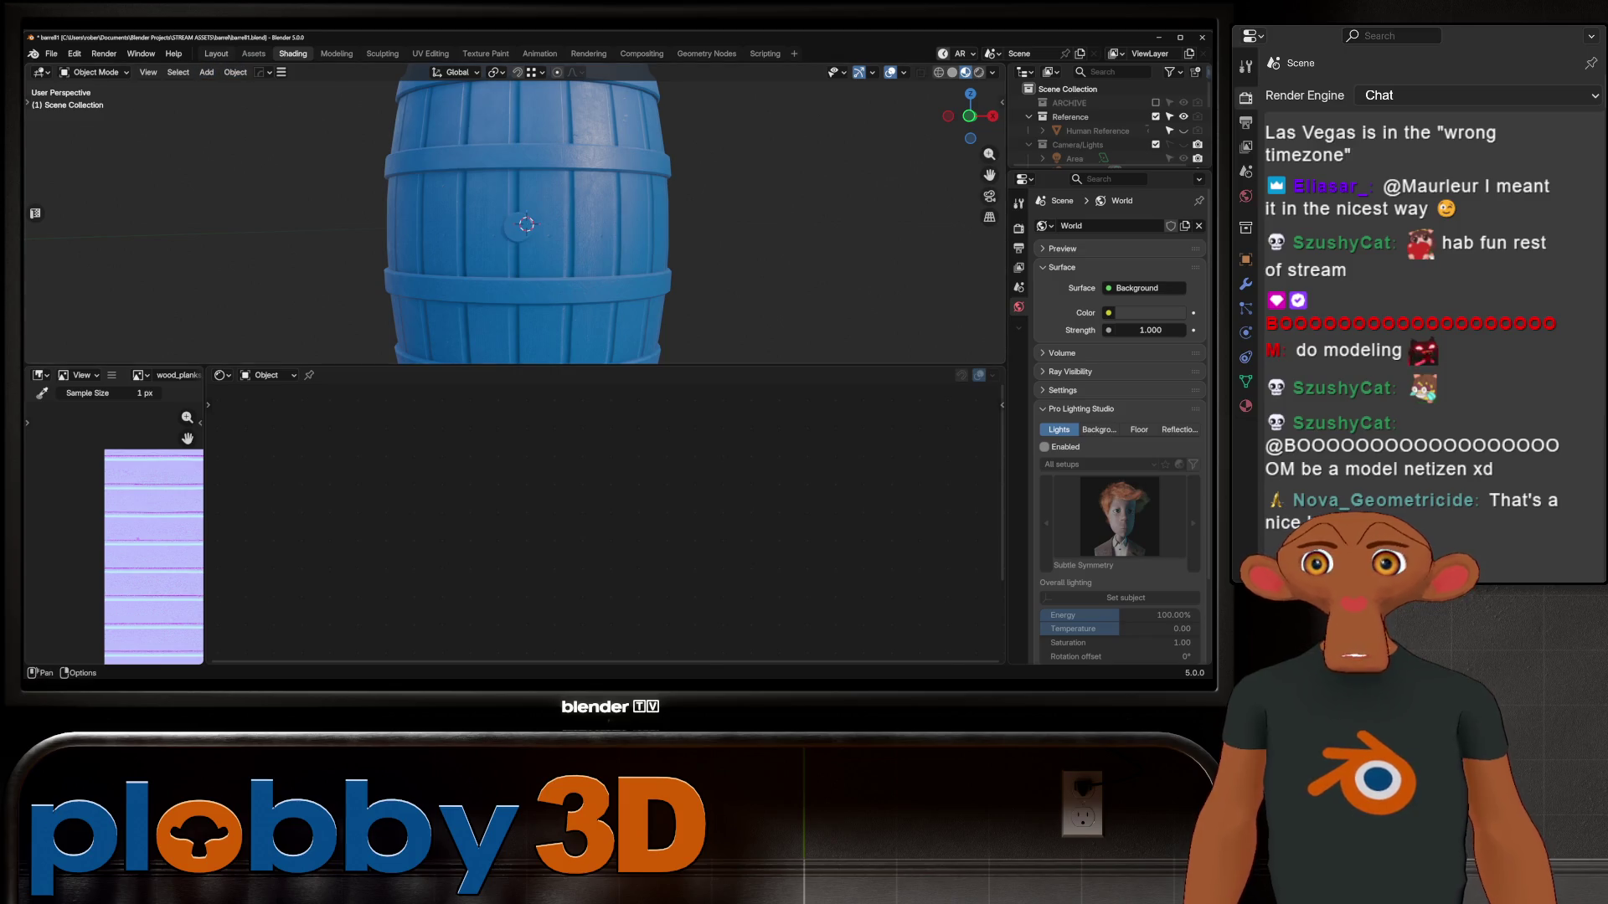
click(216, 53)
mouse_move(502, 376)
middle_down()
mouse_move(520, 360)
mouse_move(469, 326)
middle_up()
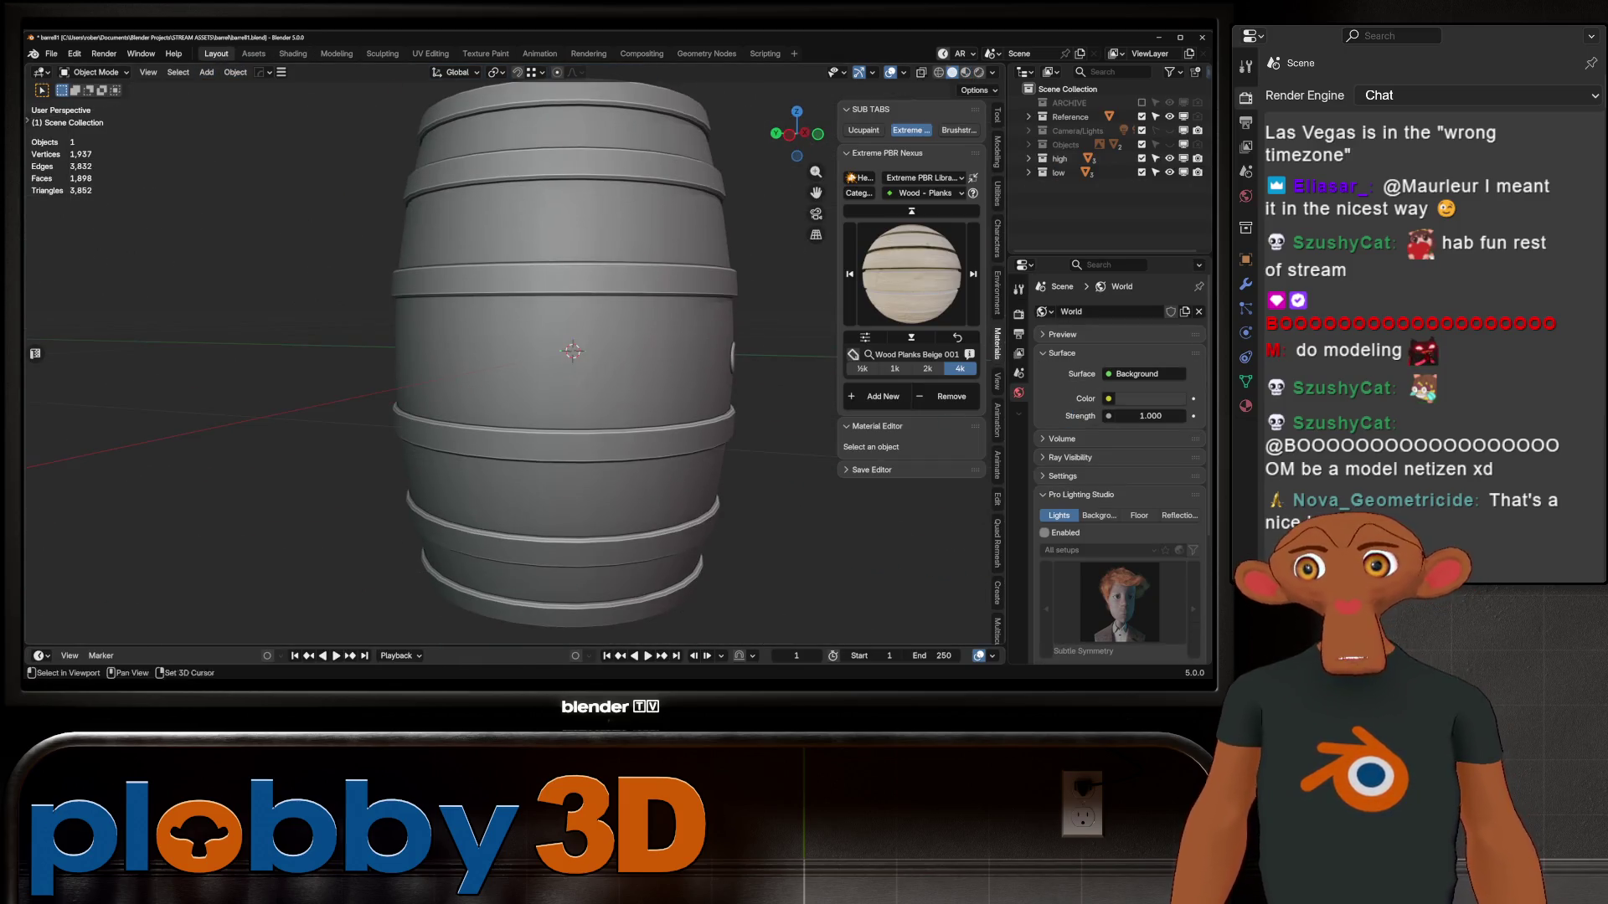
scroll(503, 351, down, 2)
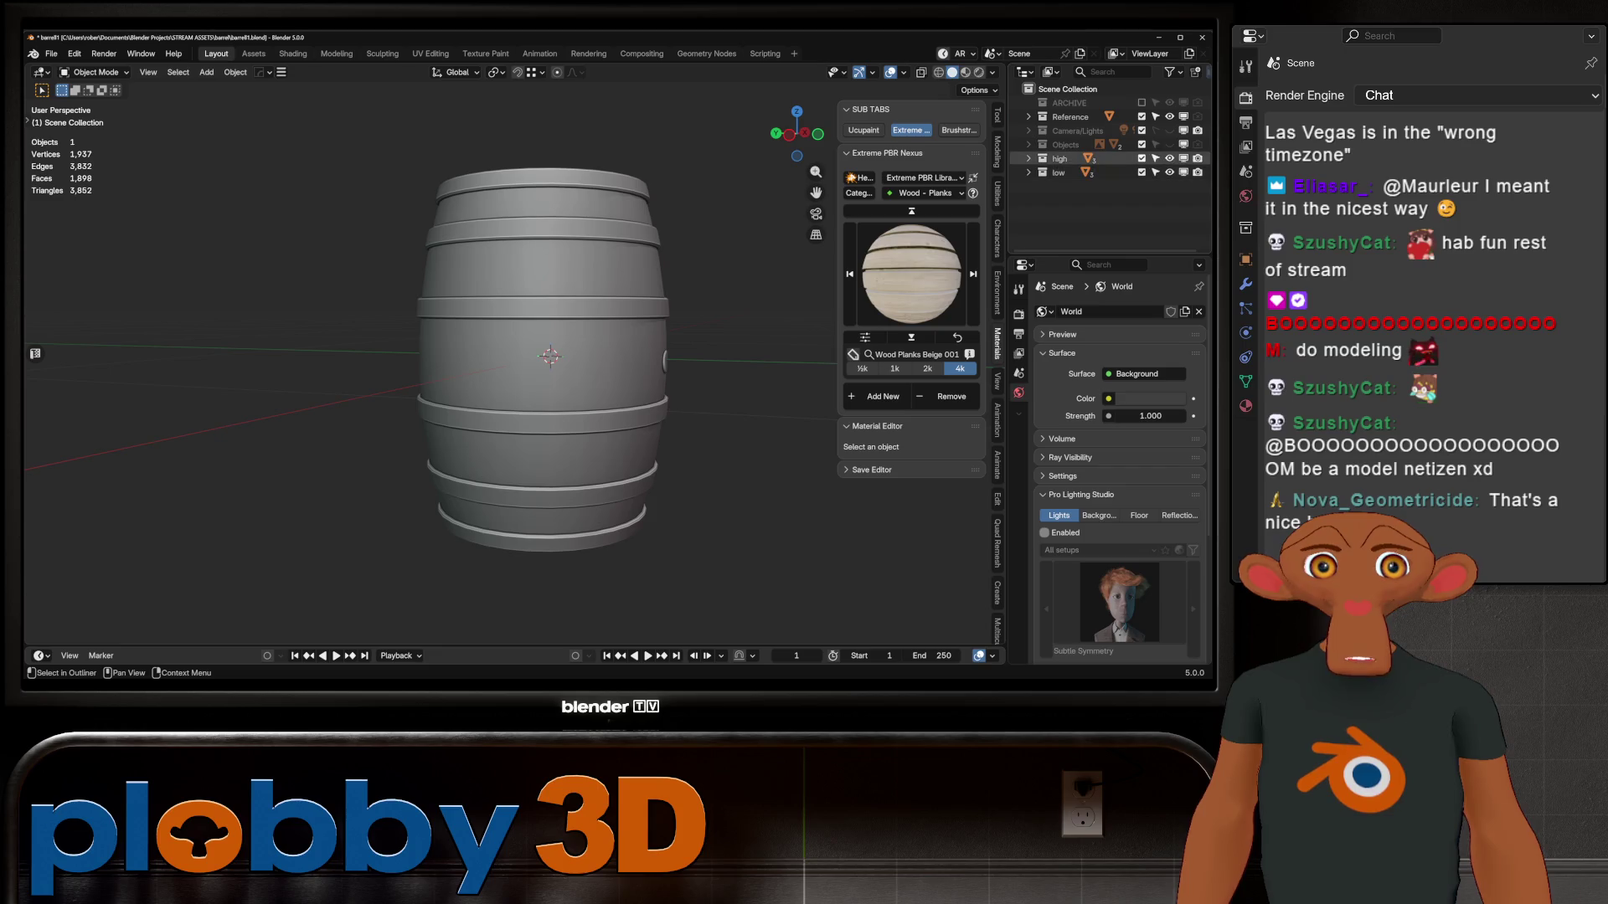
click(1028, 158)
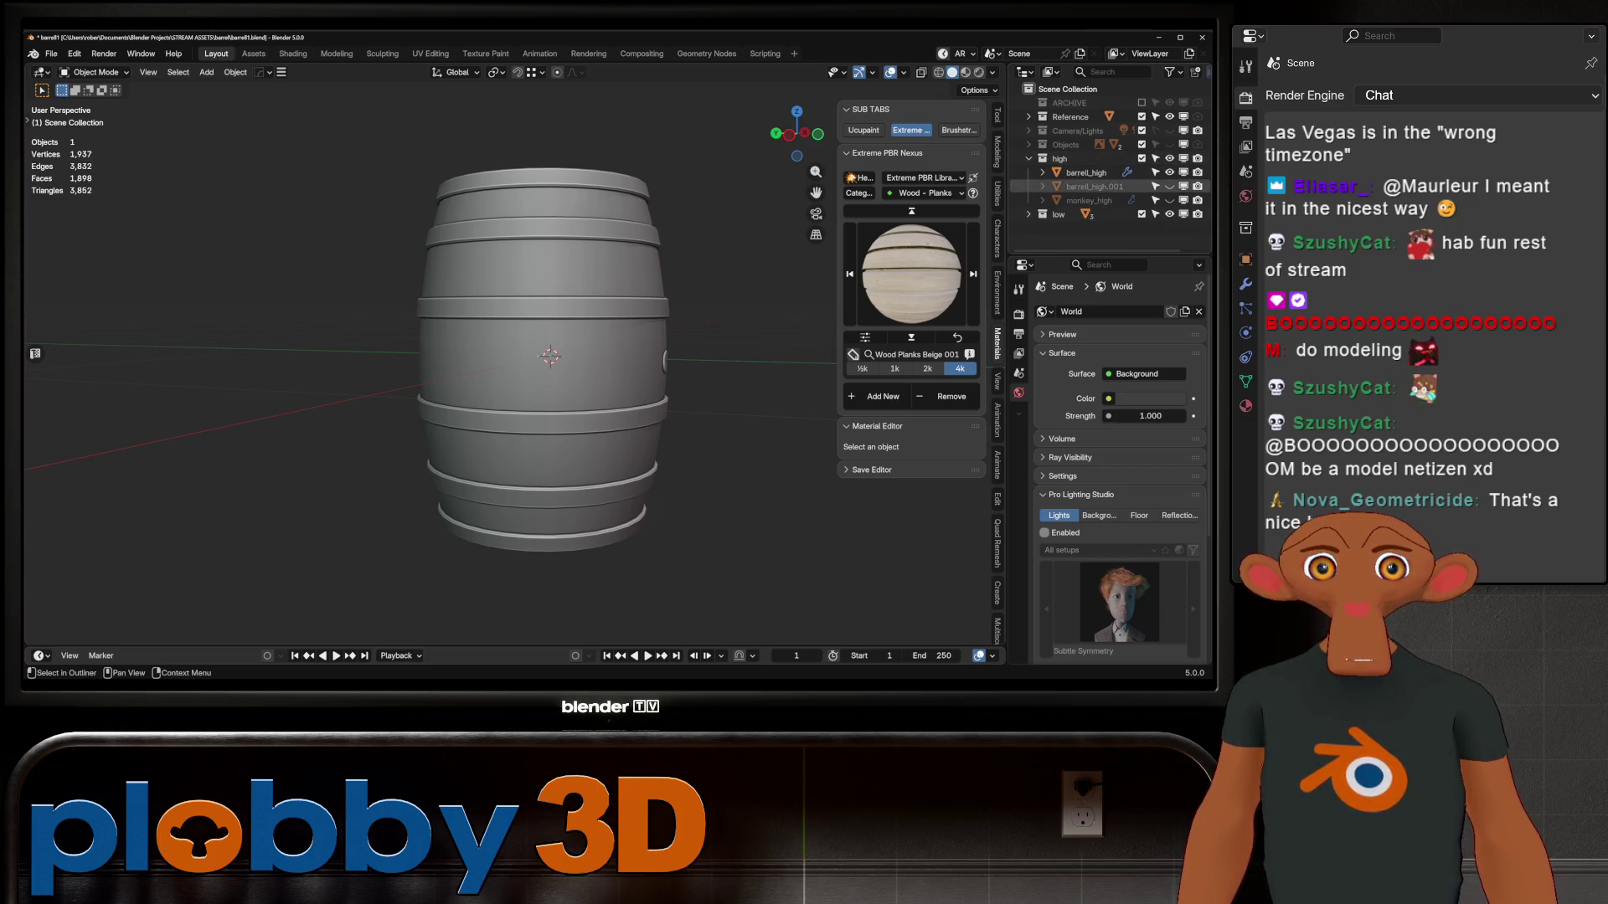
click(1170, 200)
click(1088, 200)
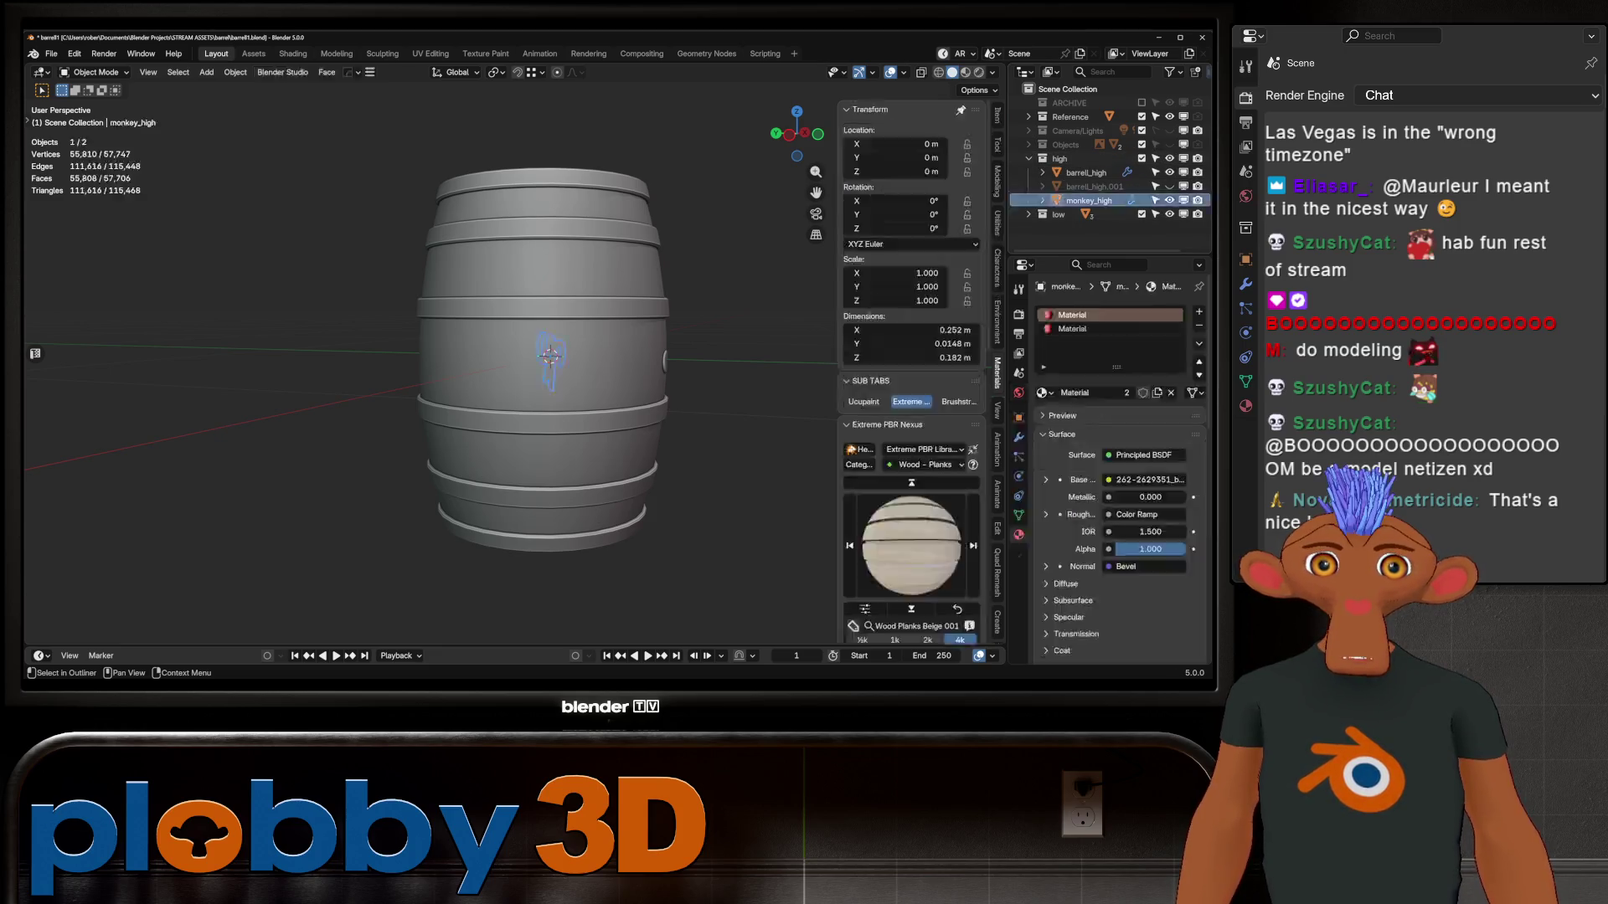
middle_drag(718, 319, 686, 331)
click(966, 72)
key(g)
key(x)
key(Return)
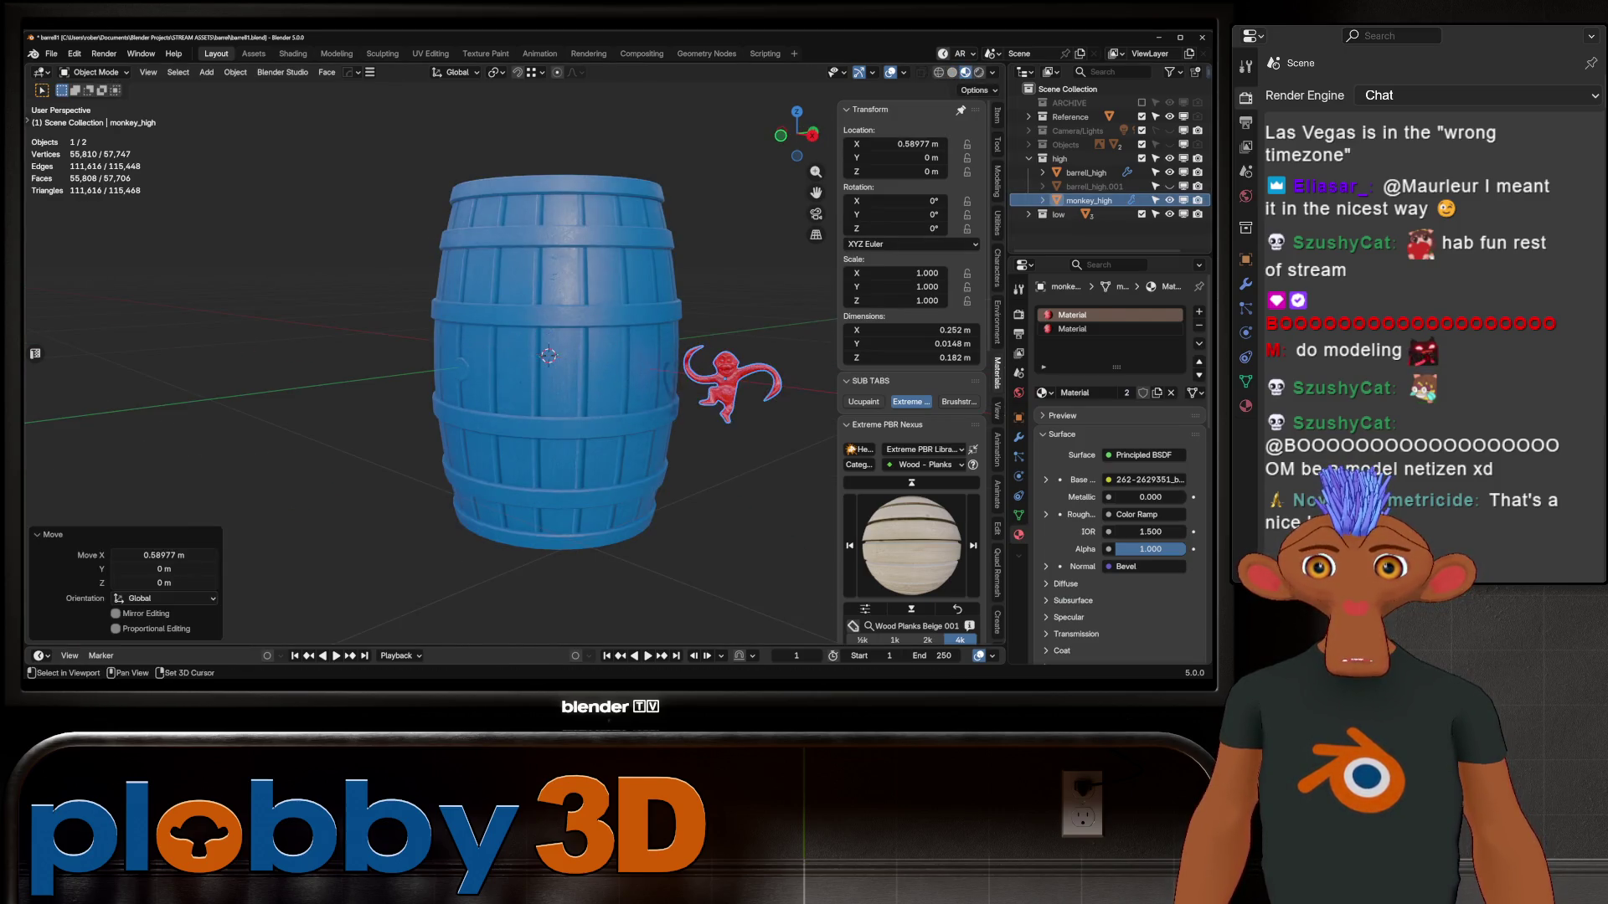
key(KP_Decimal)
key(r)
key(z)
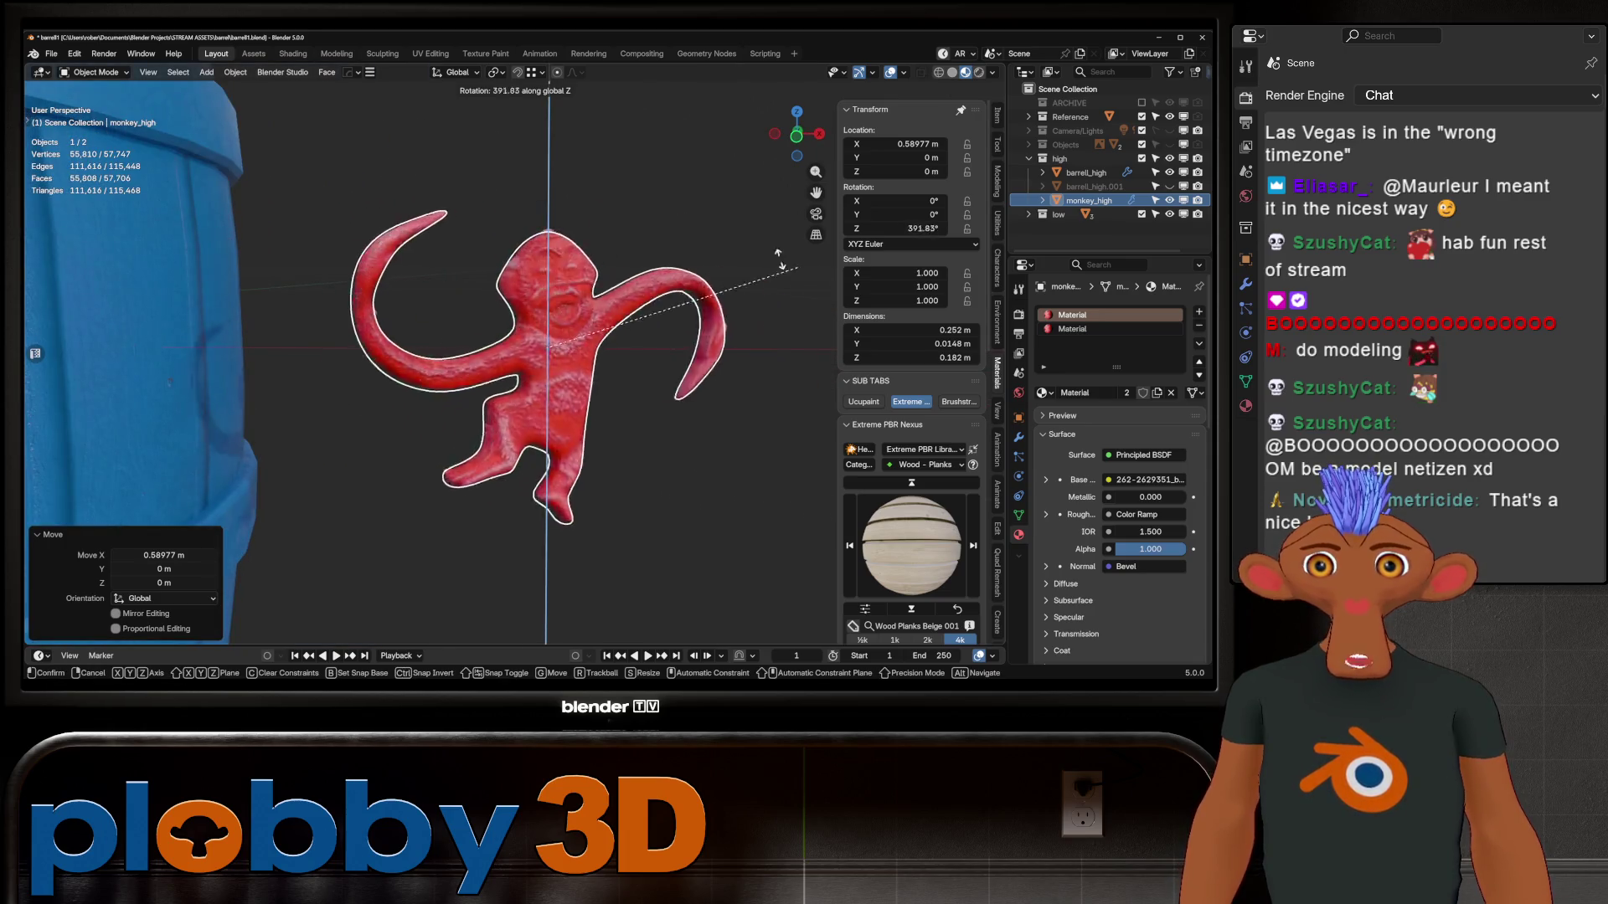
key(Escape)
scroll(817, 282, down, 5)
key(g)
key(Return)
middle_drag(503, 377, 548, 339)
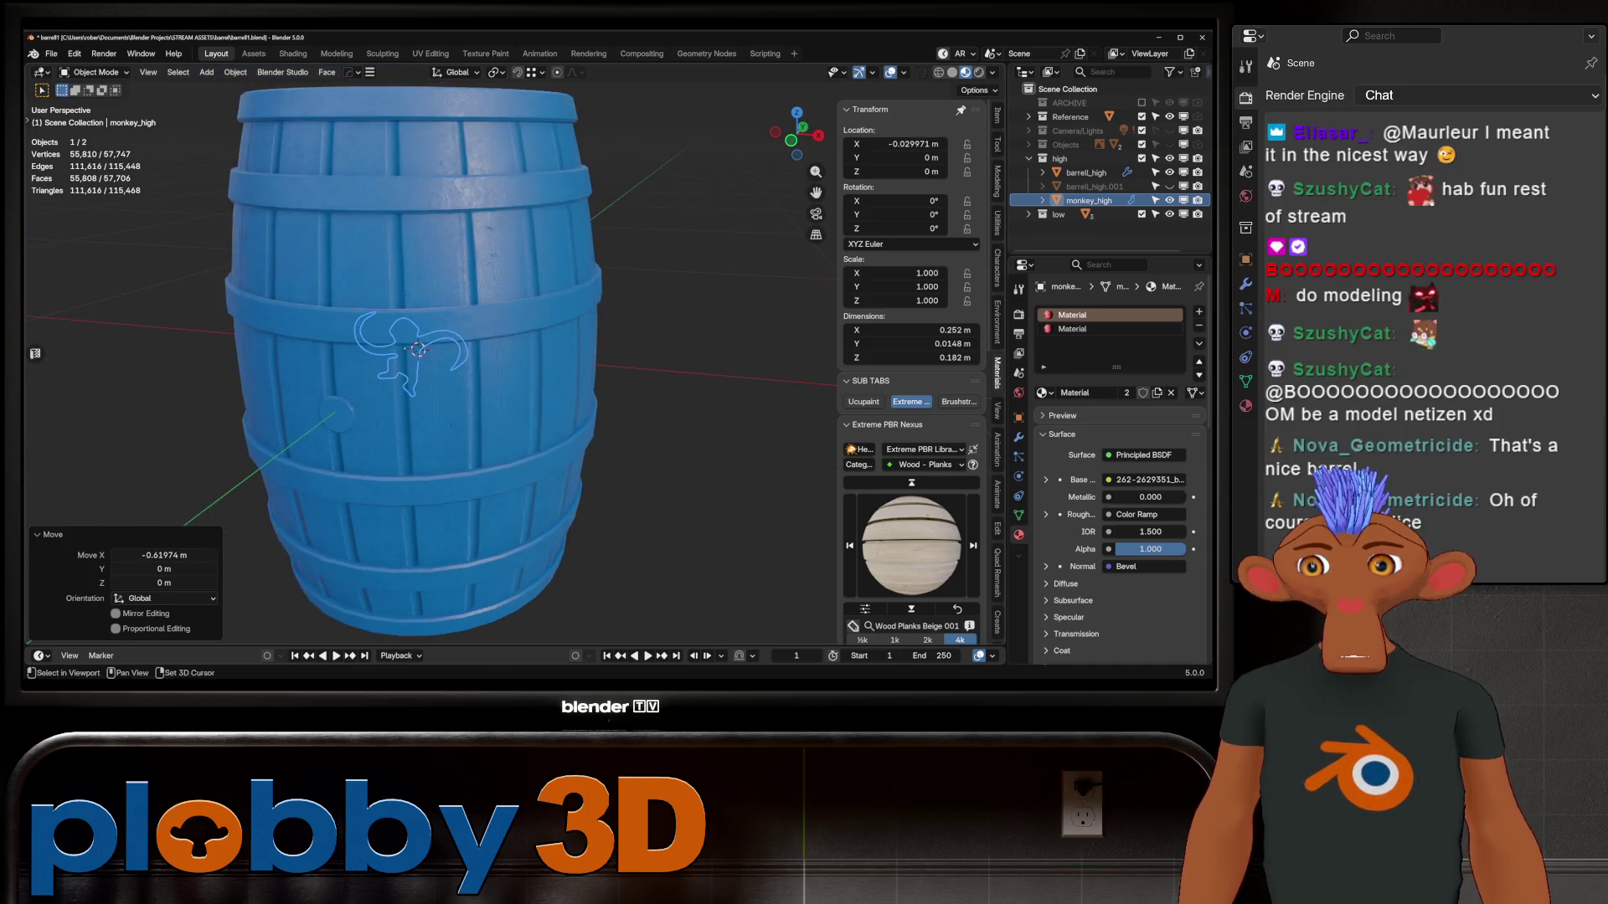
scroll(469, 376, down, 3)
mouse_move(469, 377)
middle_down()
mouse_move(536, 418)
mouse_move(549, 309)
mouse_move(553, 452)
middle_up()
scroll(553, 452, up, 6)
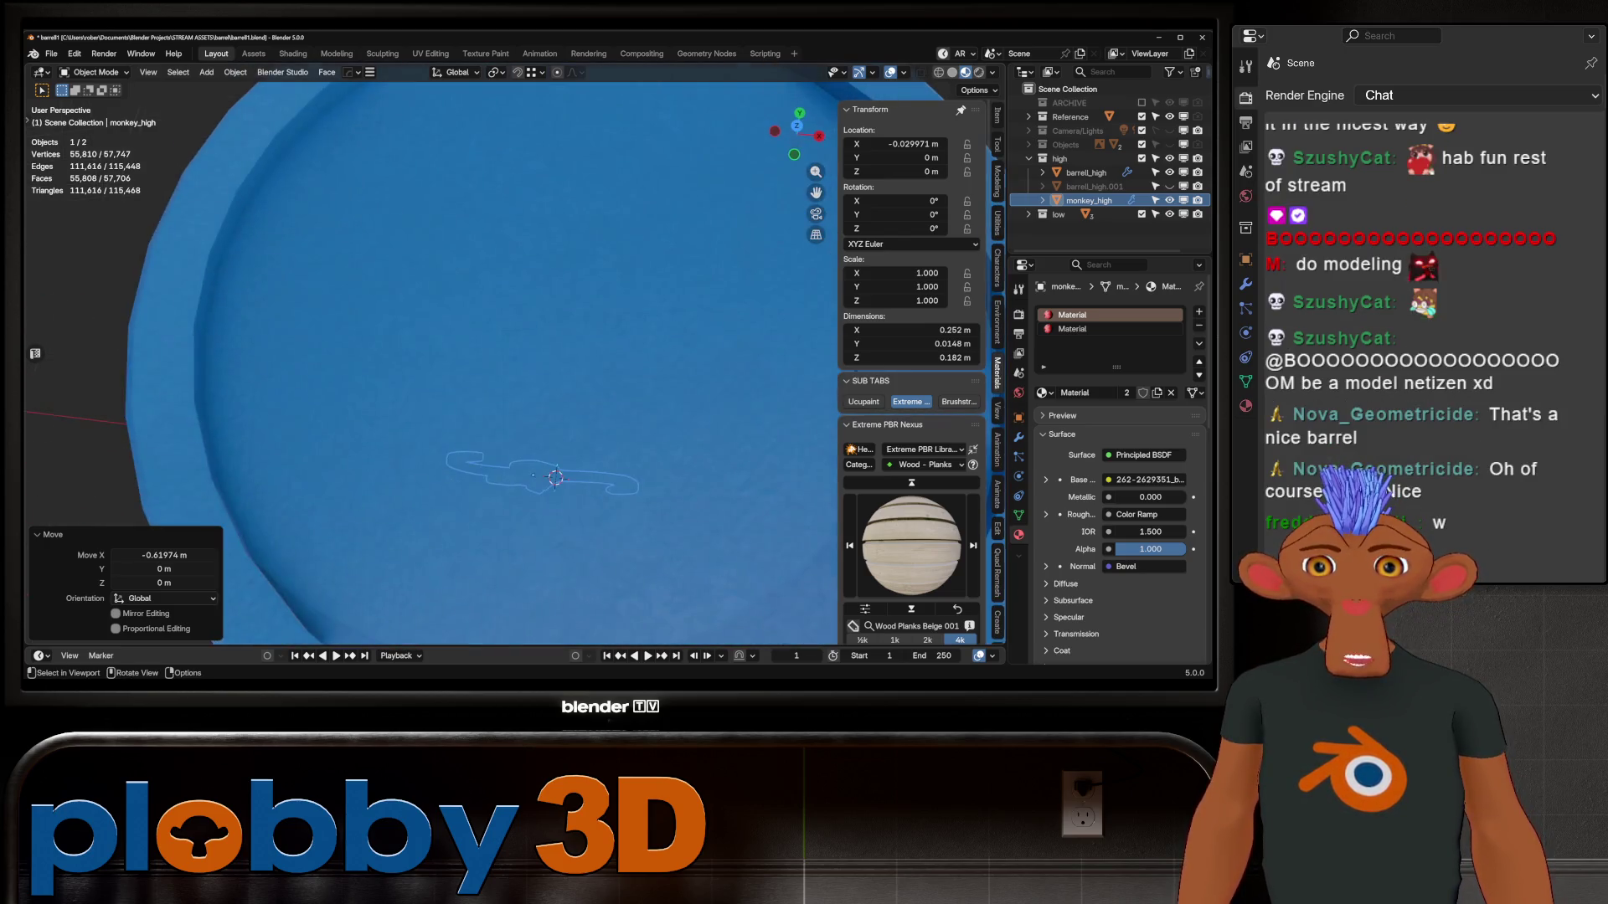
scroll(536, 377, down, 6)
mouse_move(536, 377)
middle_down()
mouse_move(540, 352)
mouse_move(552, 443)
mouse_move(550, 419)
middle_up()
scroll(540, 351, up, 2)
scroll(536, 377, up, 2)
scroll(535, 377, down, 5)
scroll(536, 352, up, 4)
scroll(536, 402, down, 4)
scroll(536, 401, up, 3)
scroll(544, 394, down, 4)
scroll(545, 393, up, 4)
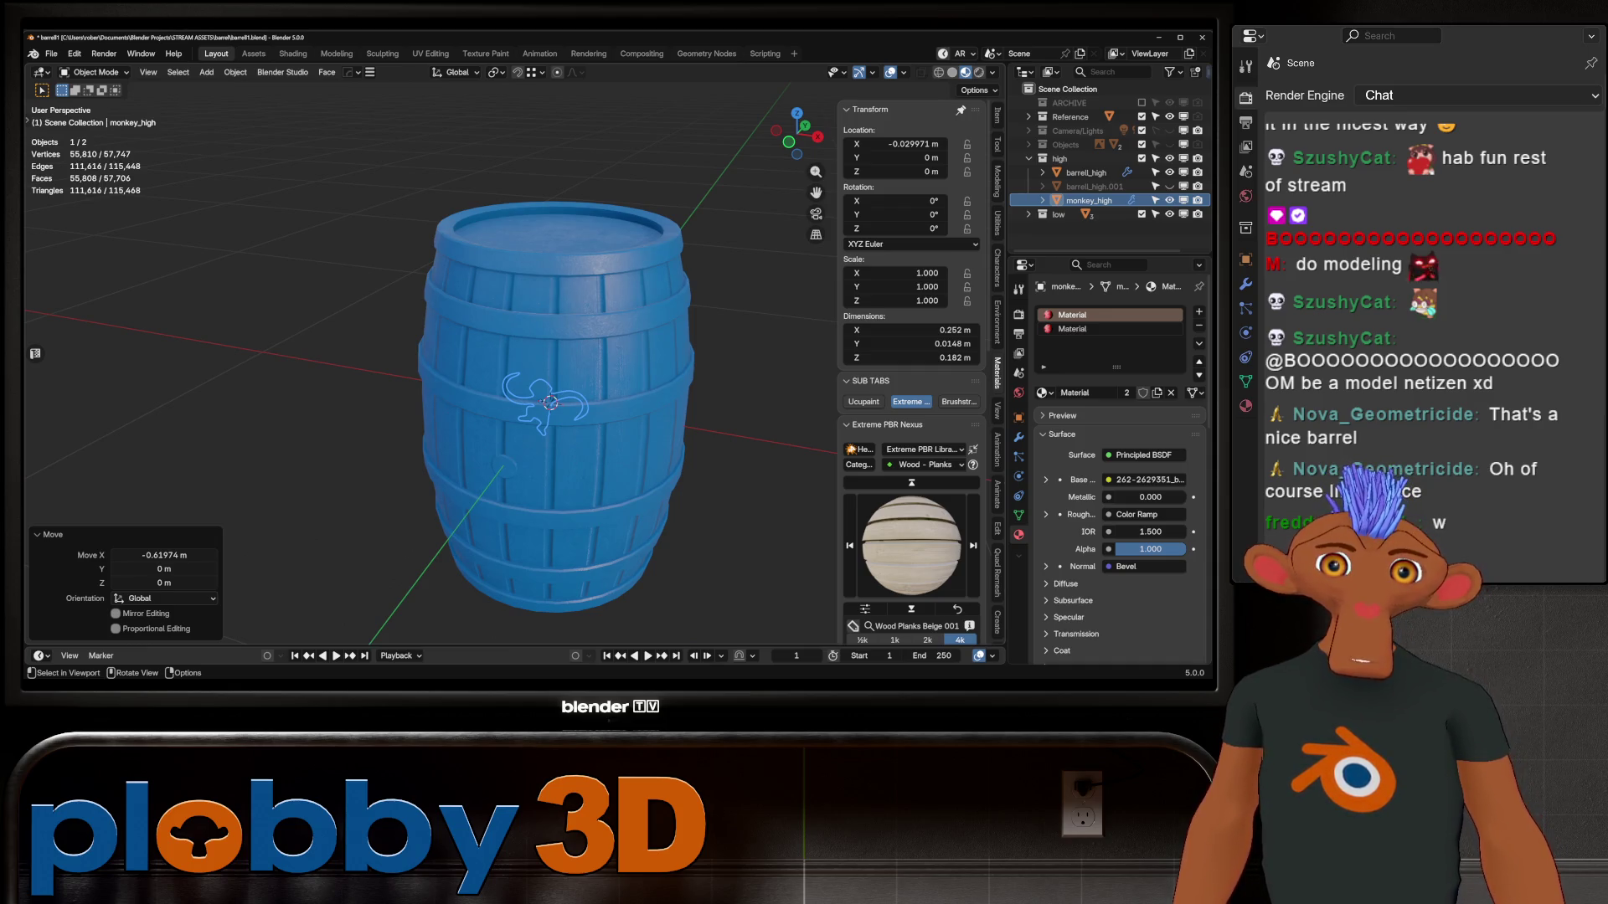
Duplicate monkey_high, raise it onto the lid, rotate it -90° on X, and centre it from top view
middle_drag(550, 419, 548, 439)
key(shift+d)
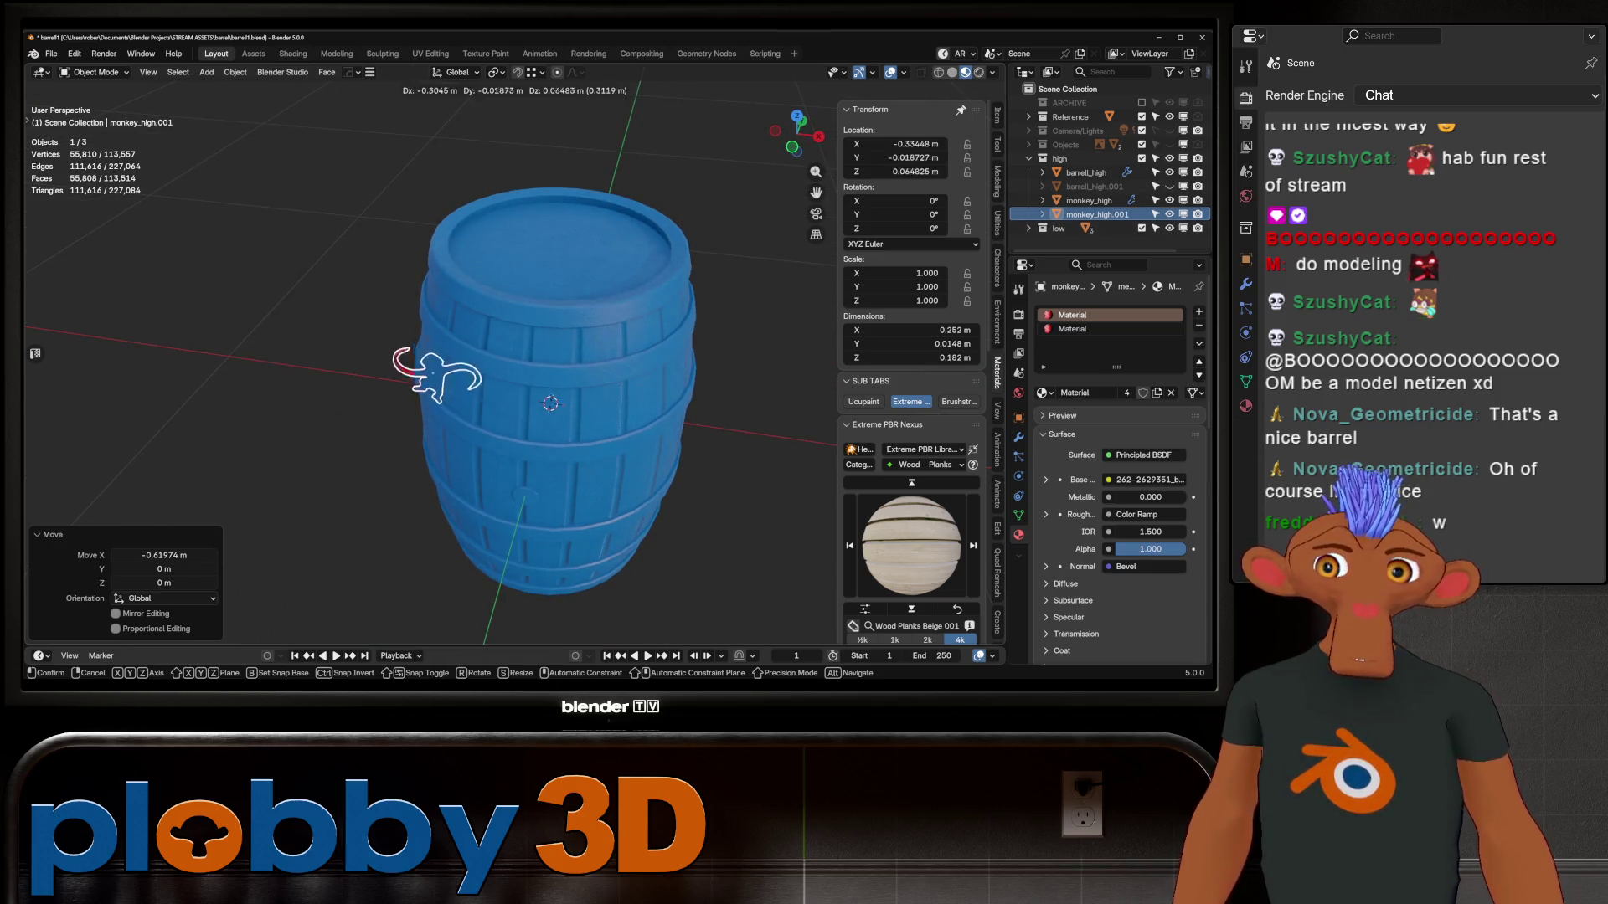
key(z)
click(658, 118)
text(r)
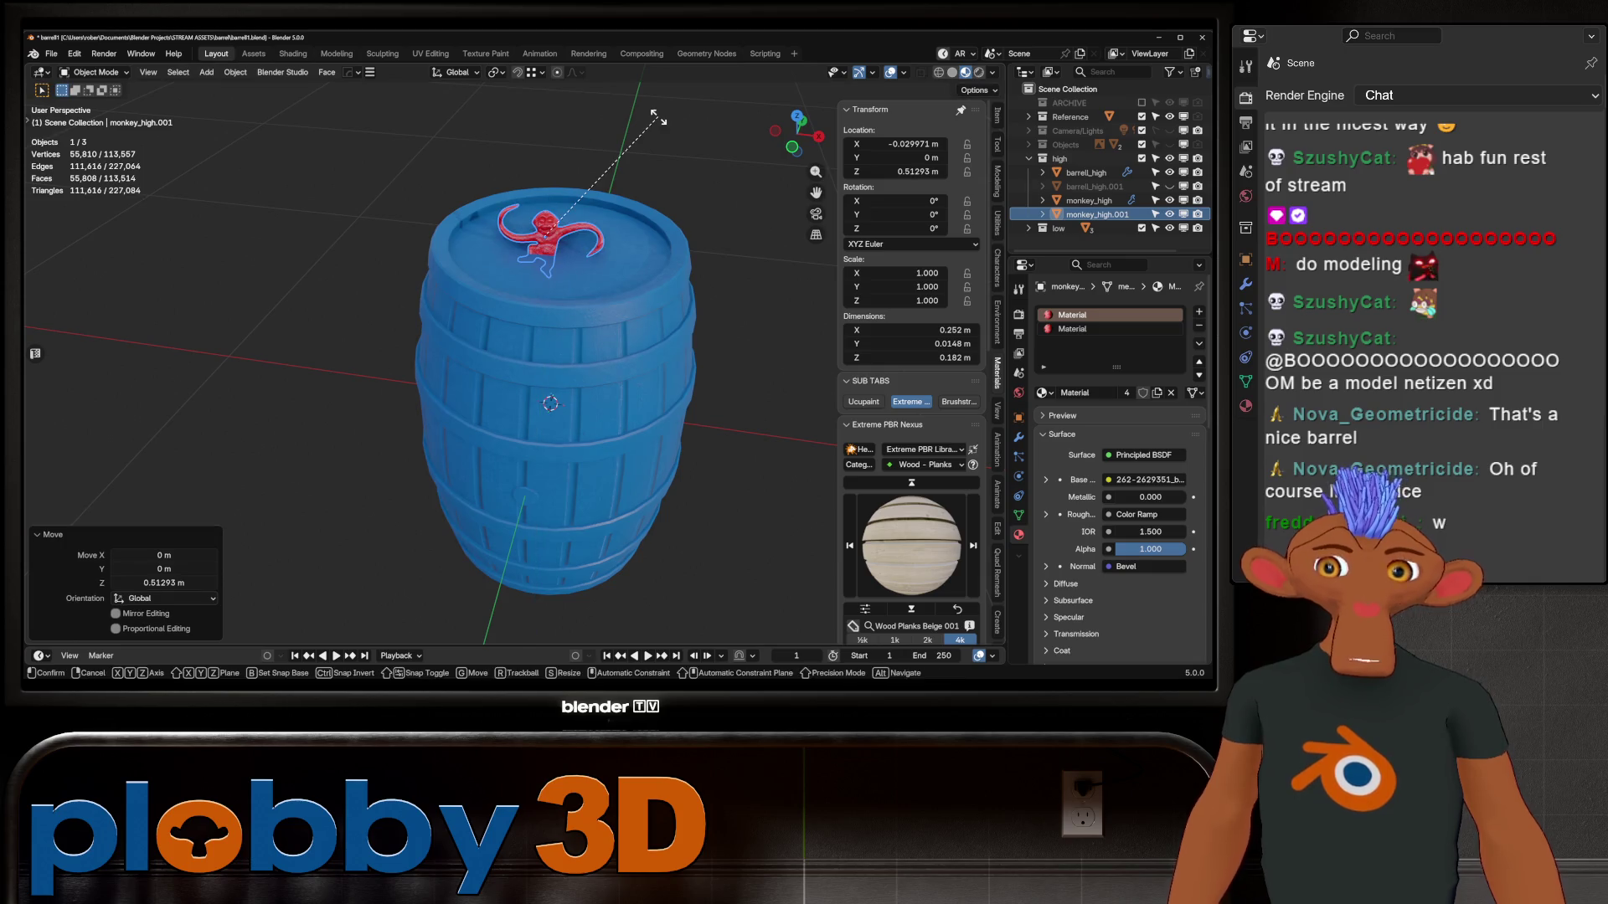
text(x-90)
key(Return)
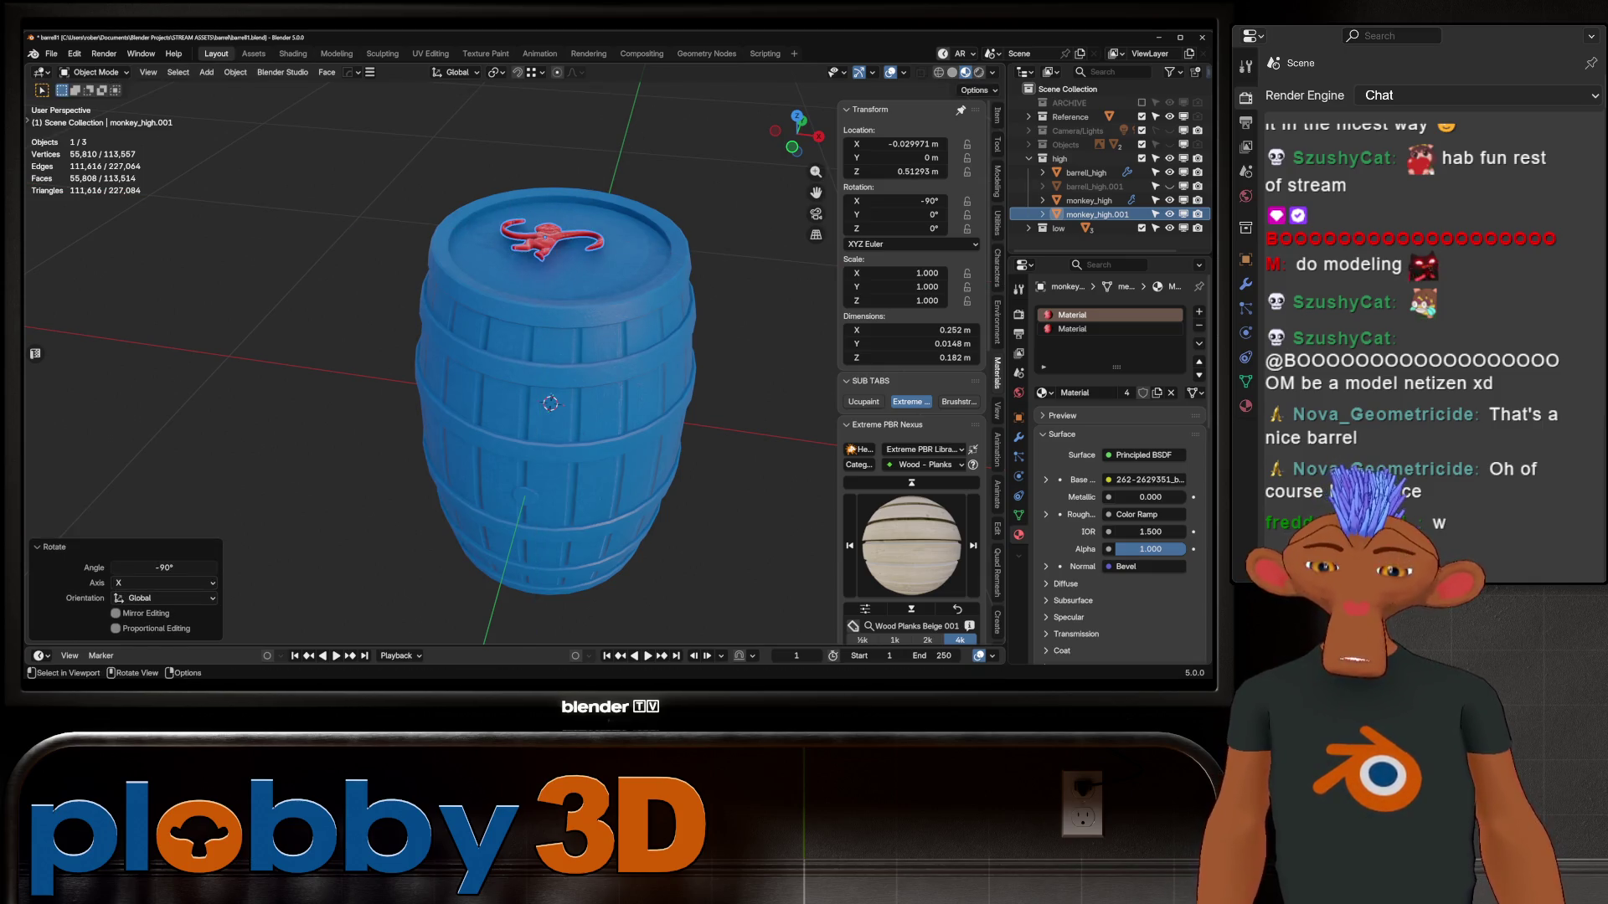
key(KP_7)
key(Return)
key(s)
key(Return)
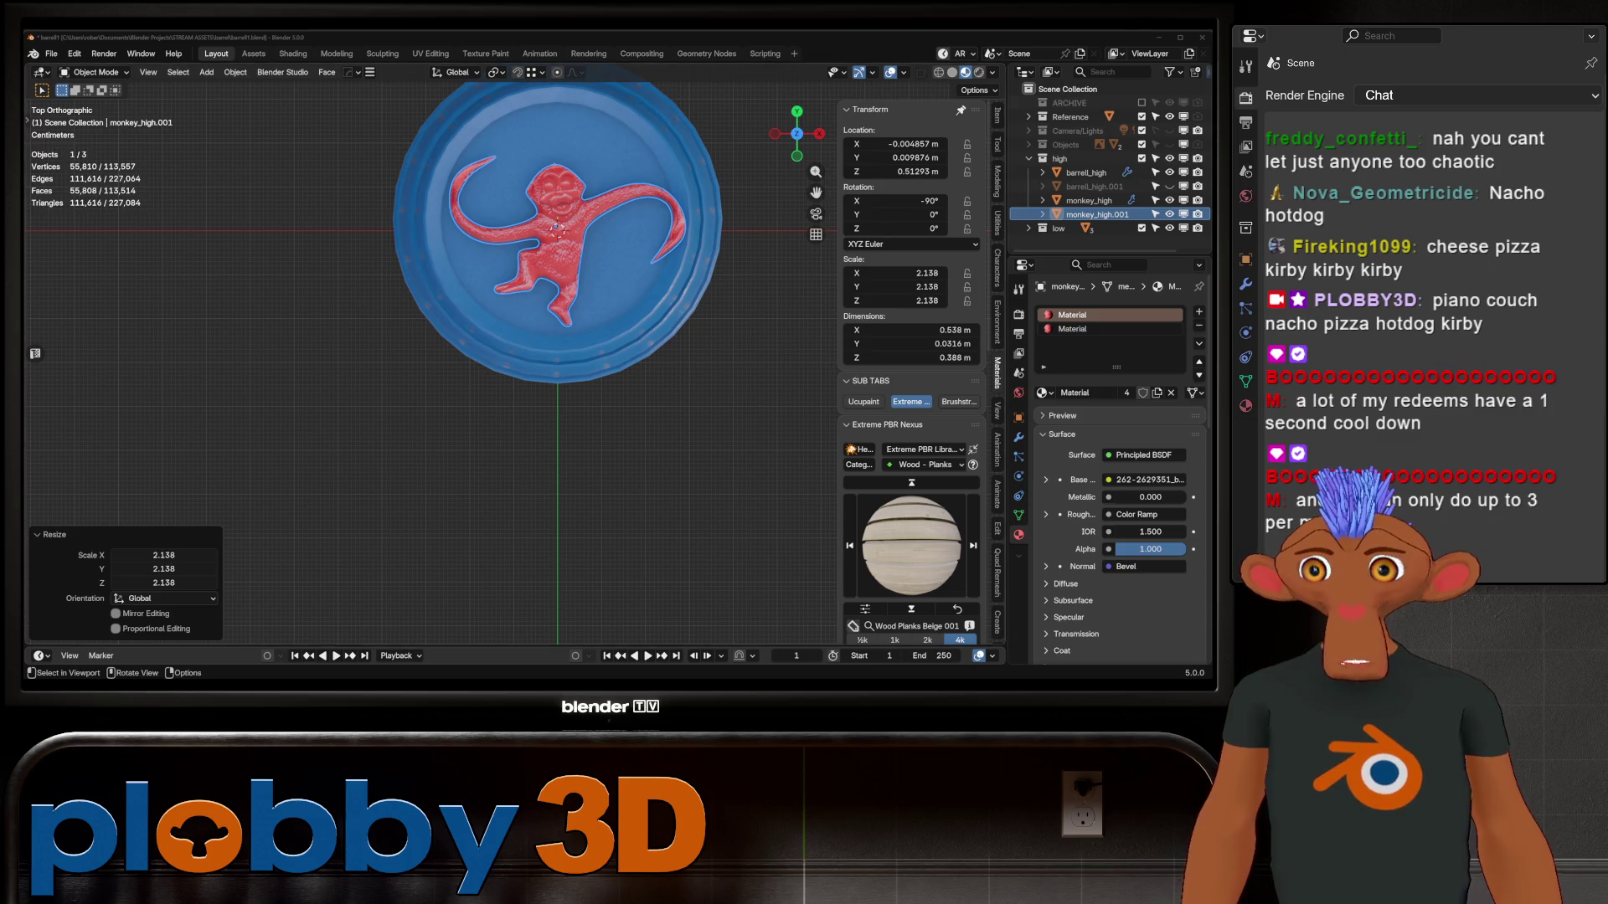
Orbit back to a perspective view of the barrel with the 2.138-scaled monkey on its lid
mouse_move(553, 377)
middle_down()
mouse_move(538, 243)
mouse_move(544, 277)
middle_up()
Hide the original monkey_high and delete the monkey copy from the barrel lid
scroll(618, 227, up, 4)
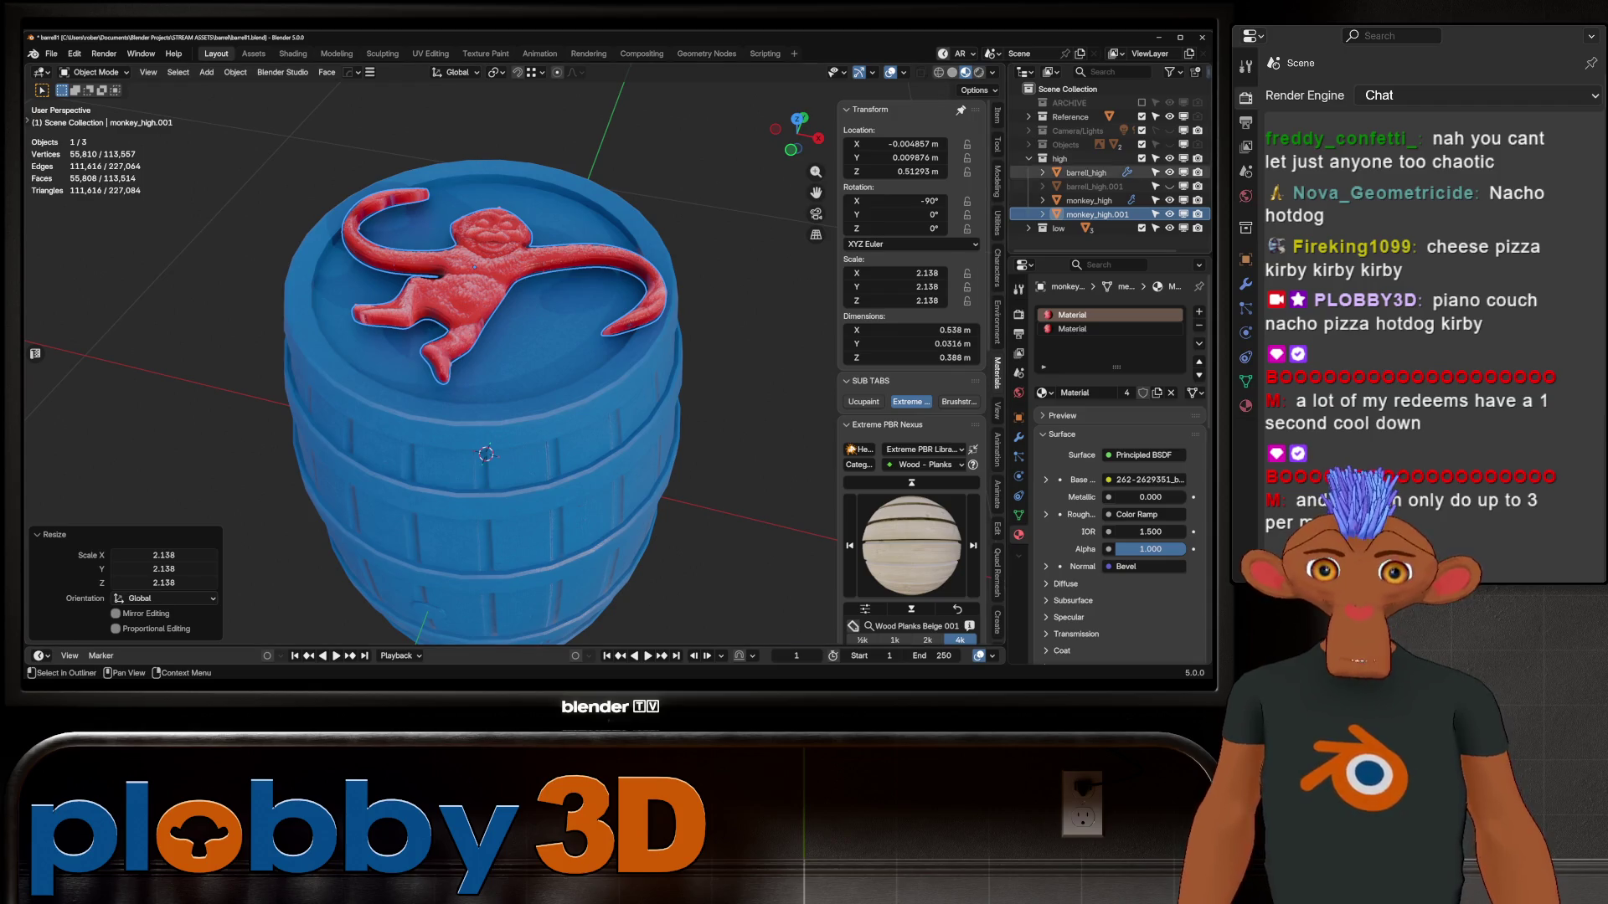
click(1169, 200)
scroll(503, 352, up, 3)
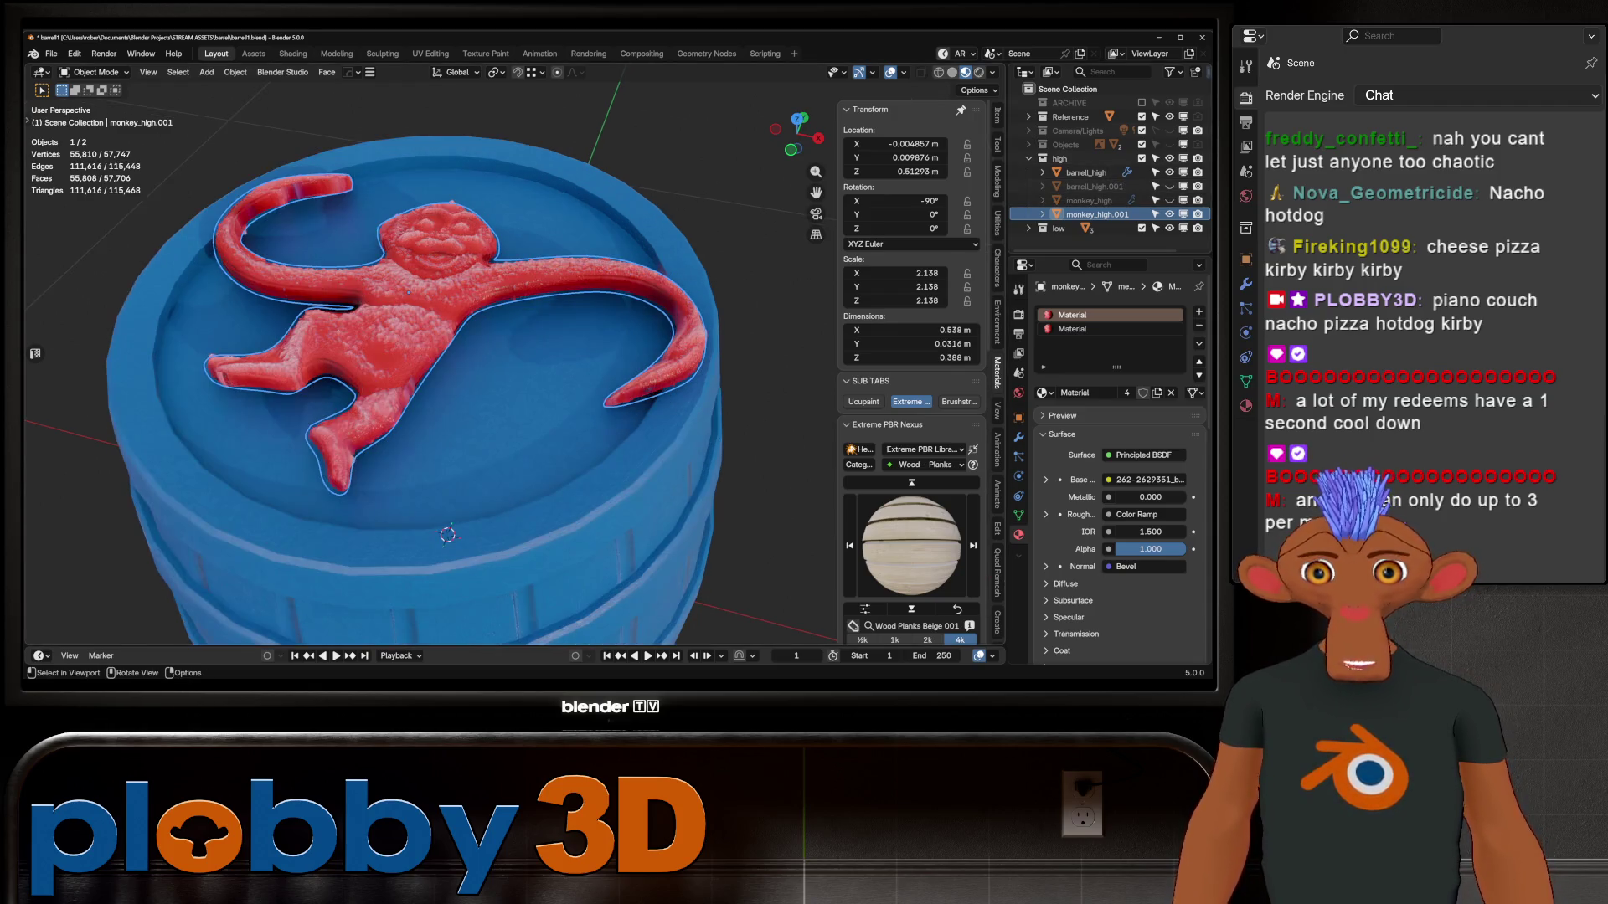
mouse_move(502, 352)
middle_down()
mouse_move(519, 310)
mouse_move(502, 360)
middle_up()
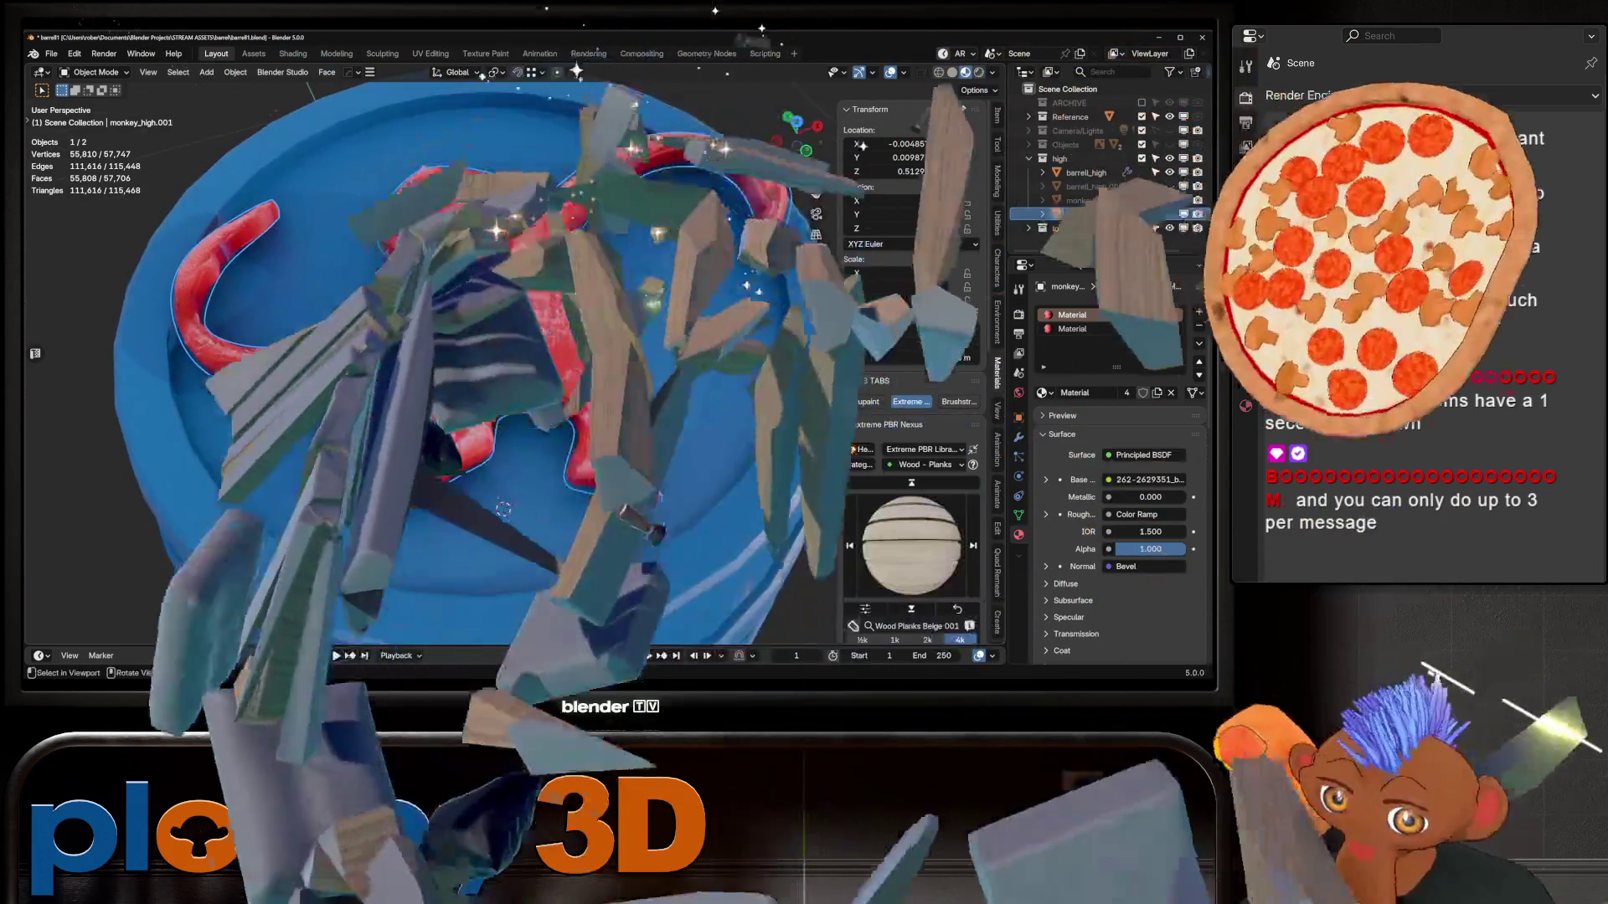
scroll(510, 352, down, 4)
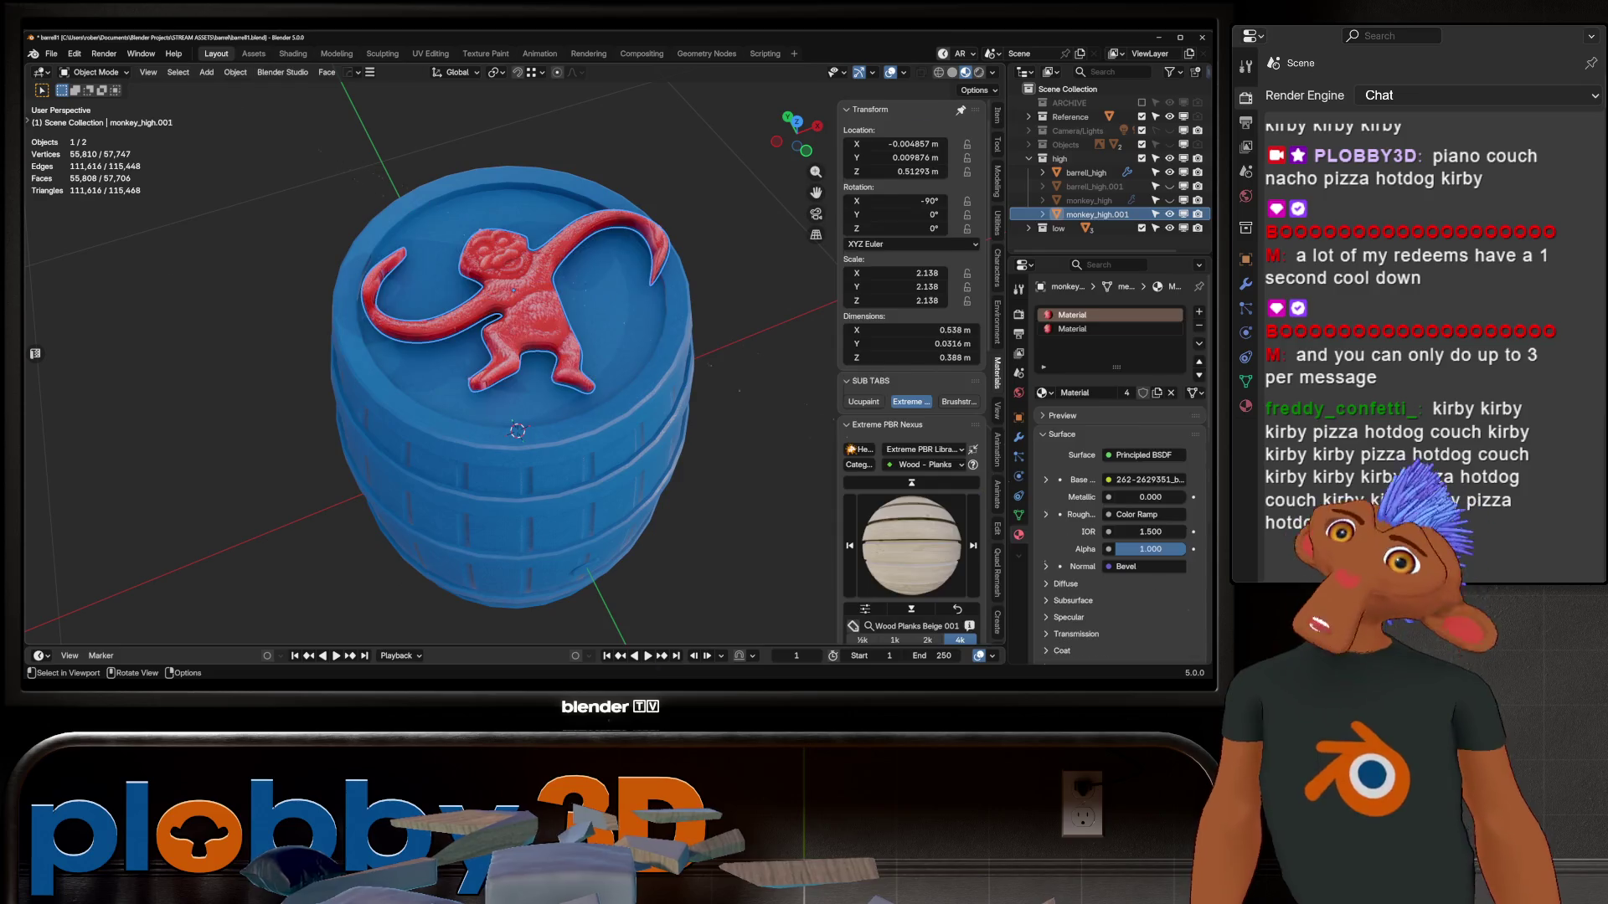
key(Delete)
Delete the duplicate barrel_high.001 and make barrell_low visible in the low collection
mouse_move(535, 351)
middle_down()
mouse_move(536, 318)
mouse_move(548, 352)
mouse_move(535, 319)
mouse_move(502, 335)
mouse_move(494, 319)
mouse_move(519, 301)
mouse_move(498, 314)
middle_up()
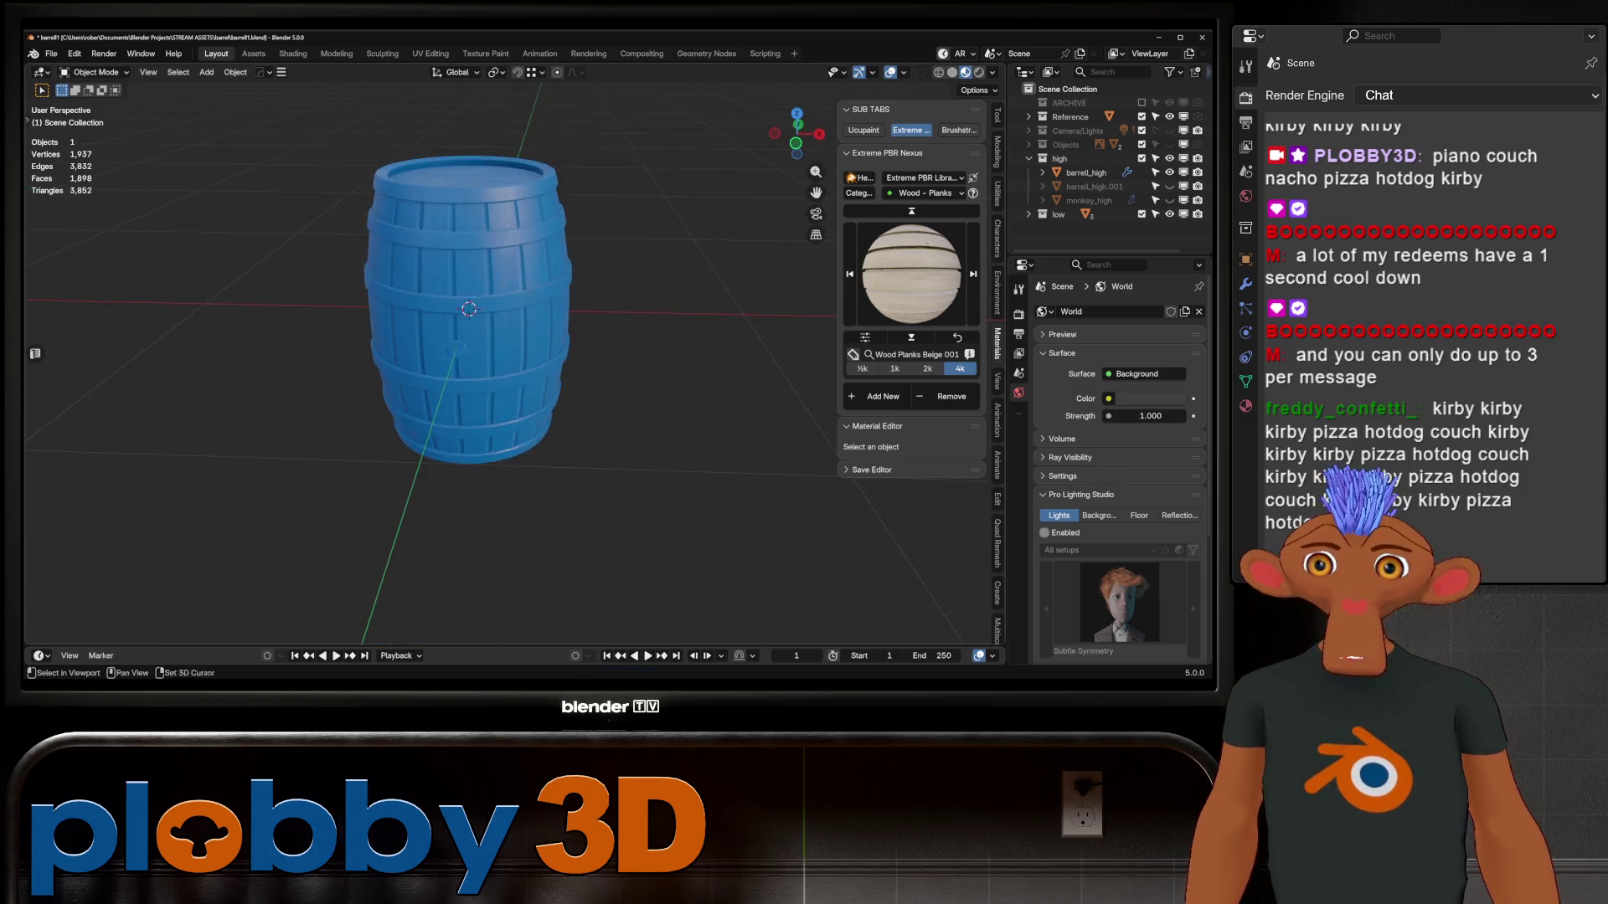
click(1093, 186)
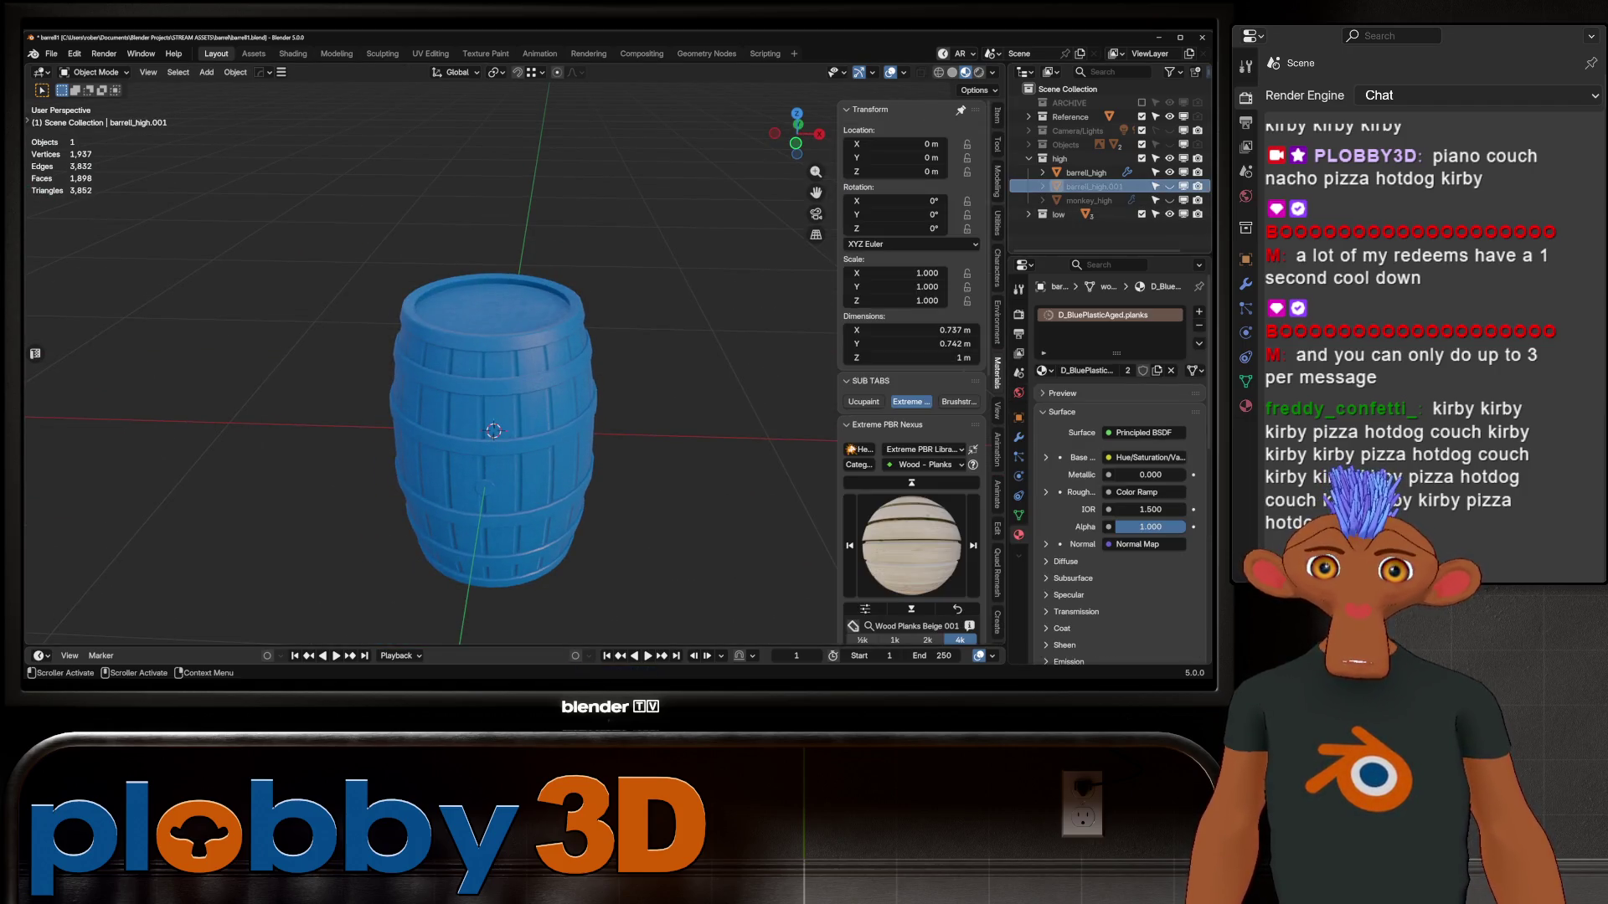
key(Delete)
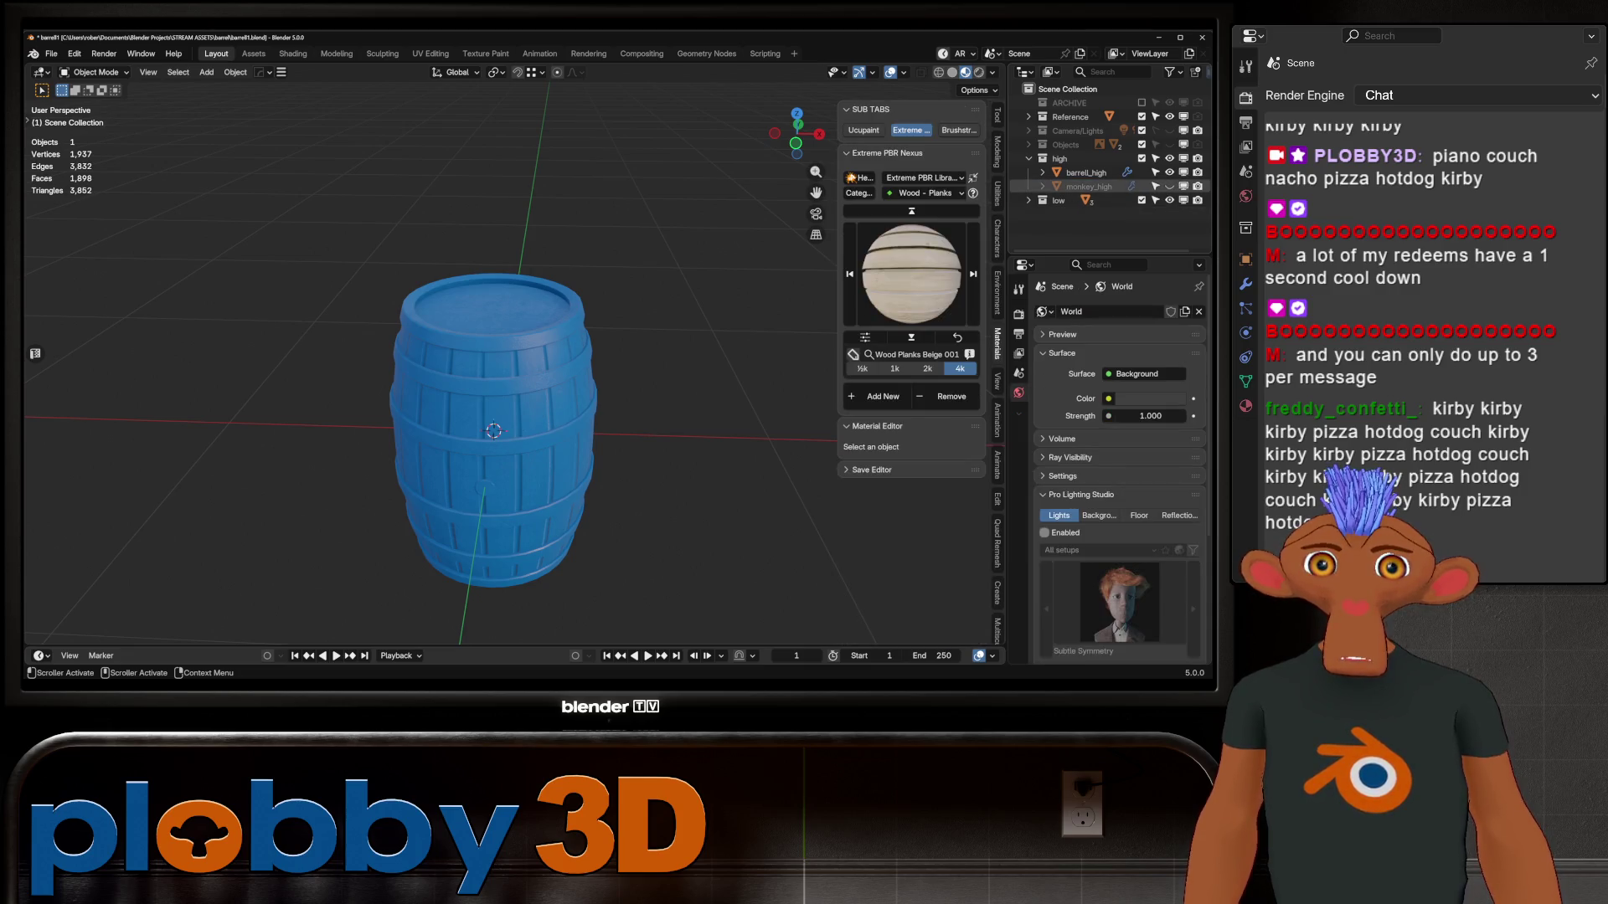
scroll(485, 385, up, 3)
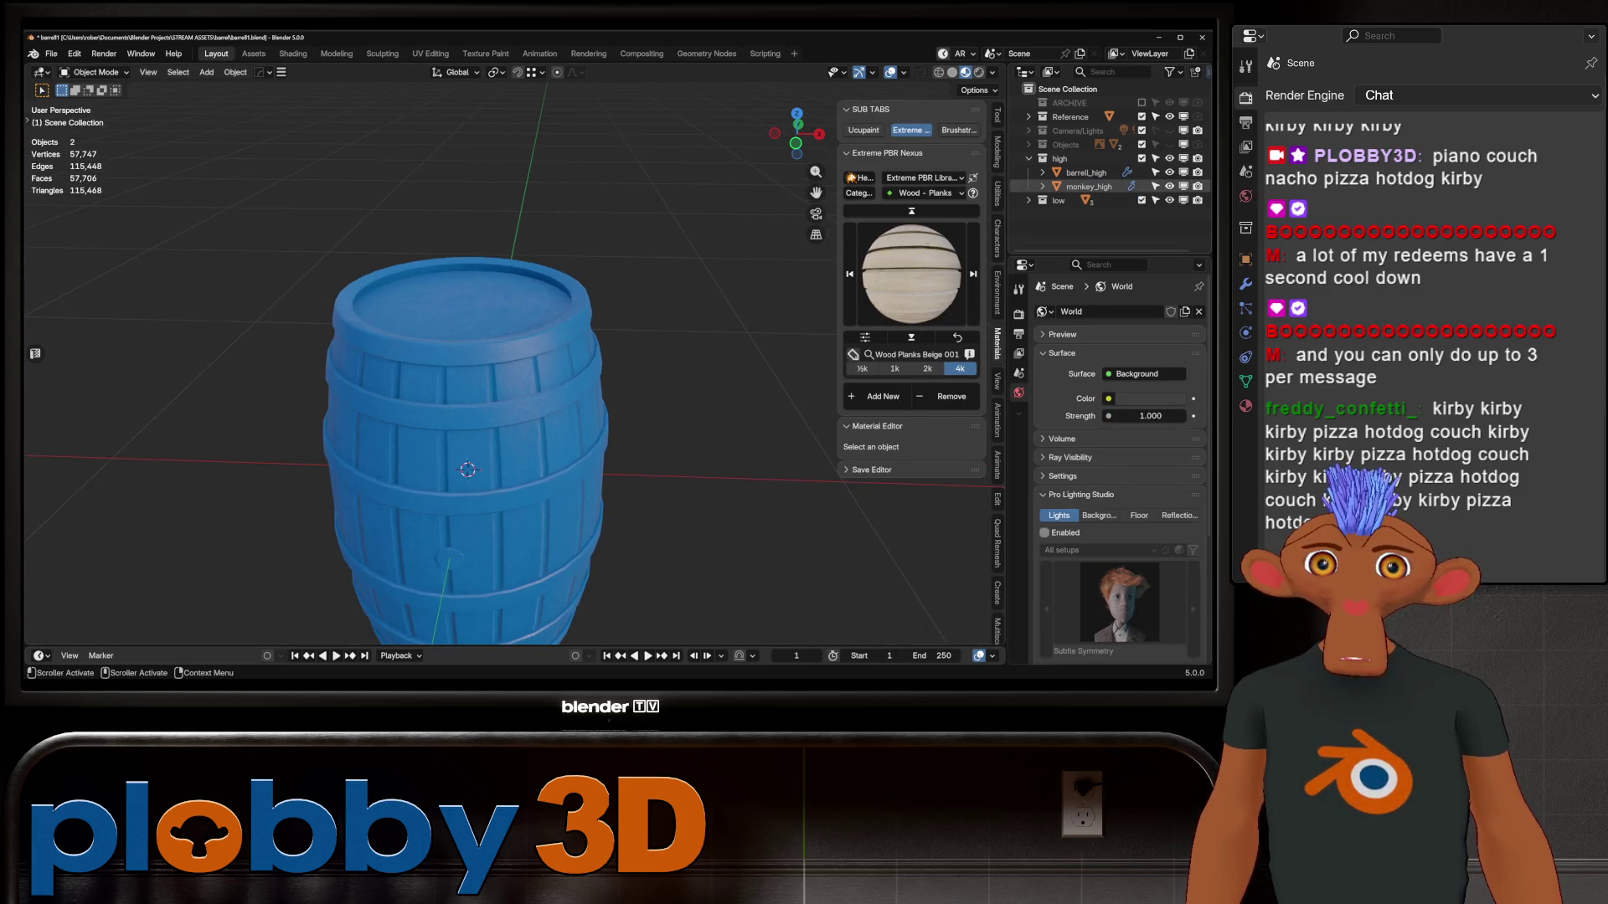
click(1028, 200)
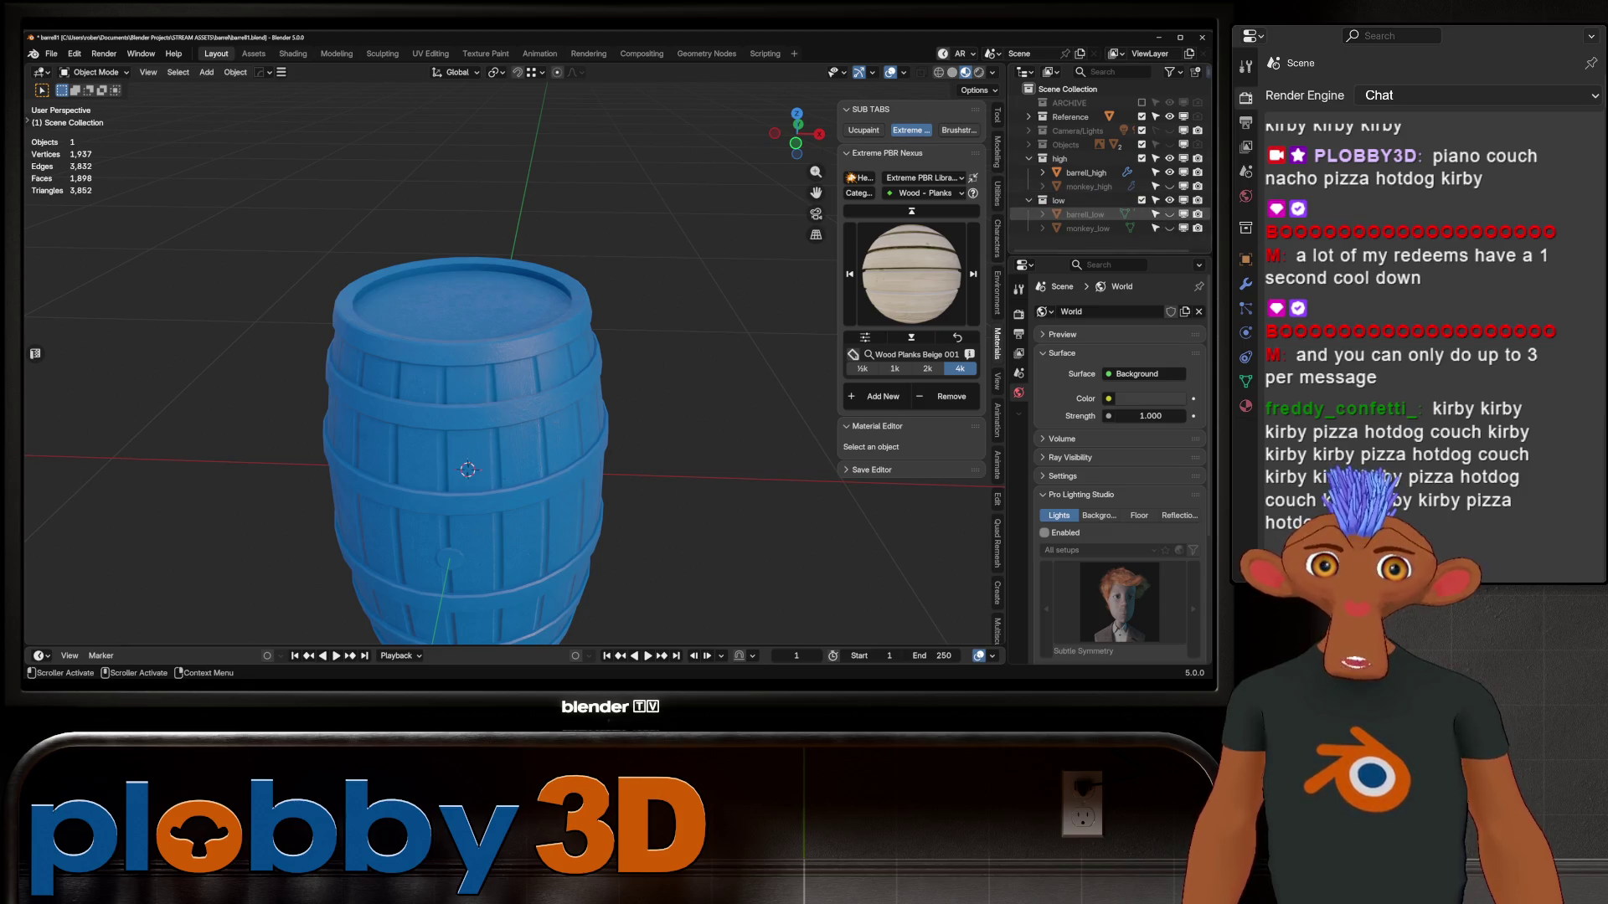
click(1169, 214)
drag(815, 192, 921, 117)
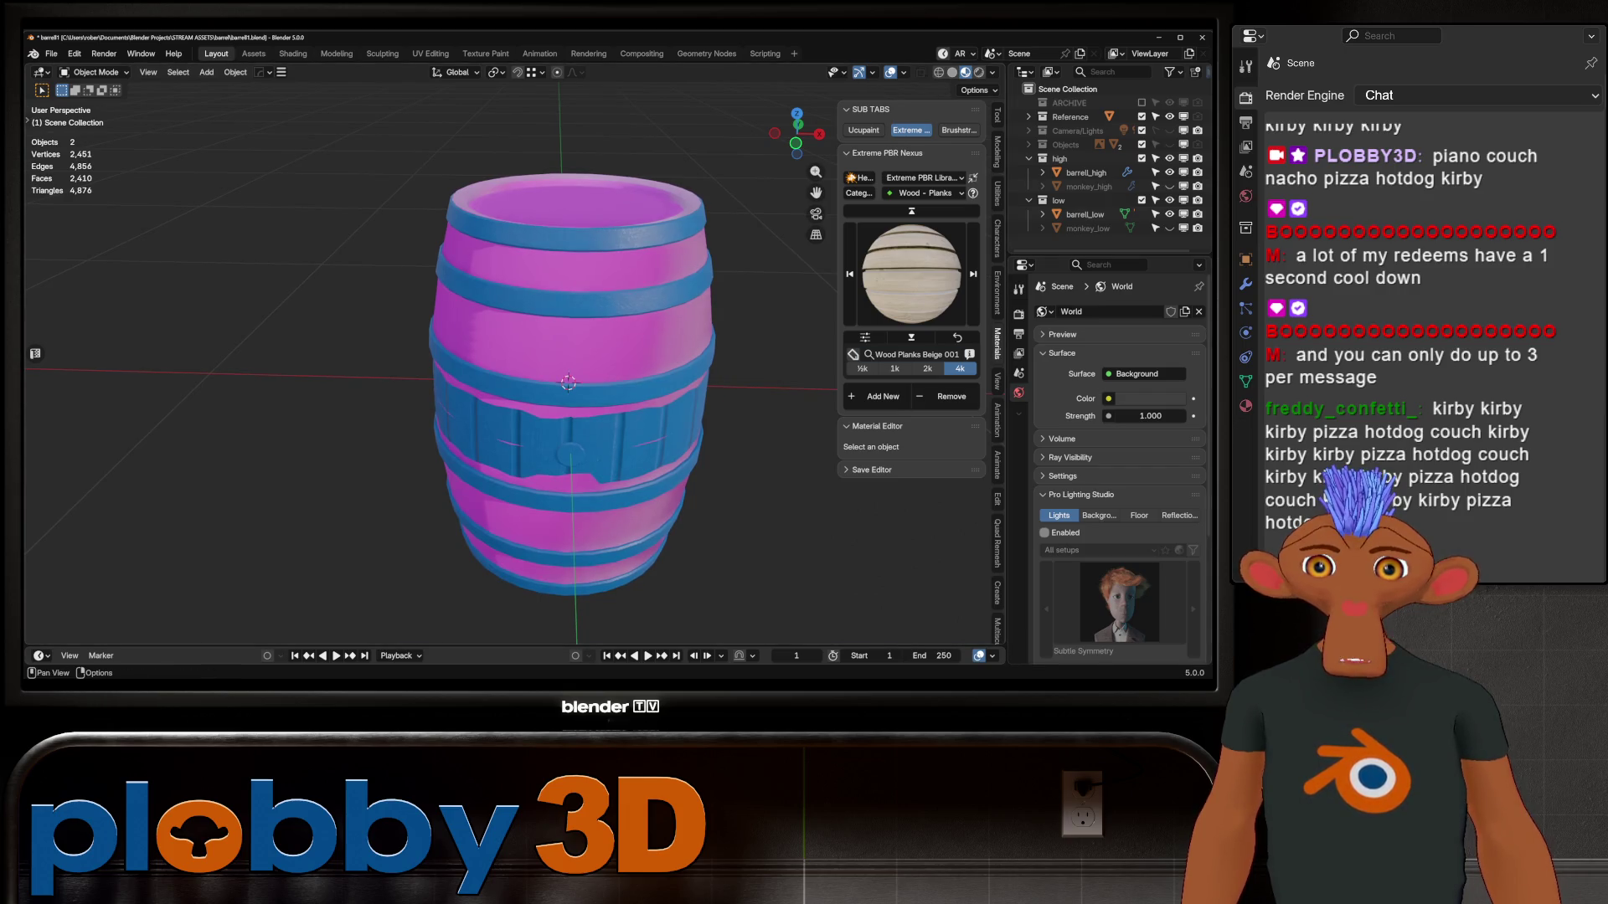
Add a Shrinkwrap modifier to barrell_low targeting barrell_high
click(1084, 214)
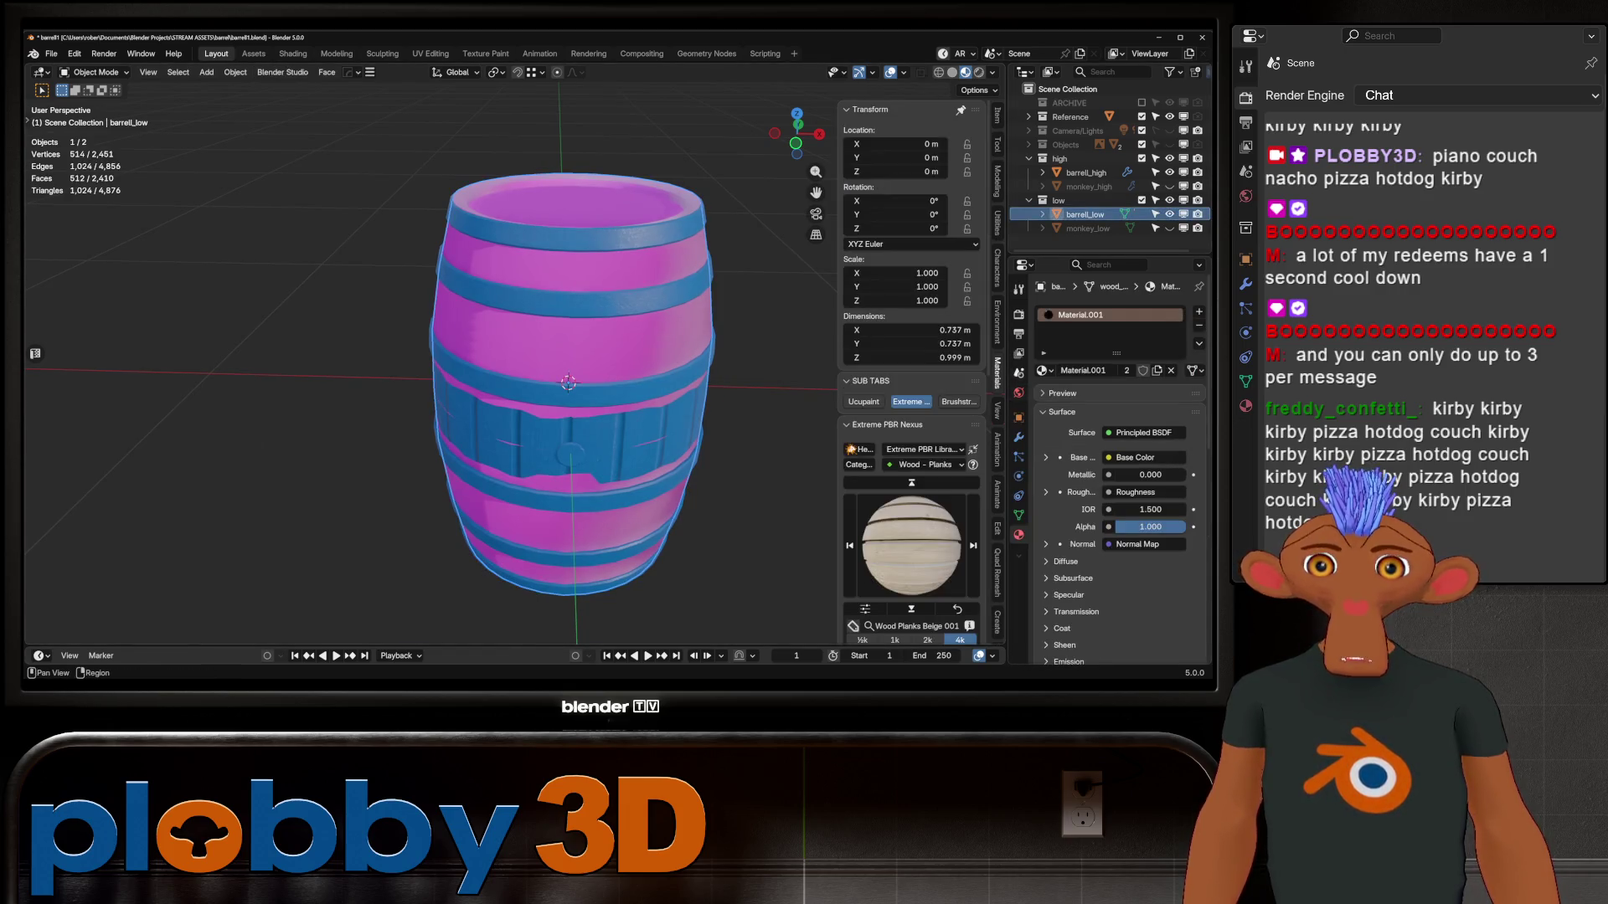
click(1018, 436)
click(1088, 311)
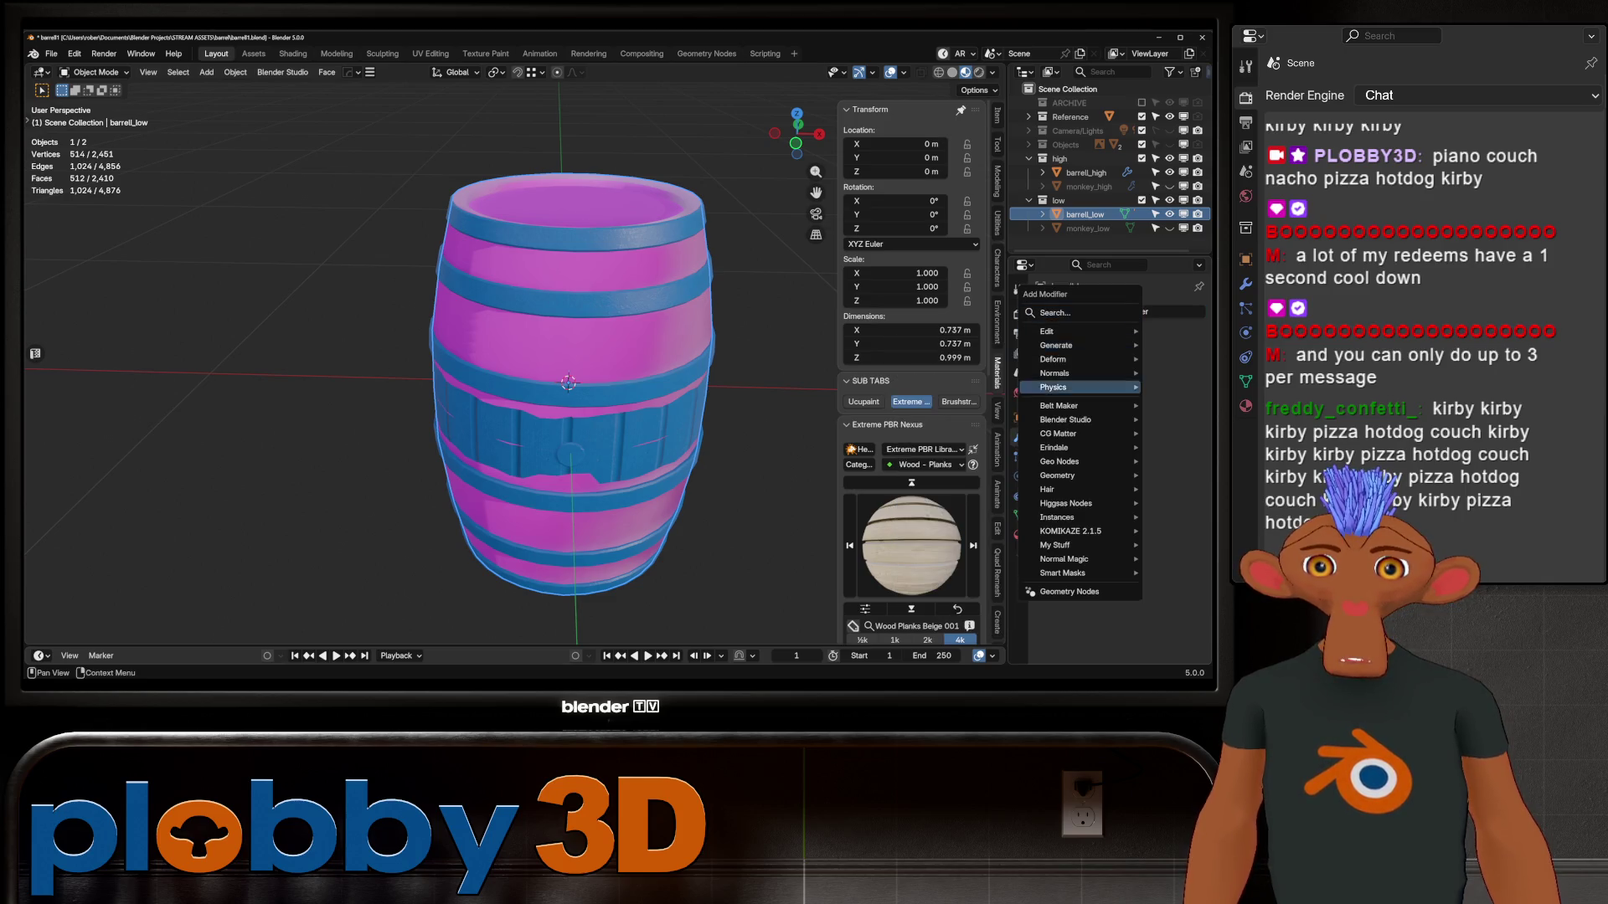
mouse_move(1053, 359)
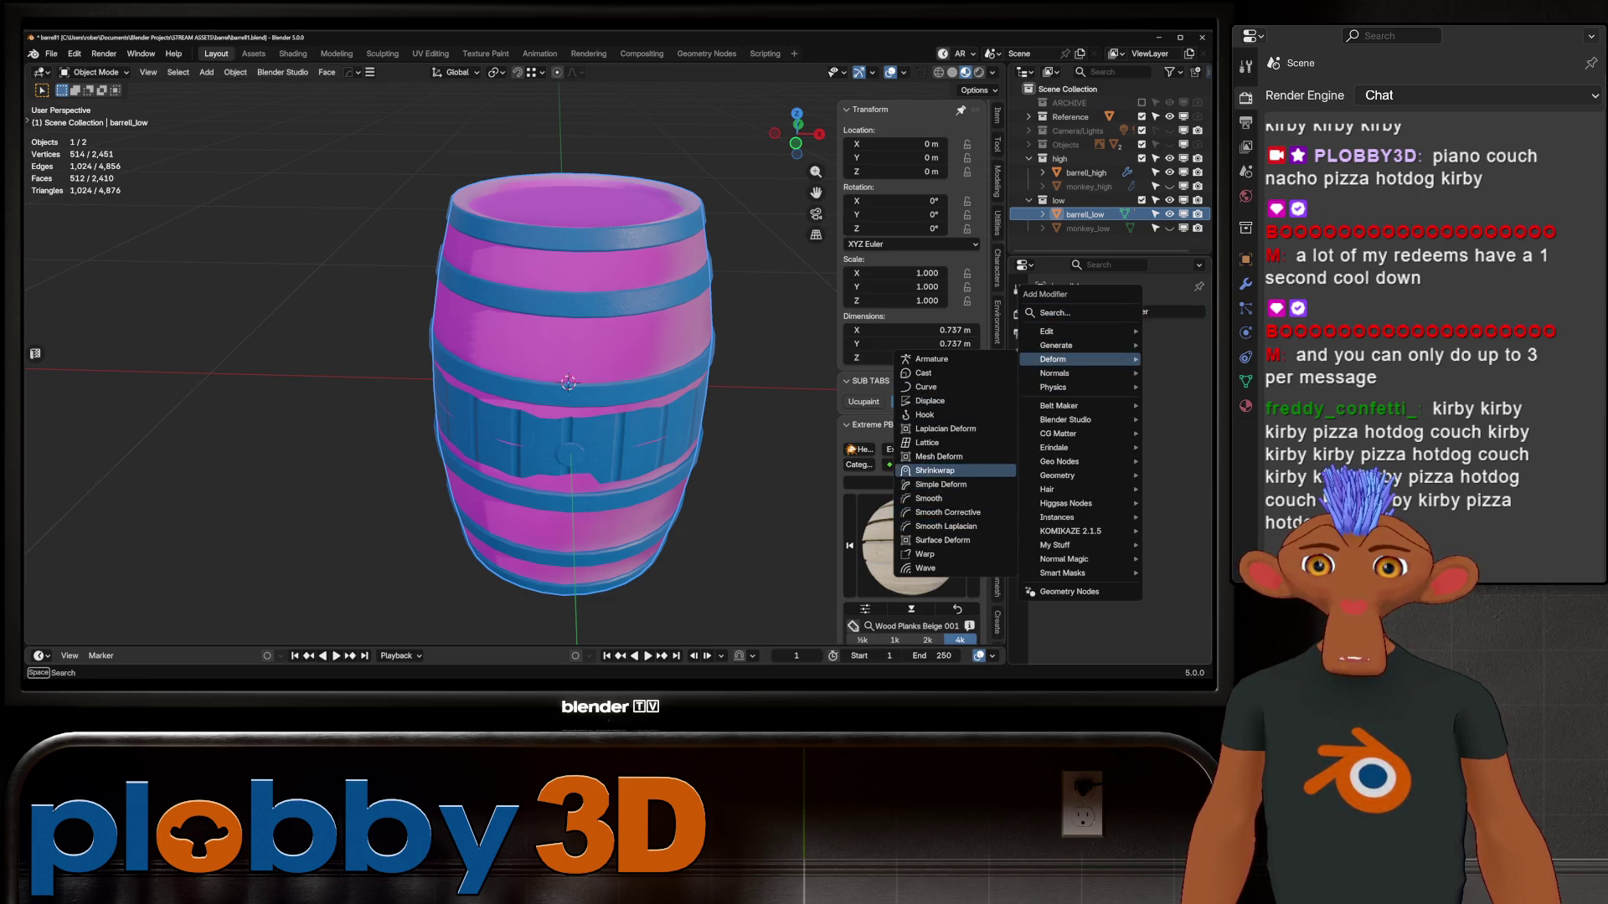
click(938, 471)
click(1178, 421)
click(1086, 172)
mouse_move(569, 385)
middle_down()
mouse_move(519, 352)
mouse_move(519, 310)
middle_up()
scroll(519, 352, up, 2)
Set the Shrinkwrap wrap method to Project and apply the modifier
click(1145, 386)
click(1128, 417)
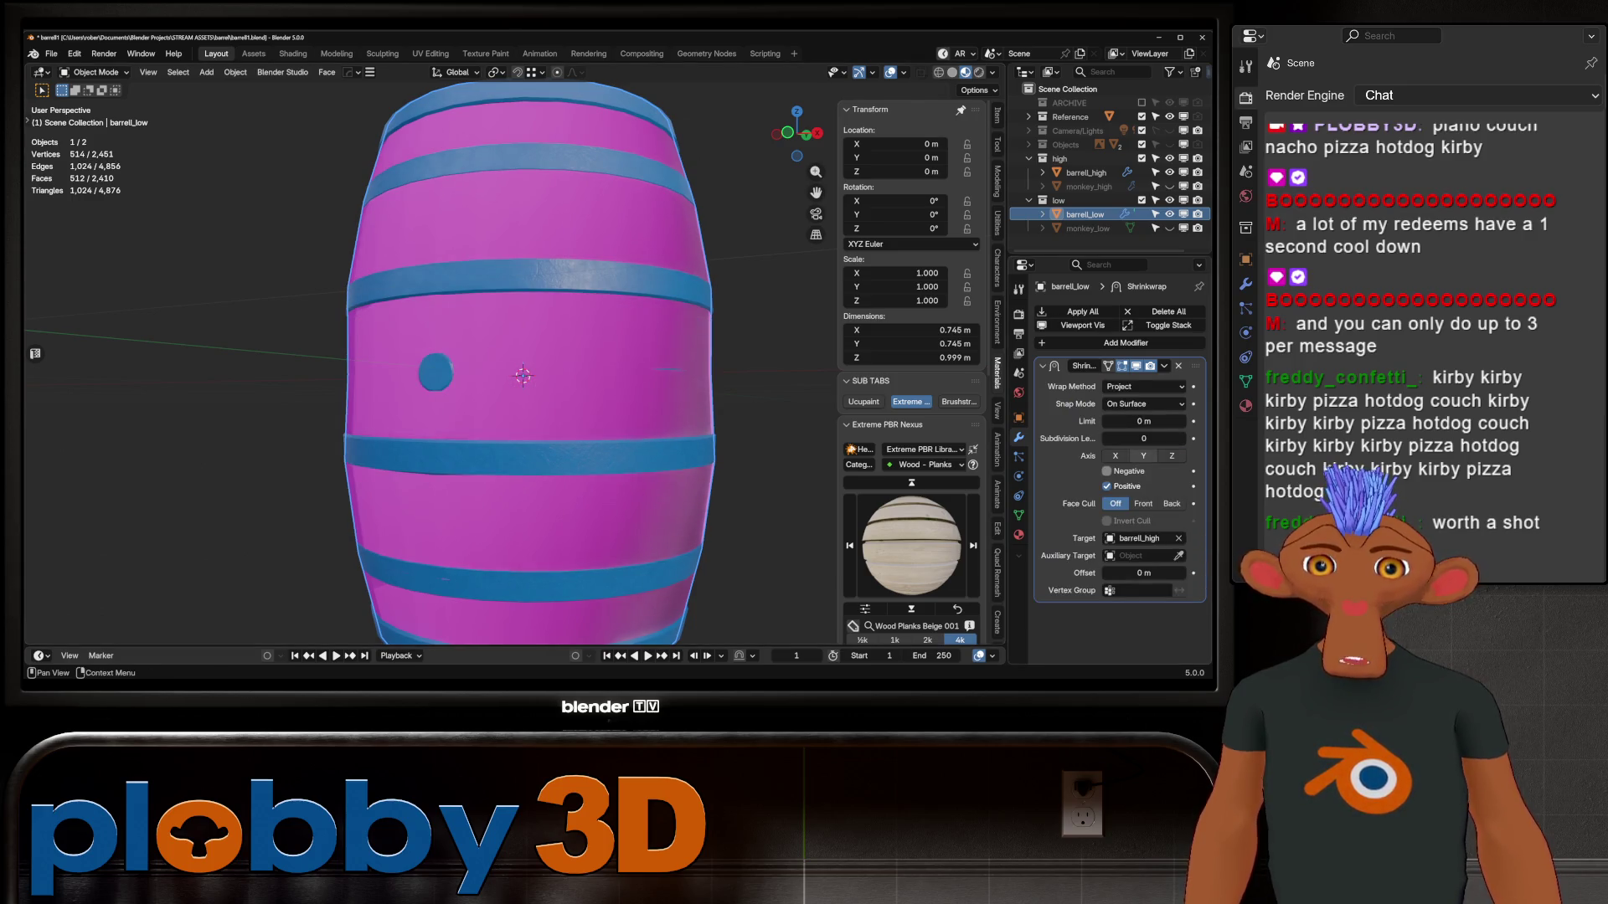
scroll(522, 375, down, 2)
mouse_move(523, 375)
middle_down()
mouse_move(553, 335)
mouse_move(581, 374)
mouse_move(577, 306)
mouse_move(582, 351)
mouse_move(544, 352)
mouse_move(564, 353)
mouse_move(566, 335)
mouse_move(573, 356)
mouse_move(554, 423)
middle_up()
key(ctrl+a)
Inspect the wrapped mesh in Edit Mode, selecting the barrel's middle edge loop
key(Tab)
scroll(541, 370, up, 2)
scroll(572, 356, down, 2)
key(2)
alt+click(586, 387)
key(Tab)
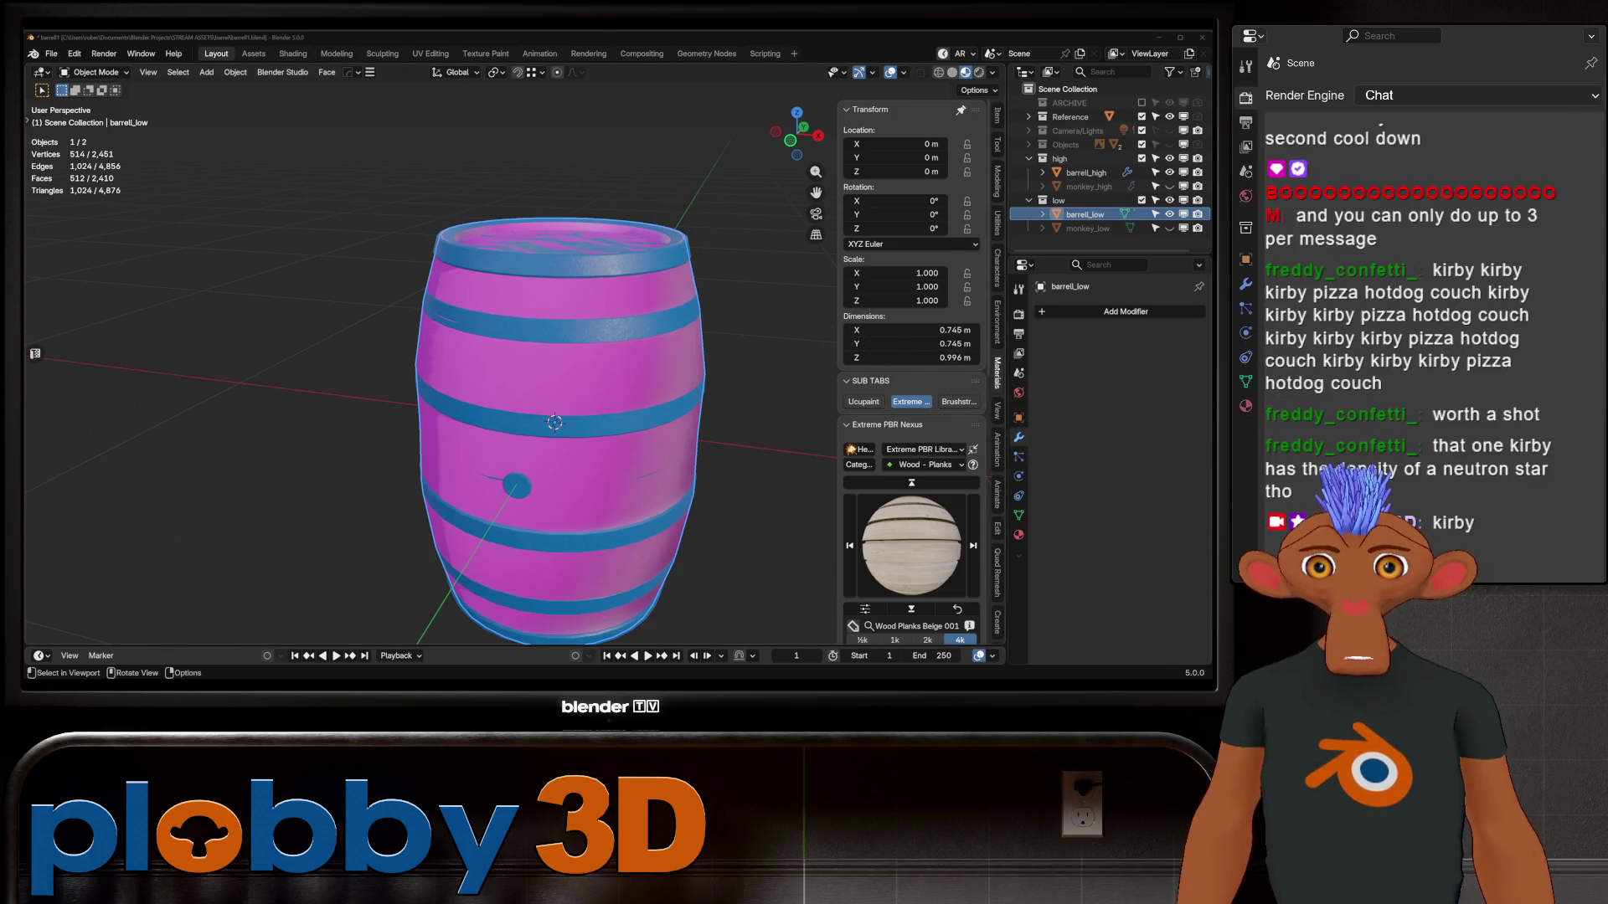
Unhide monkey_low and add it to the selection with the barrel
middle_drag(554, 423, 536, 404)
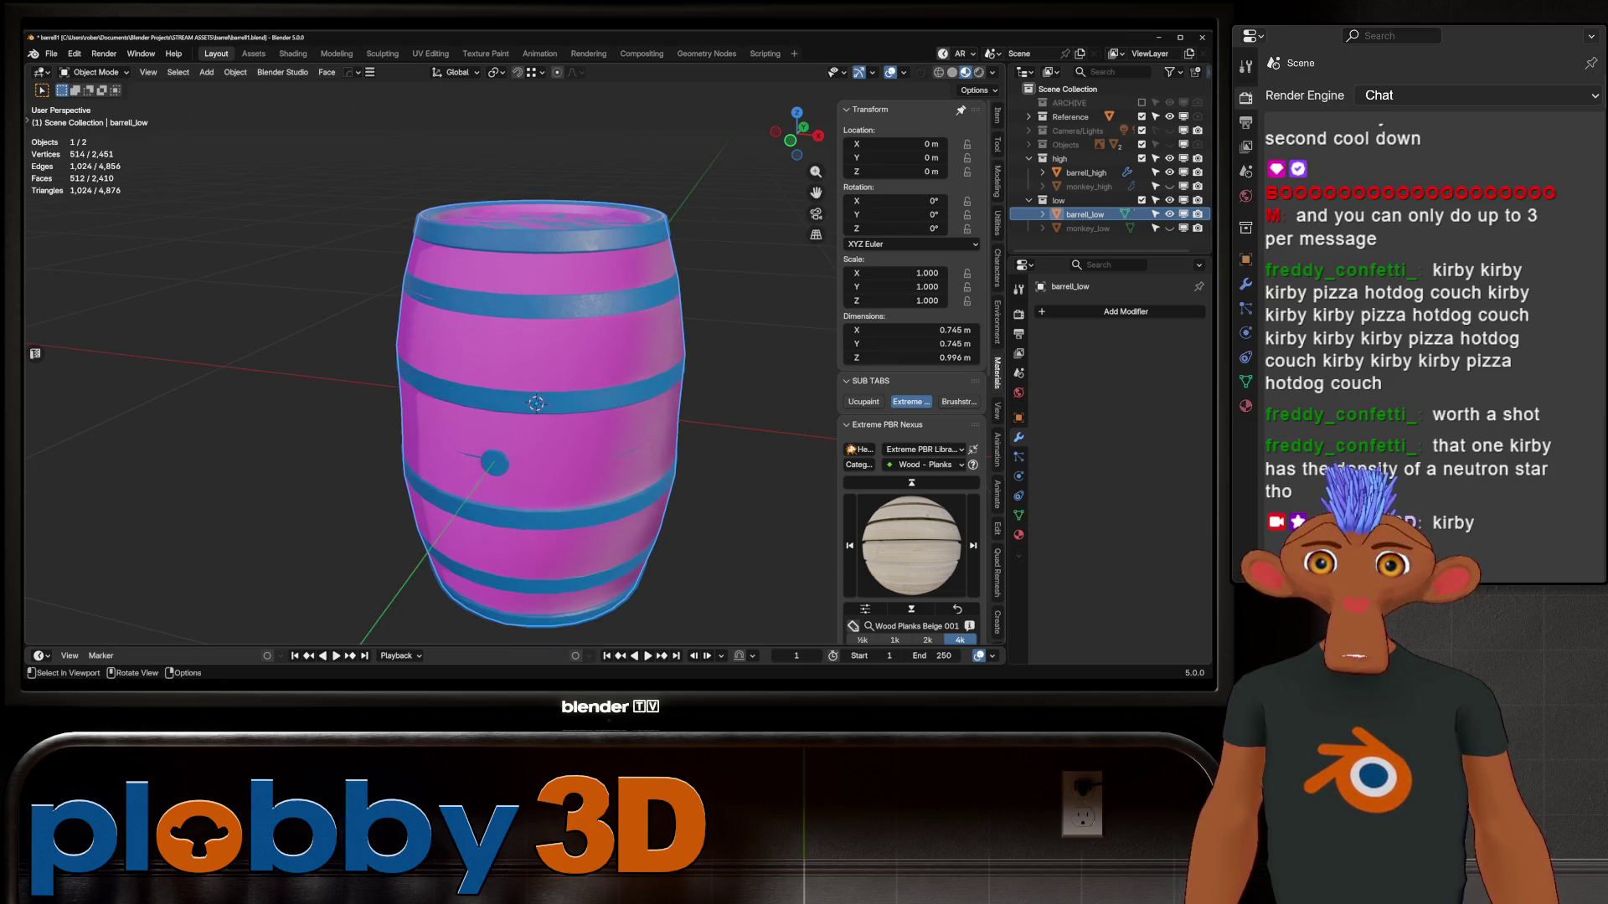
click(1169, 228)
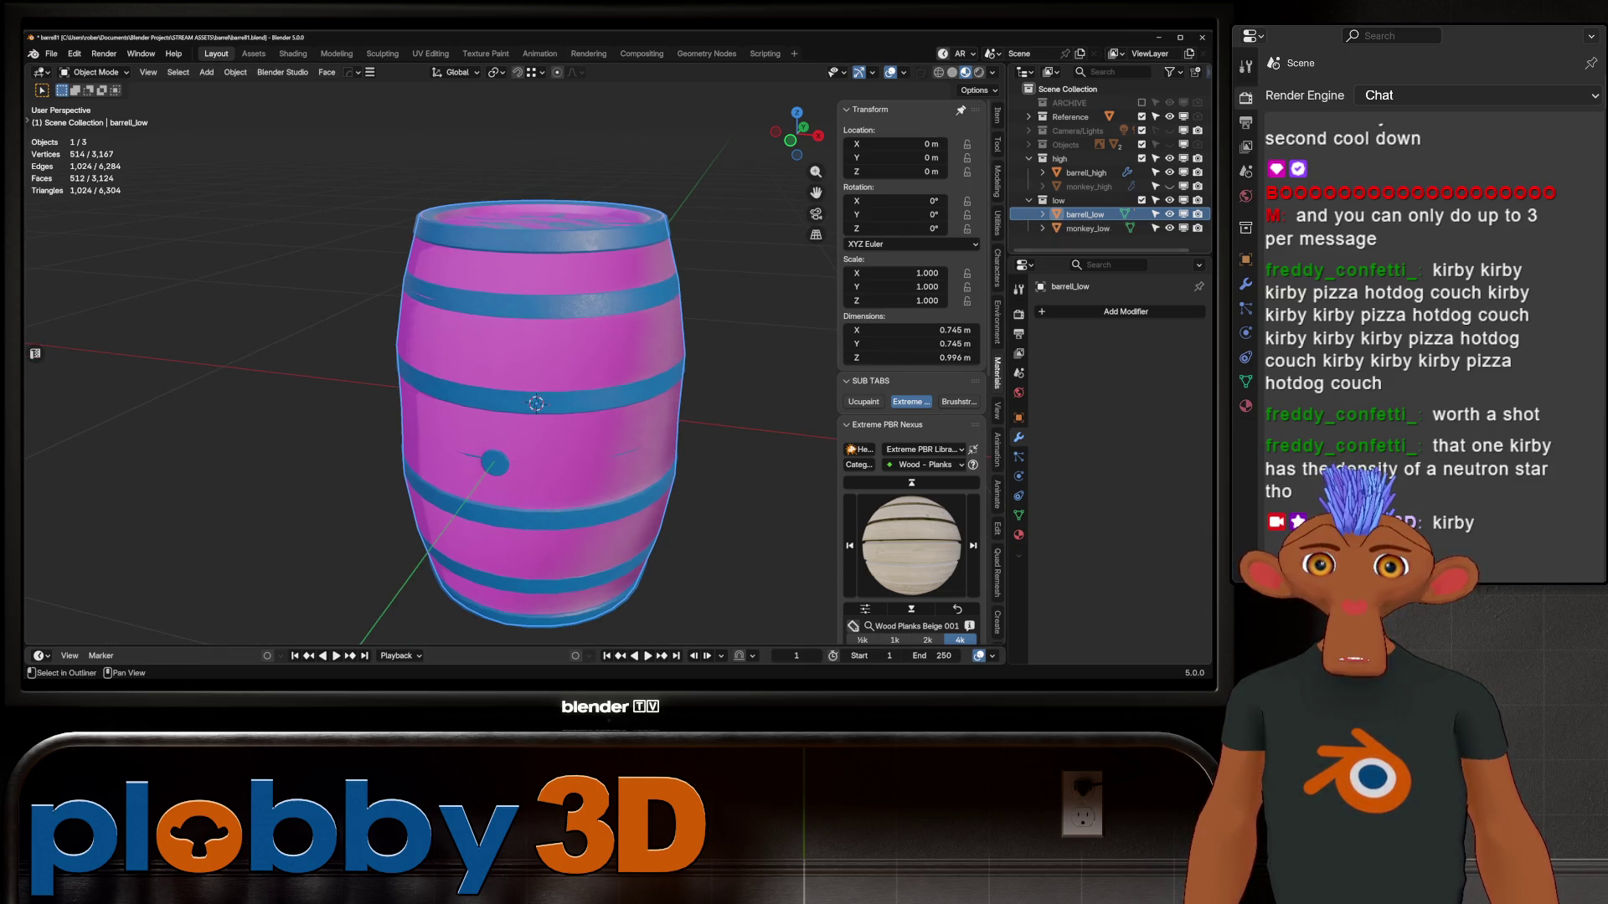
ctrl+click(1088, 228)
Edit both low-poly meshes in the UV Editing workspace and show the UVPackmaster3 settings
key(Tab)
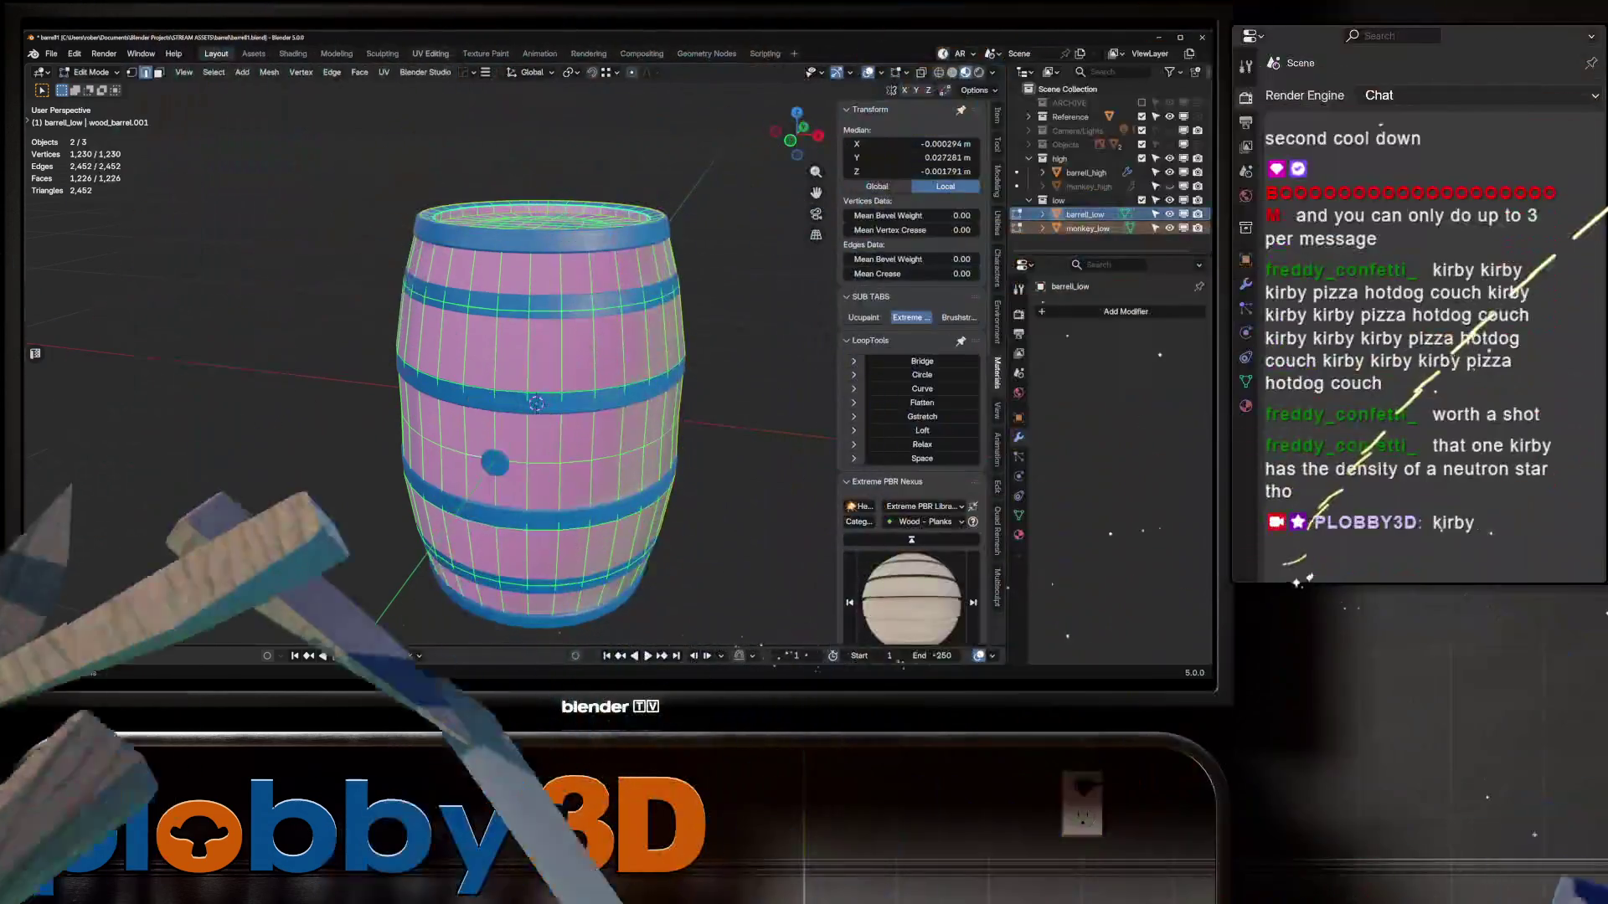
click(430, 53)
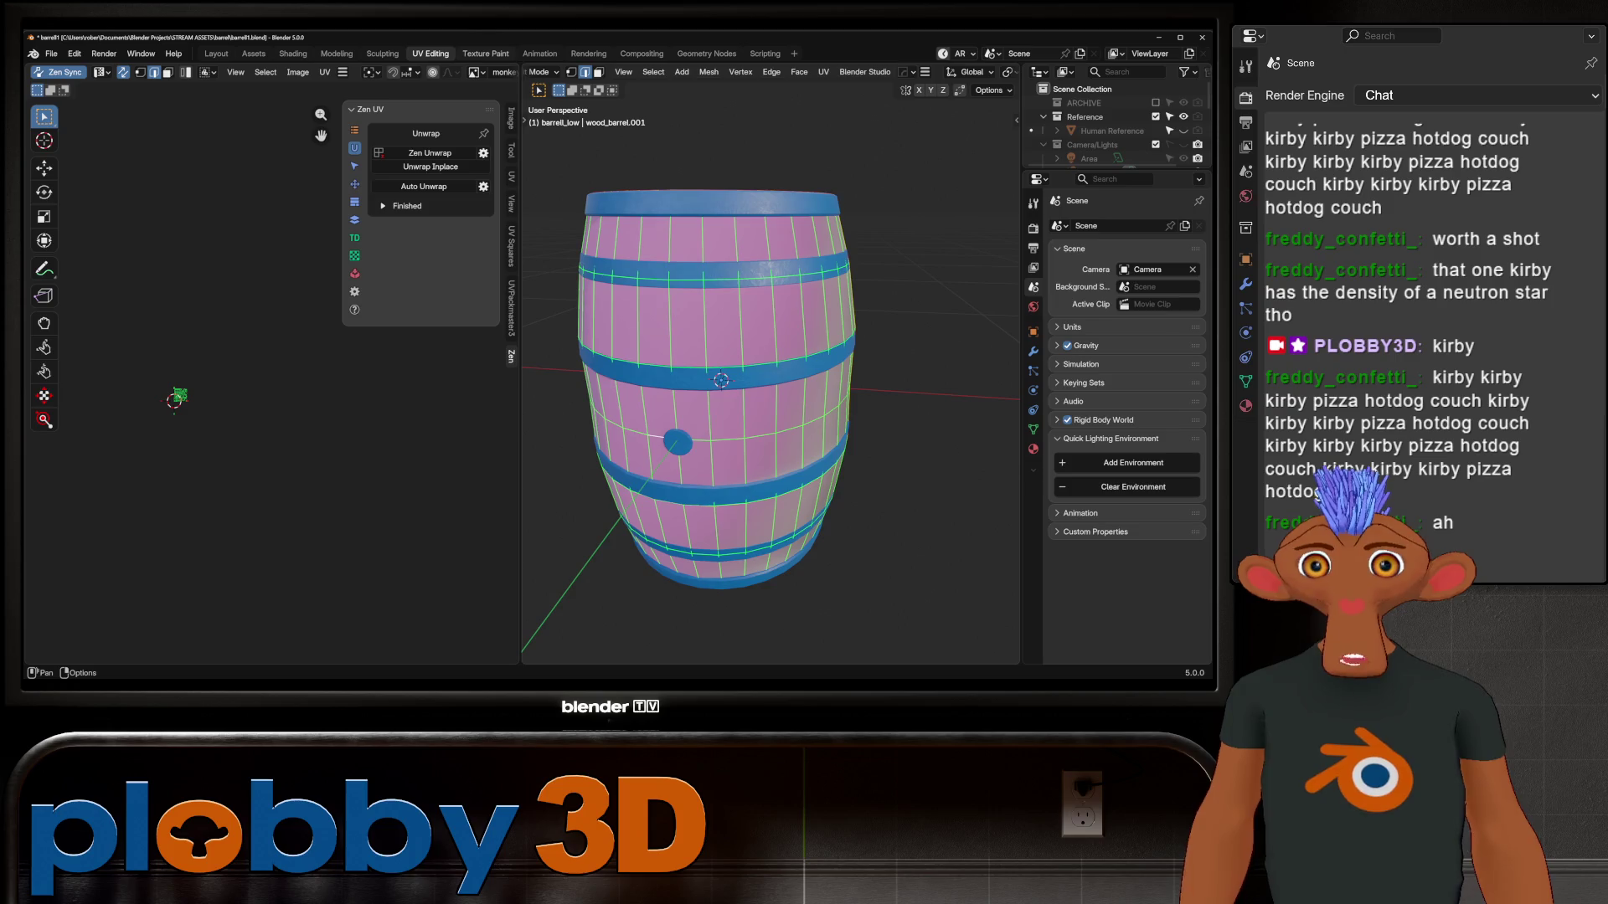
scroll(179, 395, up, 12)
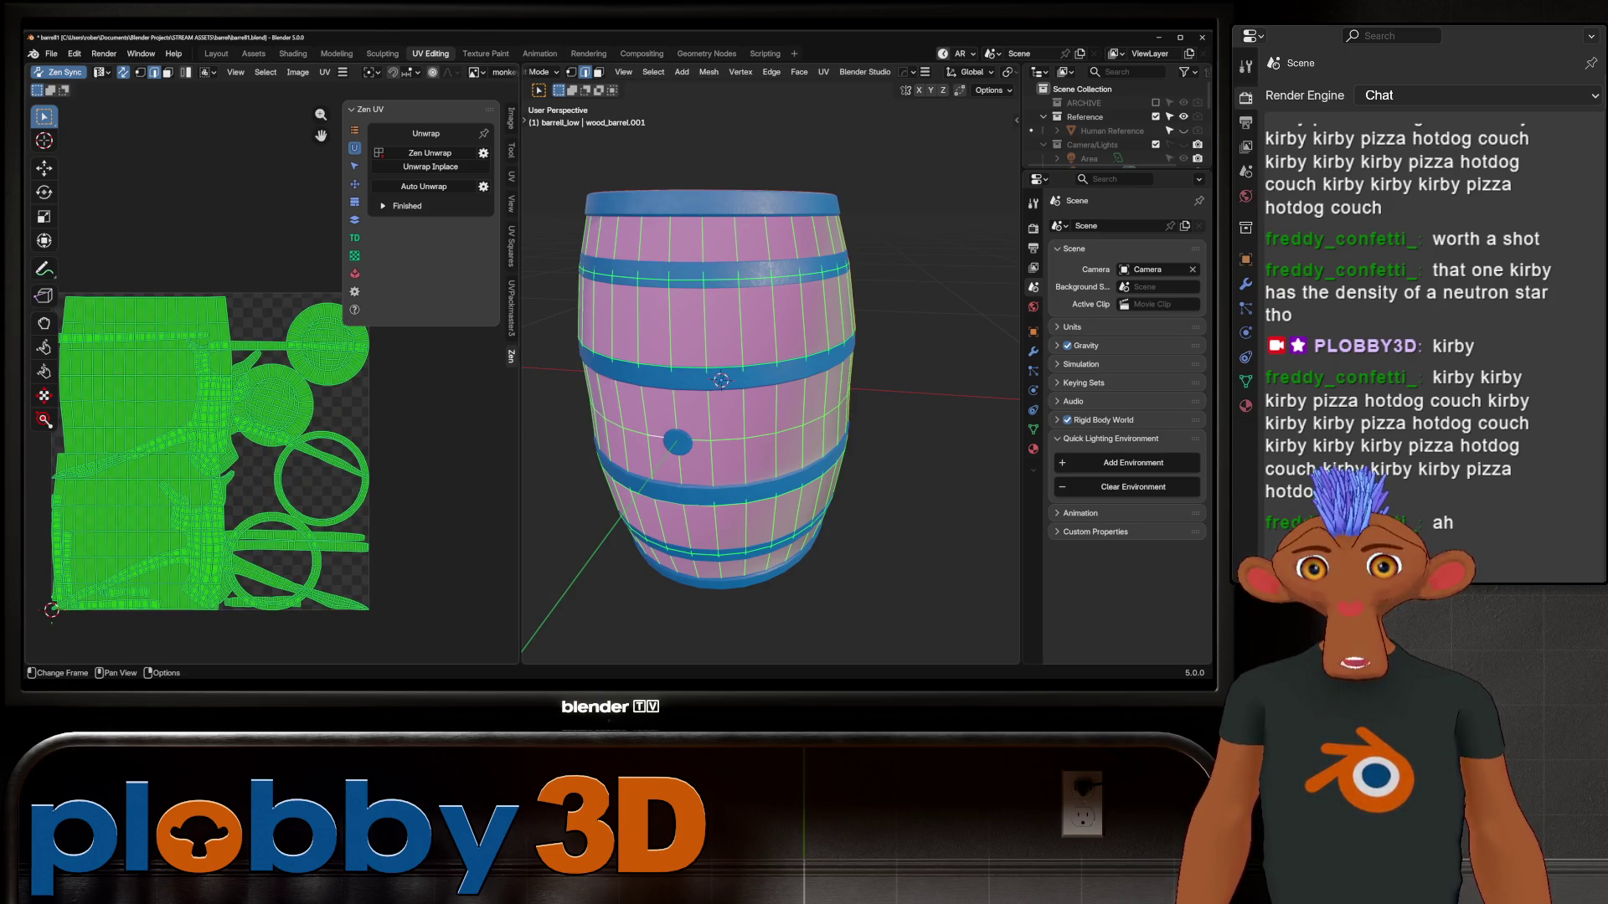
middle_drag(179, 395, 227, 387)
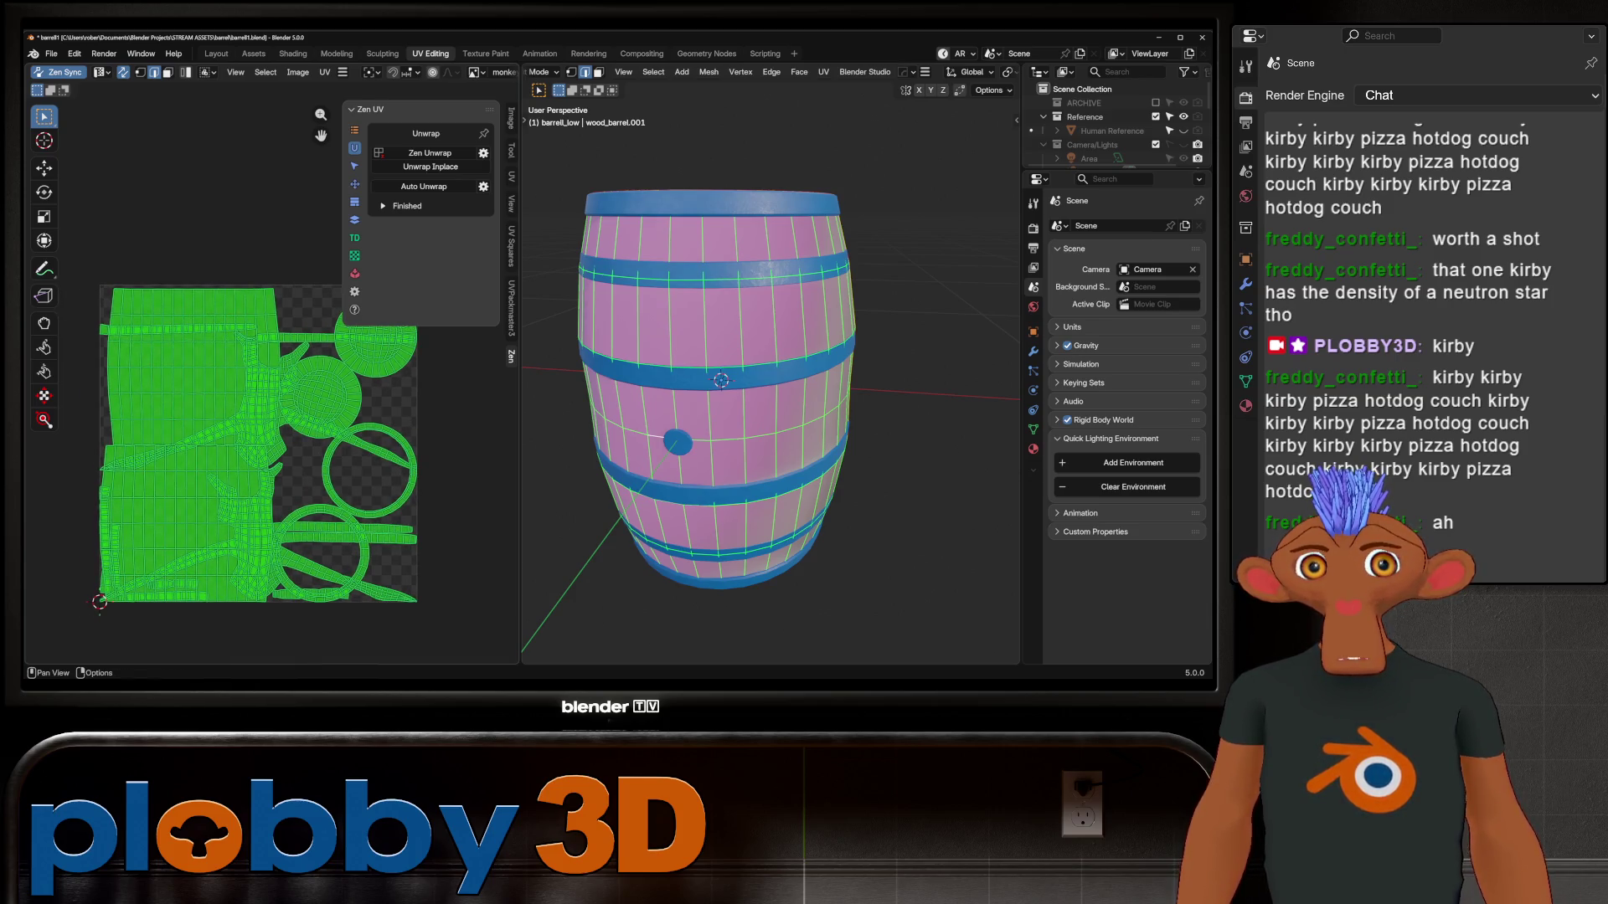
click(511, 308)
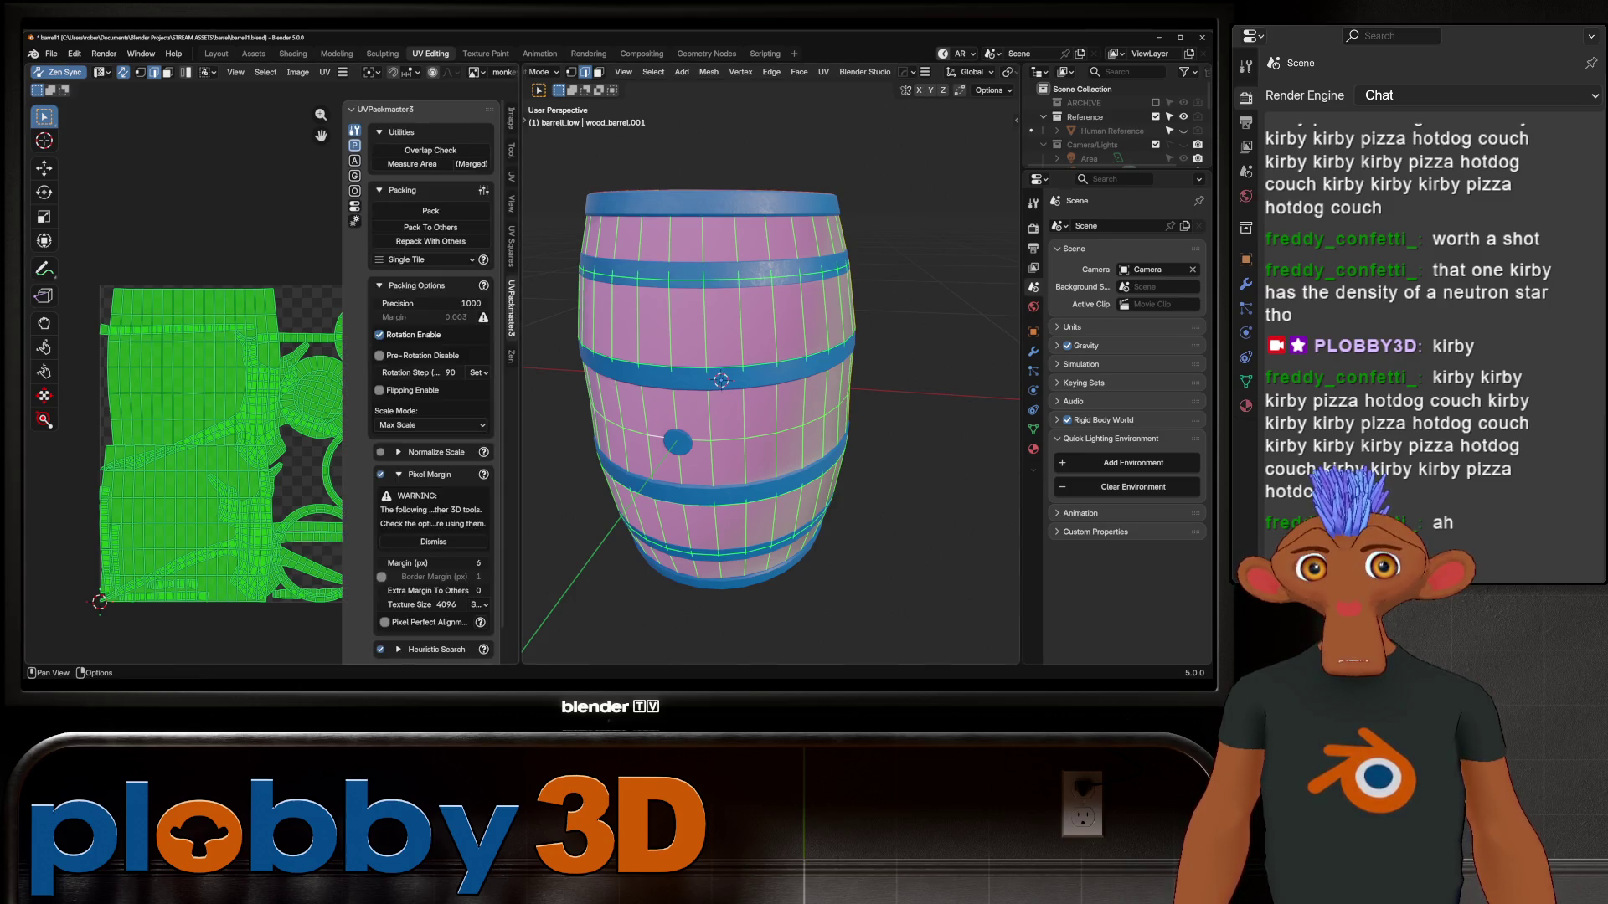
Select all the barrel's faces and repack its UV islands with UVPackmaster
key(alt+a)
key(Home)
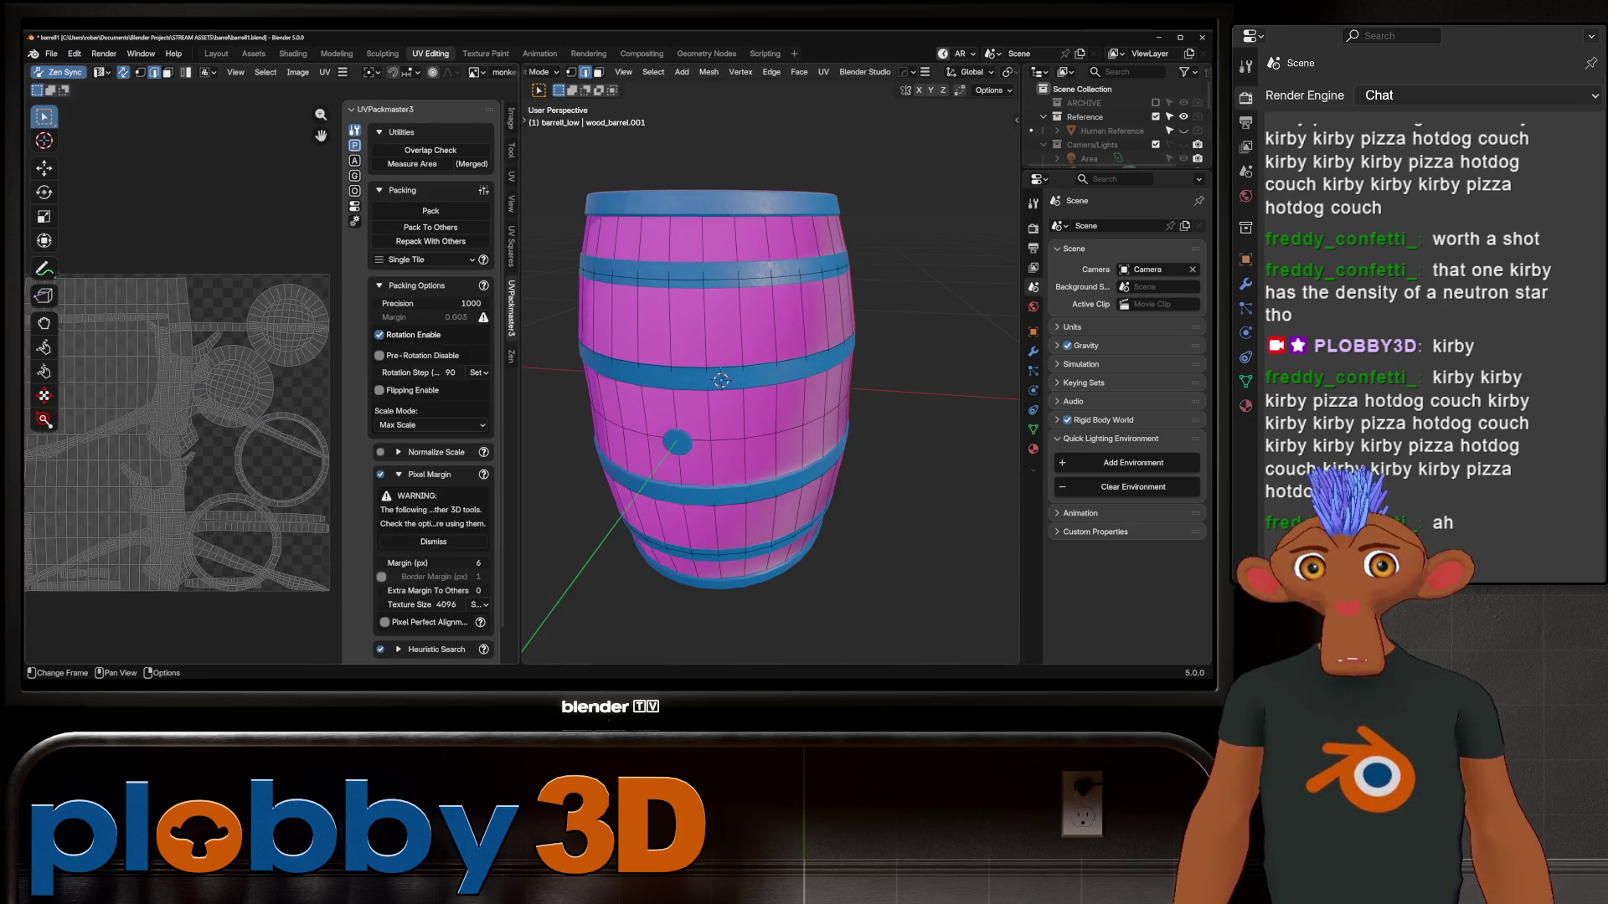
key(Tab)
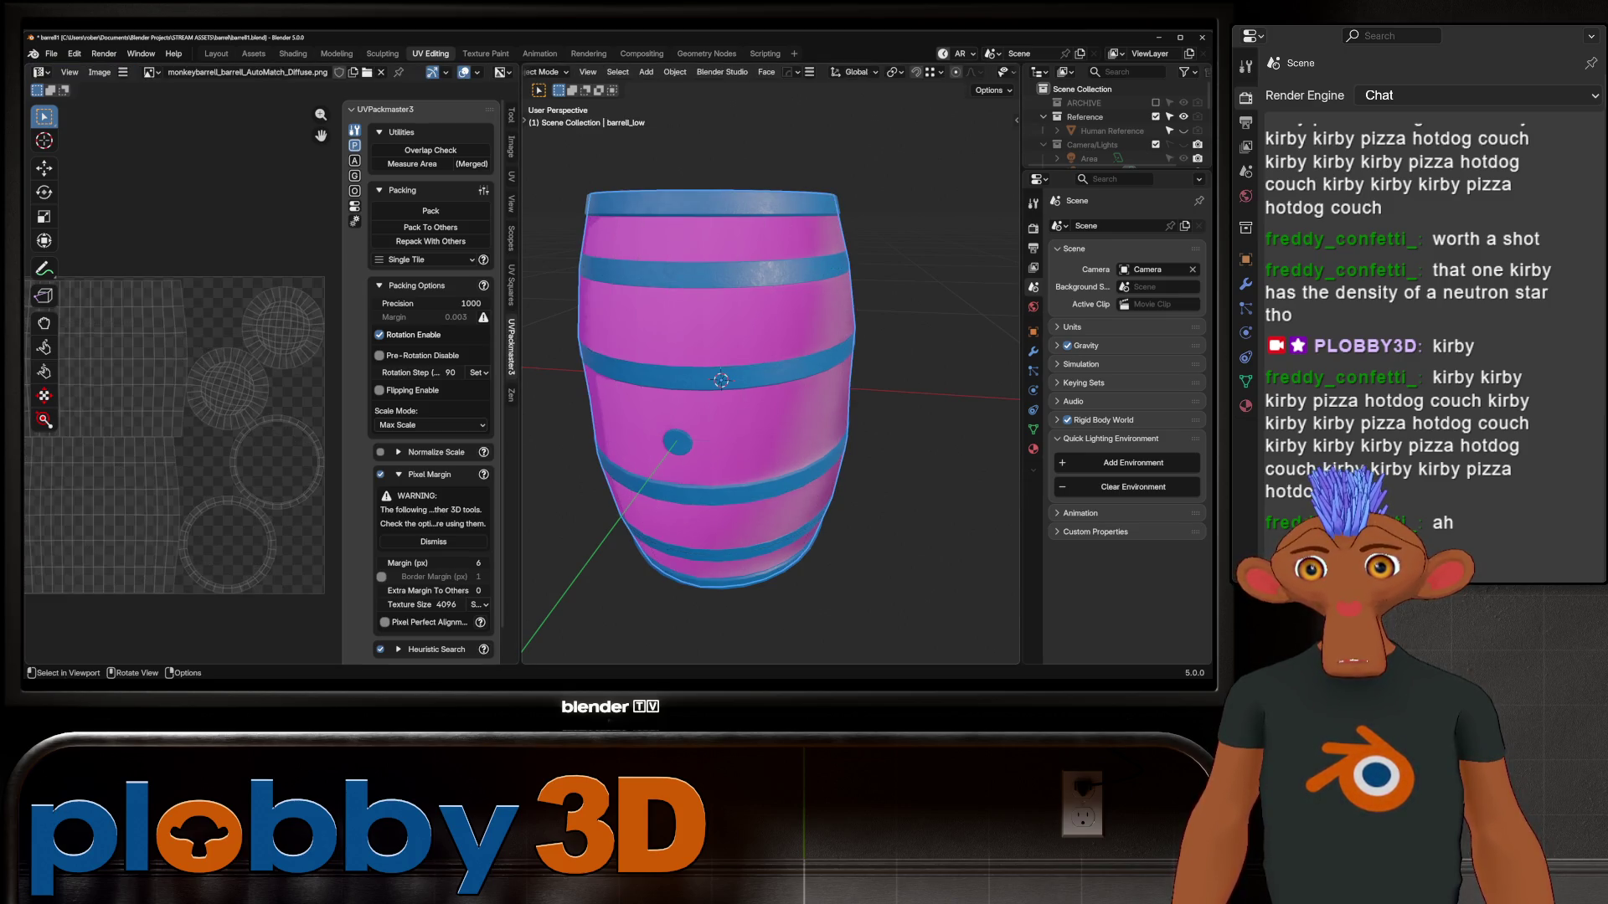
key(Tab)
key(a)
click(431, 210)
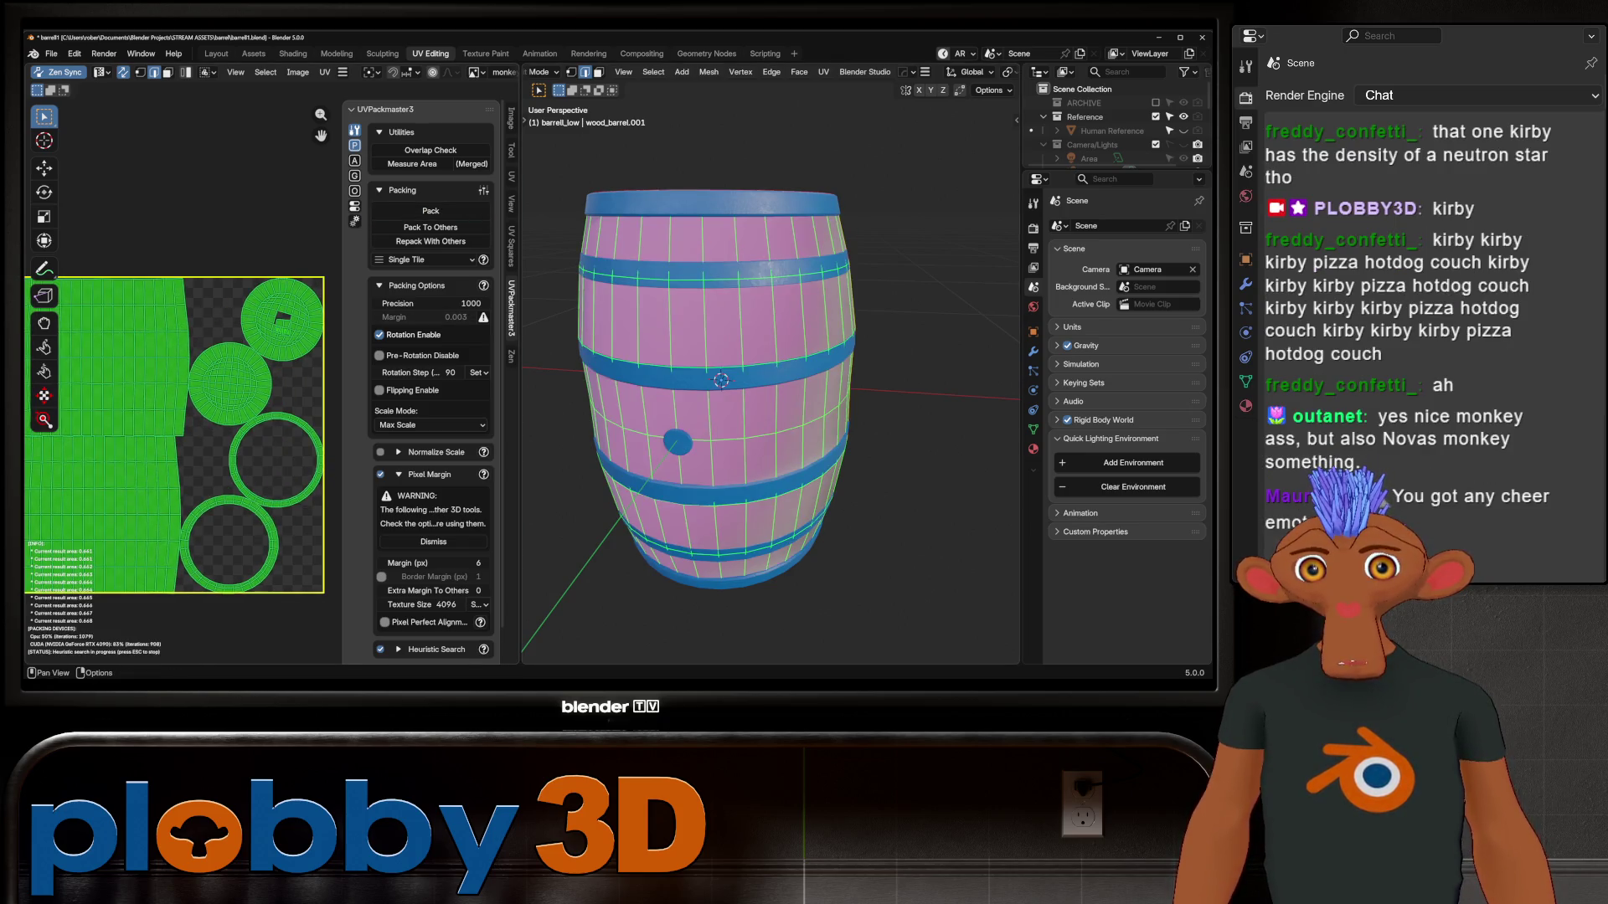
key(Escape)
key(Tab)
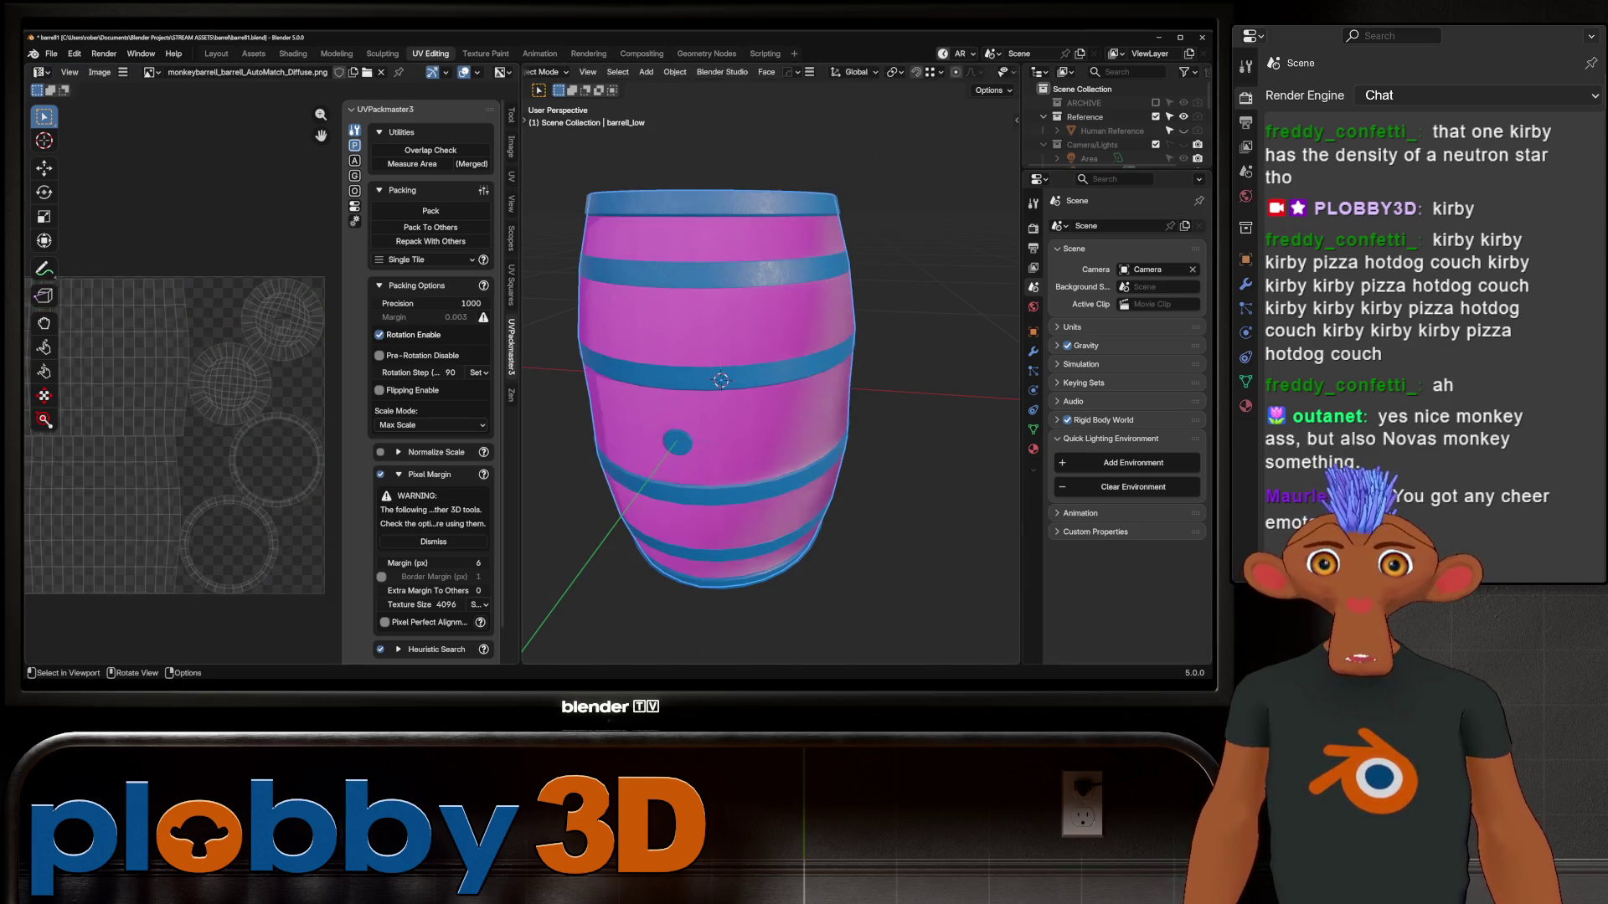
Hide barrell_high, repack monkey_low's UV islands, and return to the Layout workspace
scroll(1116, 121, down, 5)
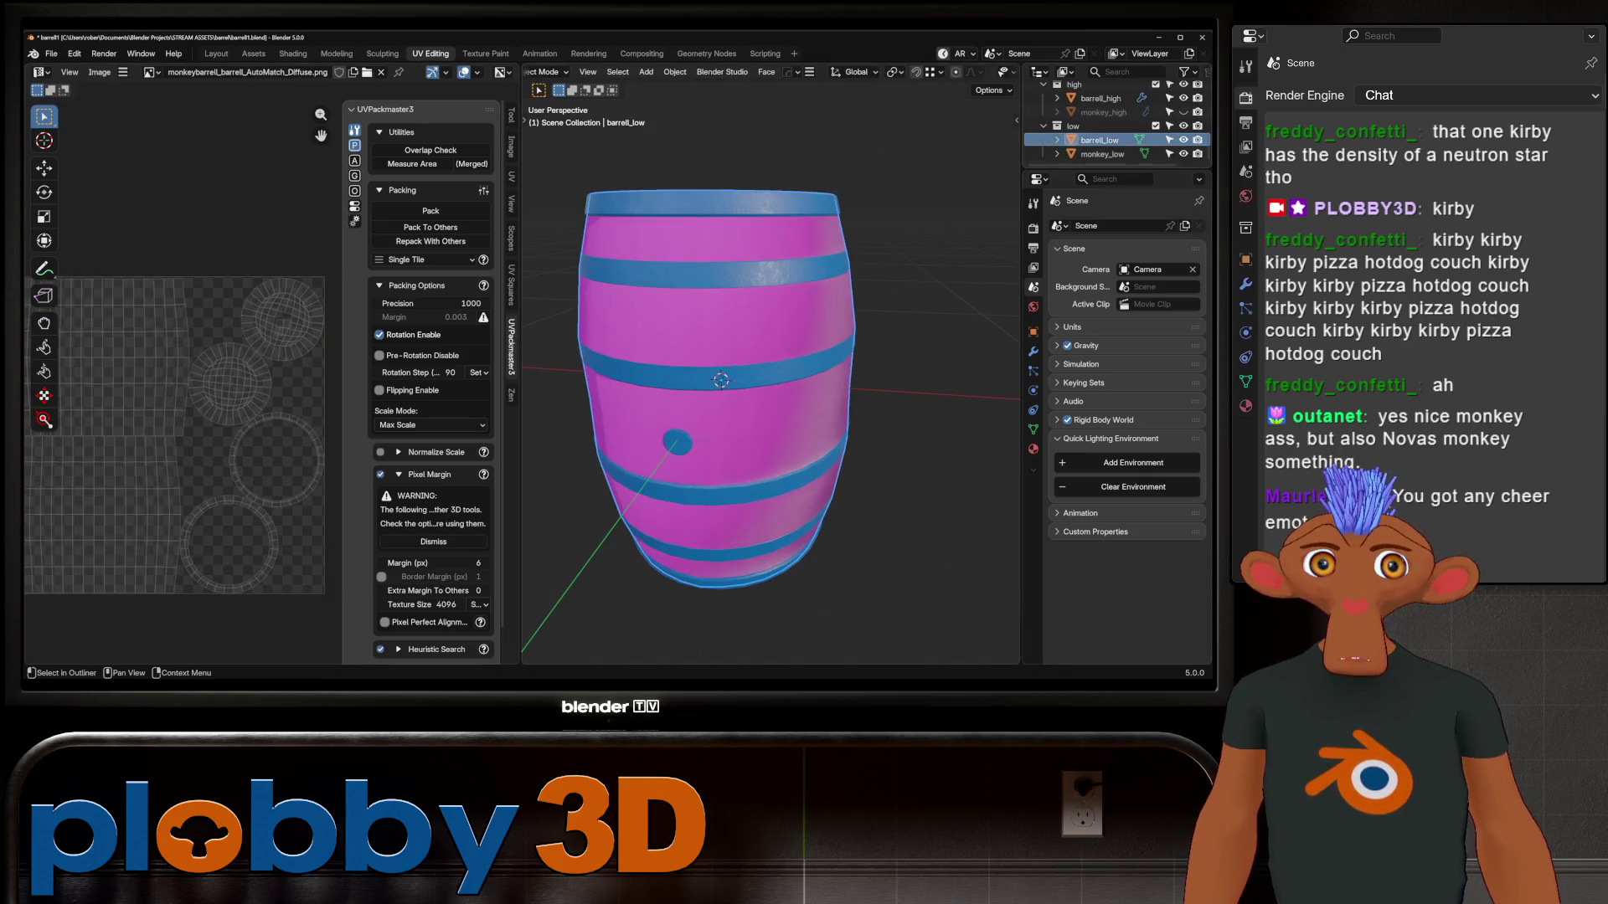
key(shift+h)
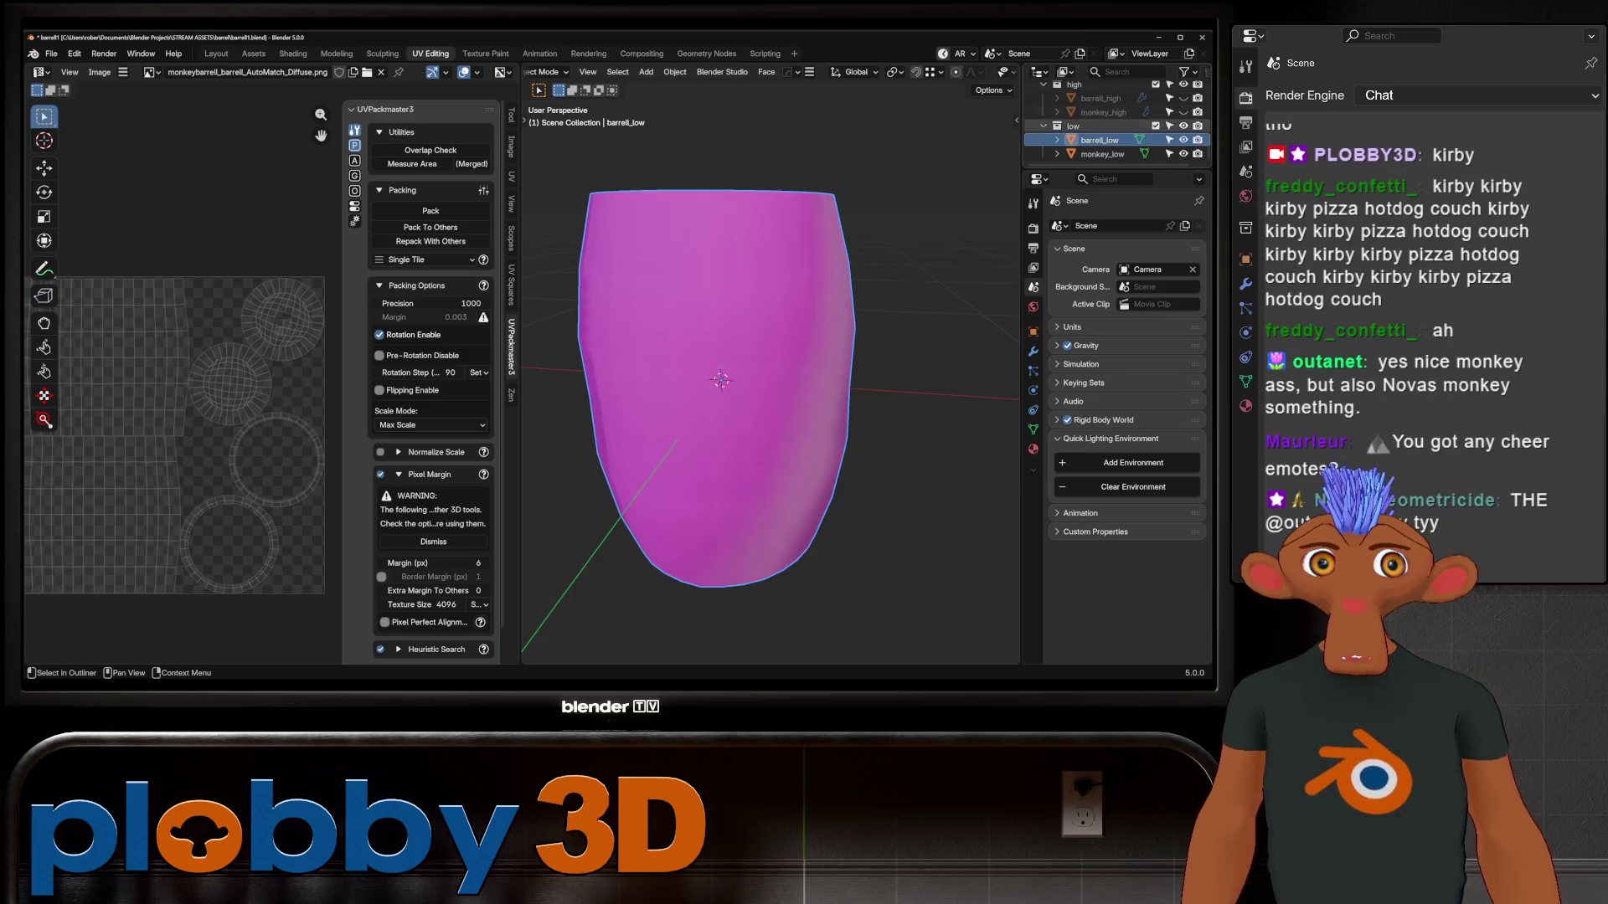
click(1102, 154)
key(Tab)
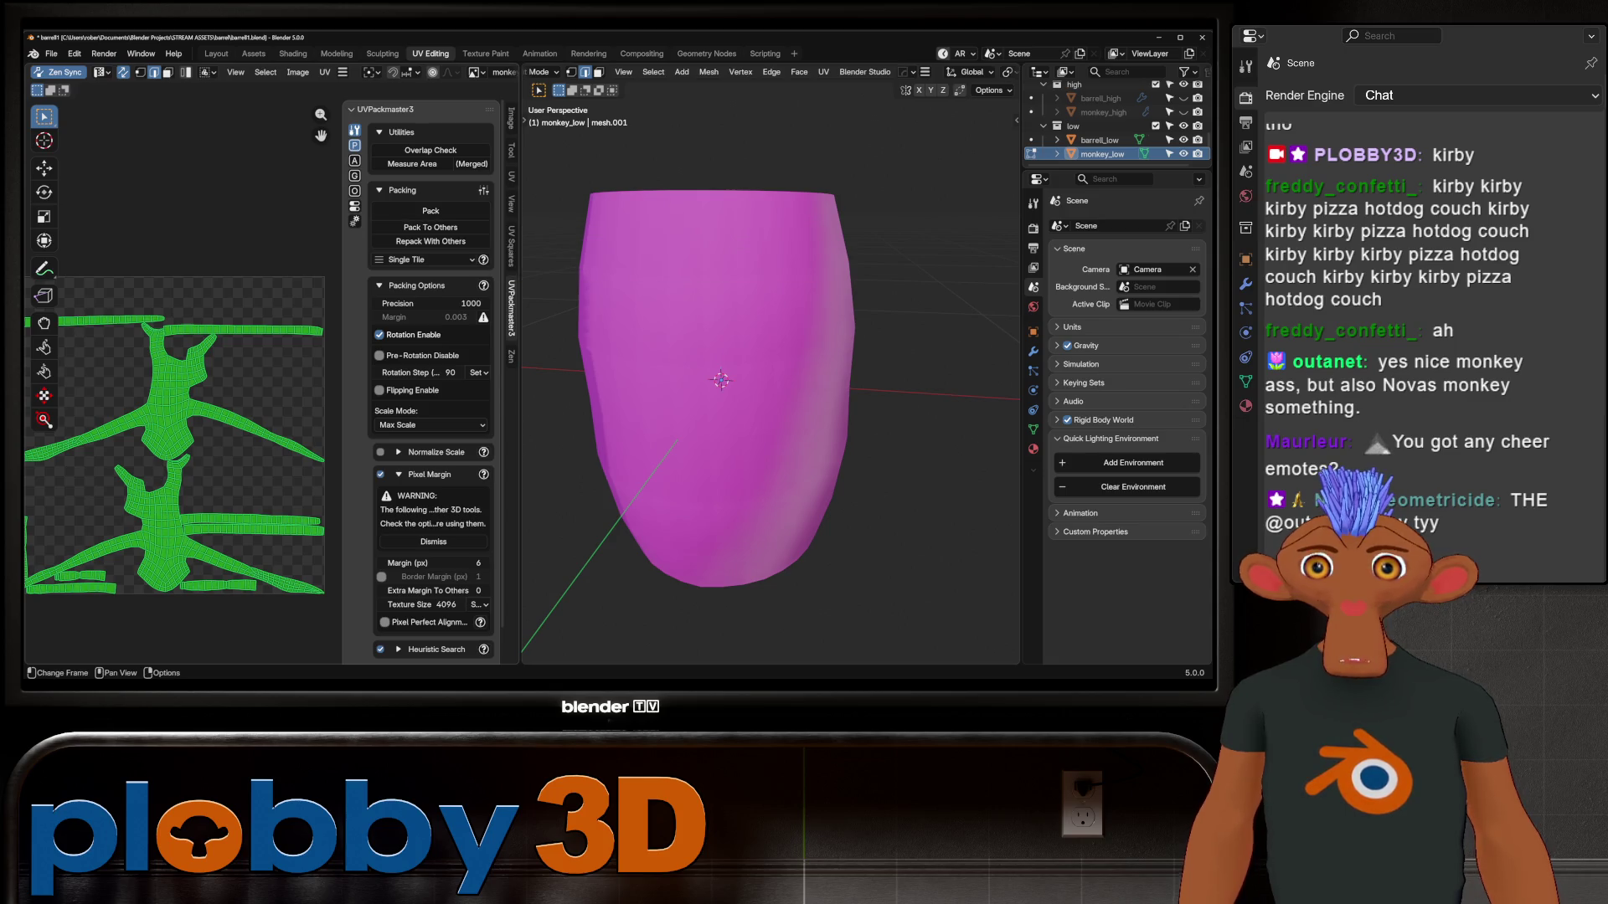
key(Tab)
key(Tab)
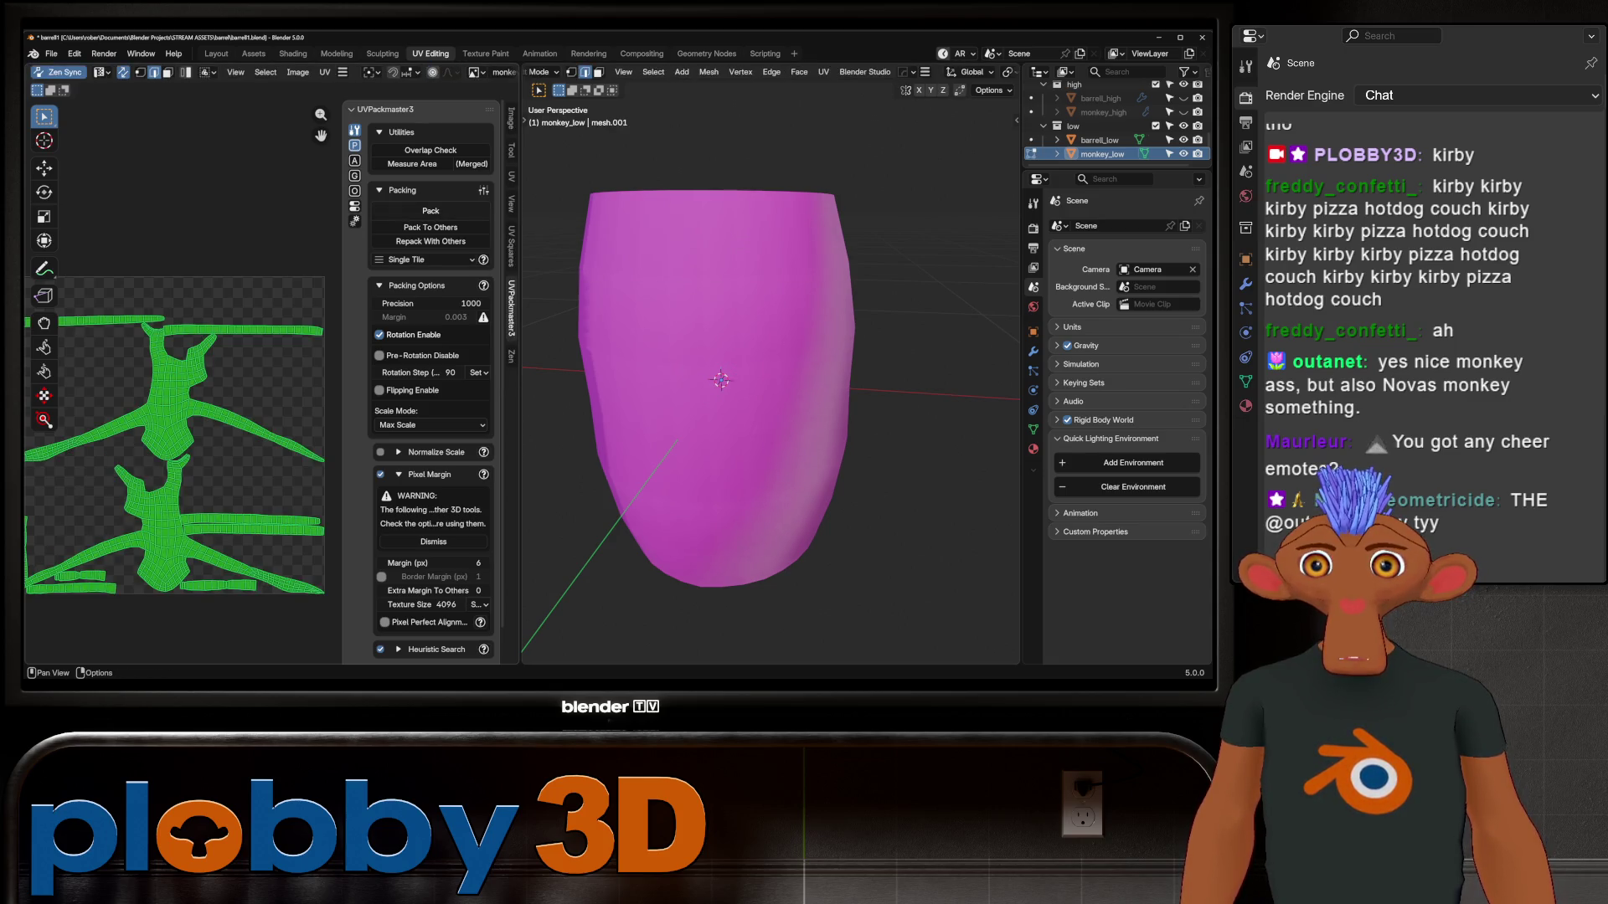
click(430, 211)
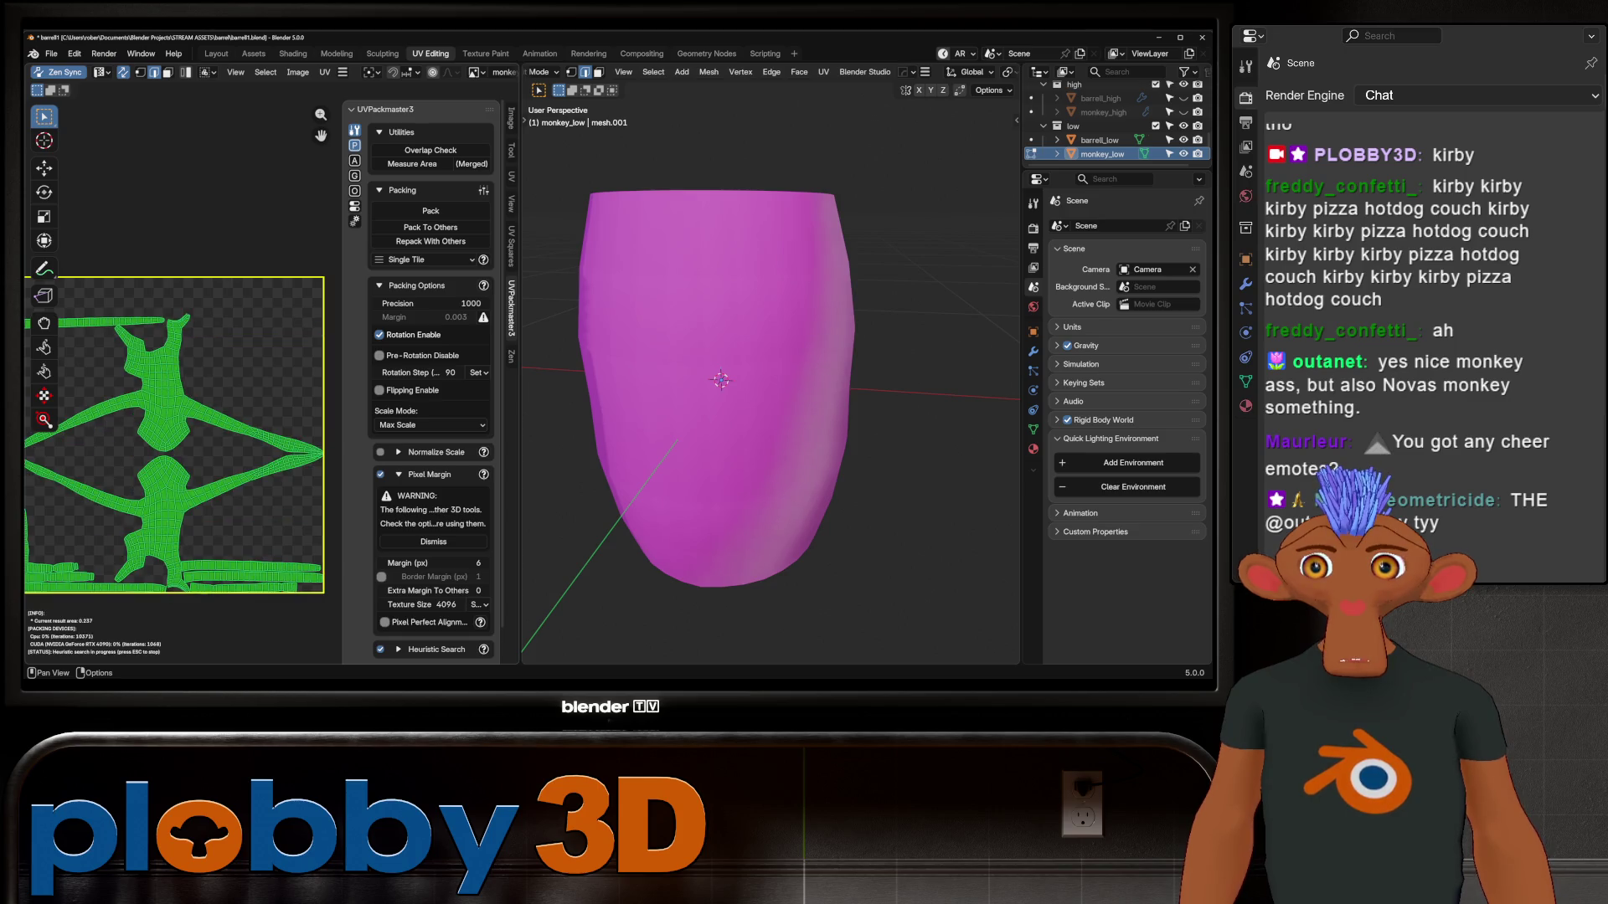
key(Tab)
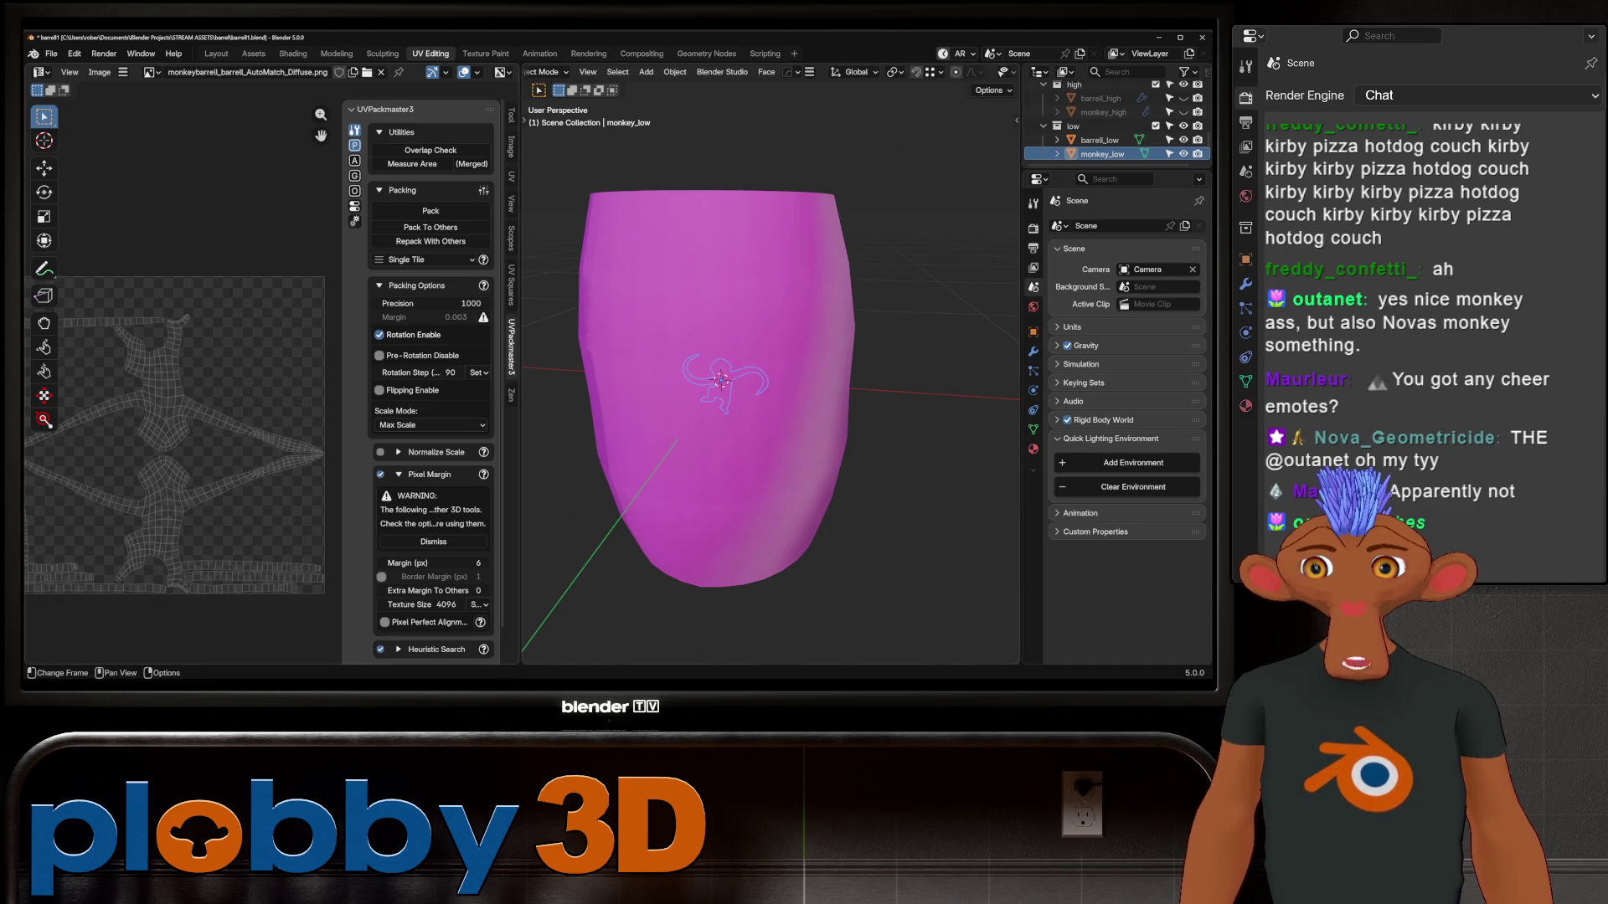
click(216, 53)
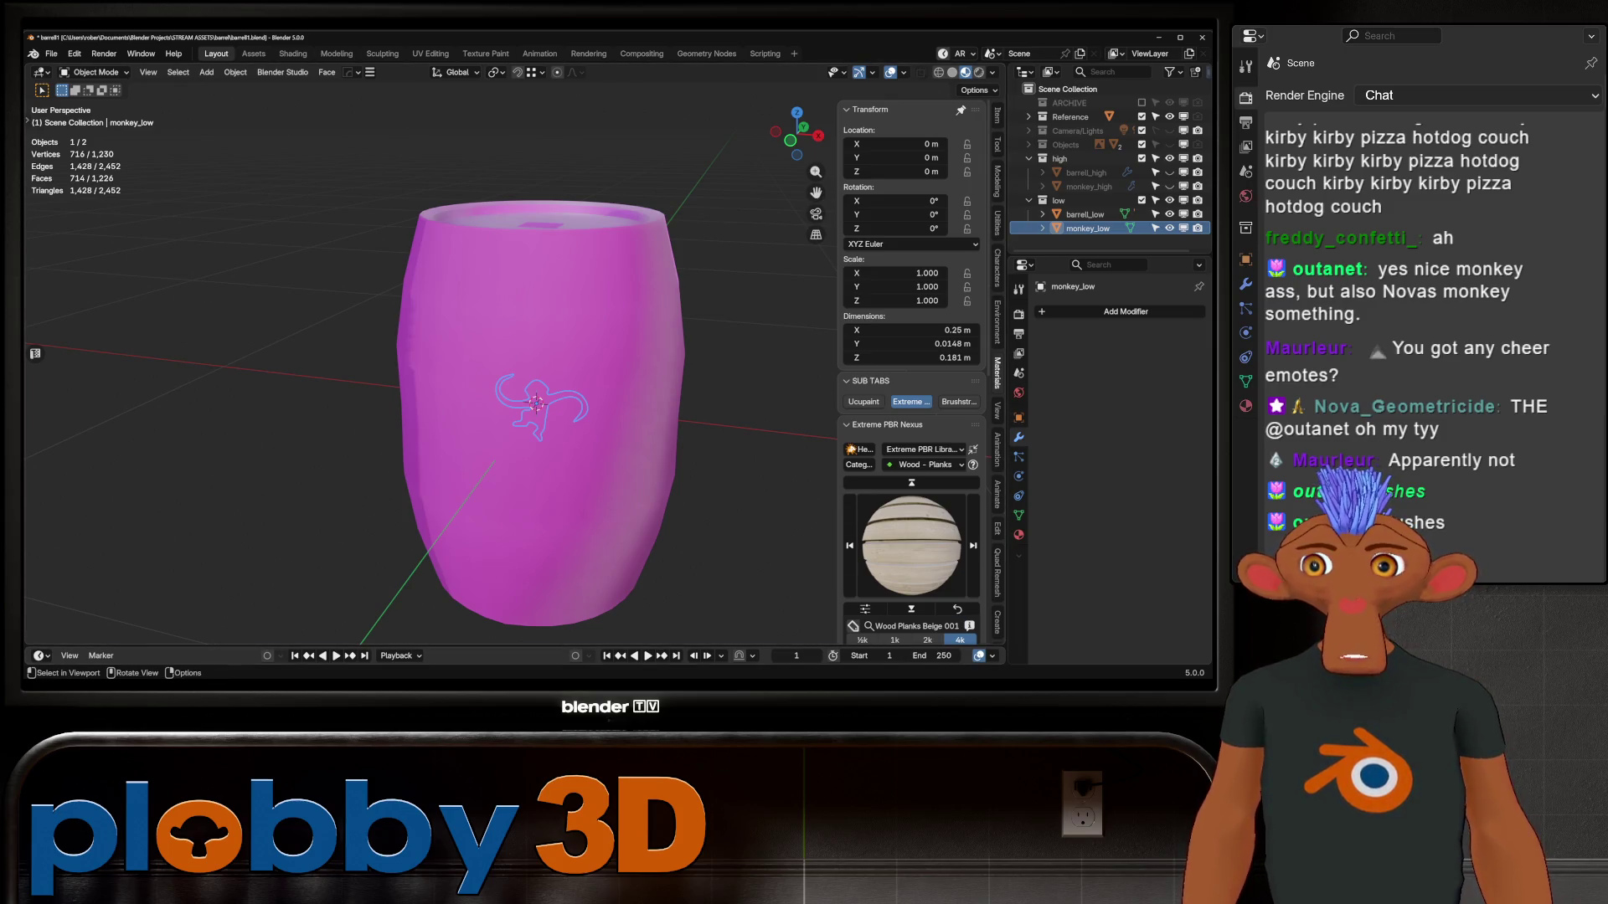
Hide monkey_low, unhide the high-poly barrel and switch the viewport to Solid shading
scroll(502, 376, up, 3)
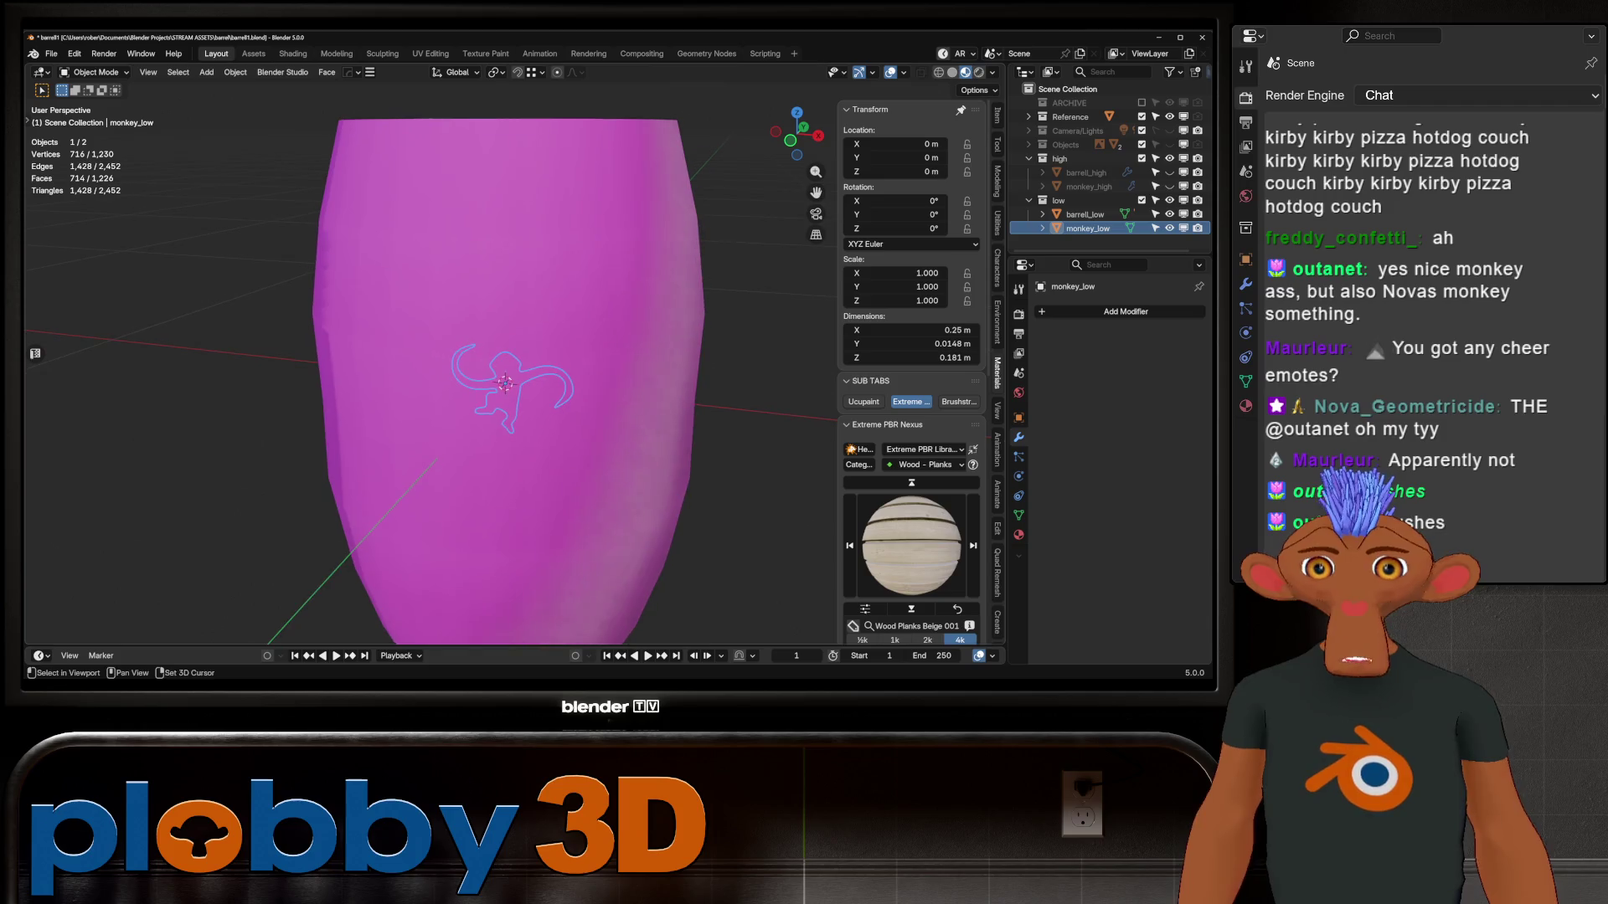
middle_drag(502, 376, 502, 410)
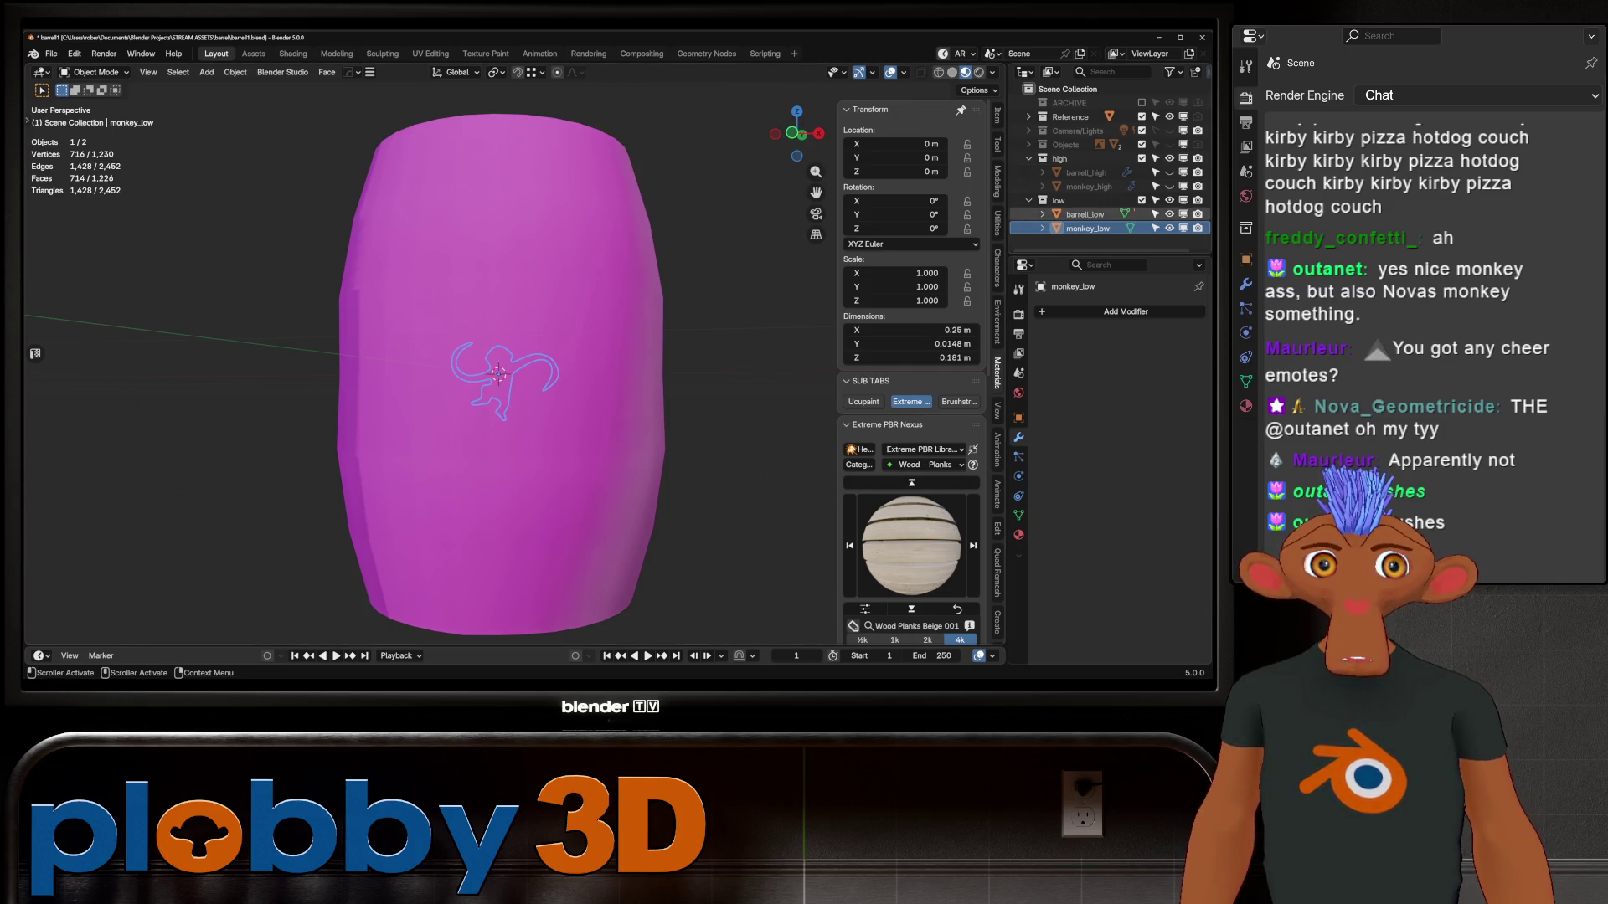
click(1169, 228)
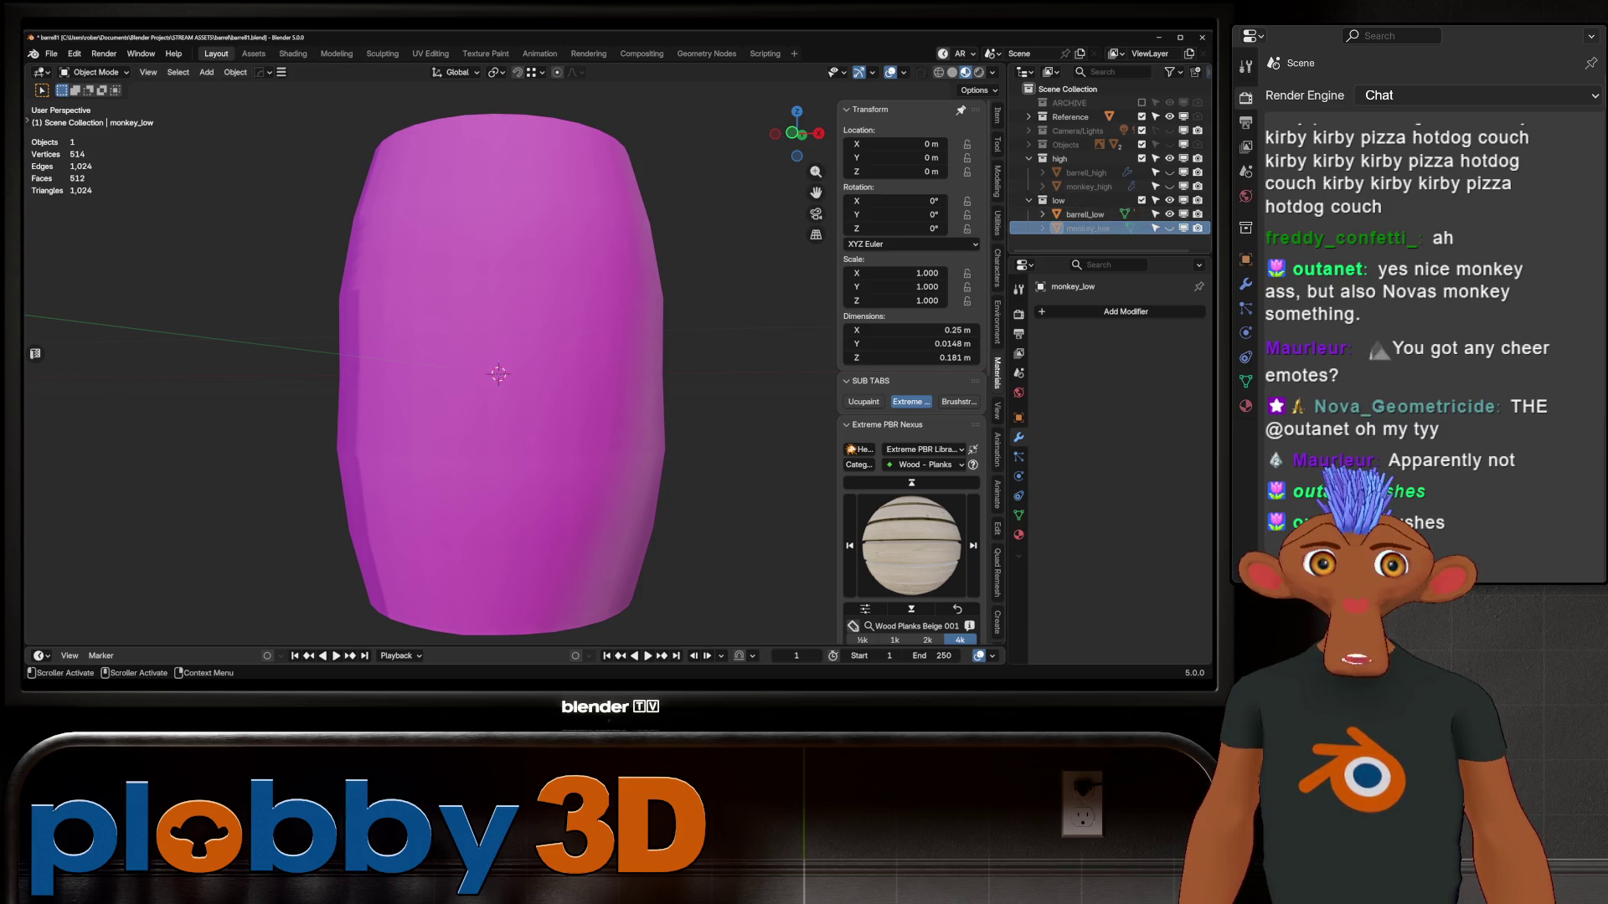
key(alt+h)
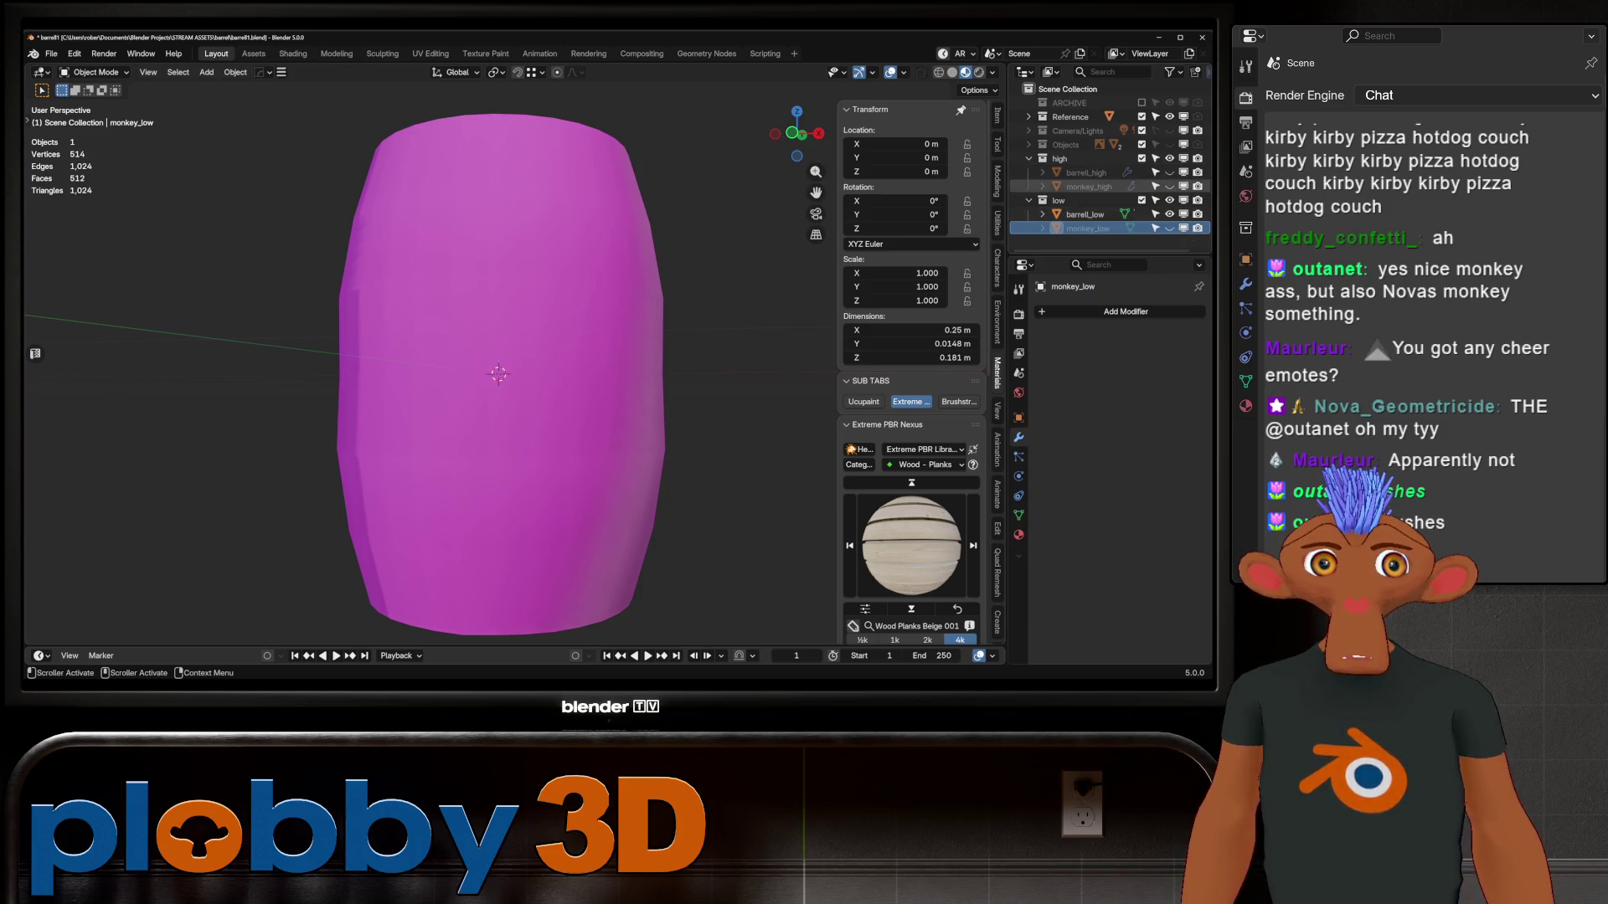
click(952, 72)
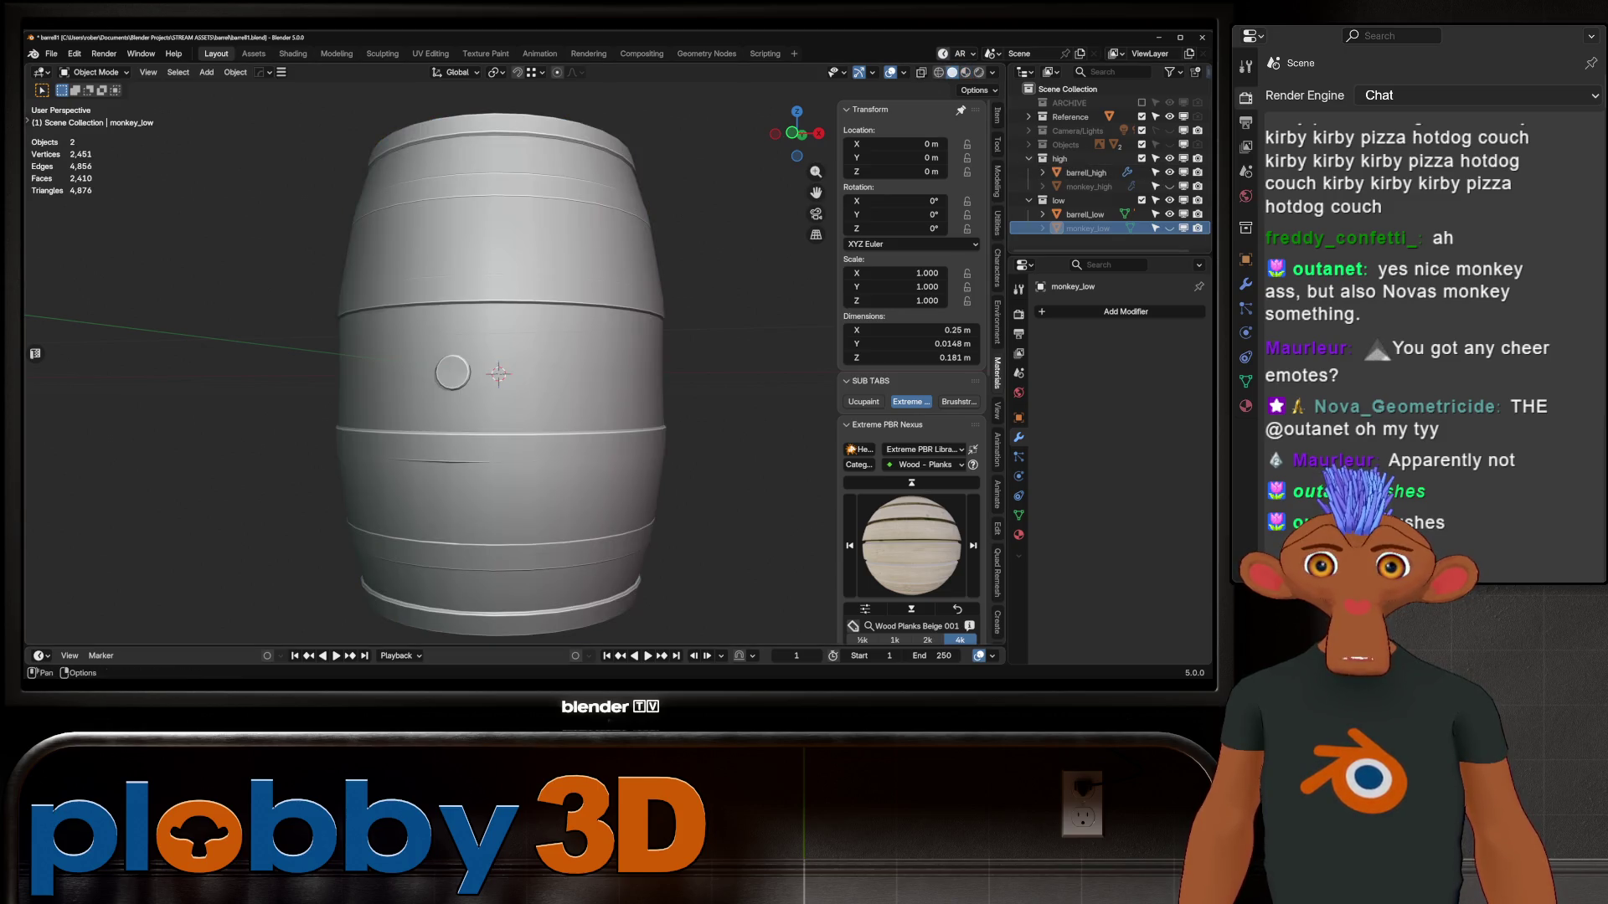
middle_drag(502, 377, 519, 343)
Open Render properties and expand SimpleBake's bake-to-target settings
click(1018, 314)
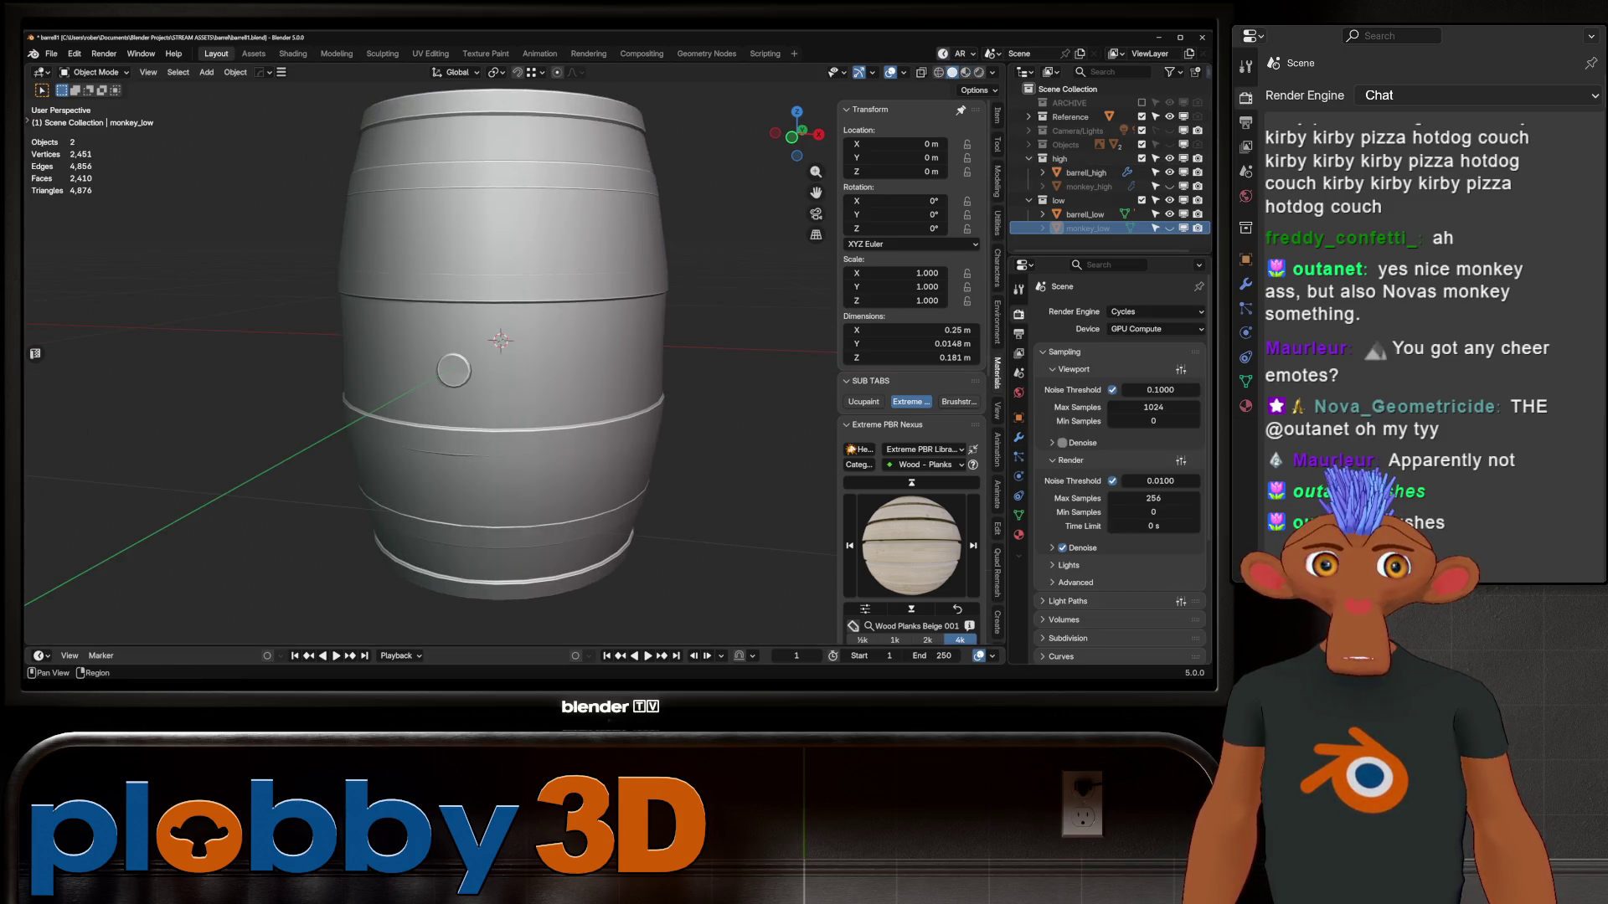
click(1068, 599)
scroll(1117, 469, down, 8)
scroll(1118, 469, down, 10)
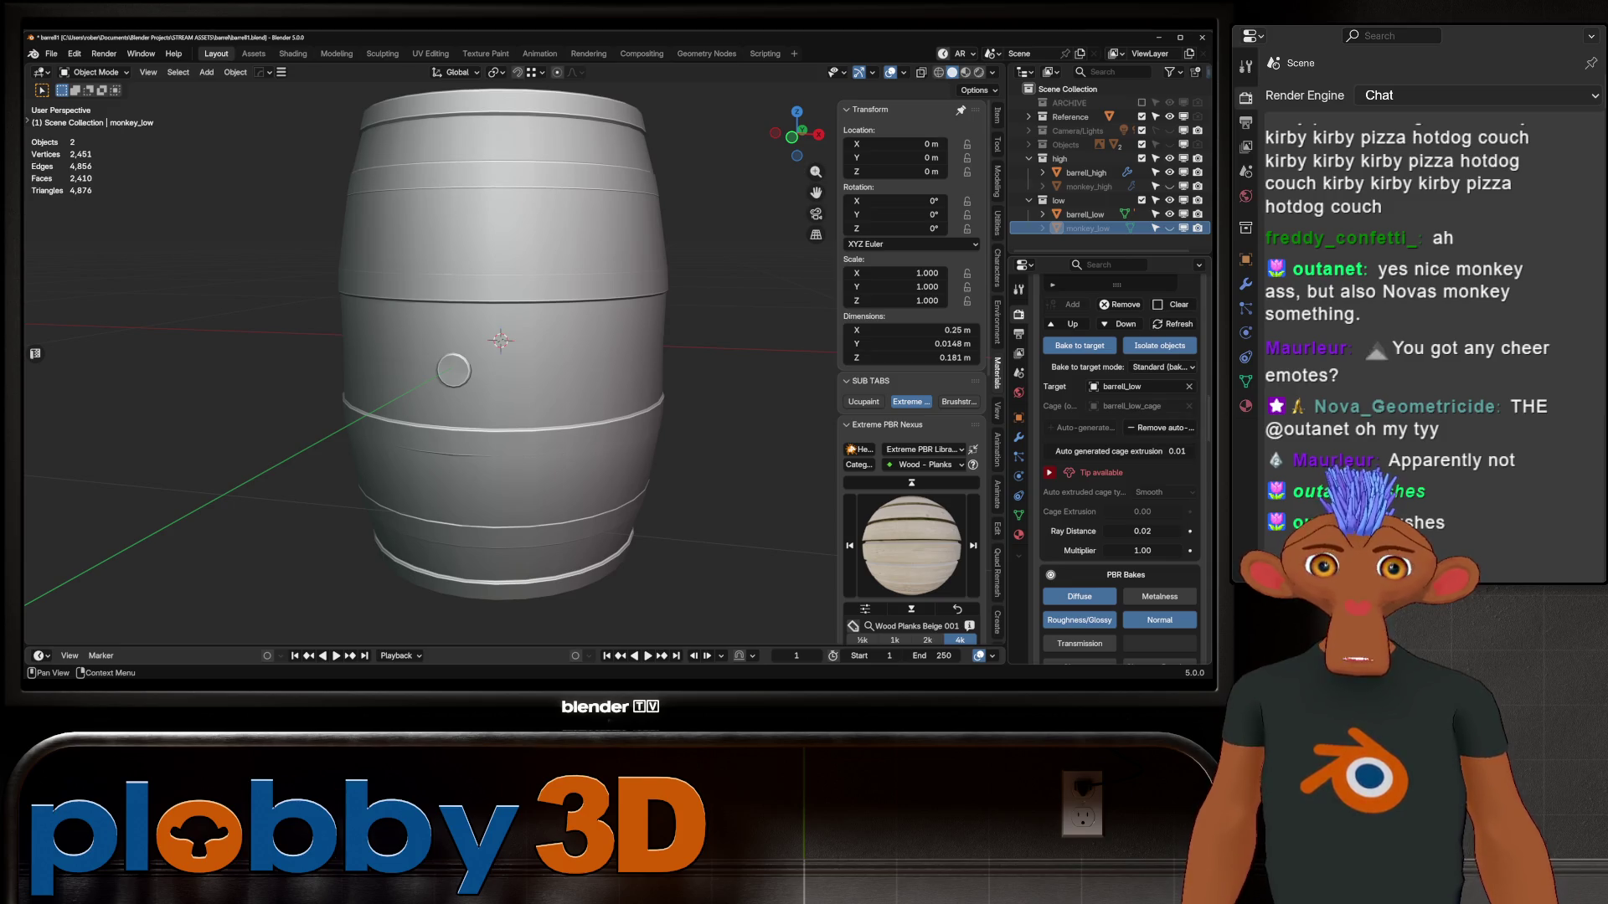
Clear the cage object, select barrel_low and set its auto-generated cage extrusion to 0.03
click(1161, 428)
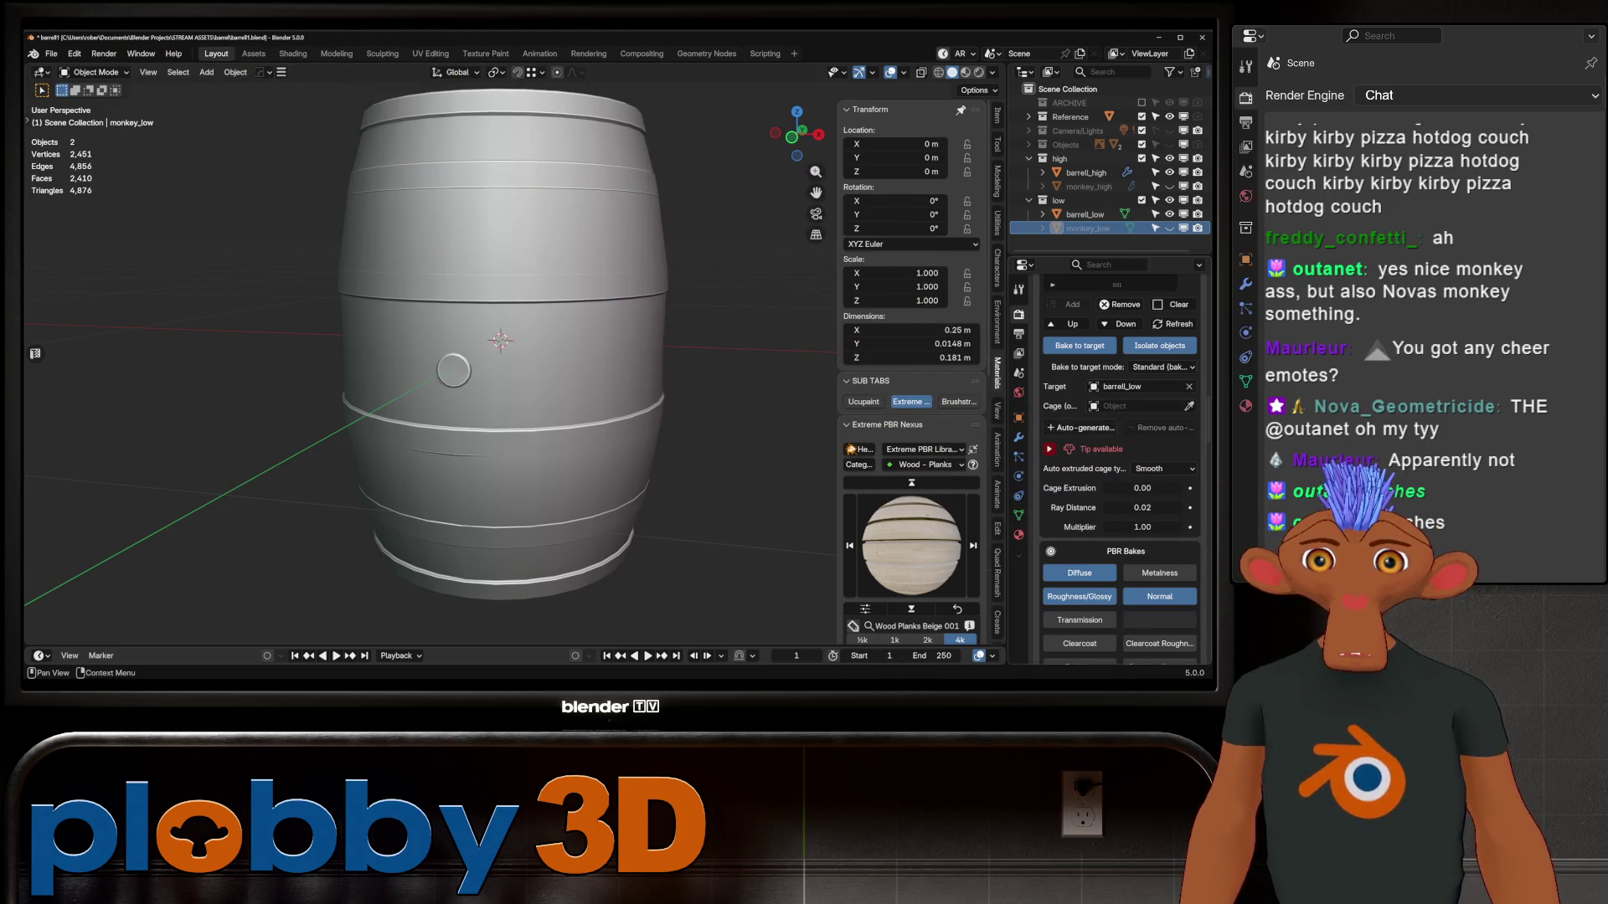
click(453, 370)
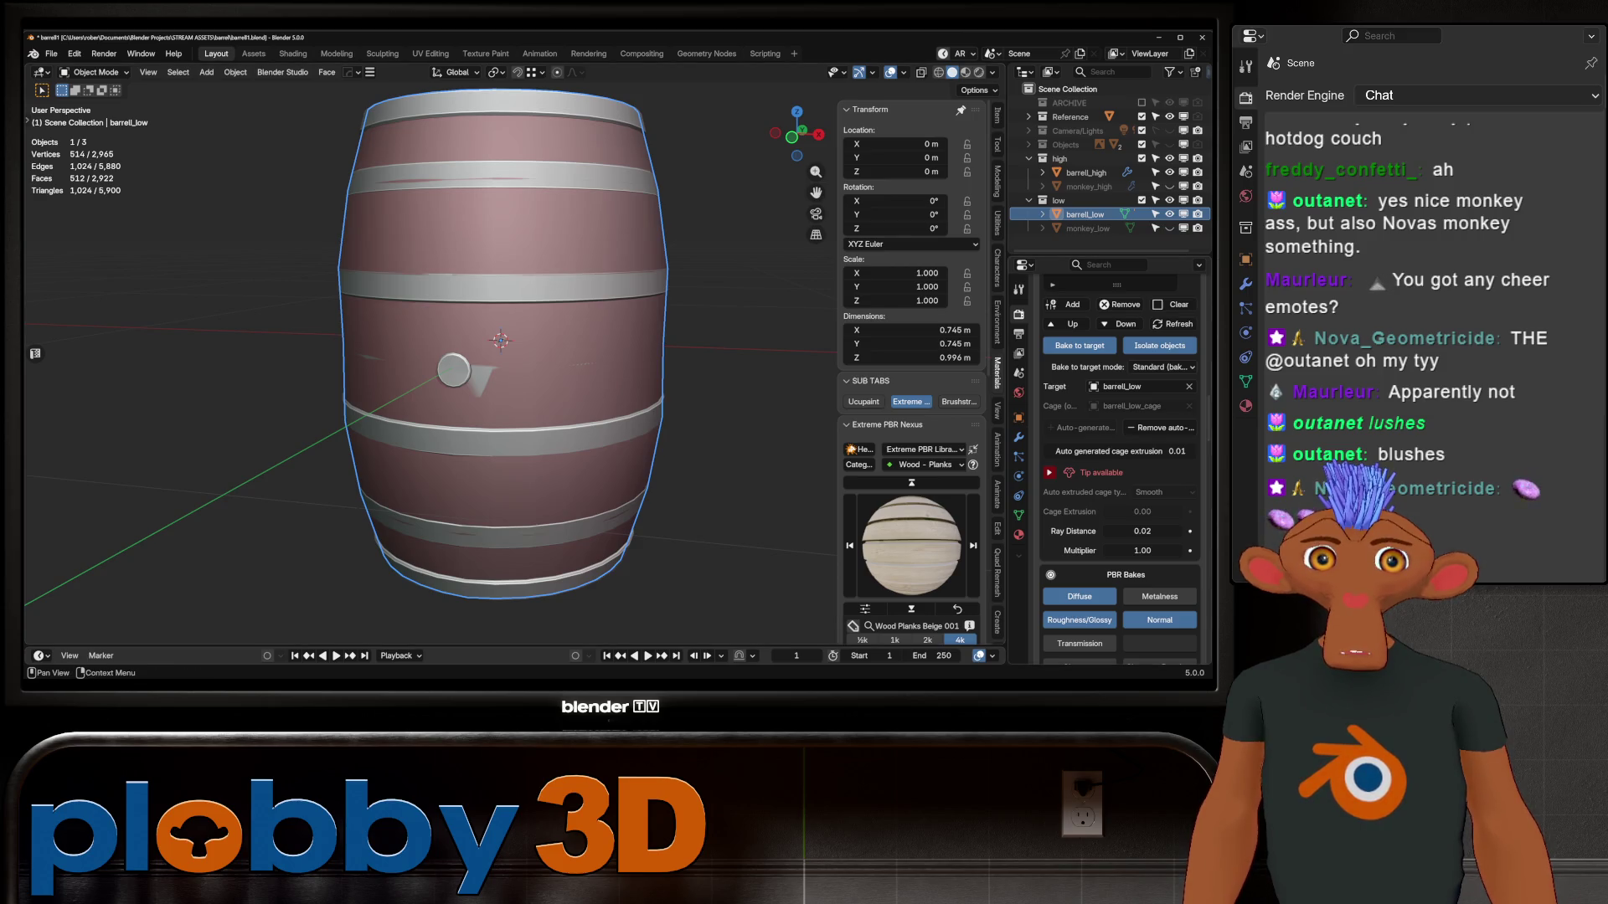
click(1119, 451)
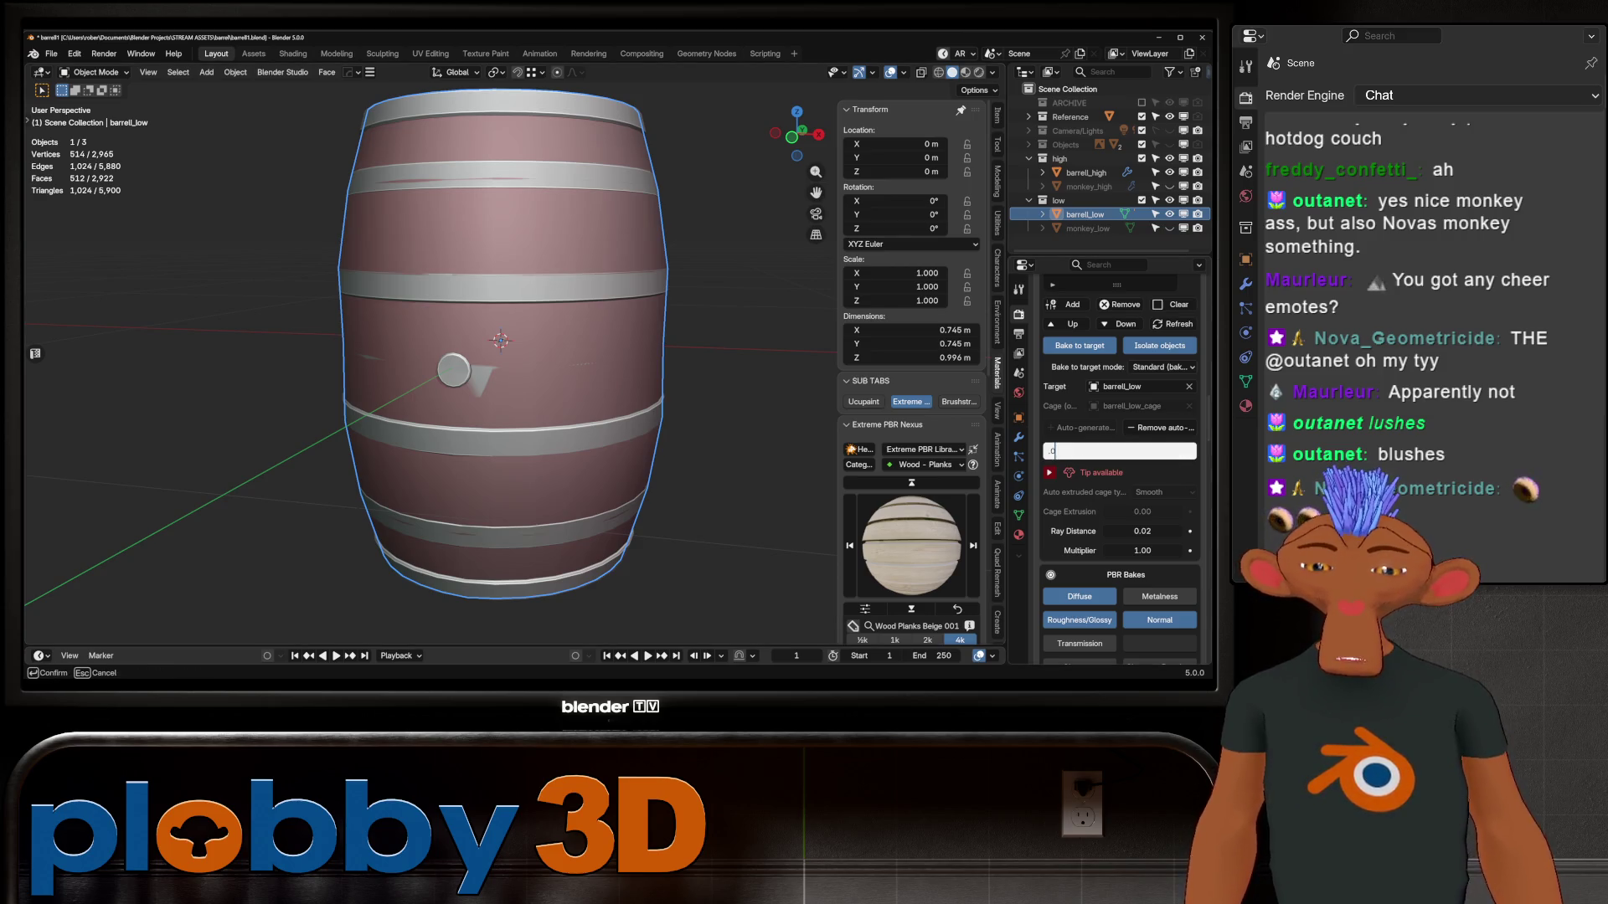
text(003)
key(Return)
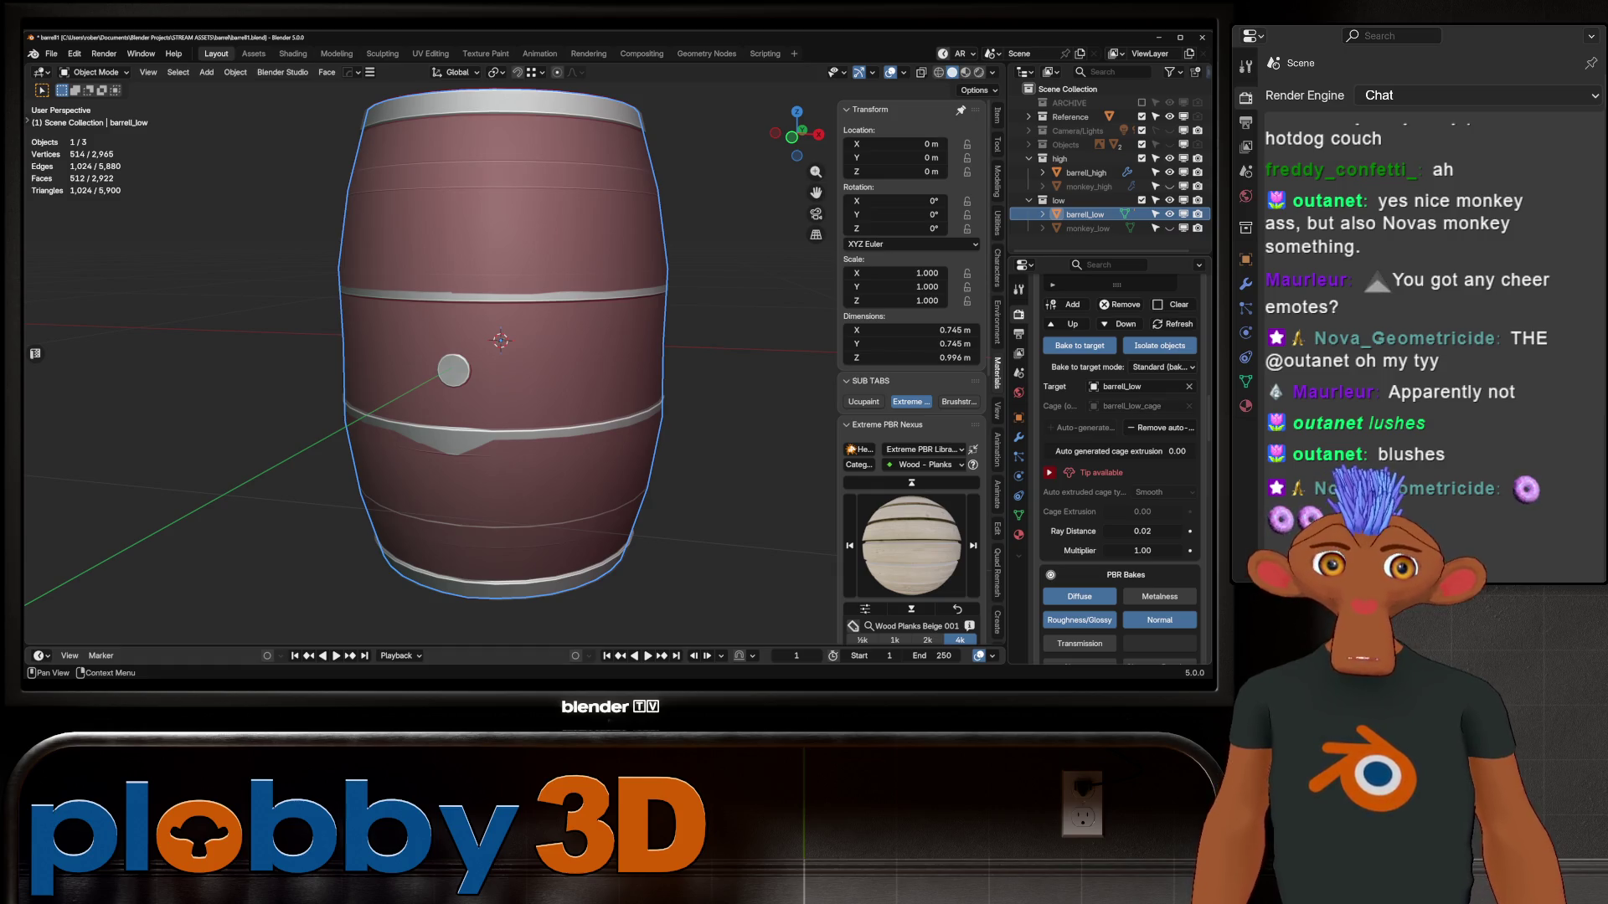
click(1119, 451)
key(Return)
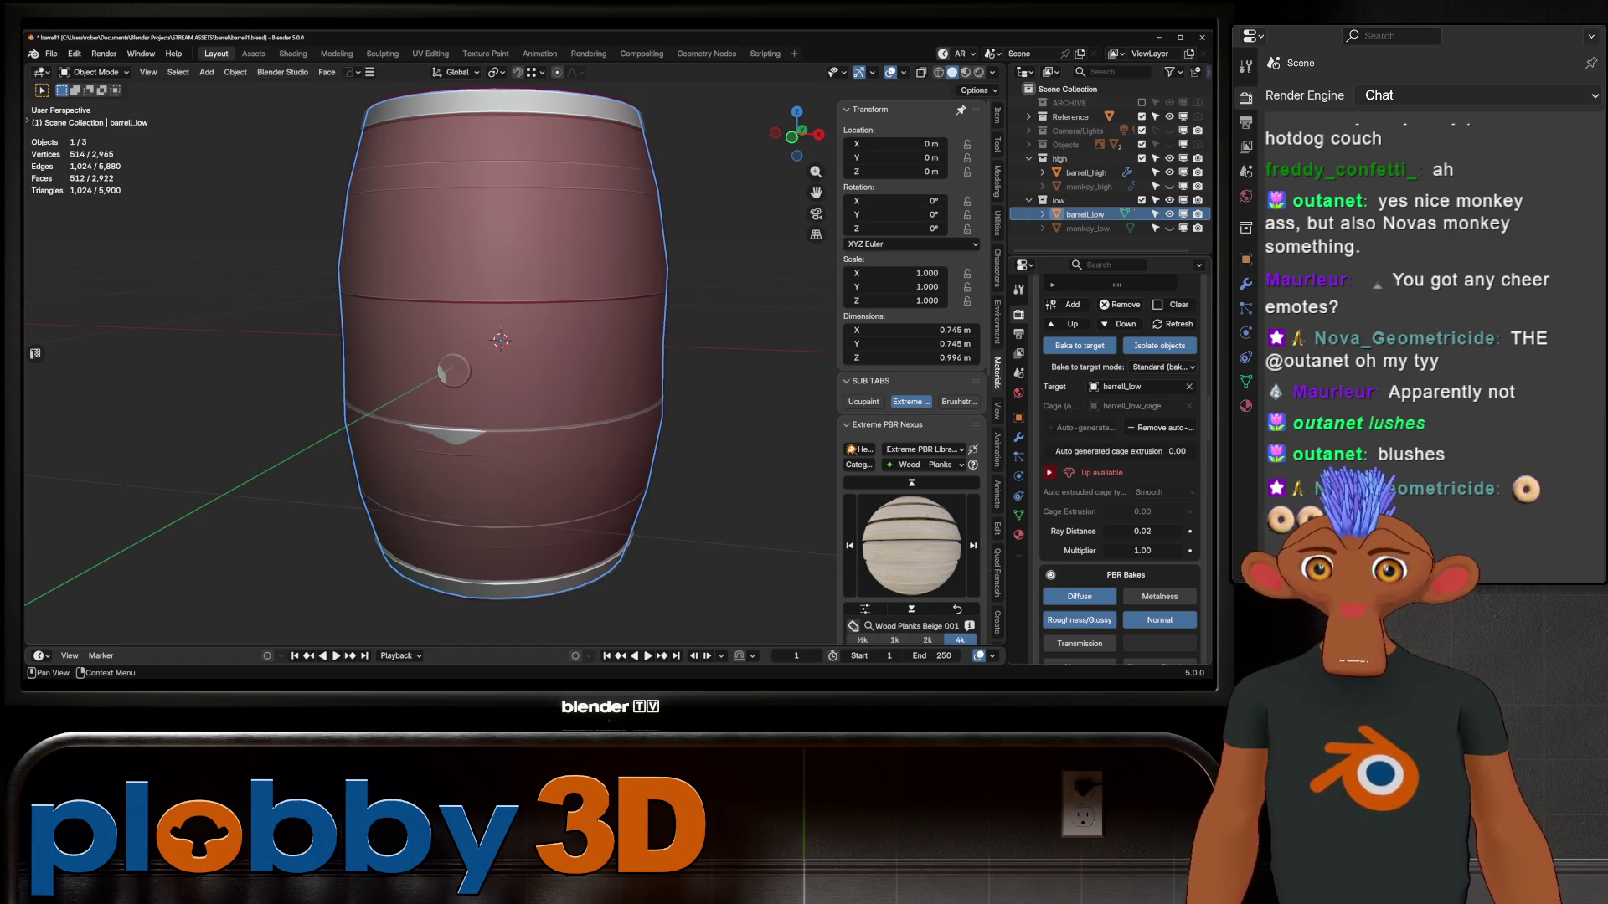
drag(1119, 451, 1140, 452)
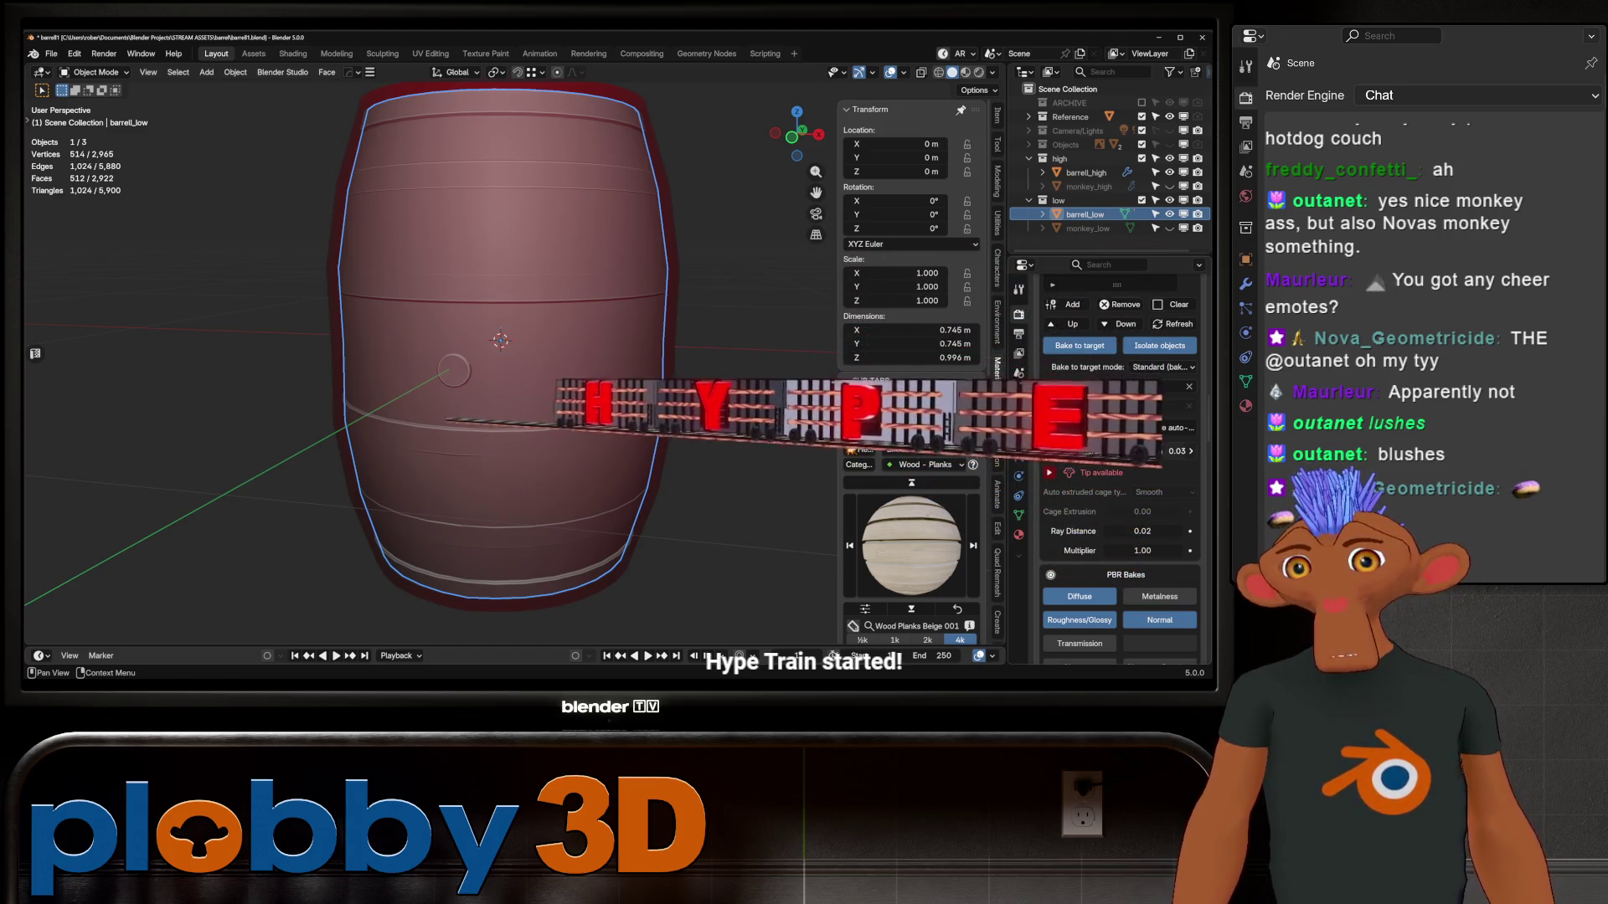
click(1138, 451)
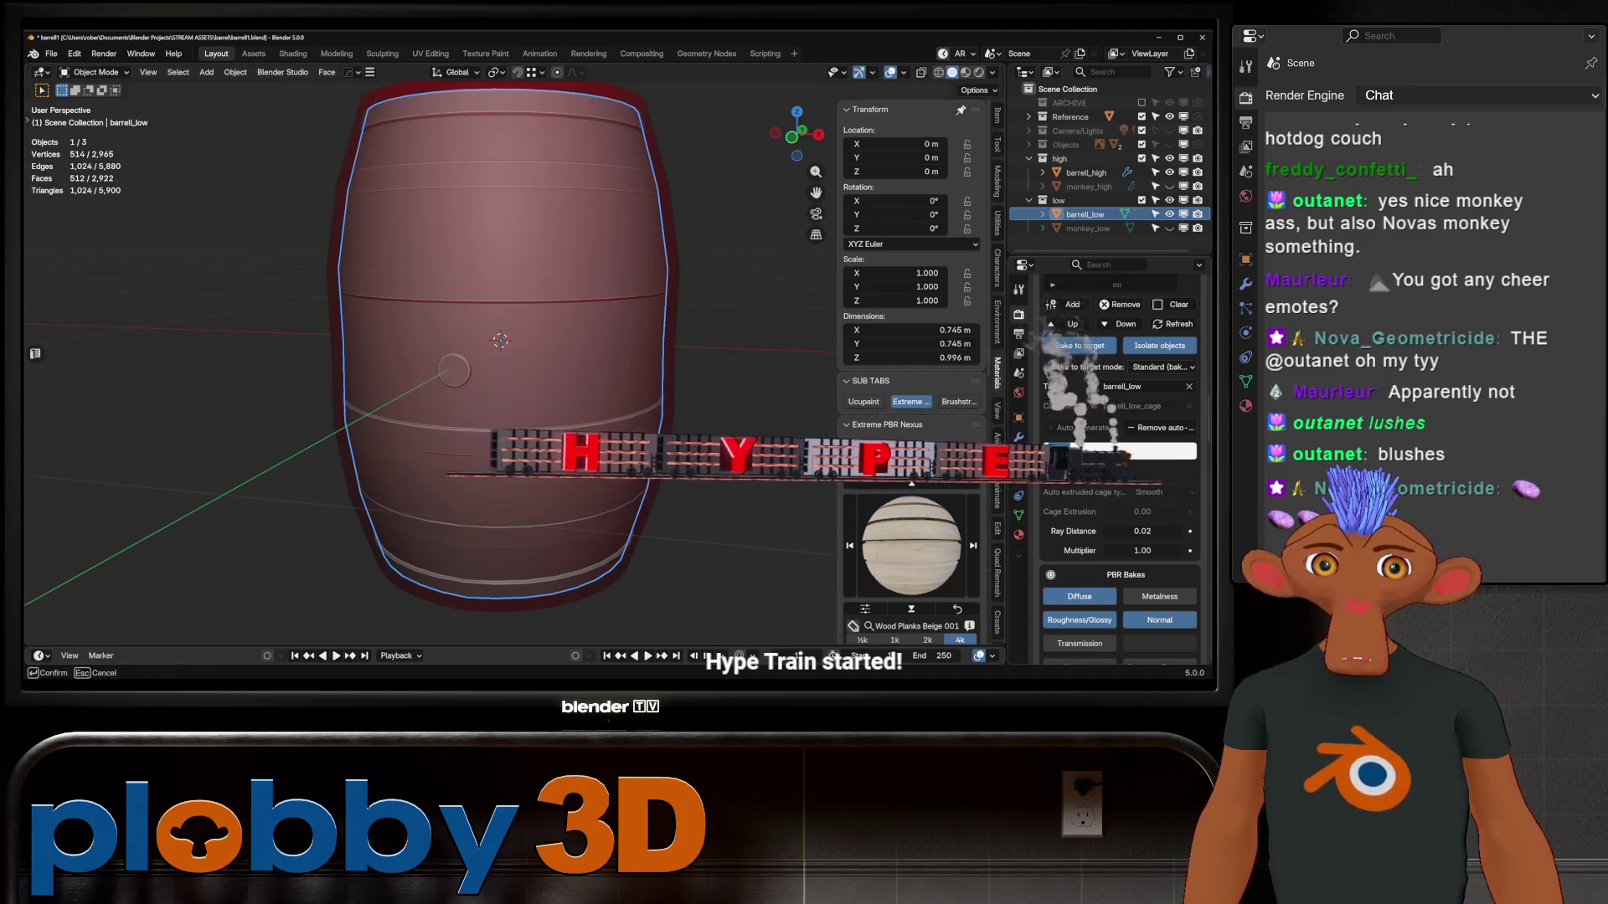
Inspect the cage around the barrel and run SimpleBake's foreground bake to target
scroll(569, 364, down, 3)
scroll(551, 378, up, 3)
mouse_move(551, 377)
middle_down()
mouse_move(553, 444)
mouse_move(545, 377)
mouse_move(365, 367)
mouse_move(377, 415)
middle_up()
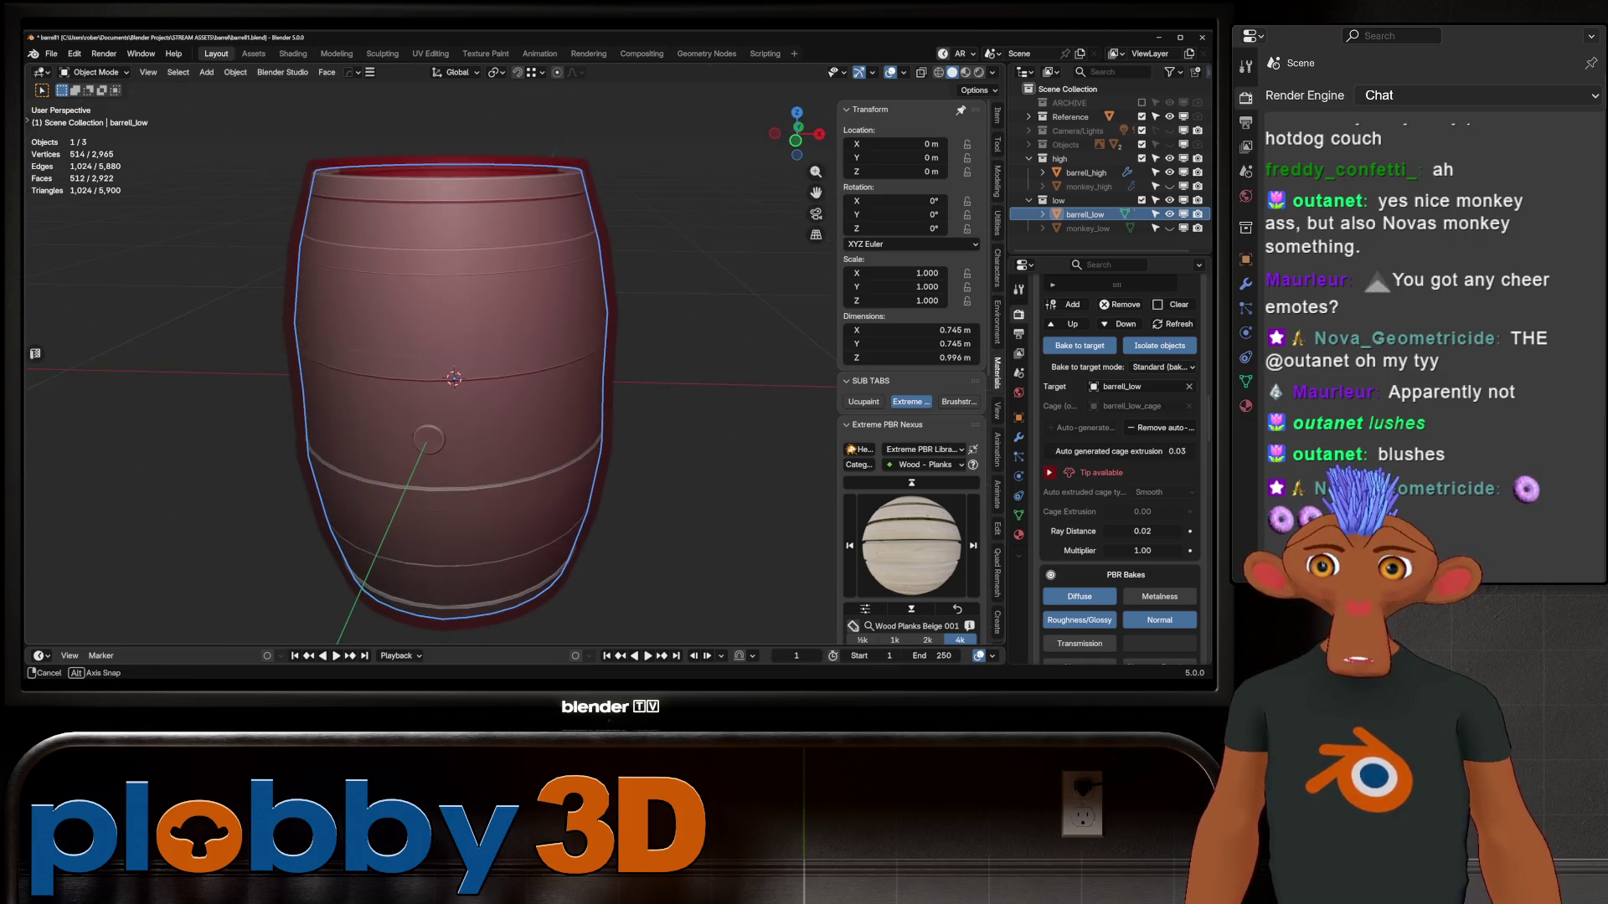
scroll(393, 423, up, 4)
scroll(1119, 469, down, 10)
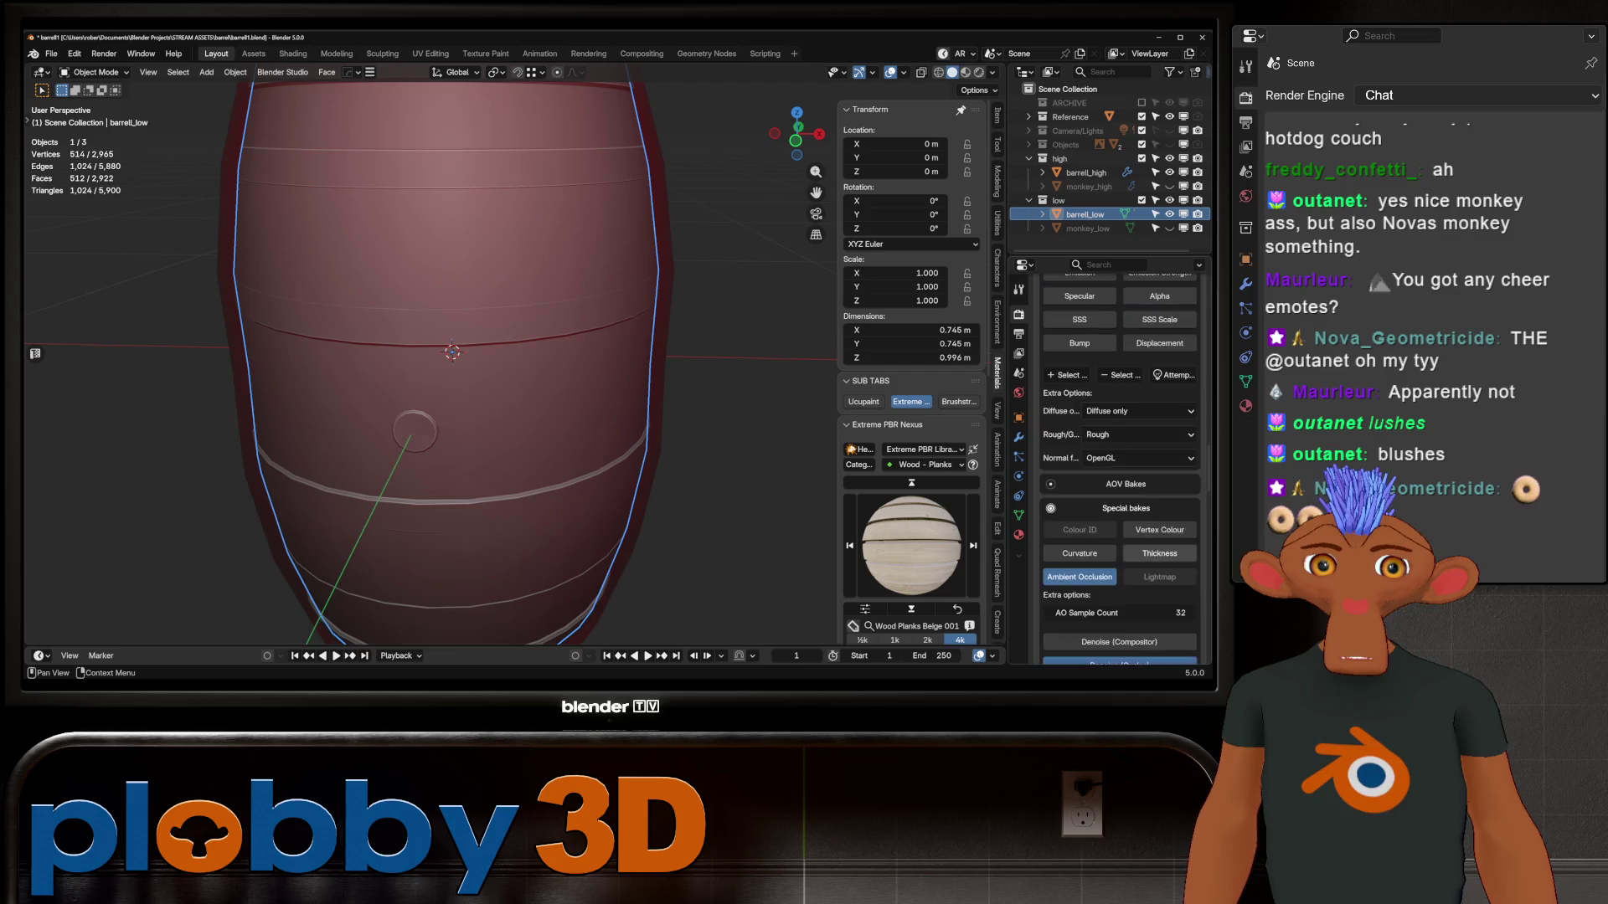
scroll(1120, 469, down, 4)
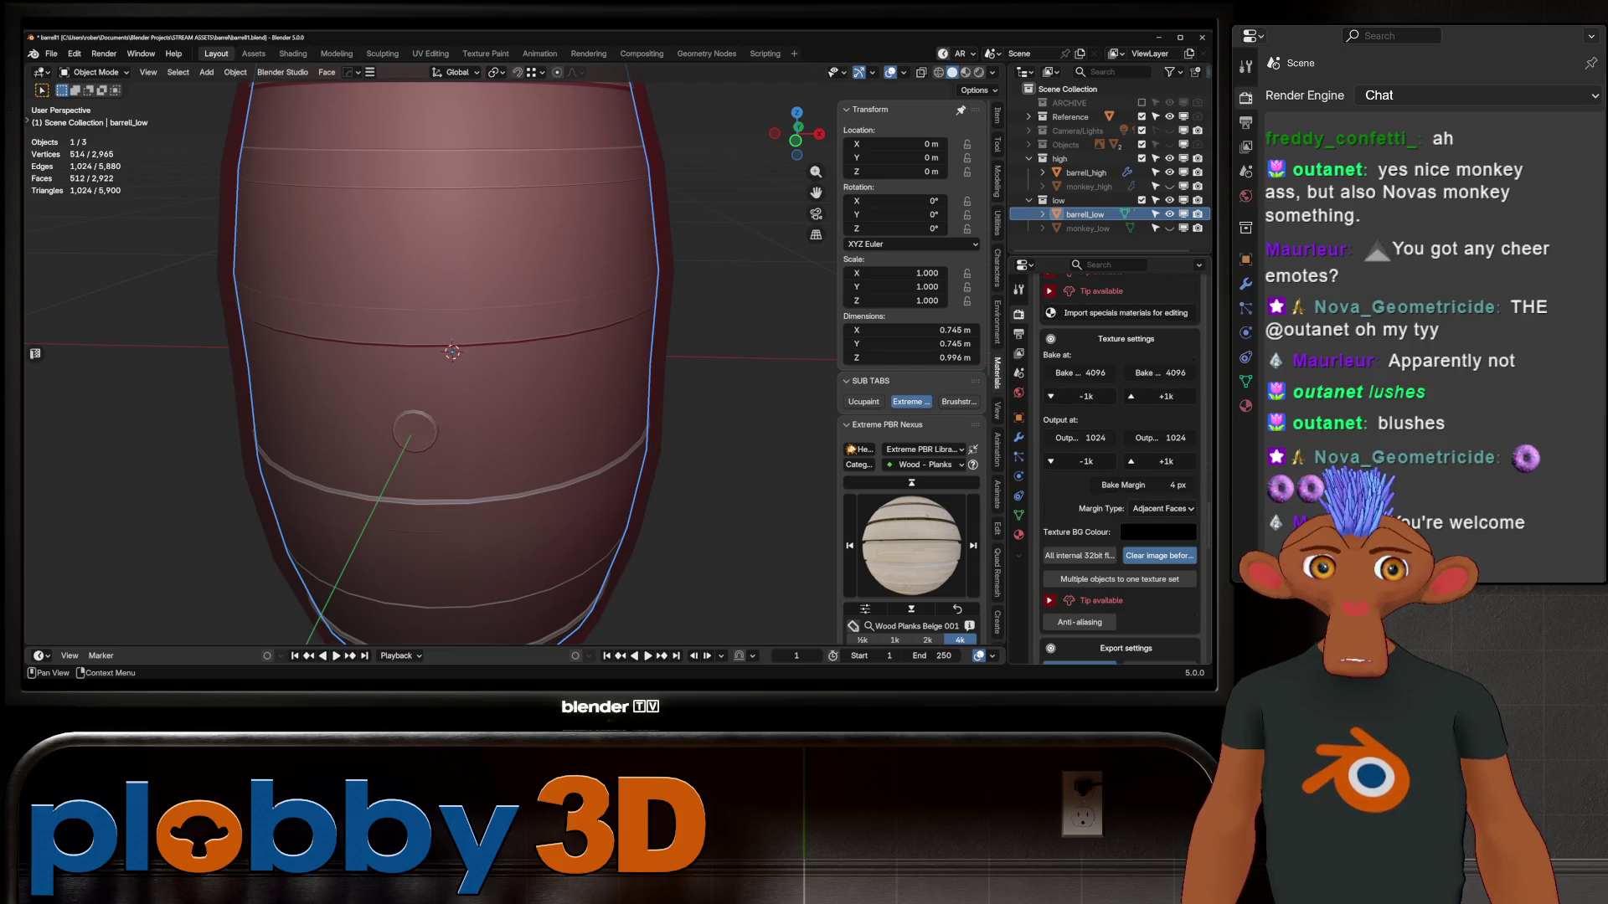
scroll(1119, 468, down, 12)
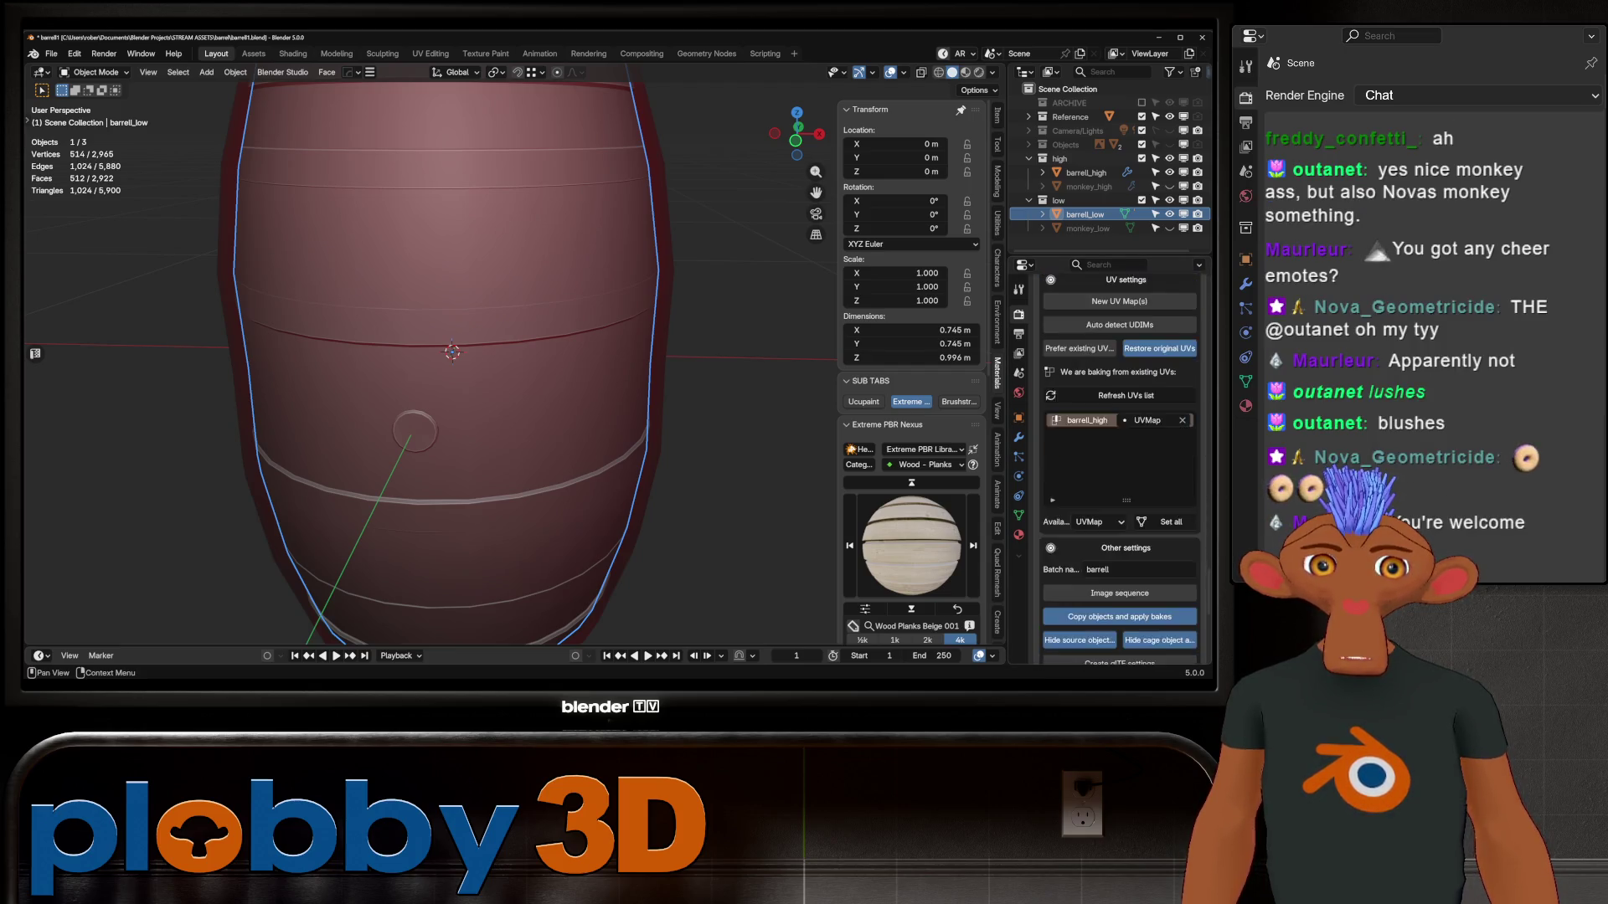
scroll(1119, 469, down, 5)
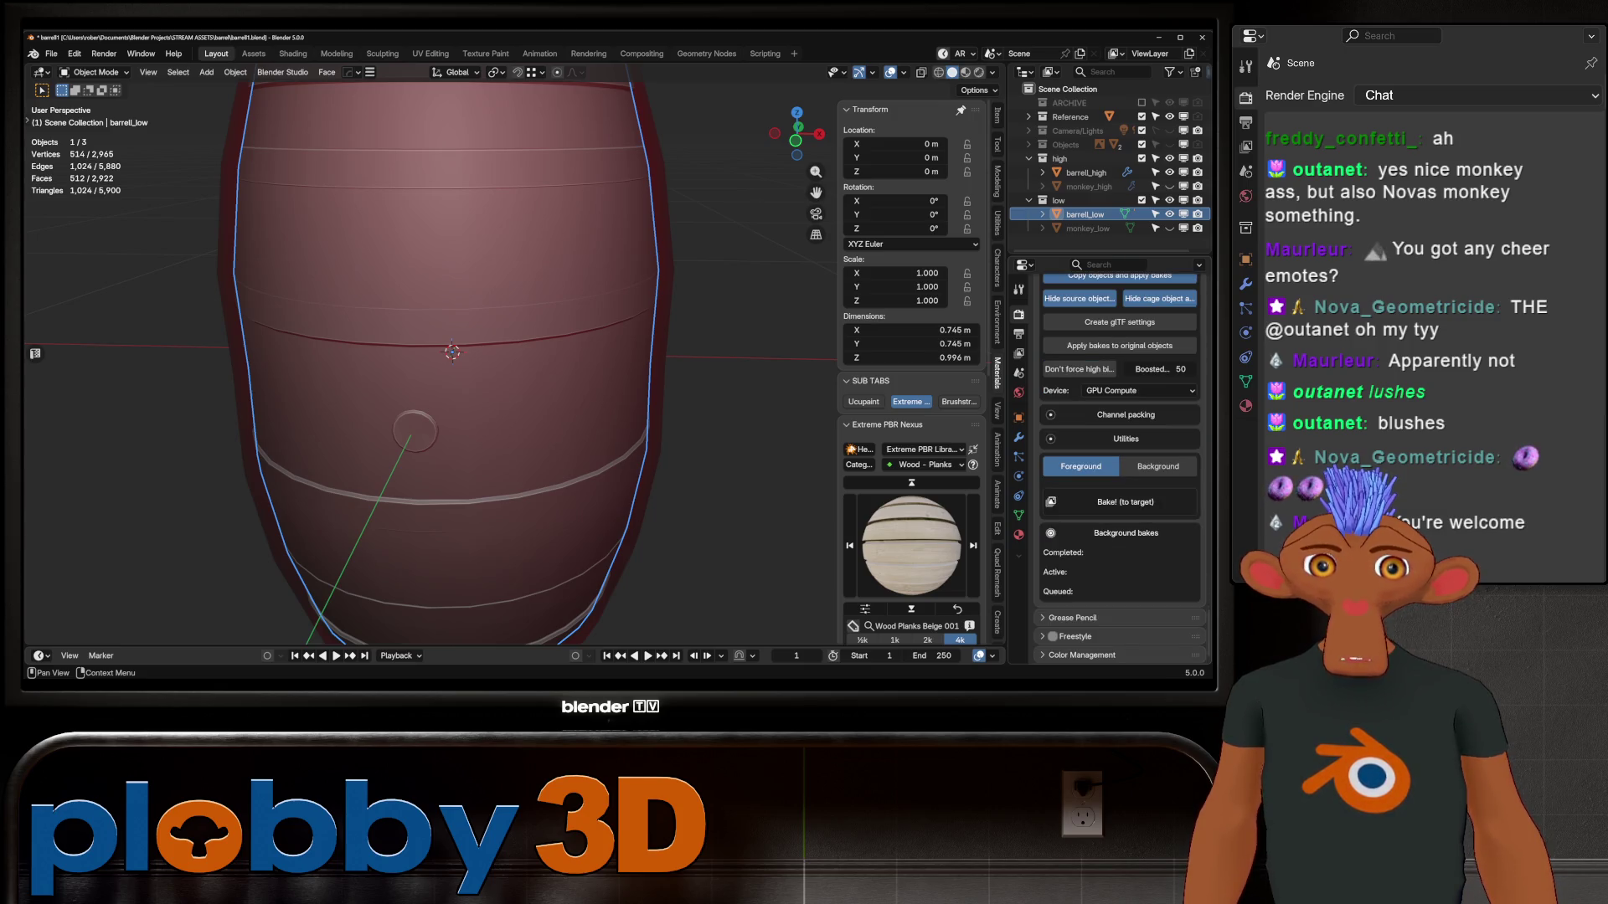
click(1124, 502)
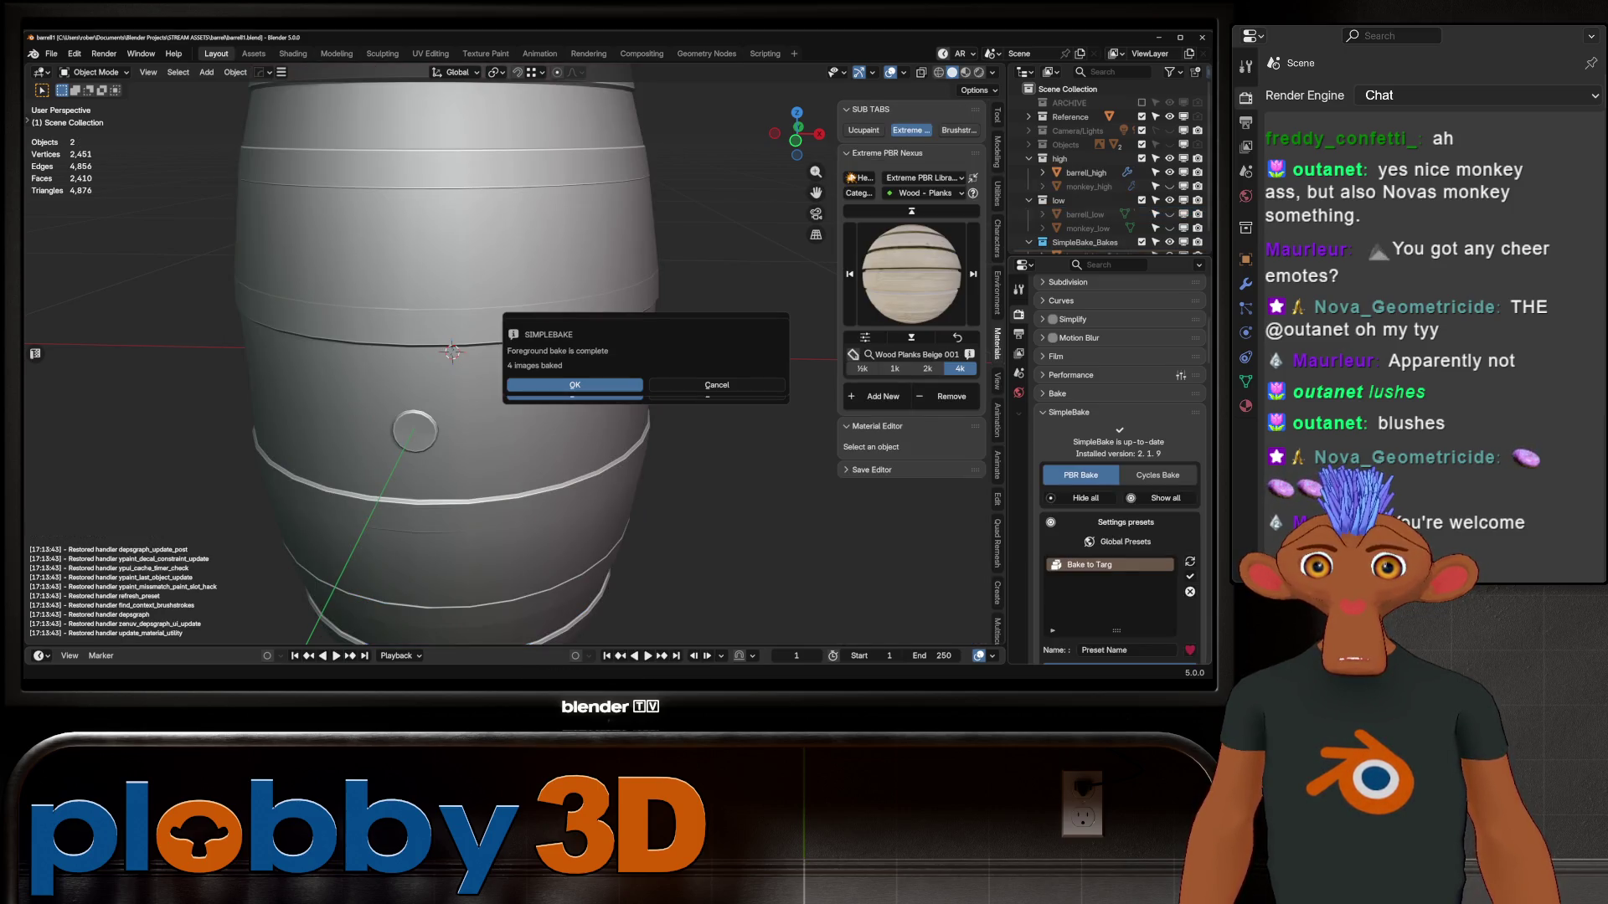
Dismiss the bake message, select barrel_low_Baked and view it in Material Preview
key(Return)
scroll(1105, 168, down, 1)
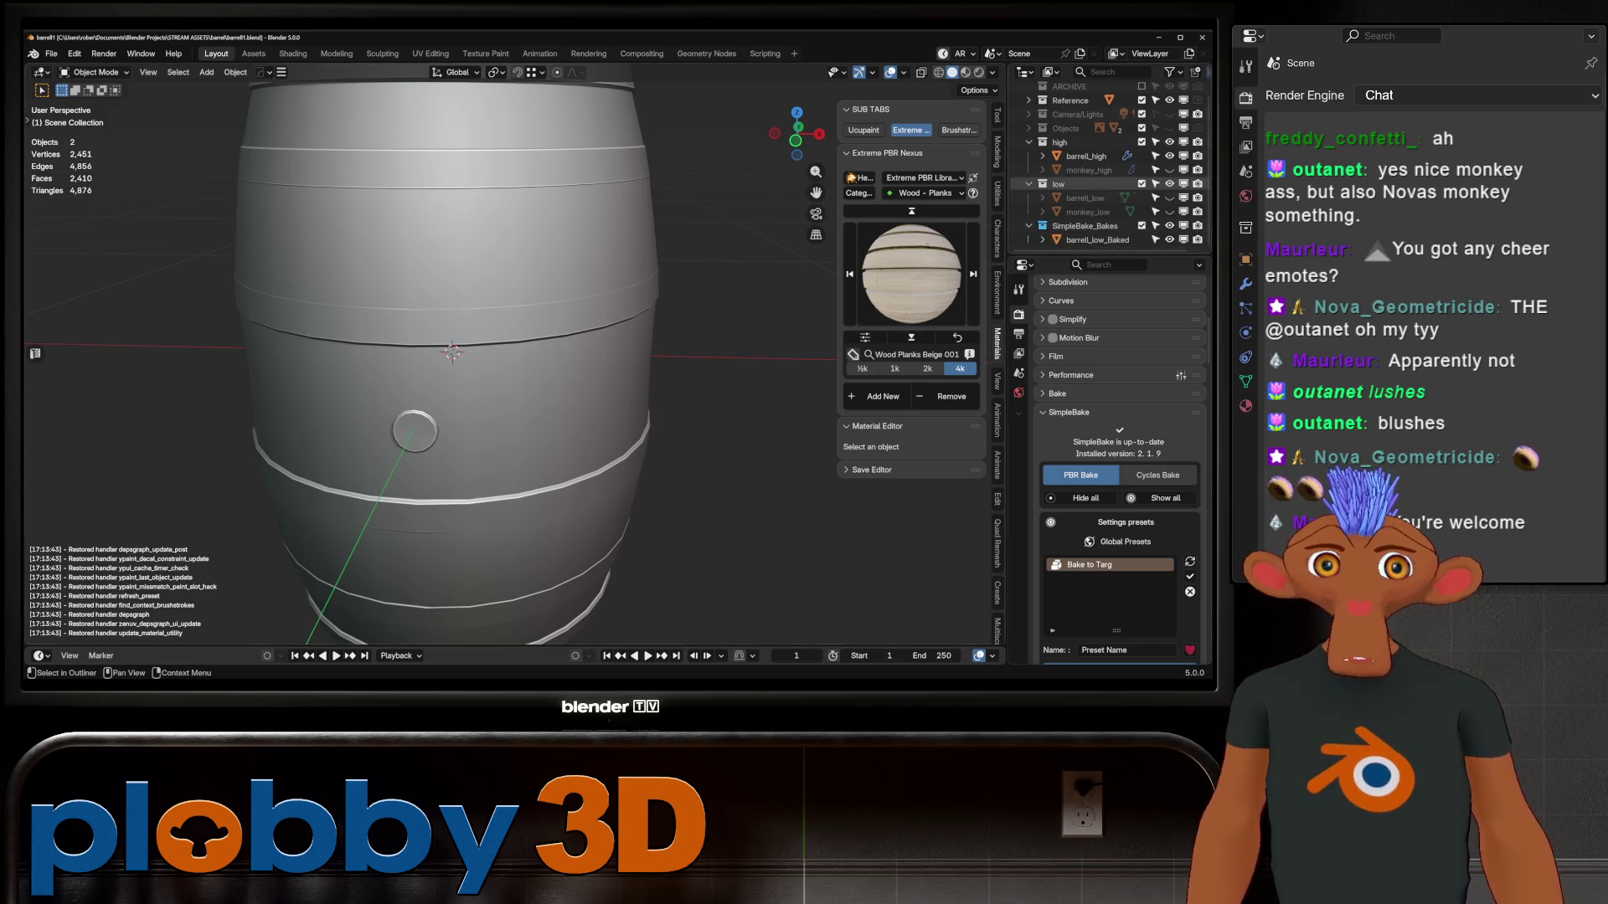
click(1093, 240)
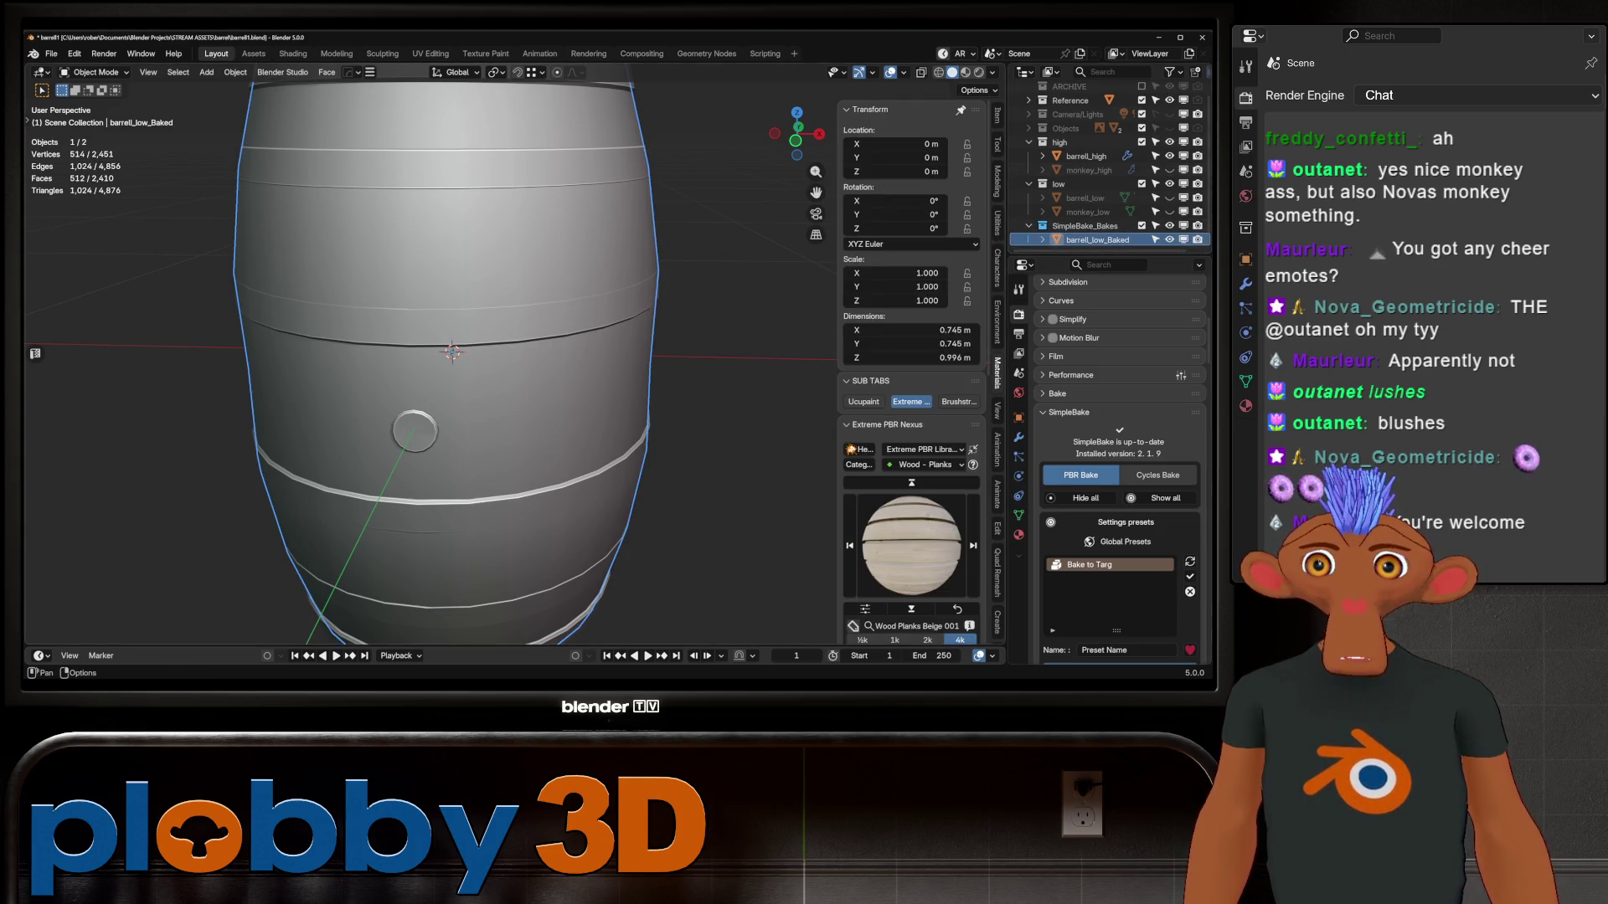
click(964, 72)
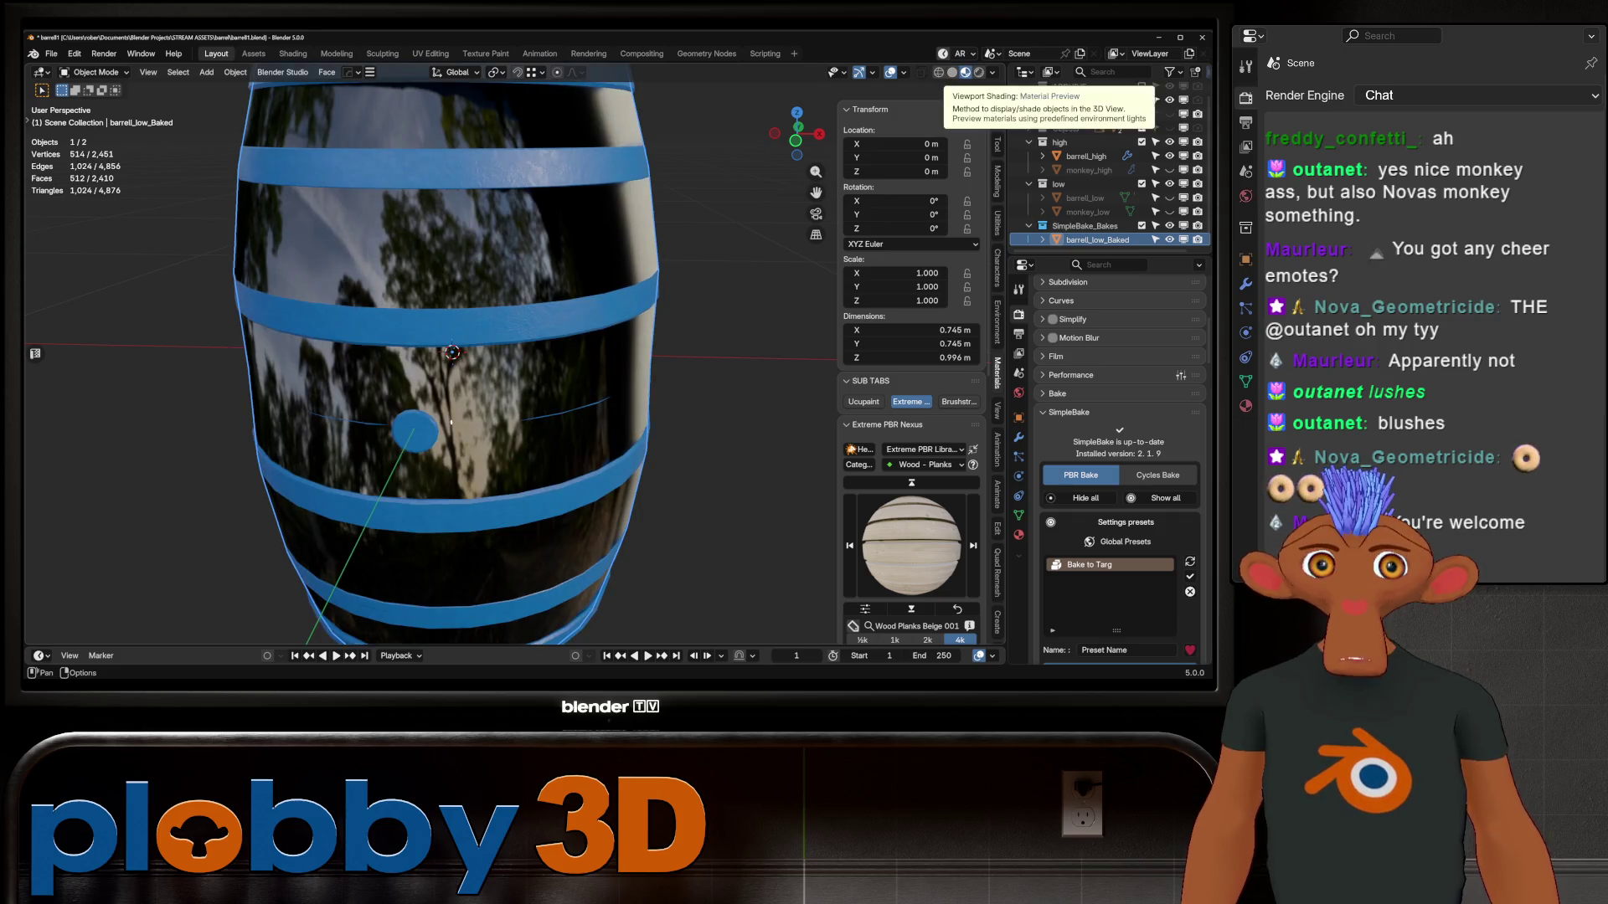
scroll(552, 335, down, 5)
mouse_move(552, 335)
middle_down()
mouse_move(586, 318)
mouse_move(628, 243)
mouse_move(645, 251)
middle_up()
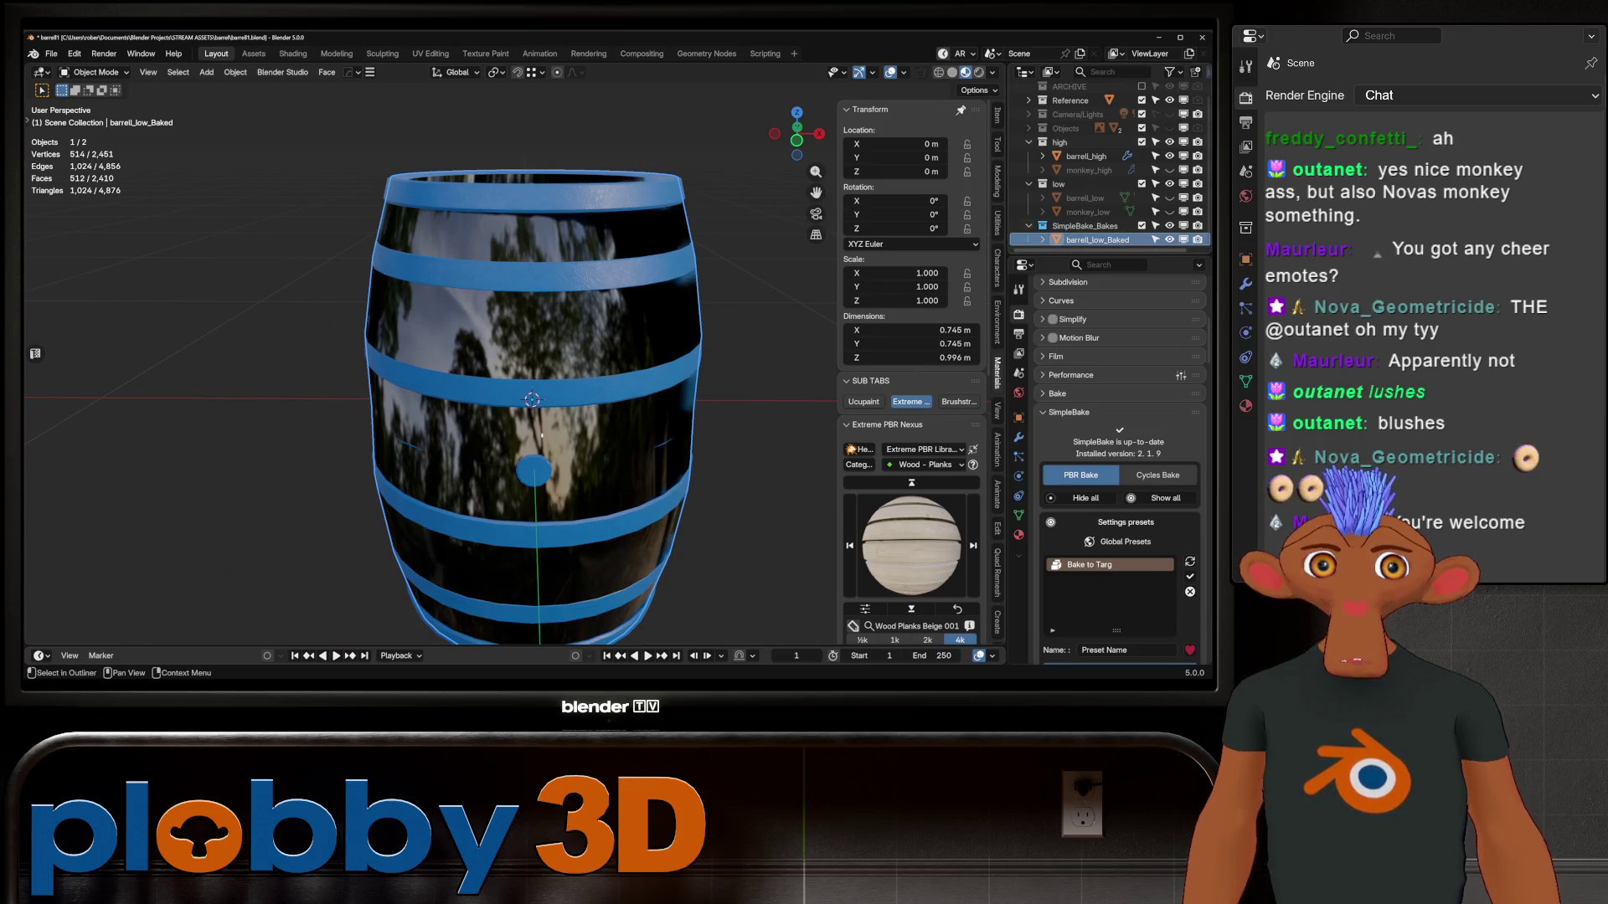
Hide barrel_high, delete barrel_low_Baked, then unhide barrel_high and monkey_high
click(1169, 156)
mouse_move(586, 377)
middle_down()
mouse_move(637, 351)
mouse_move(641, 393)
mouse_move(670, 280)
middle_up()
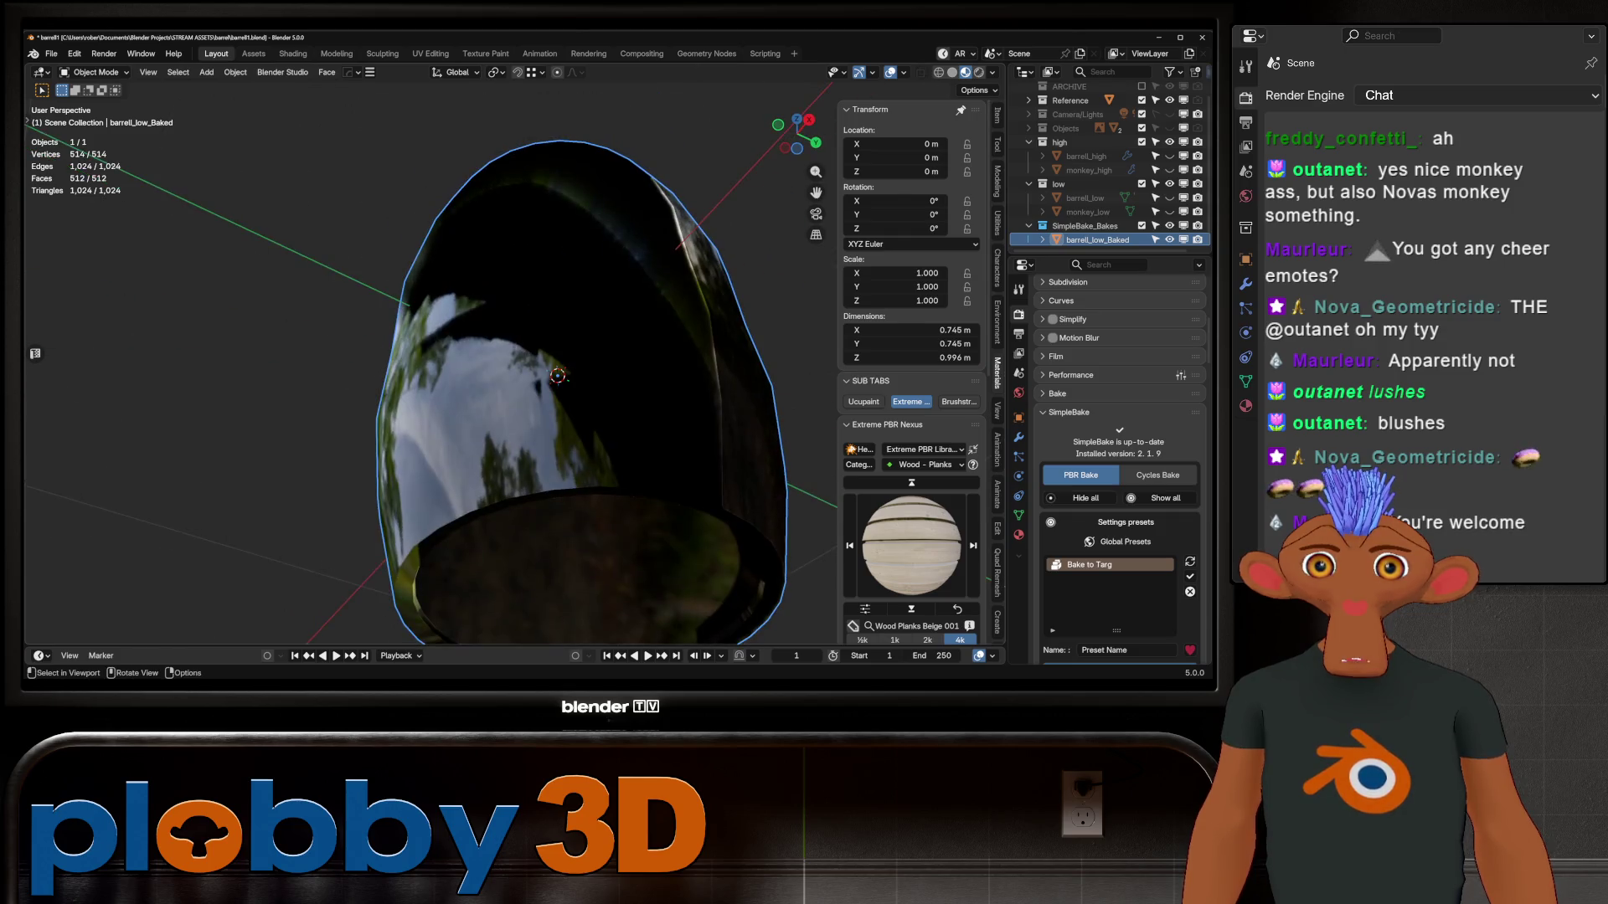
key(Delete)
middle_drag(586, 377, 603, 293)
click(1169, 170)
click(1169, 184)
middle_drag(545, 351, 553, 435)
scroll(553, 436, down, 2)
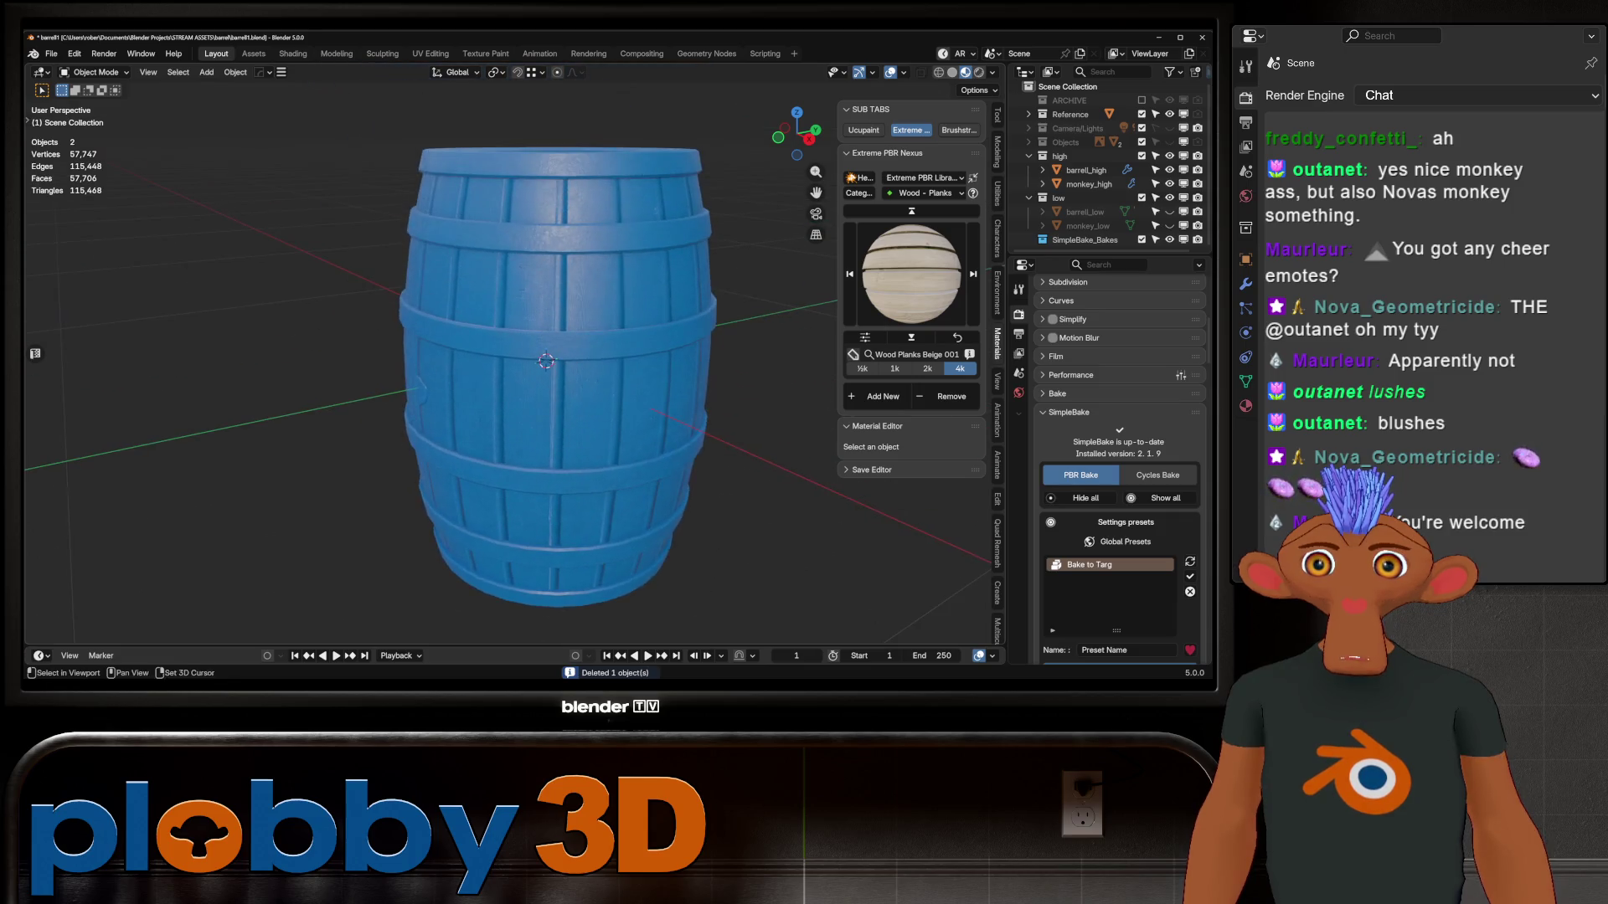
Unhide barrel_low and select it, briefly toggling its Edit Mode
click(557, 376)
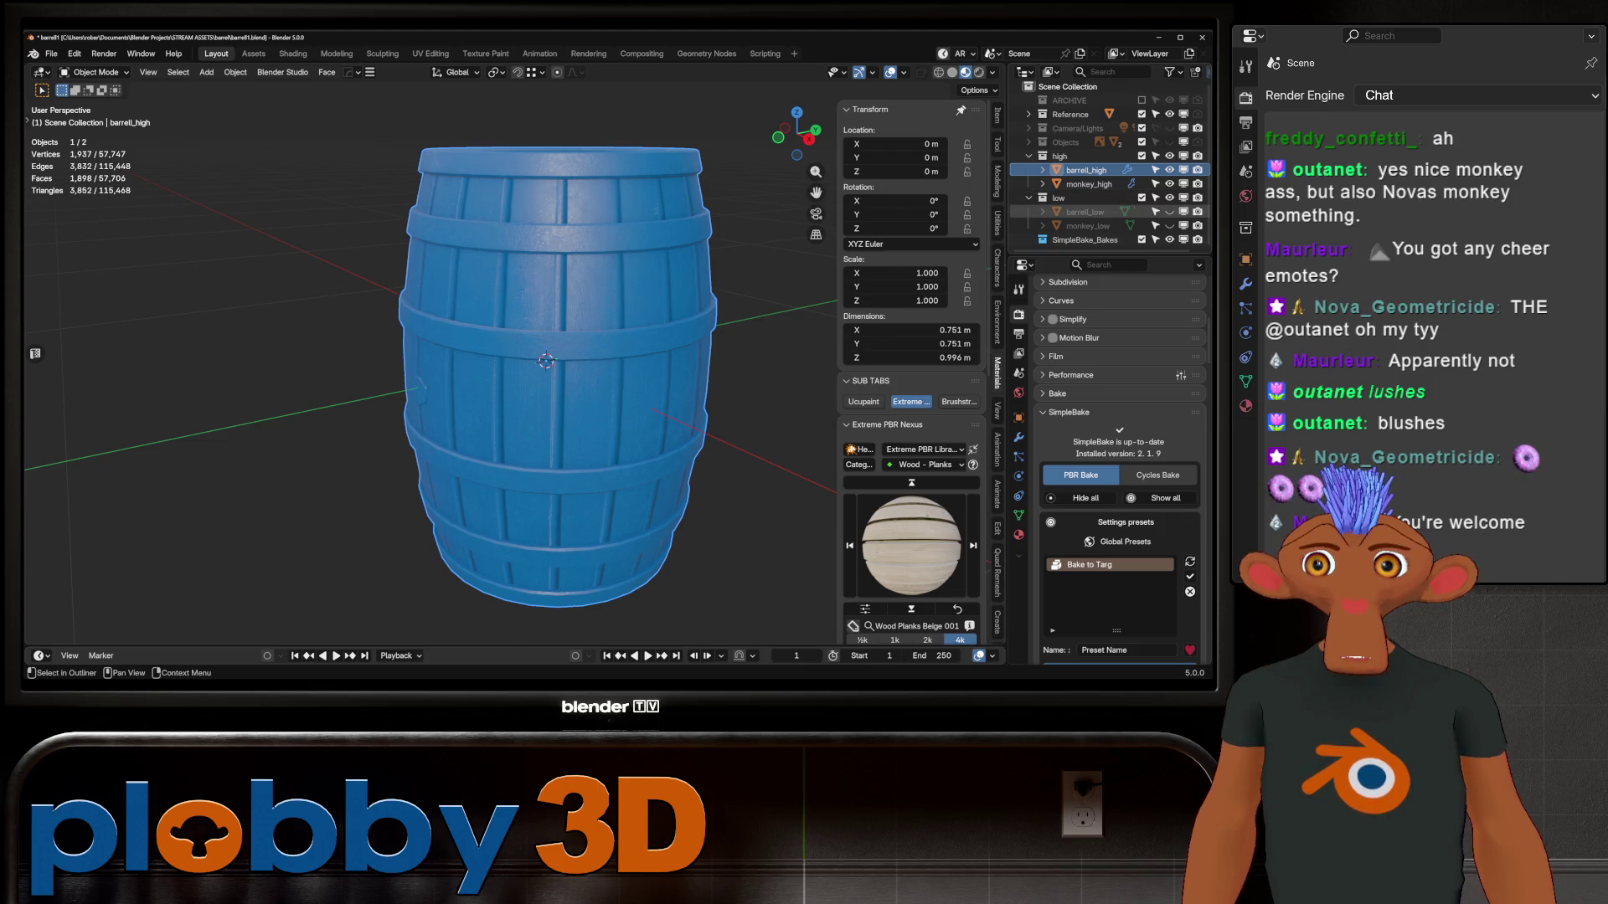
click(1169, 211)
click(1084, 211)
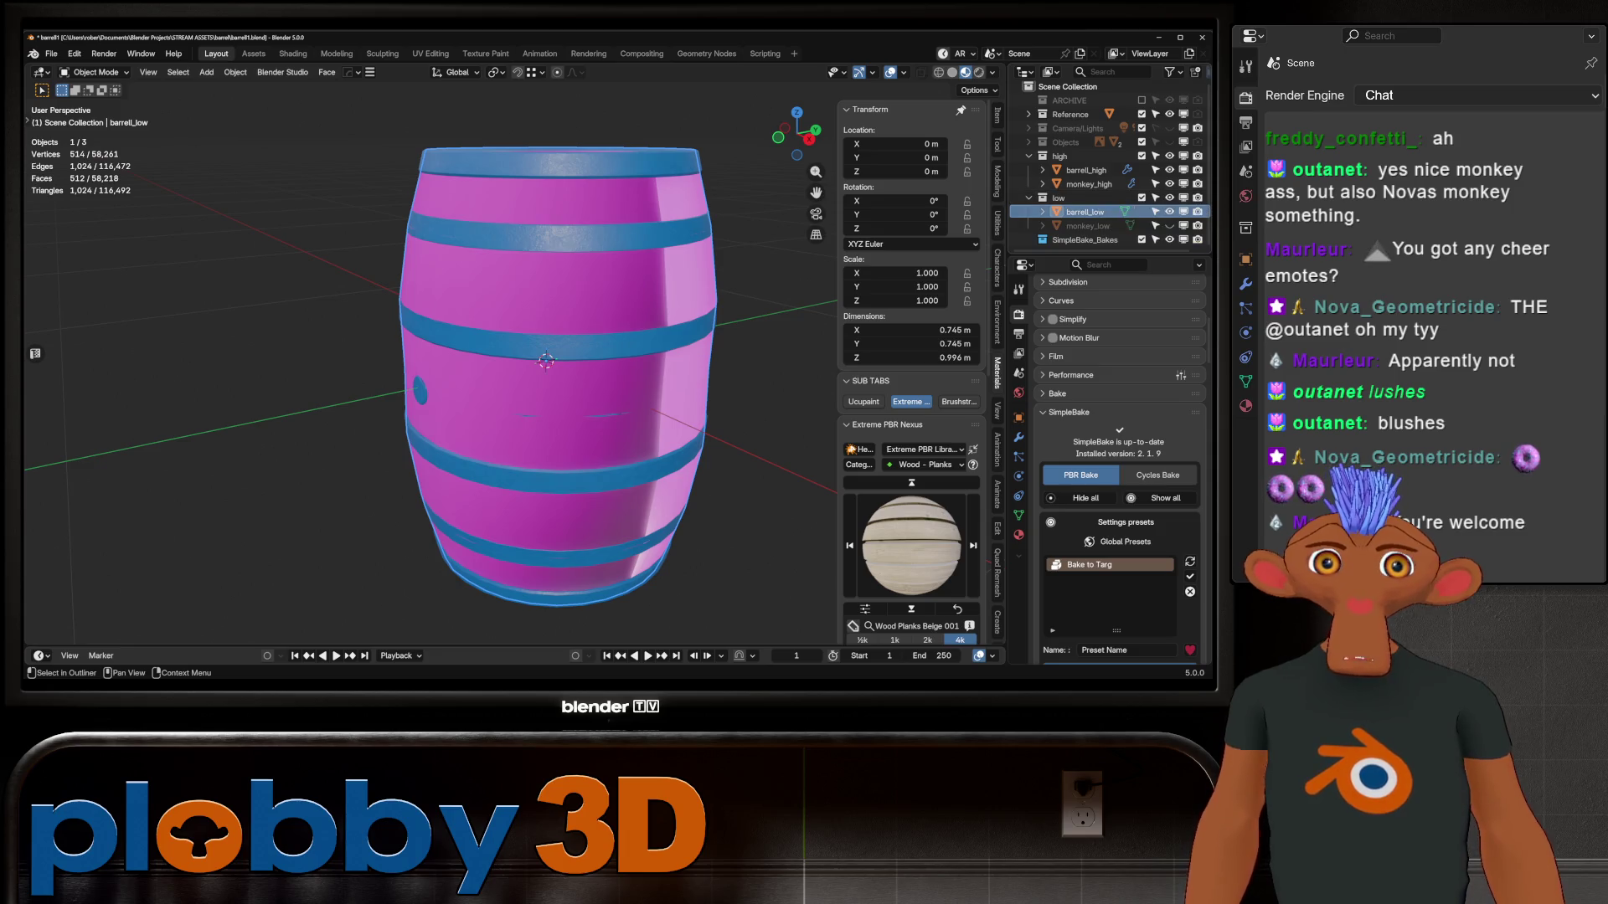
middle_drag(586, 335, 569, 427)
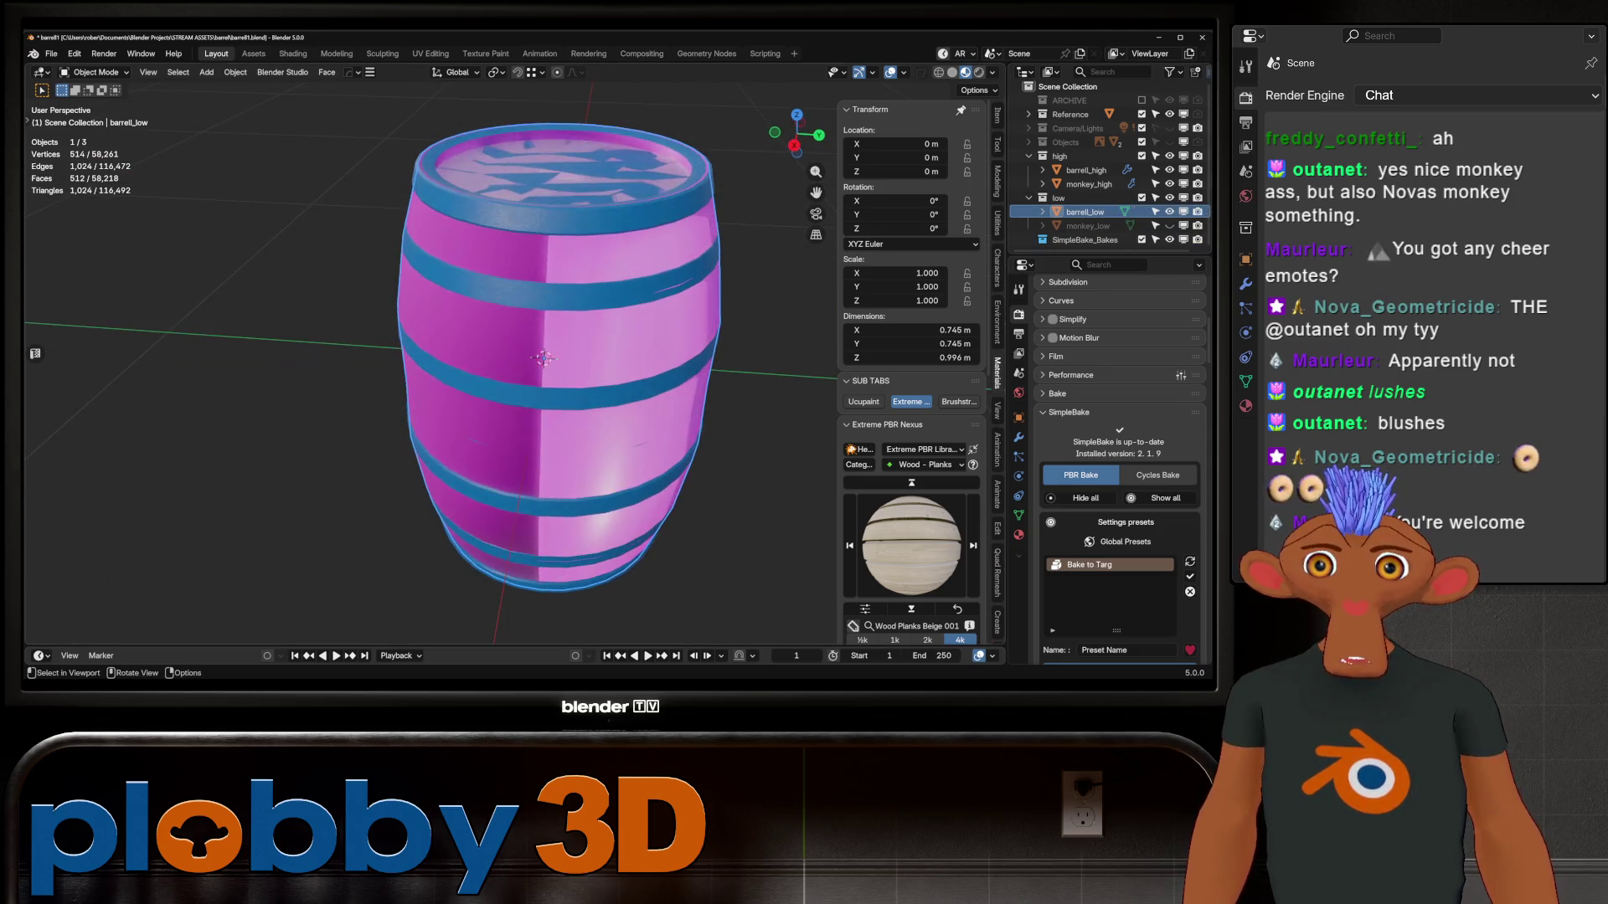
key(Tab)
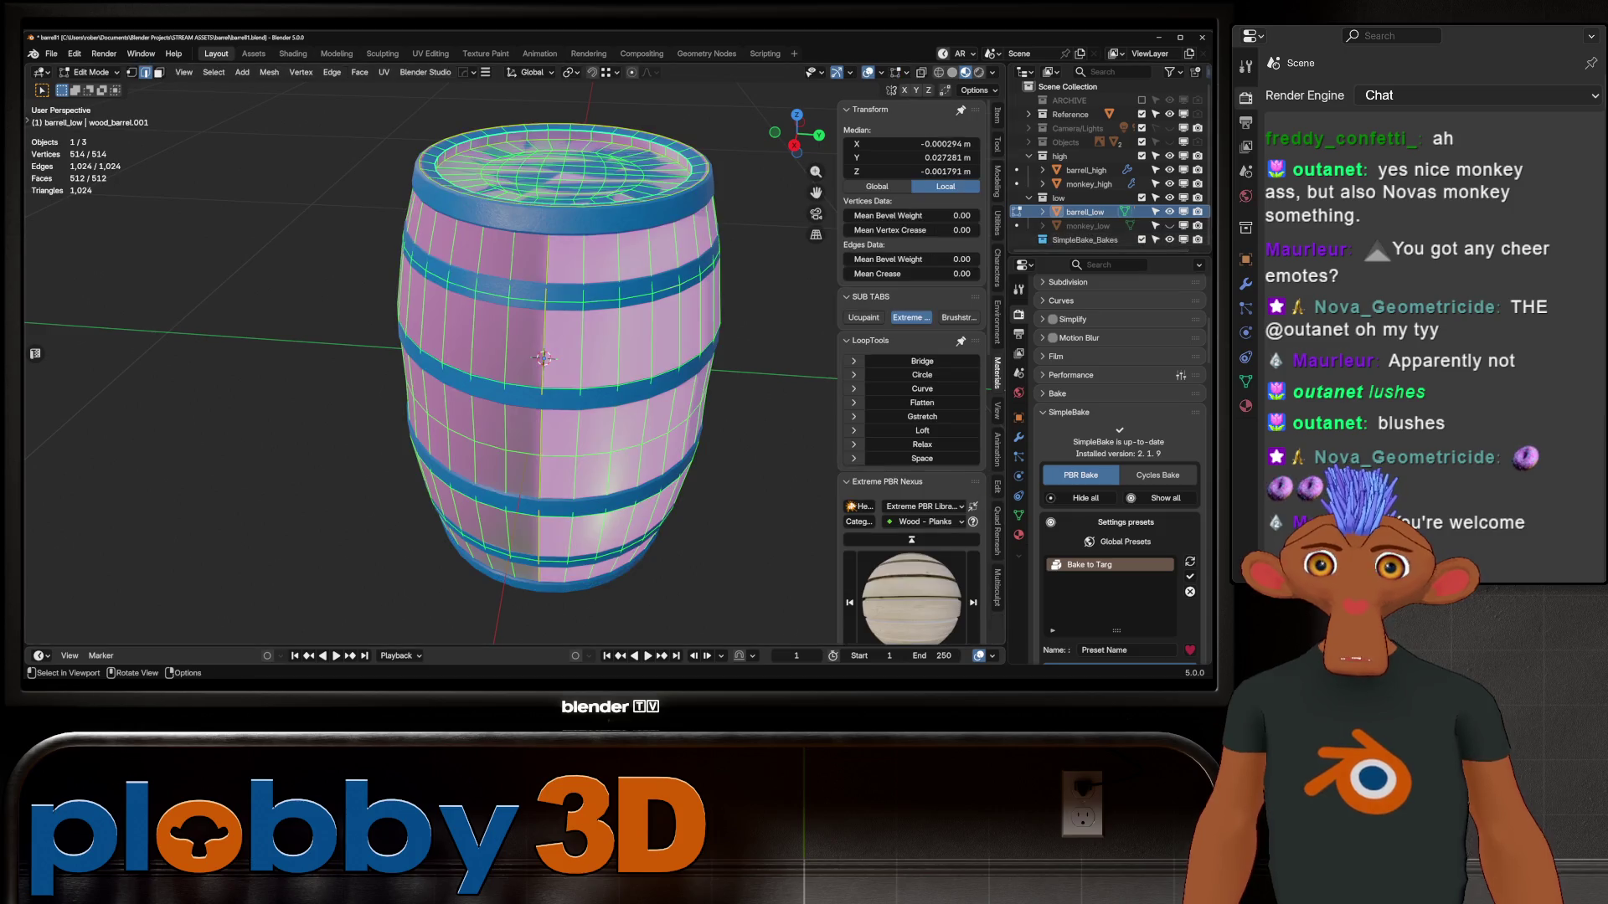
key(Tab)
Reselect barrel_low, switch to Solid shading and enter its Edit Mode
click(1086, 170)
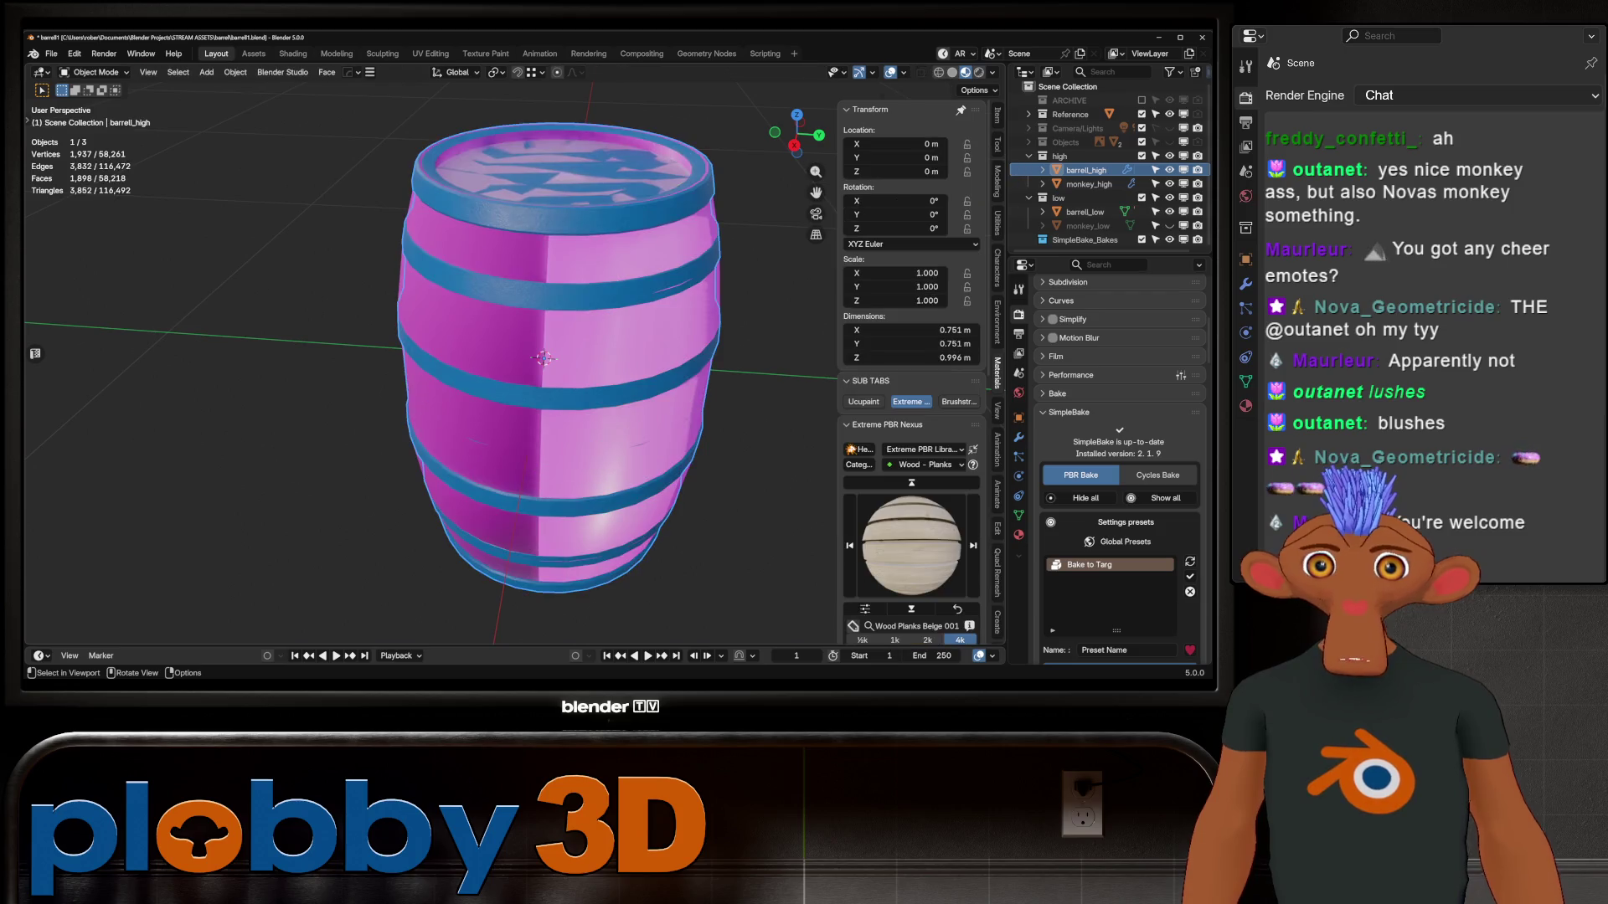
middle_drag(502, 376, 544, 348)
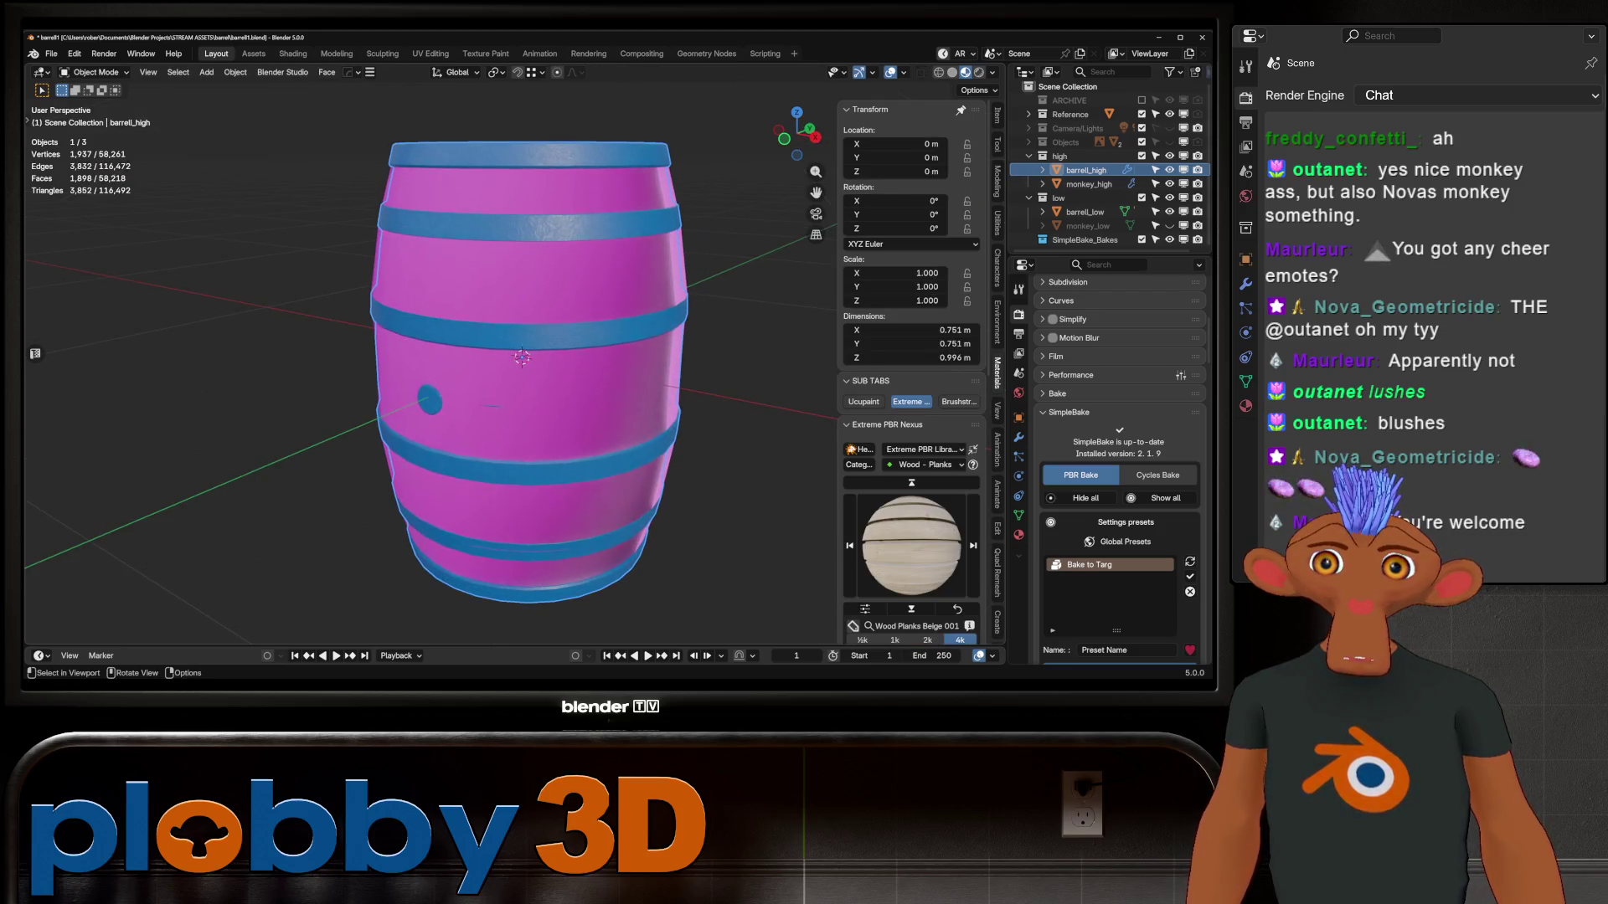
scroll(502, 377, up, 2)
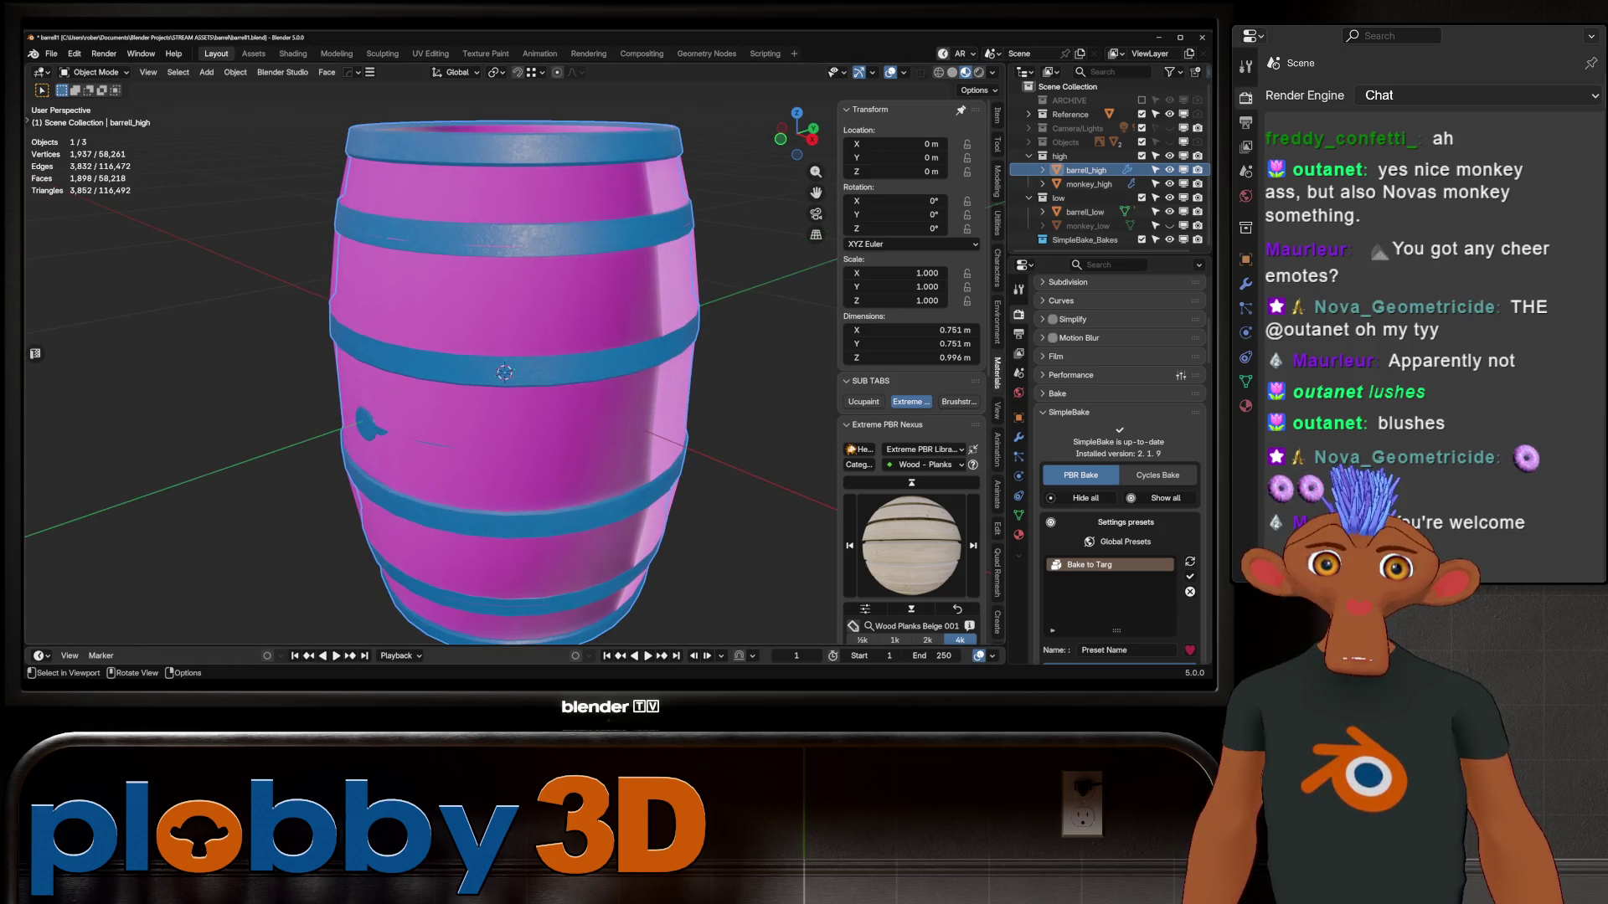
click(1084, 212)
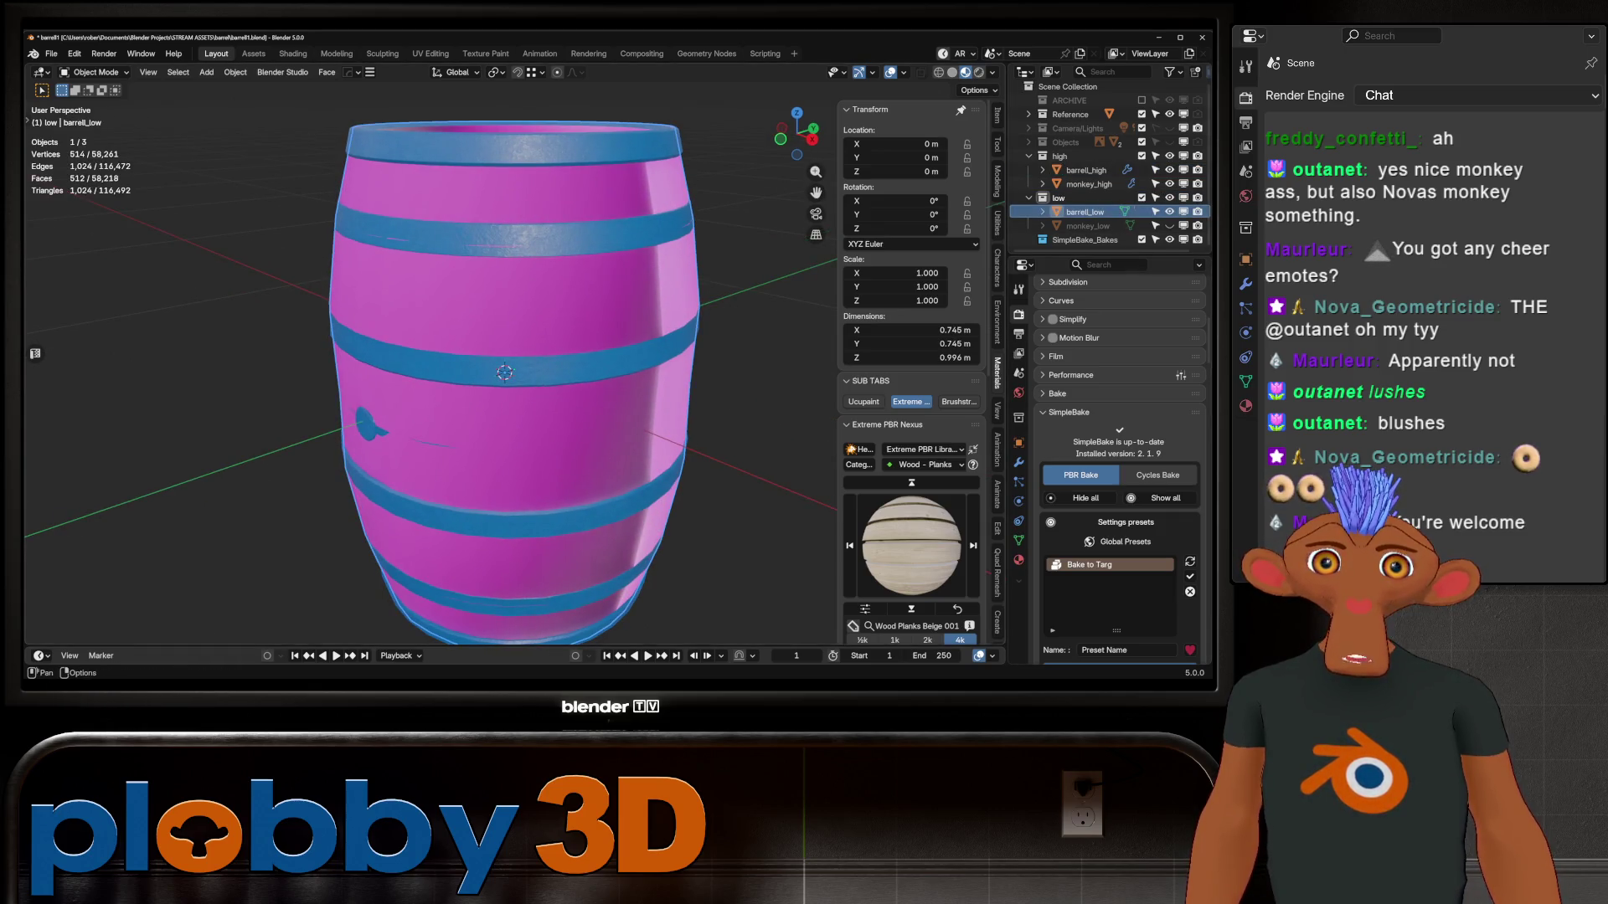
click(952, 72)
key(Tab)
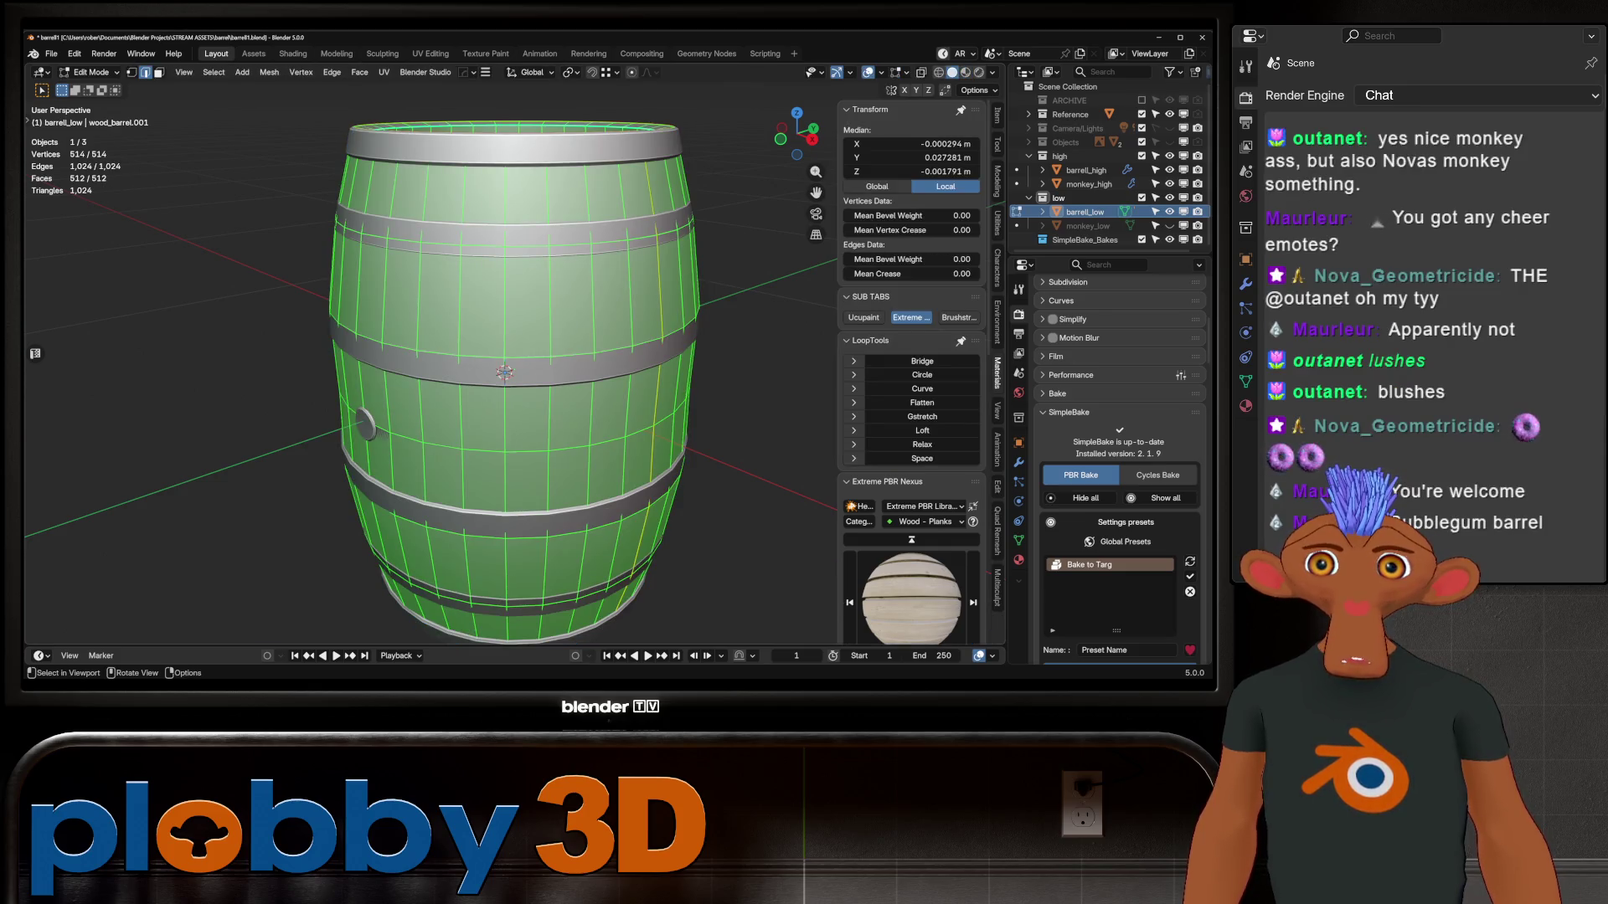
Widen the low-poly barrel sideways to 1.018 while keeping its height fixed
key(s)
key(shift+z)
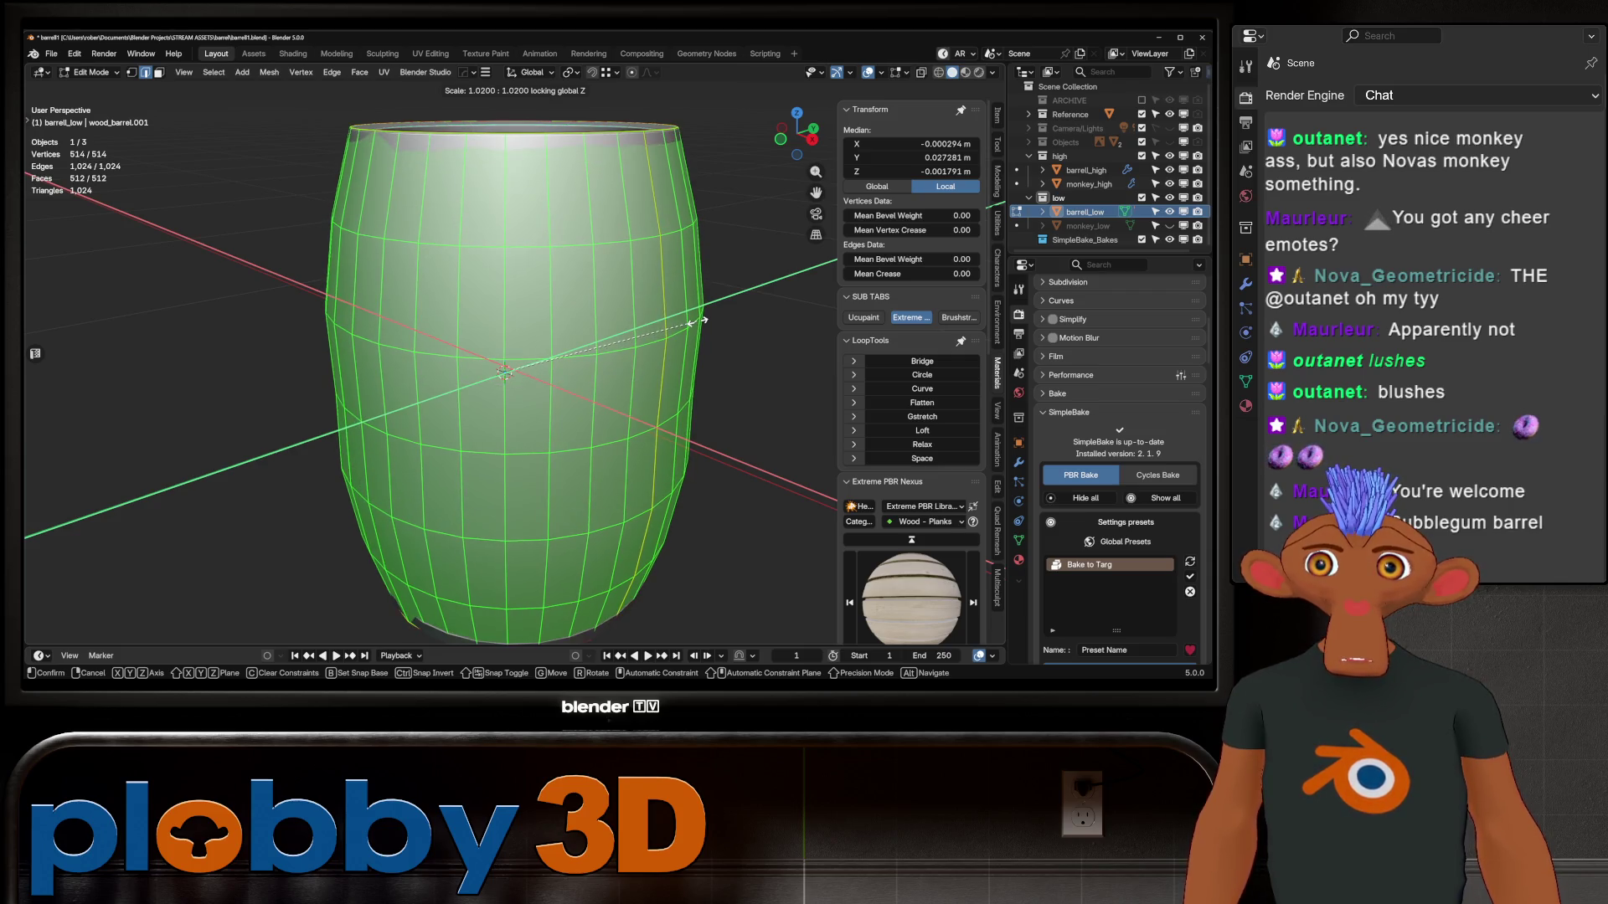
click(700, 322)
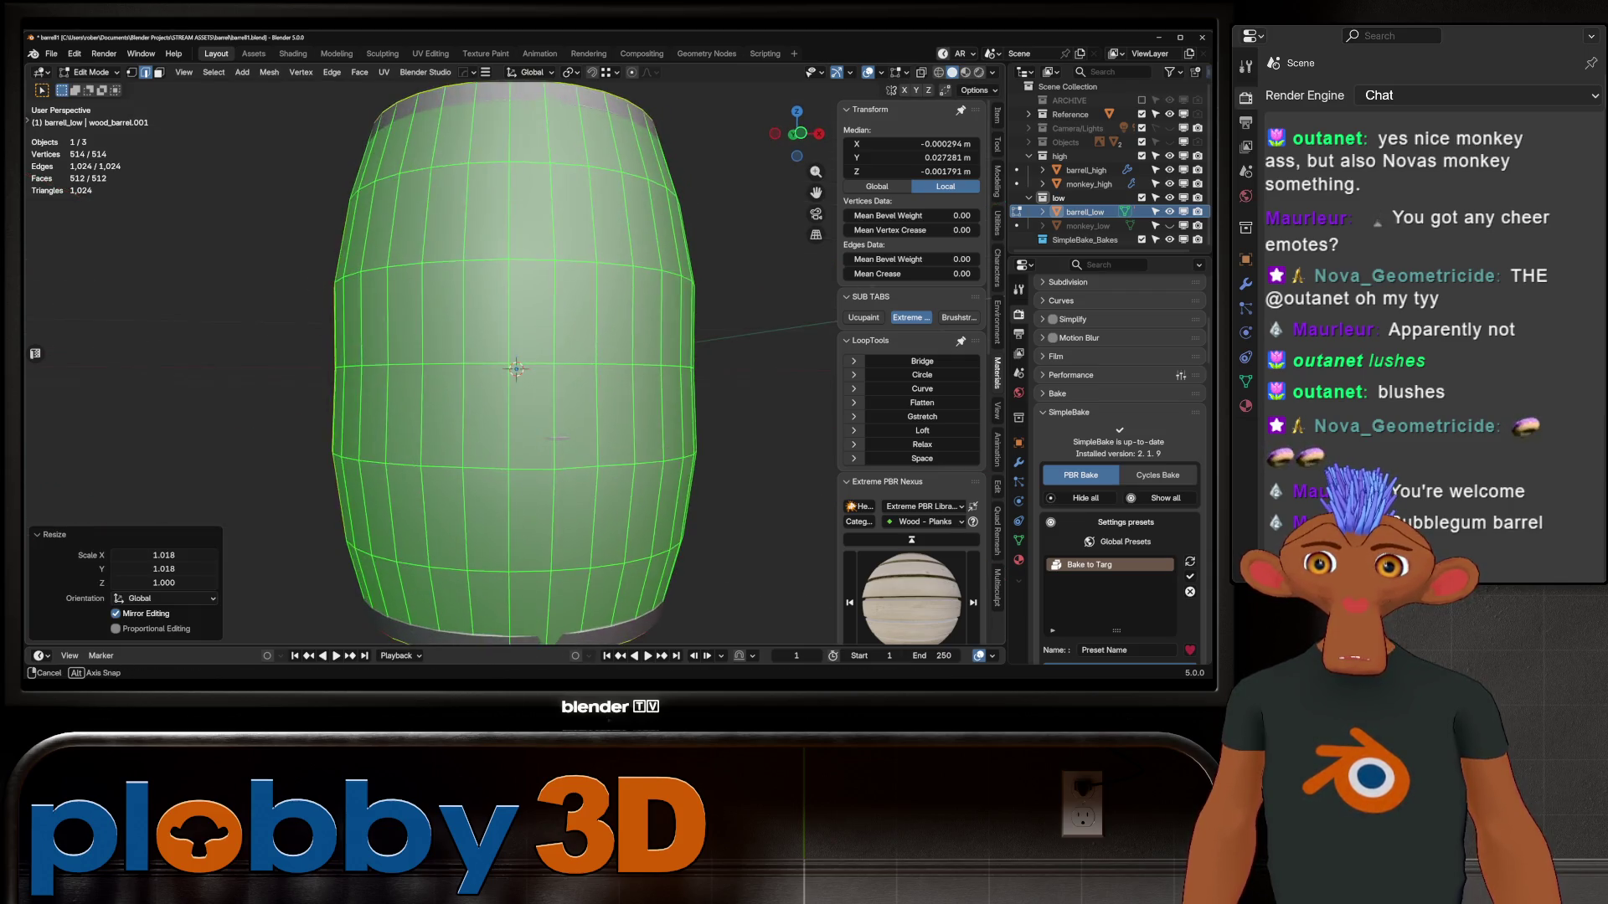
scroll(700, 322, down, 3)
mouse_move(700, 323)
middle_down()
mouse_move(670, 276)
mouse_move(670, 394)
middle_up()
Select all loops except the middle one and curve them with LoopTools Curve
alt+click(479, 377)
alt+click(517, 410)
key(ctrl+i)
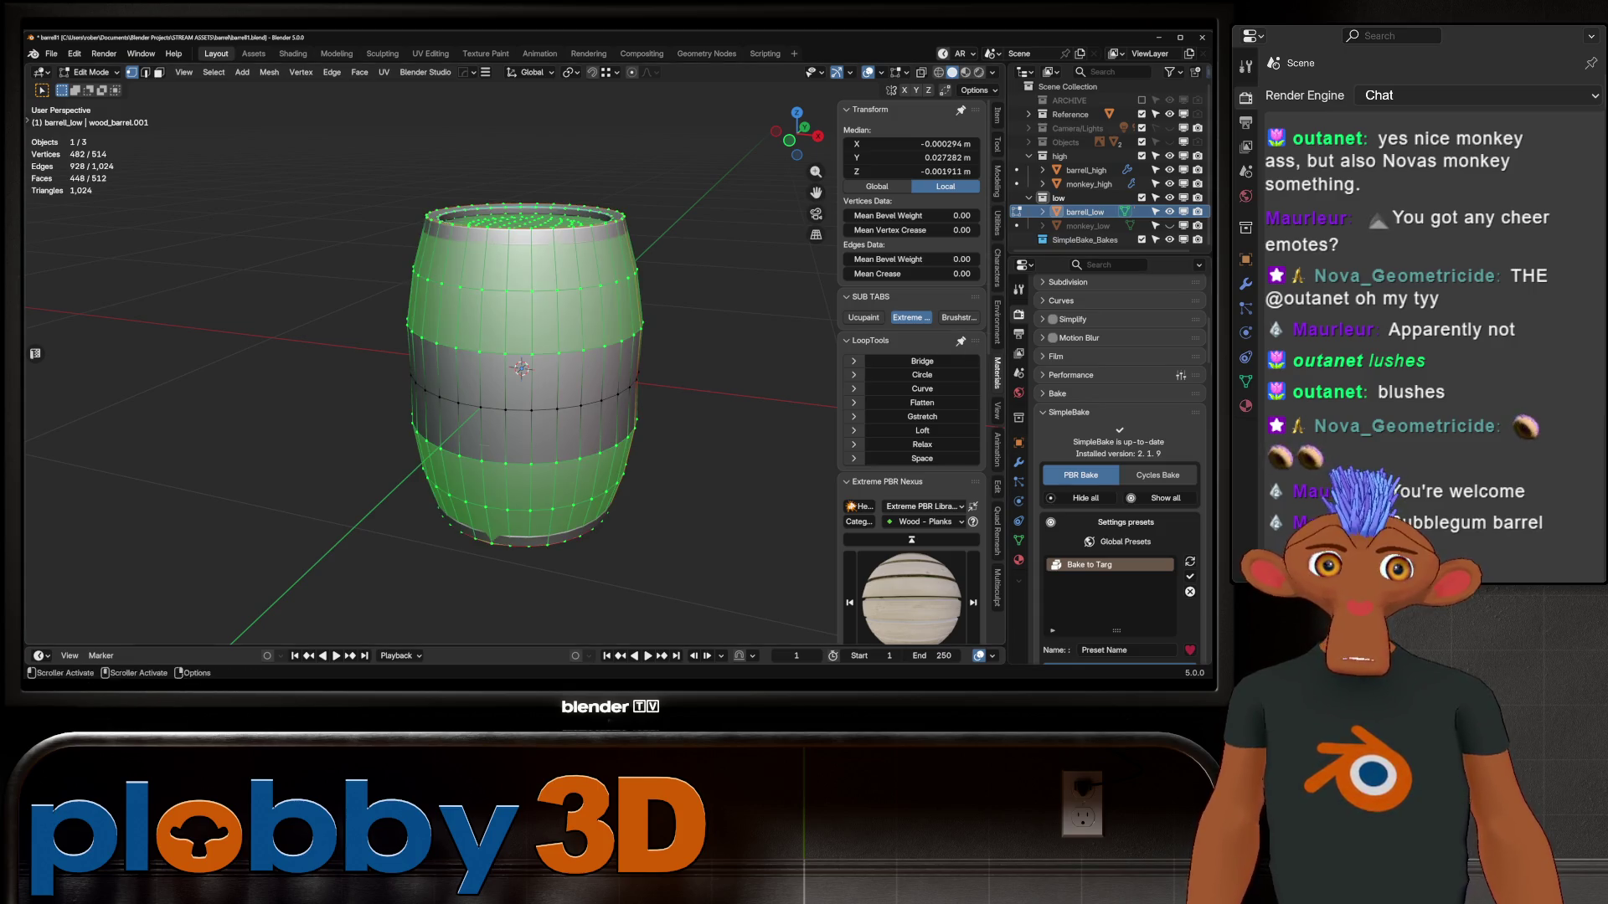
key(q)
click(646, 365)
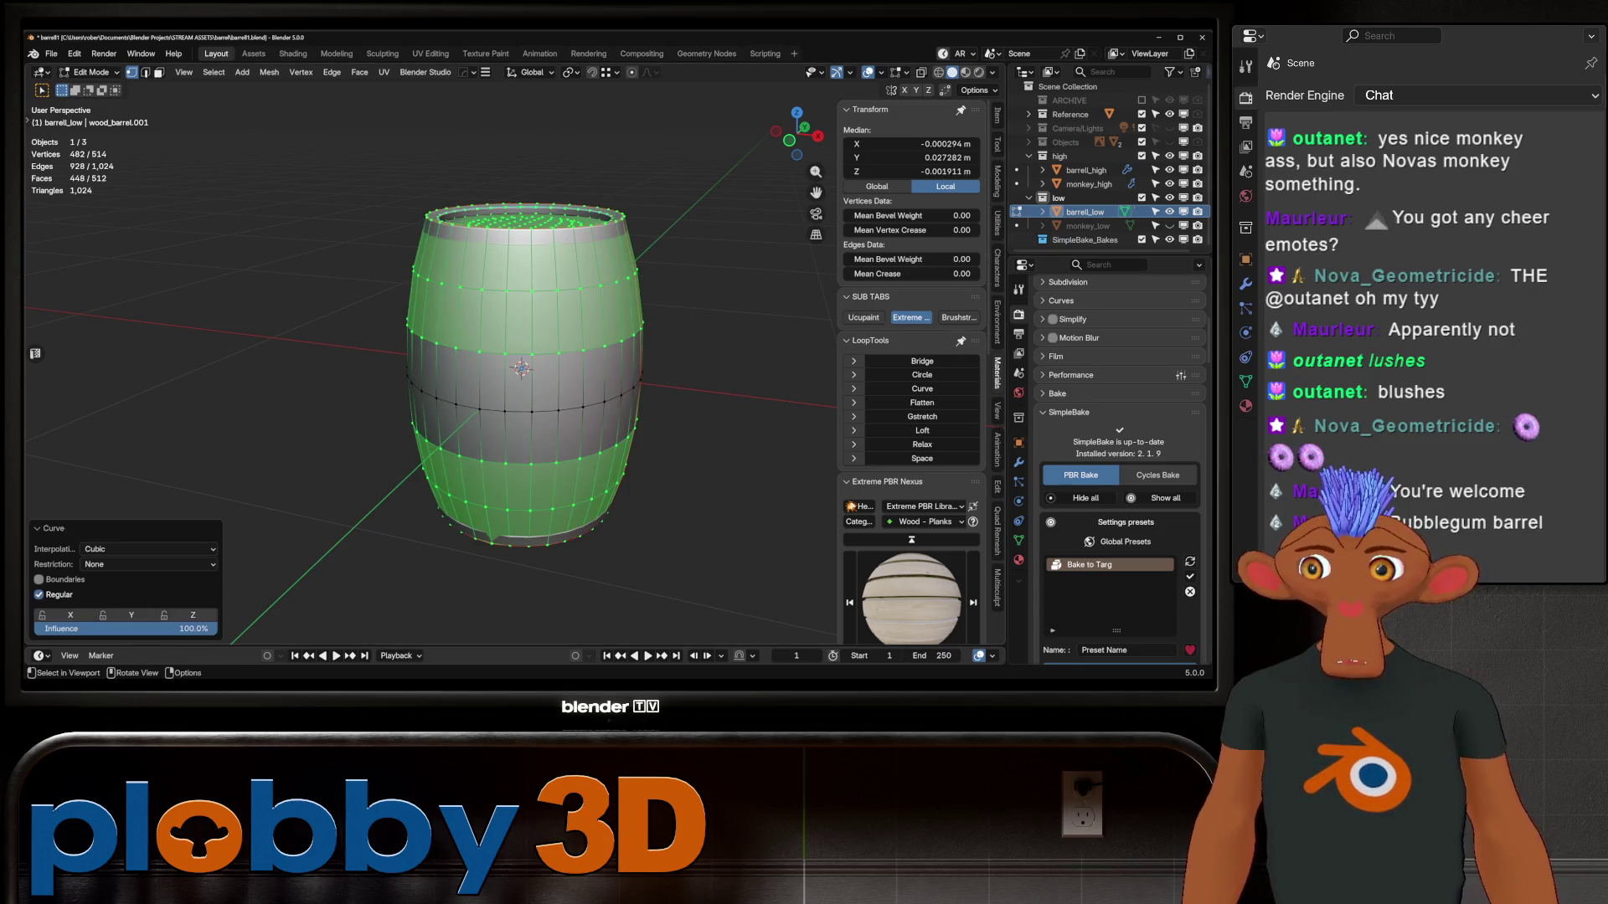
mouse_move(519, 369)
middle_down()
mouse_move(507, 435)
mouse_move(524, 394)
middle_up()
scroll(506, 435, up, 5)
Return to Object Mode and select both barrels for applying transforms
key(Tab)
scroll(511, 410, down, 5)
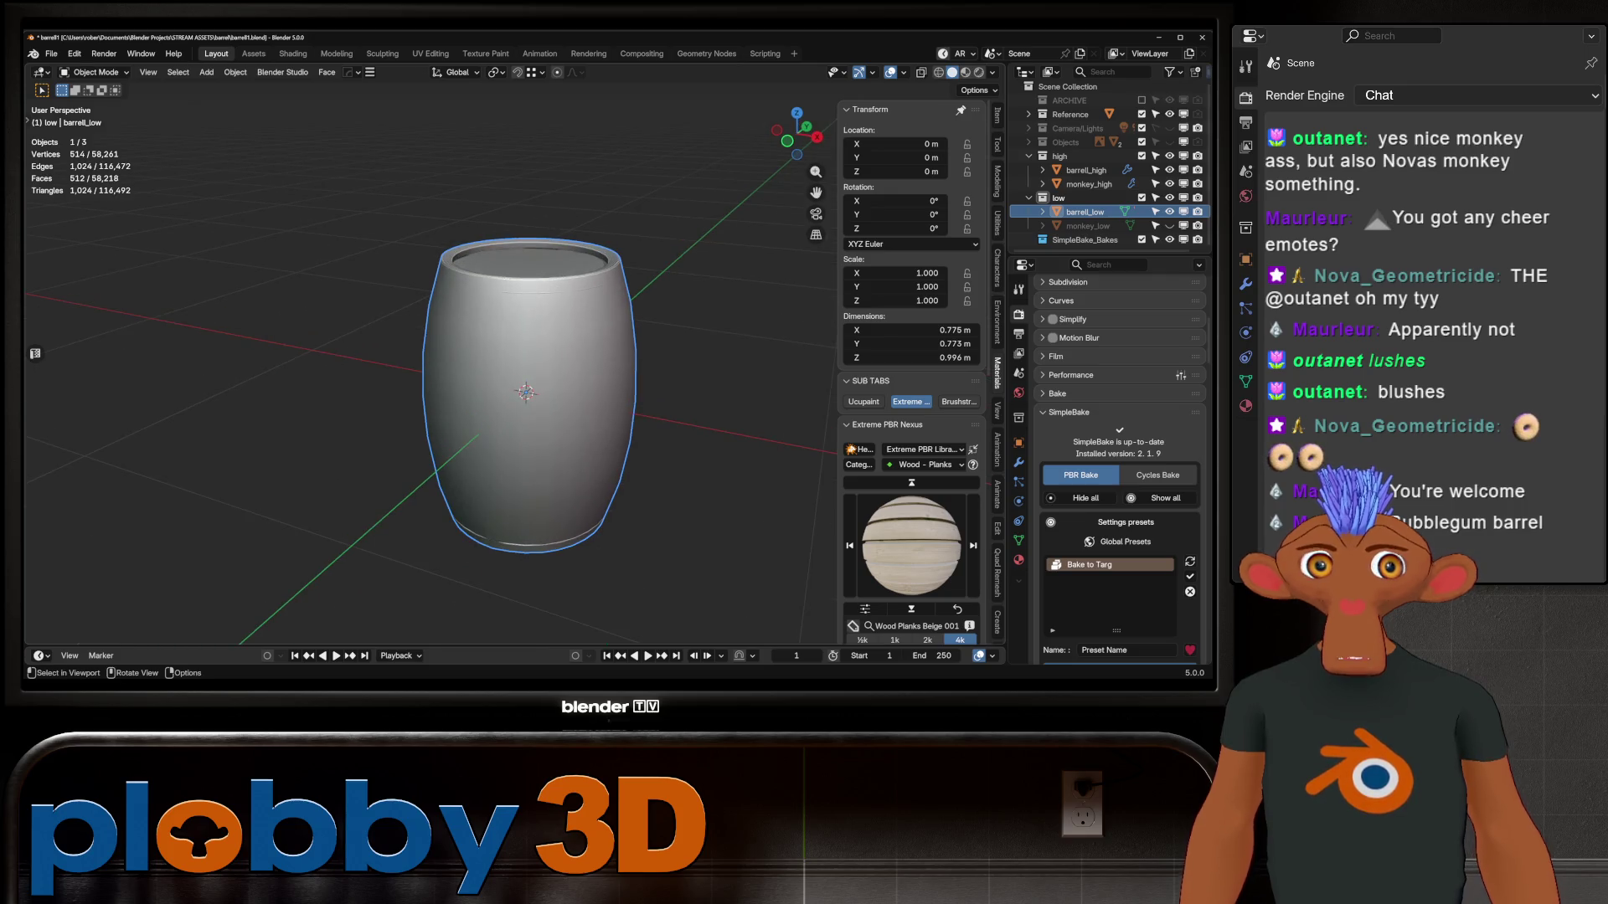
key(Tab)
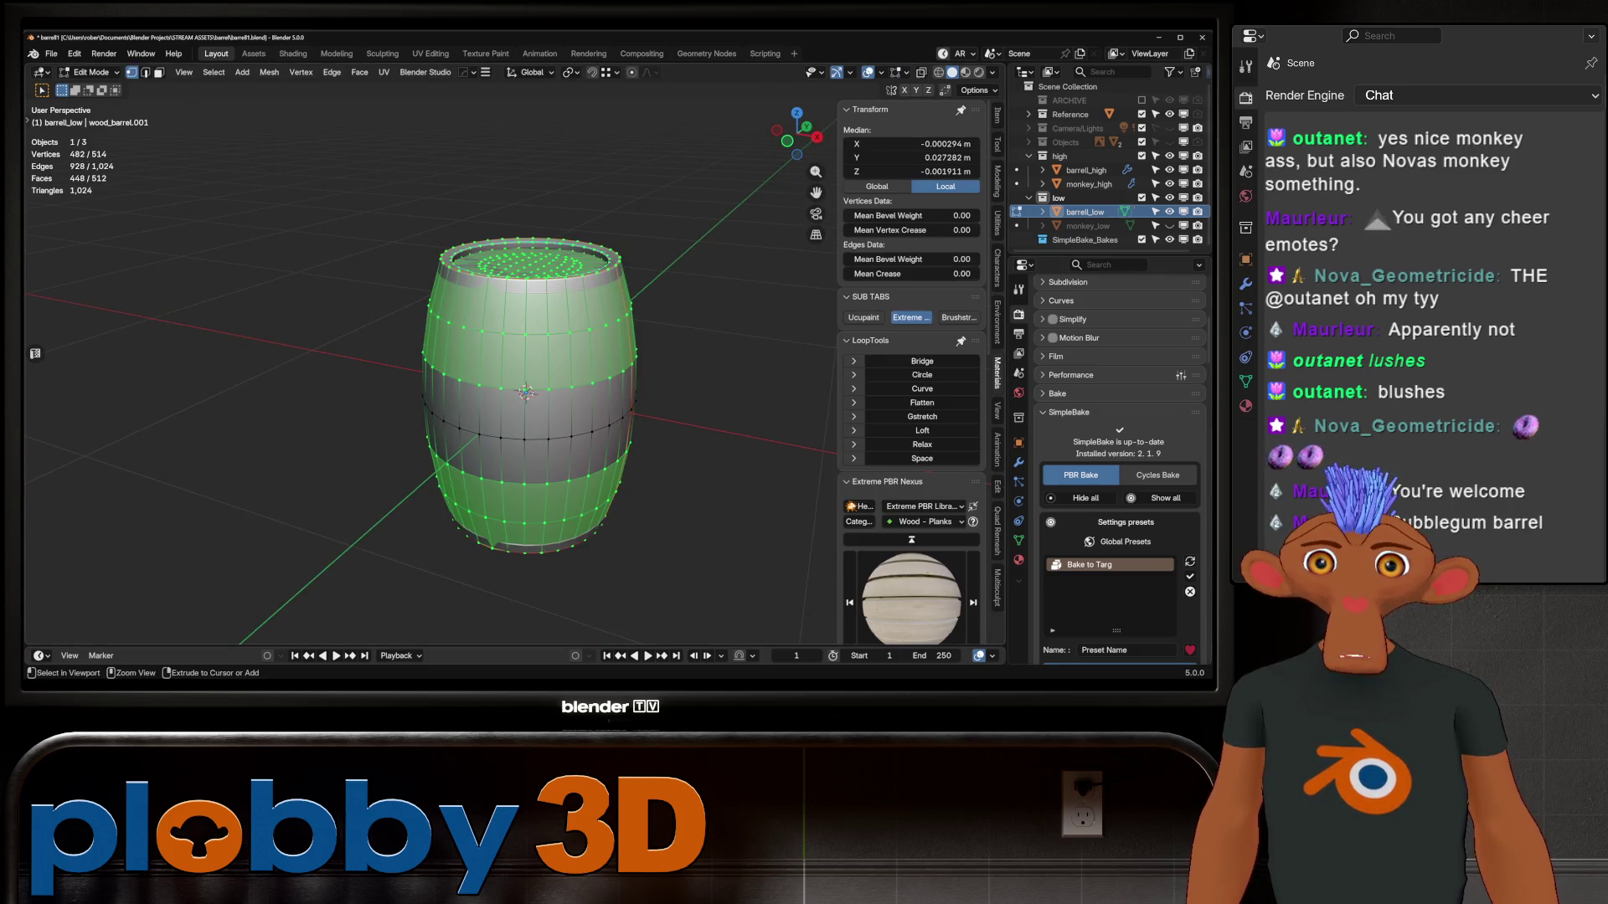
key(Tab)
drag(406, 217, 743, 648)
key(ctrl+a)
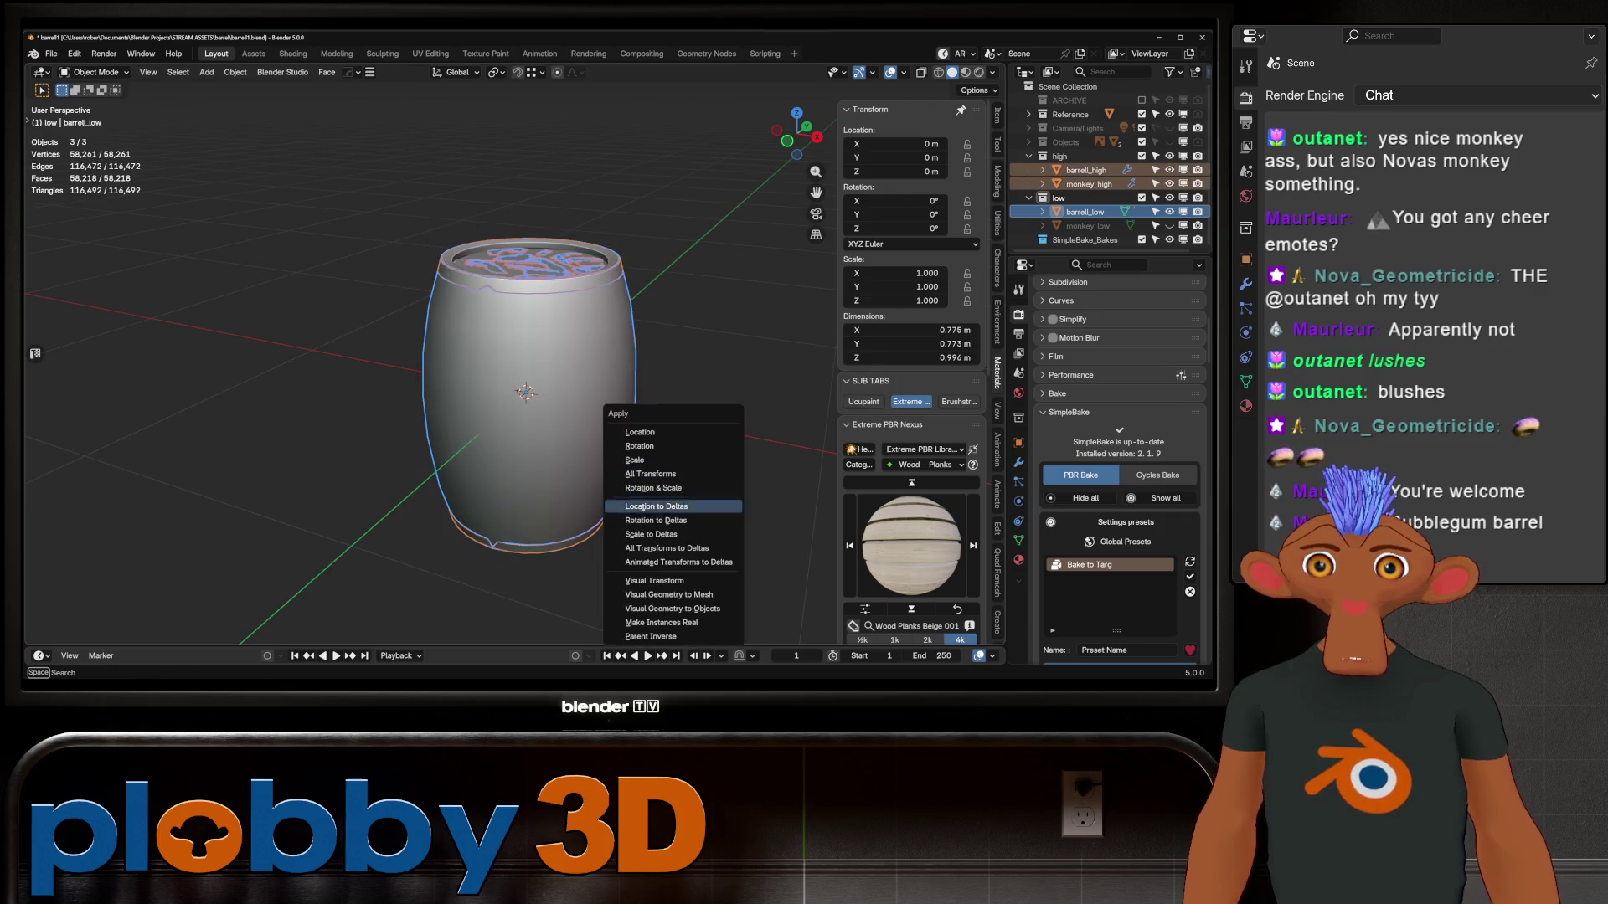
Apply rotation and scale, regenerate barrel_low's auto cage and reset Ray Distance to default
click(670, 487)
scroll(1119, 394, down, 10)
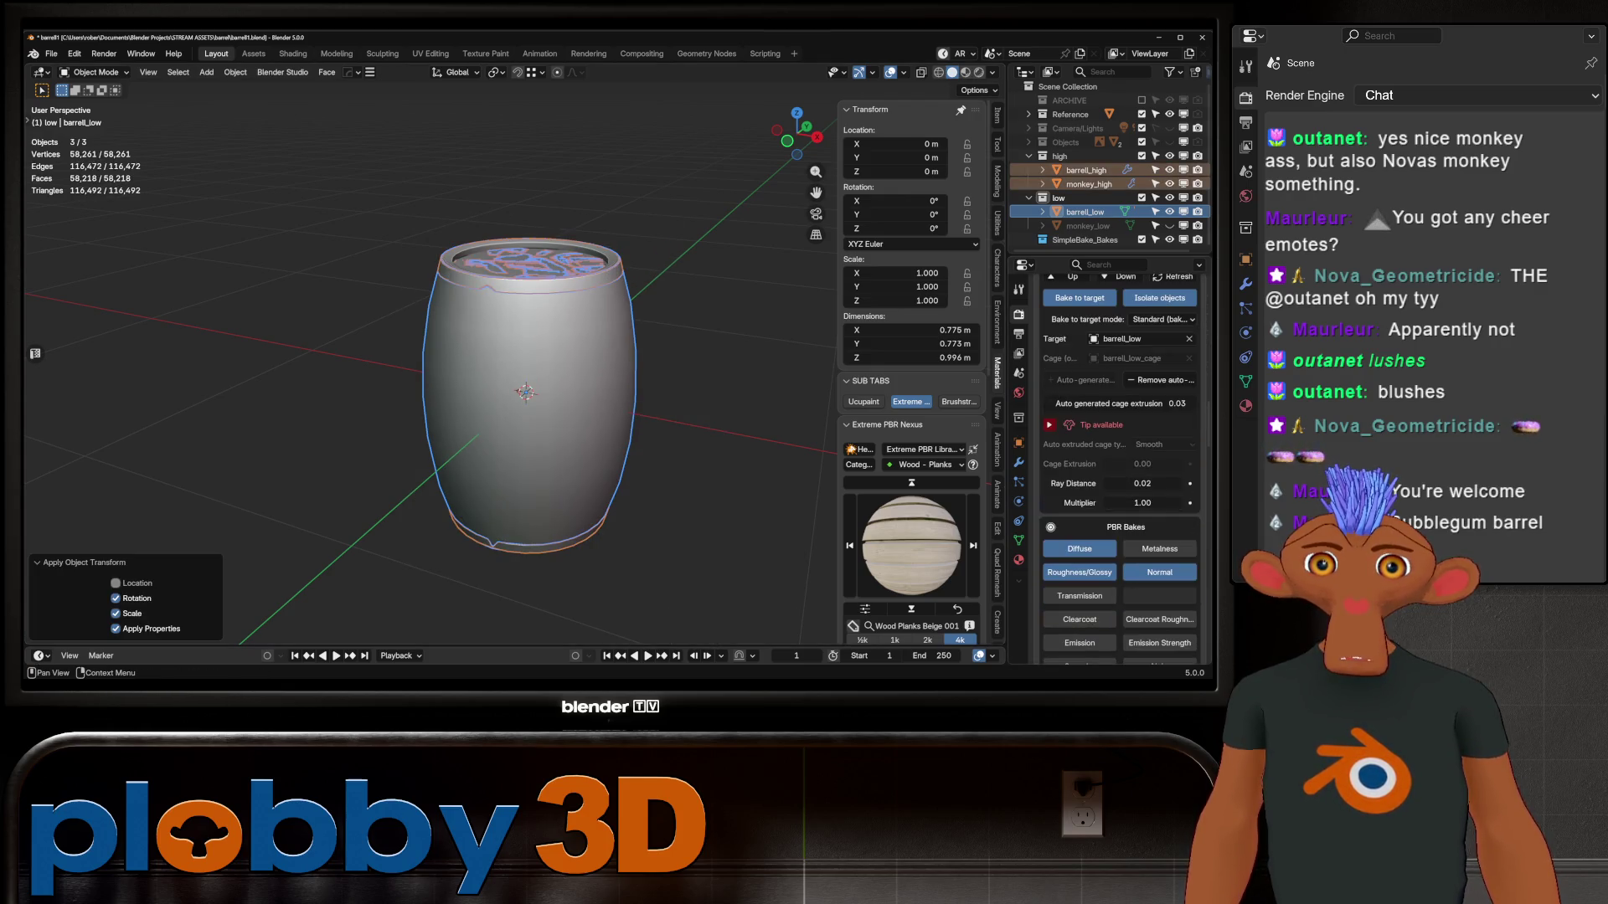
click(1160, 380)
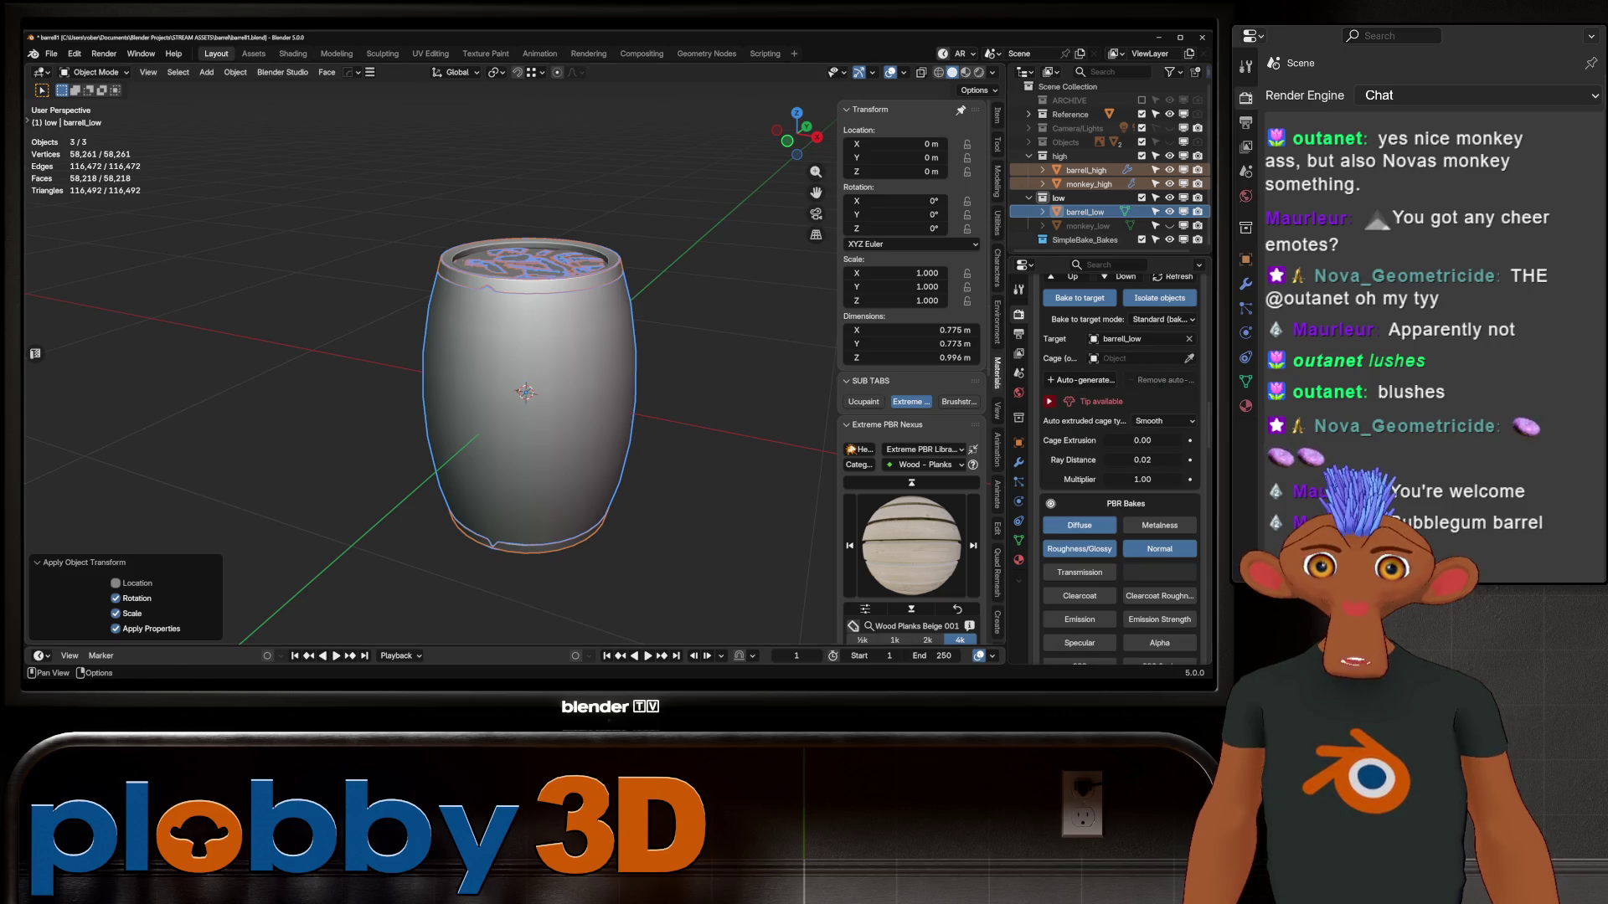
key(alt+a)
click(1079, 380)
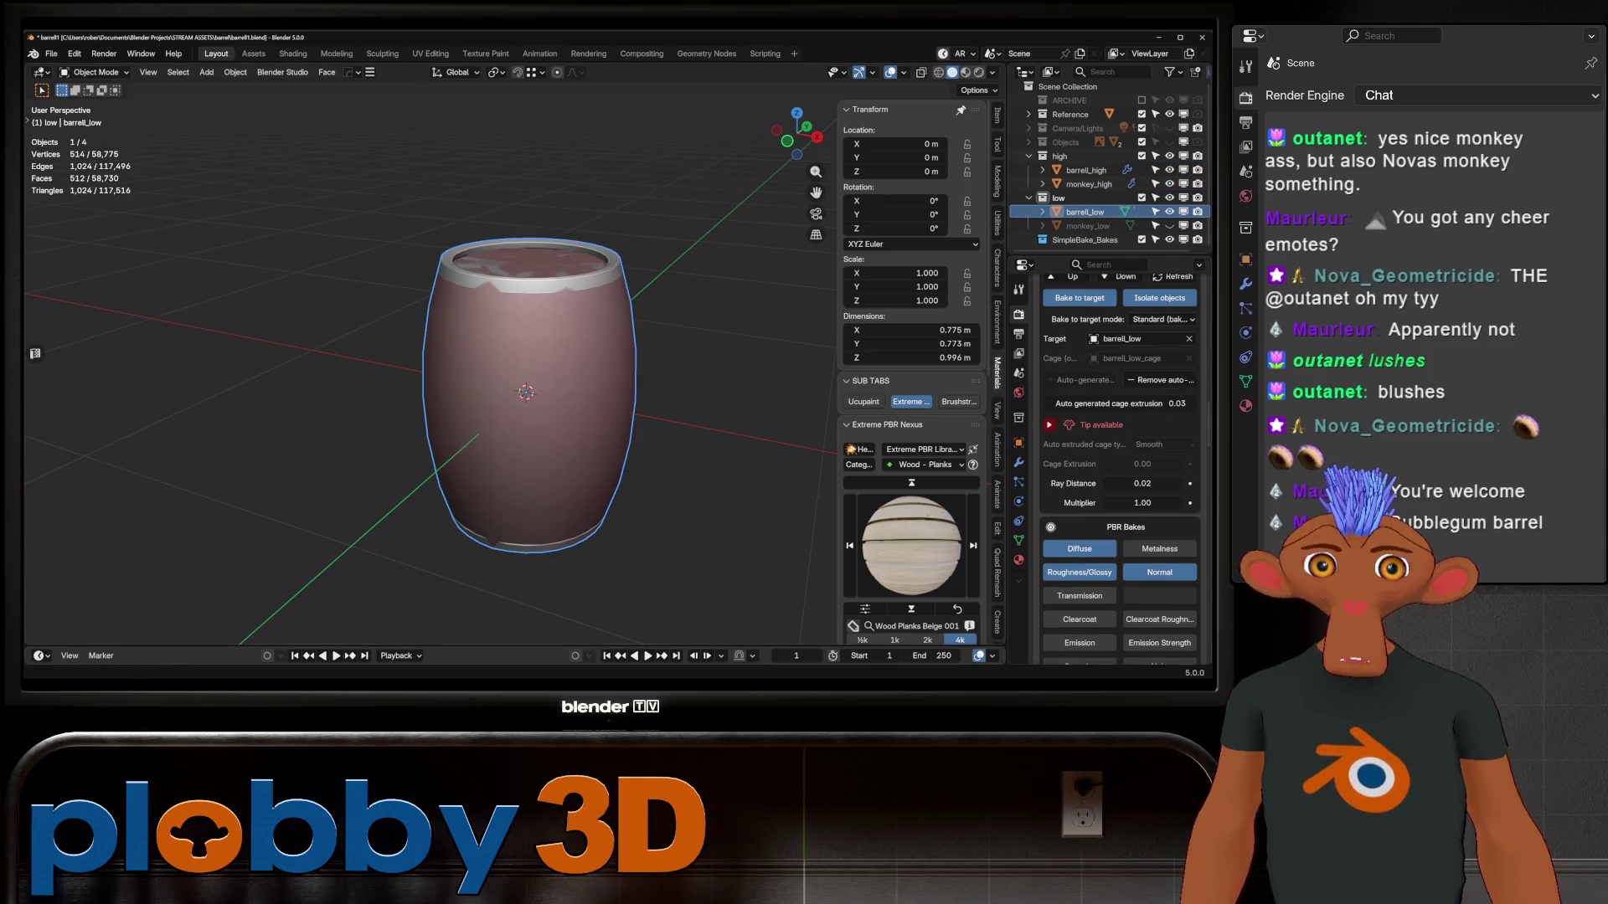
click(1142, 483)
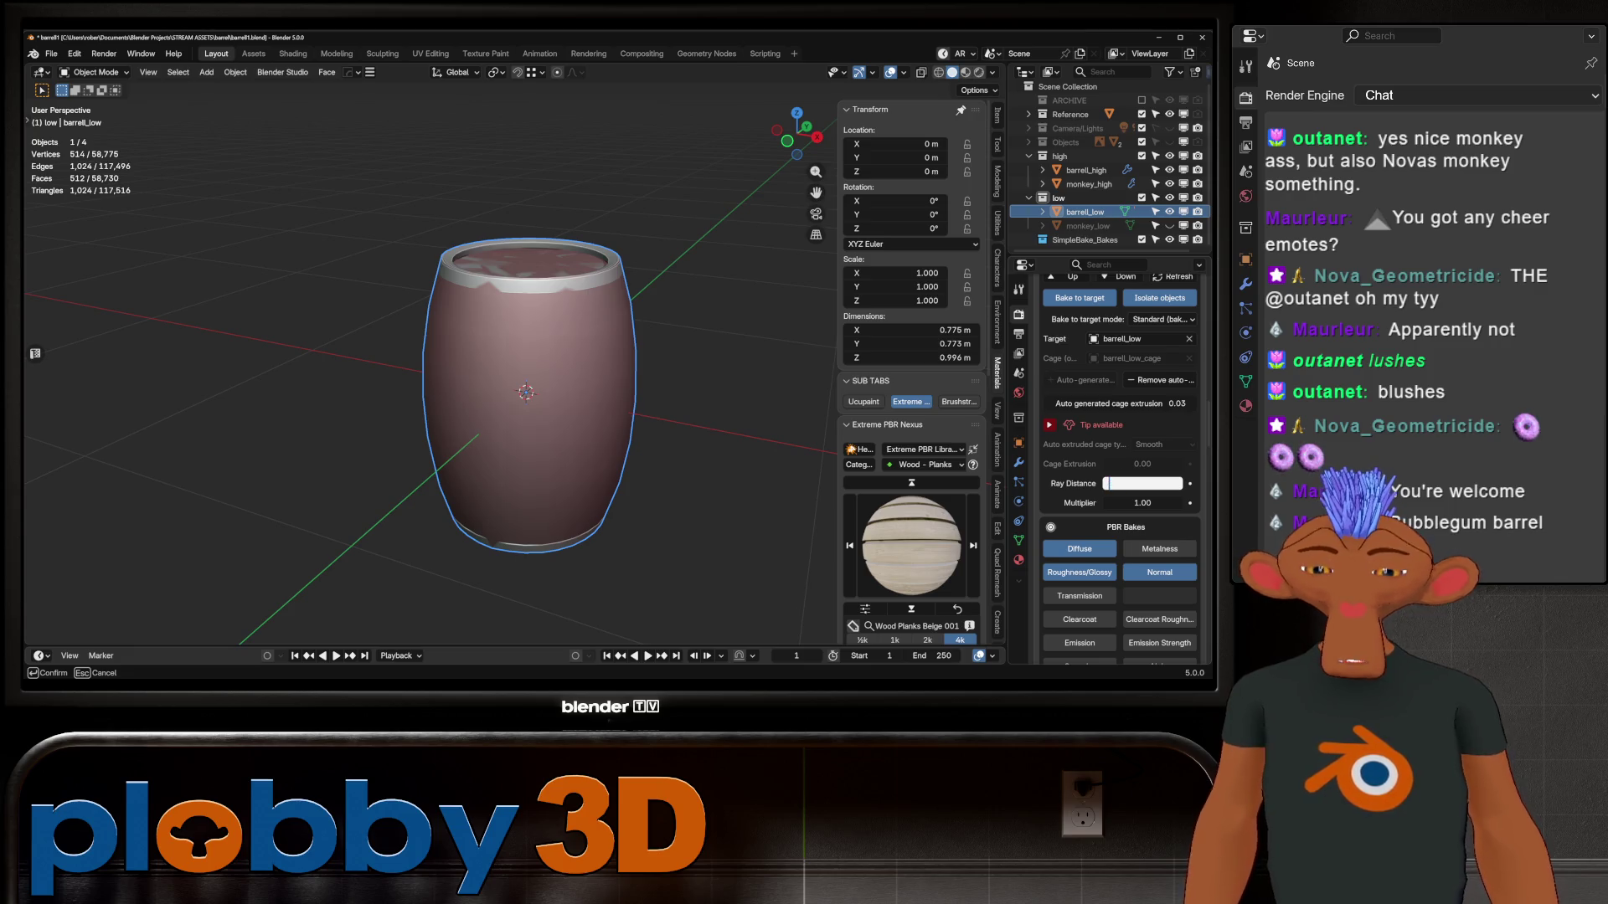
text(.002)
key(Return)
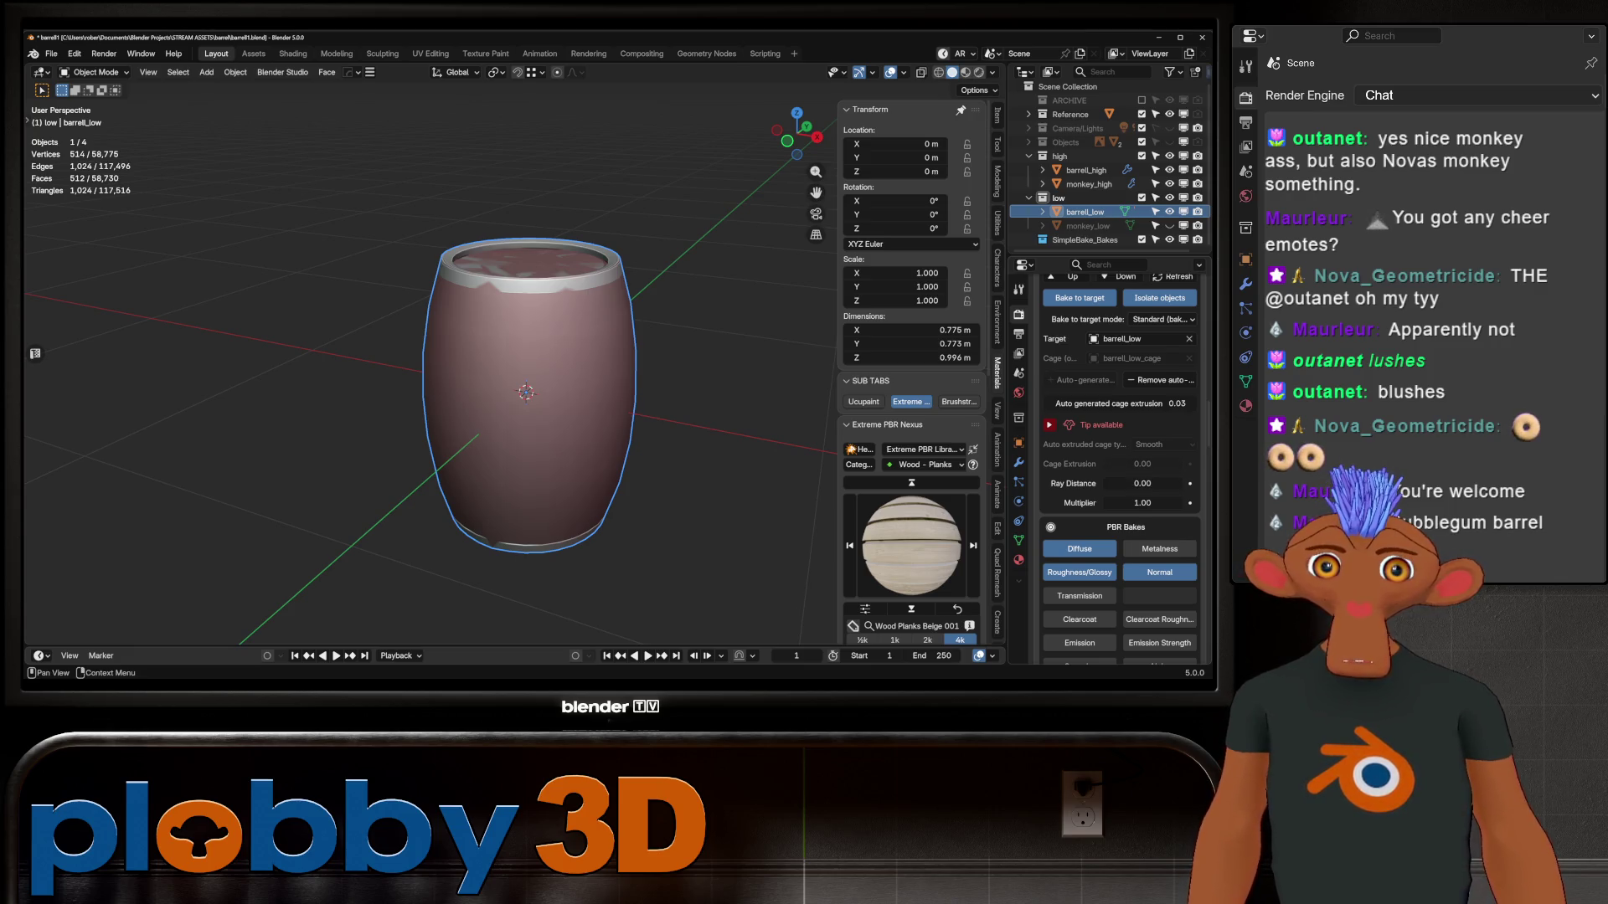
click(1119, 404)
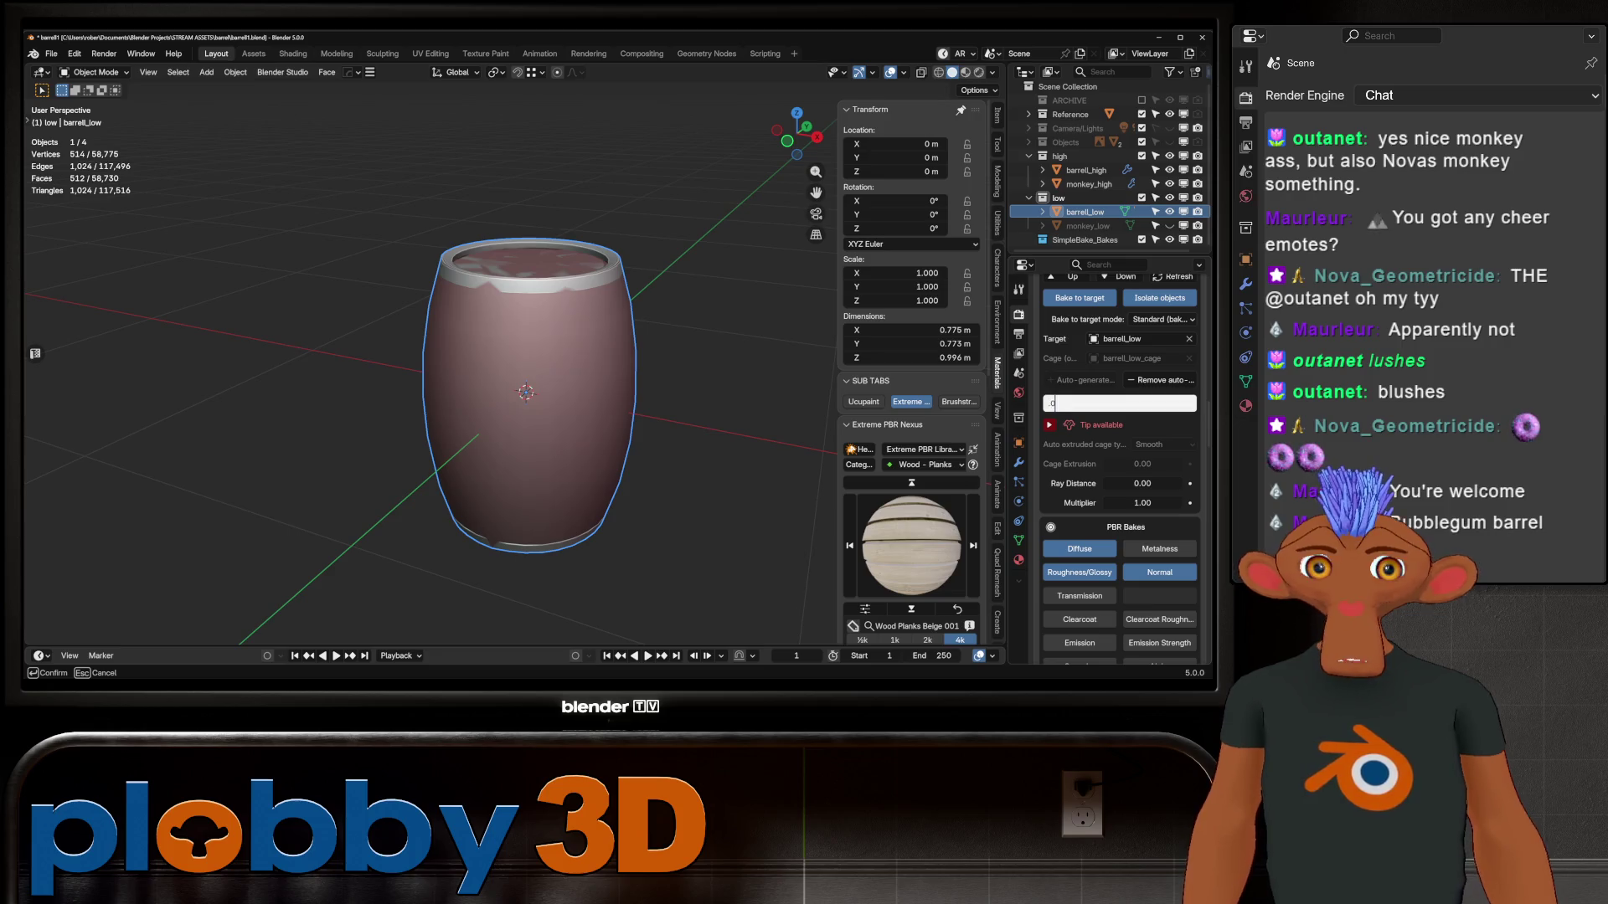
key(Return)
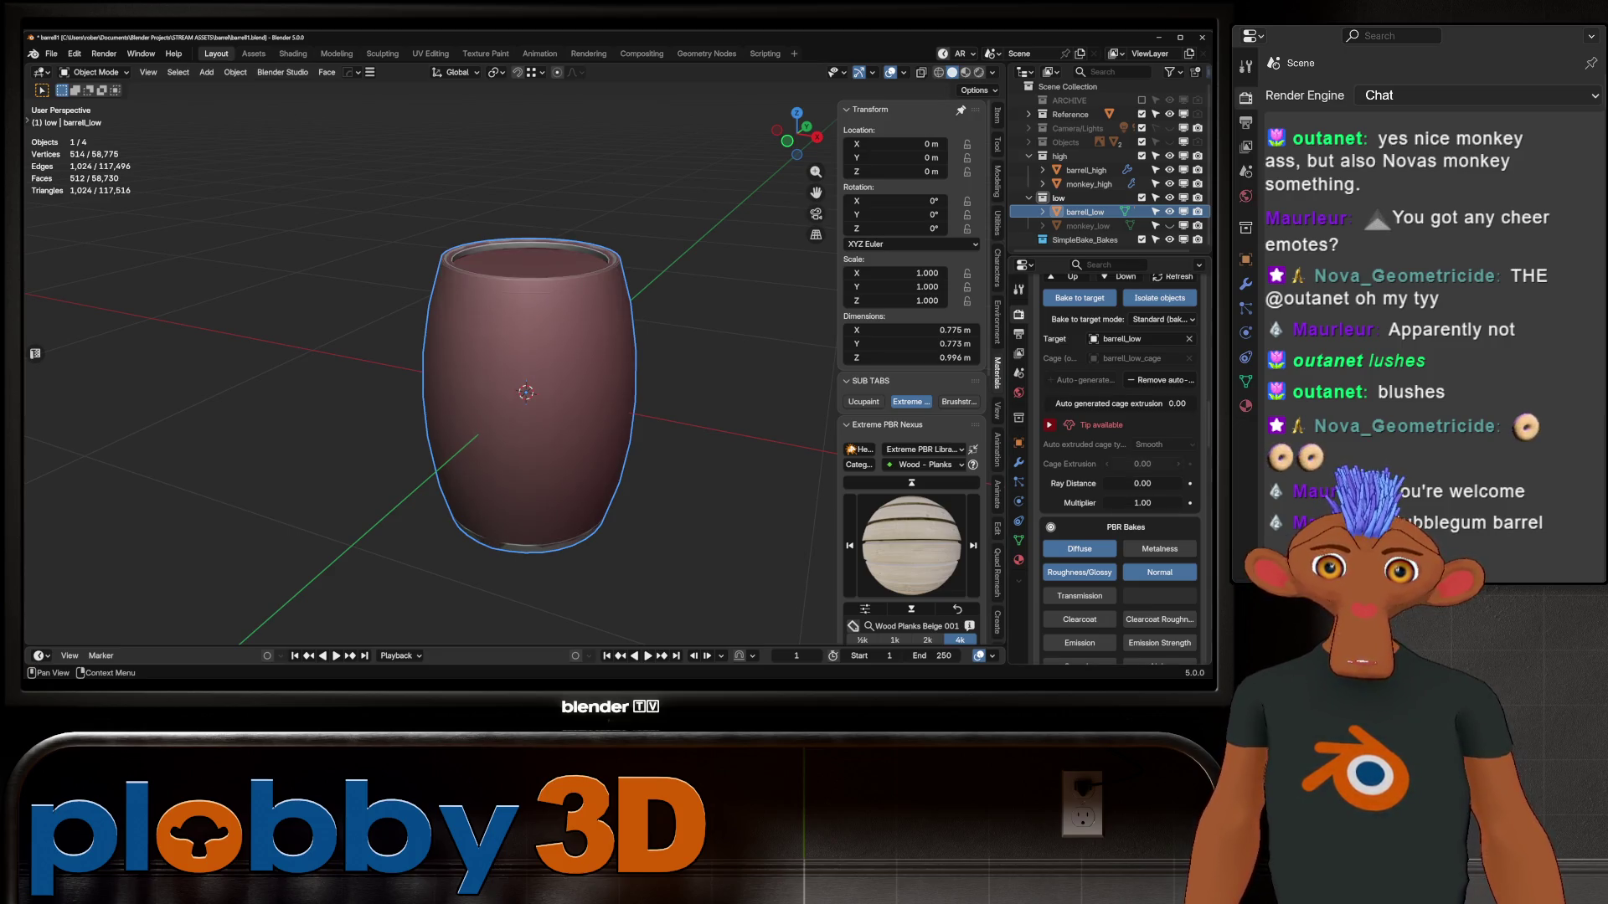
right_click(1089, 483)
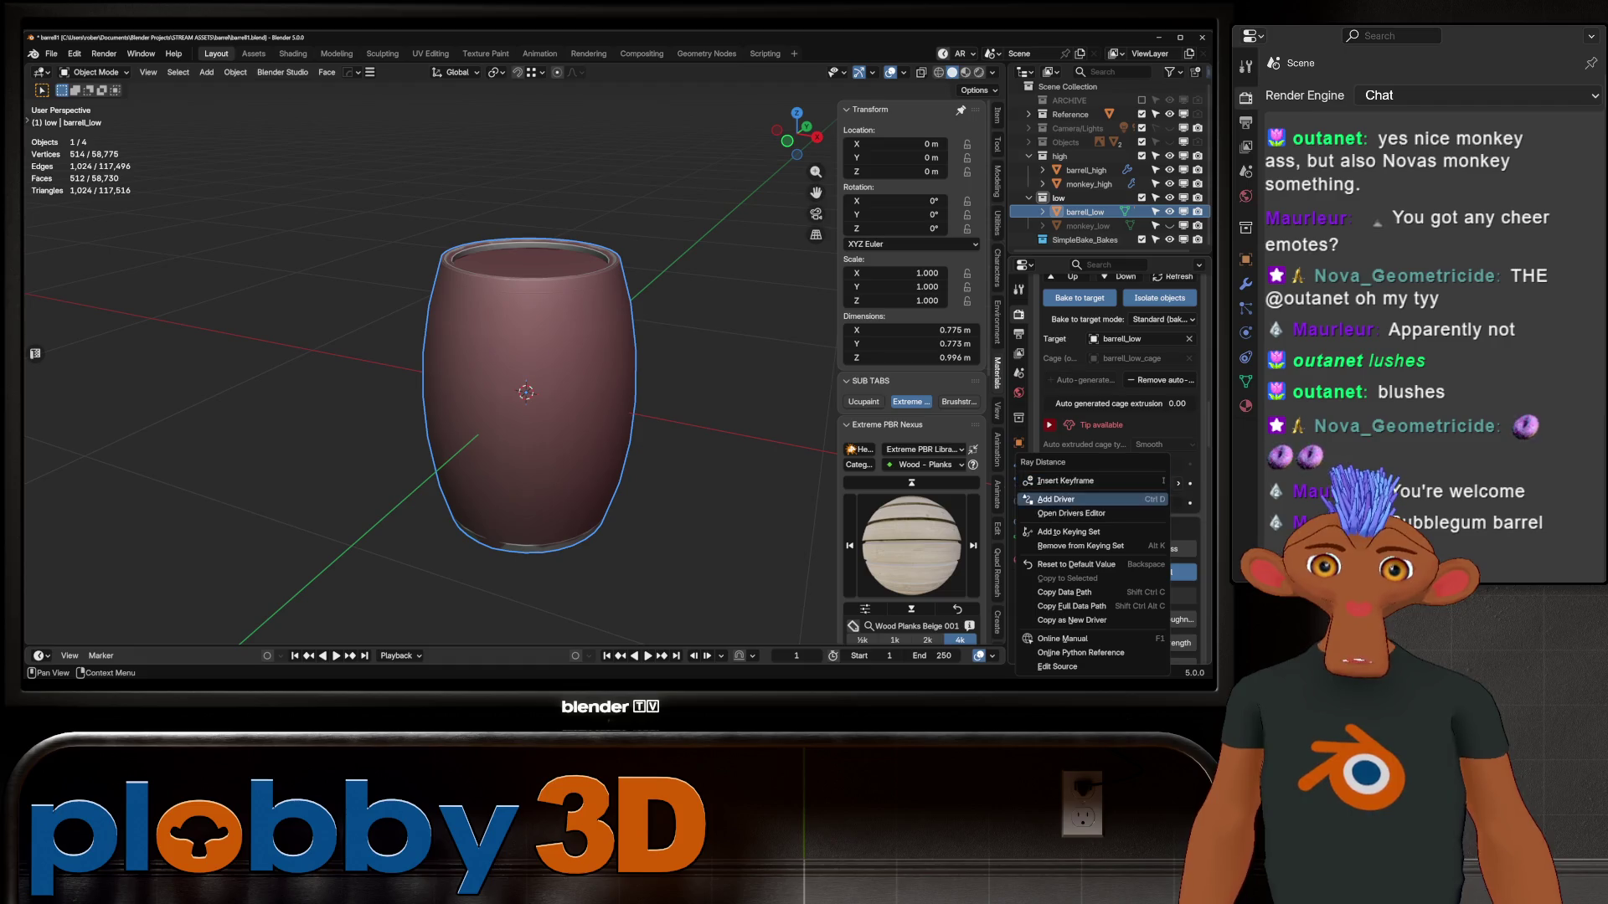
click(1076, 564)
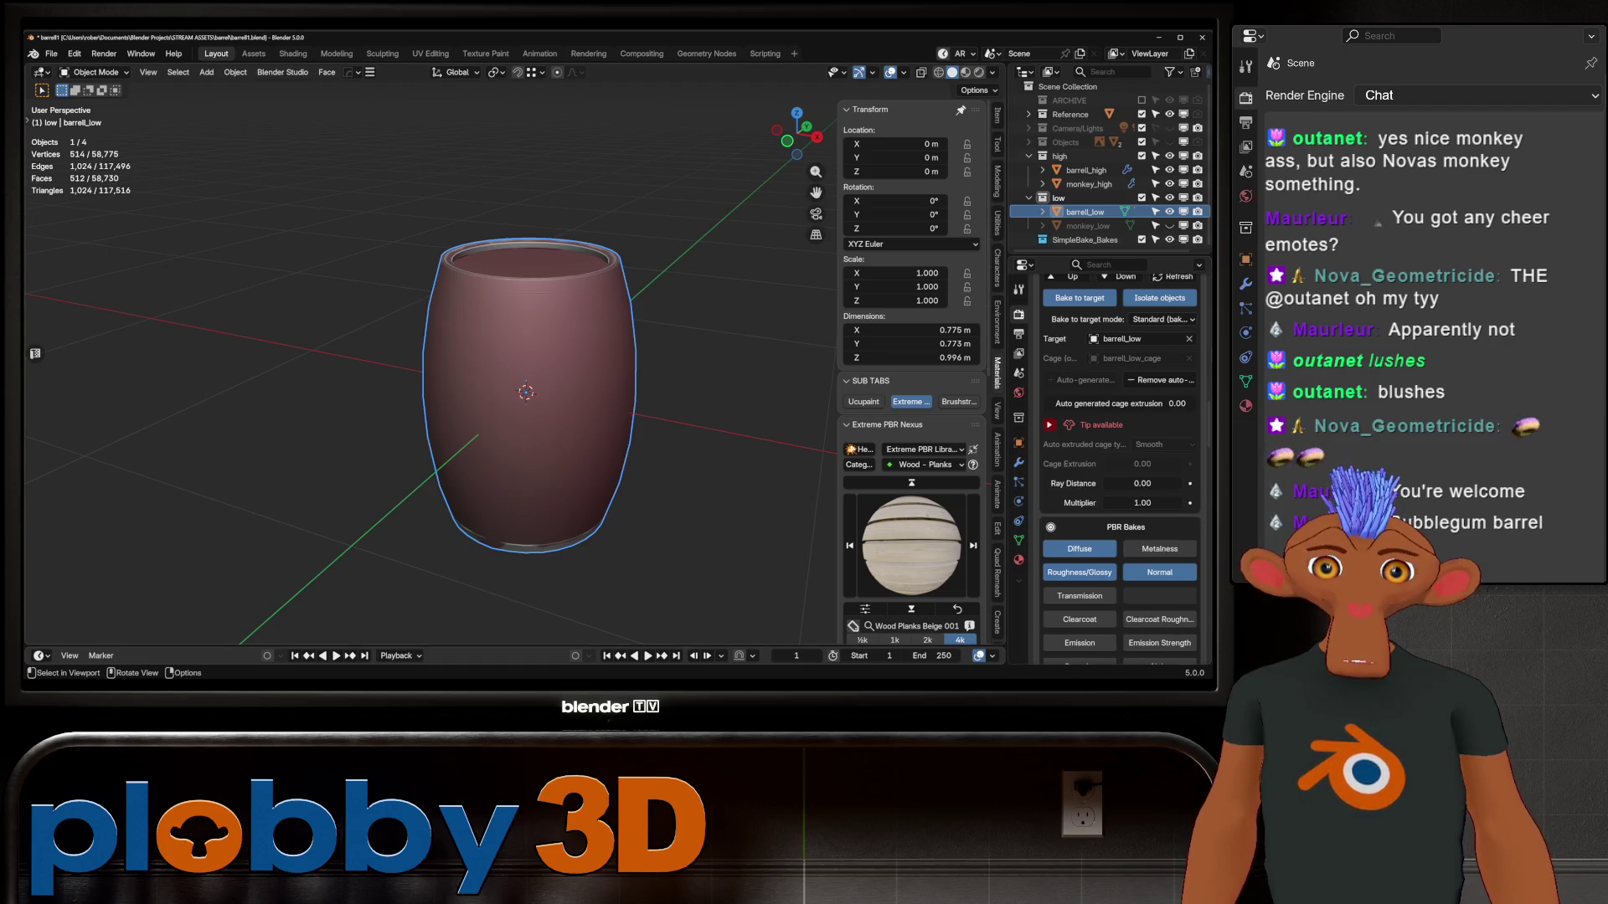
Set the auto-generated cage extrusion to 0.004
scroll(536, 377, up, 3)
middle_drag(535, 377, 524, 452)
key(Tab)
scroll(550, 521, up, 3)
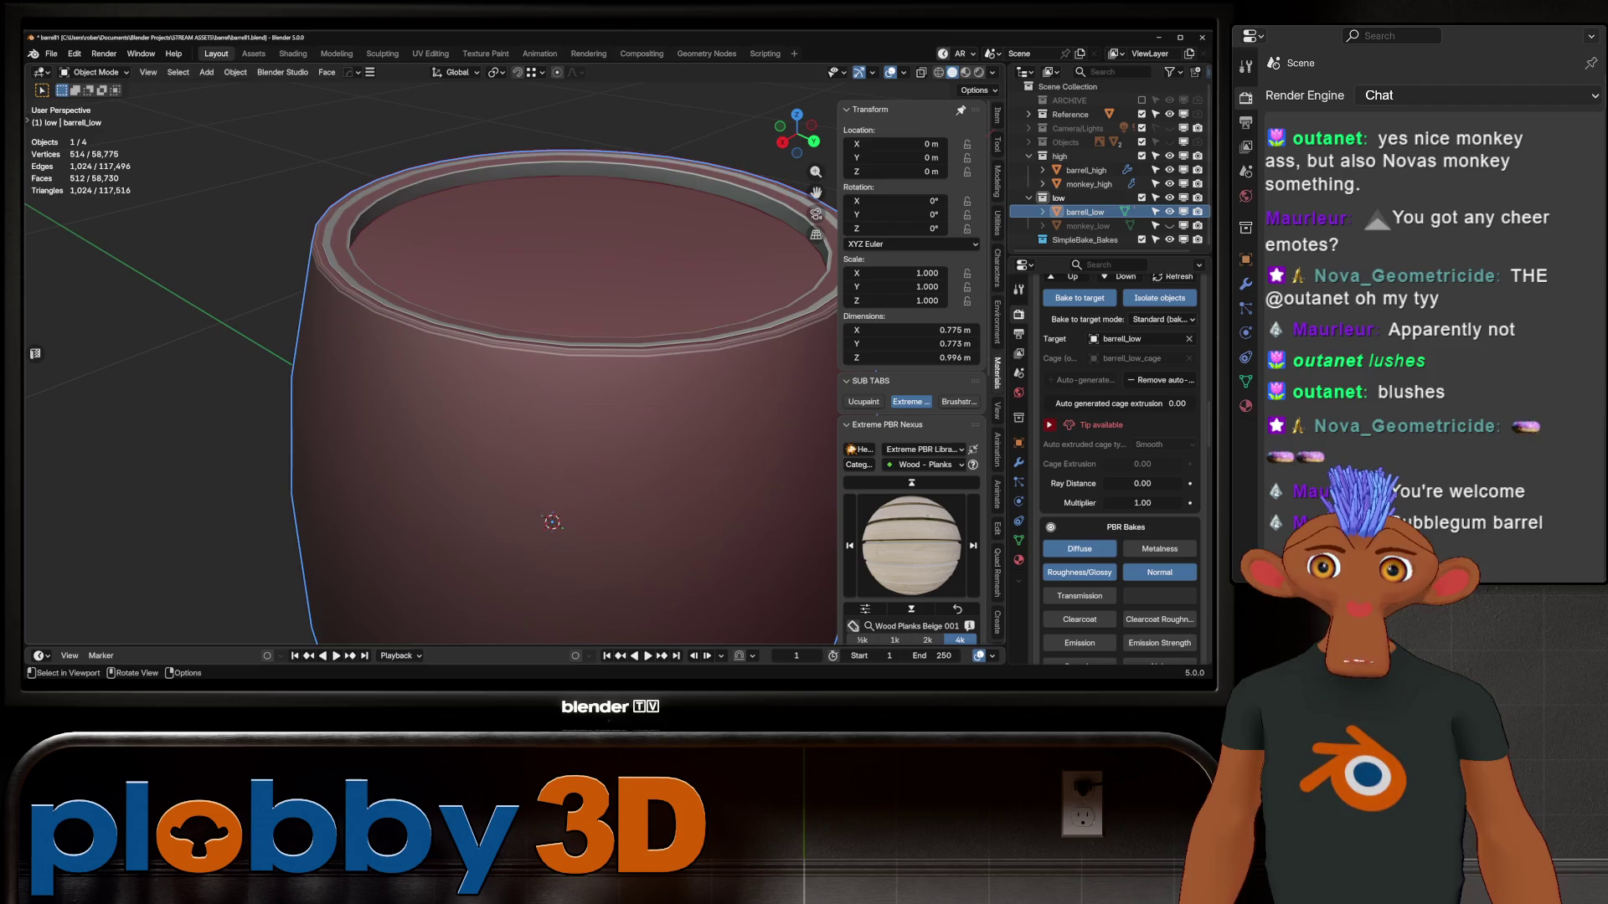
key(Tab)
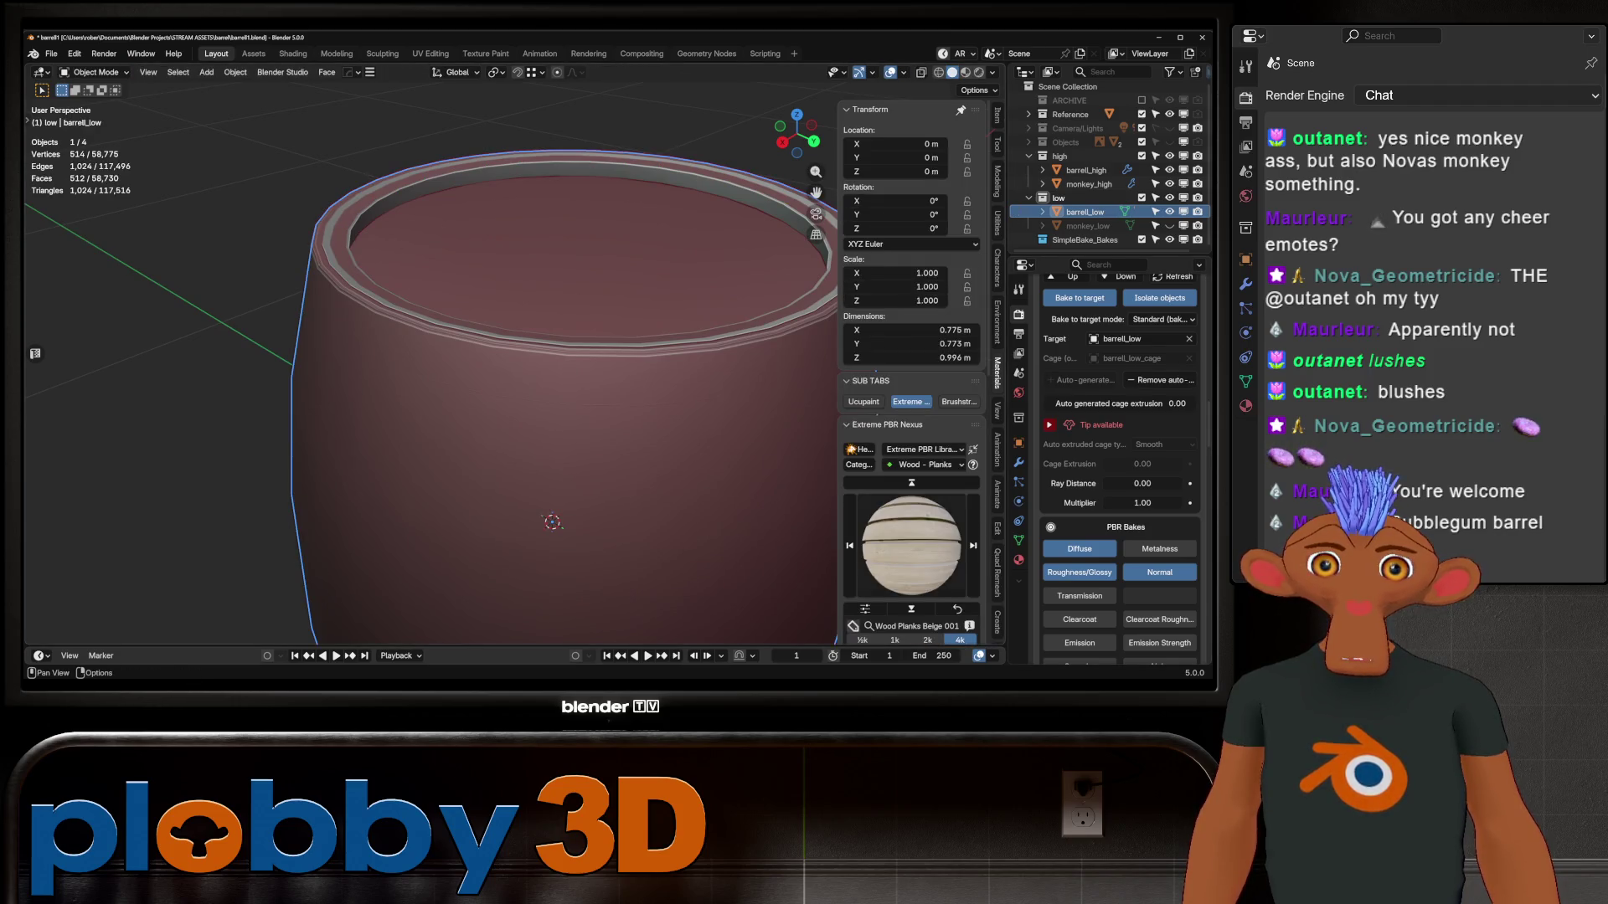
click(1120, 403)
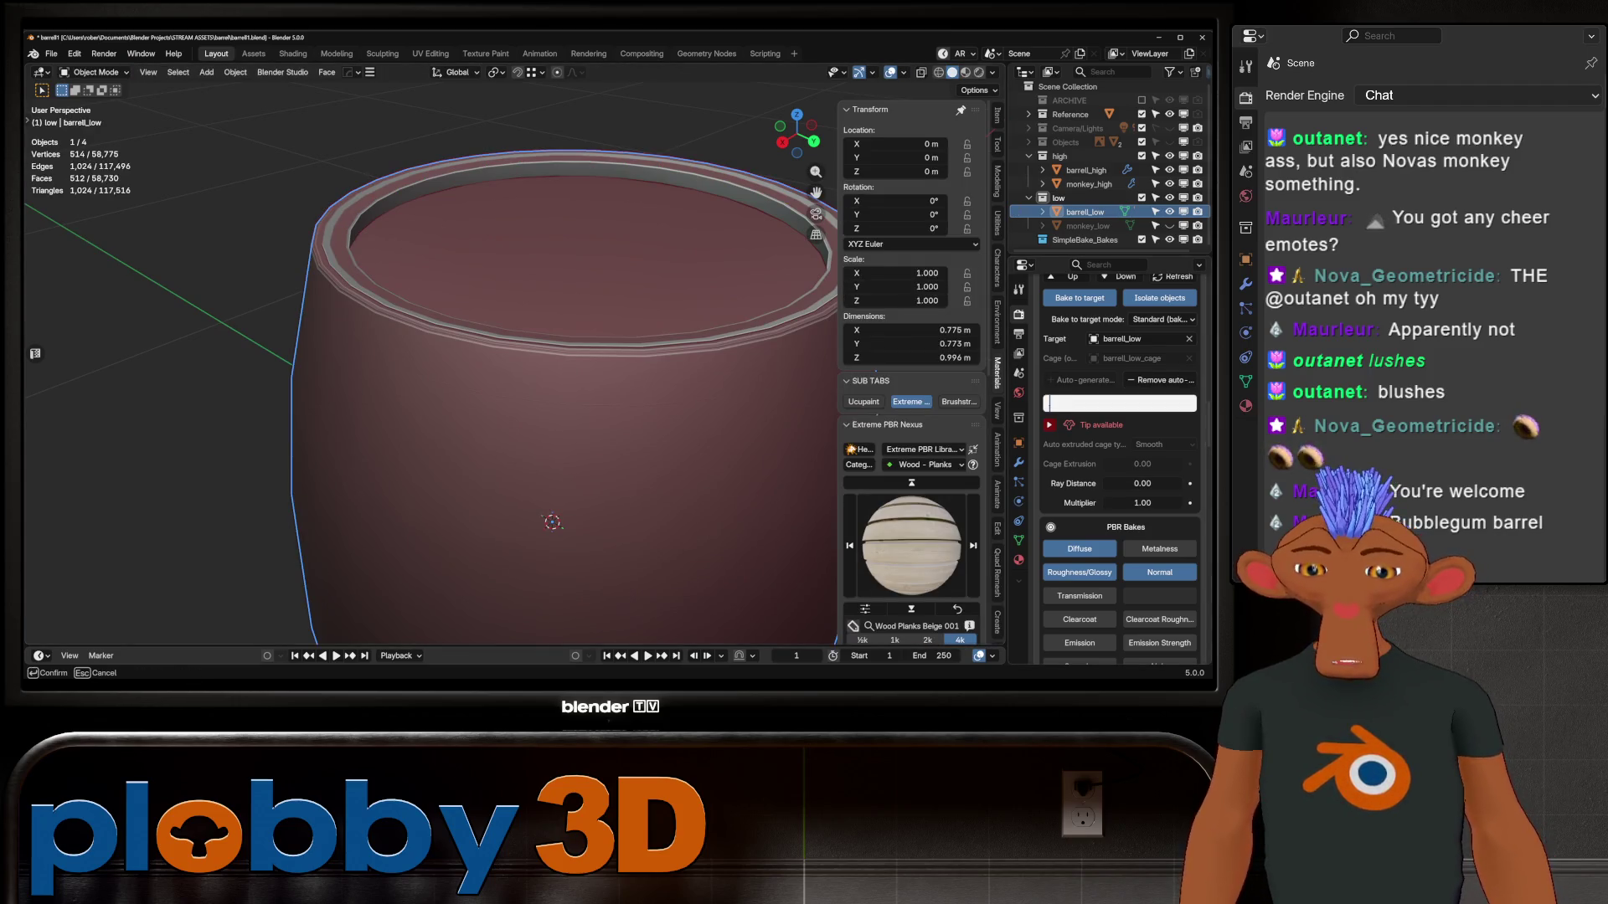
text(4)
key(Return)
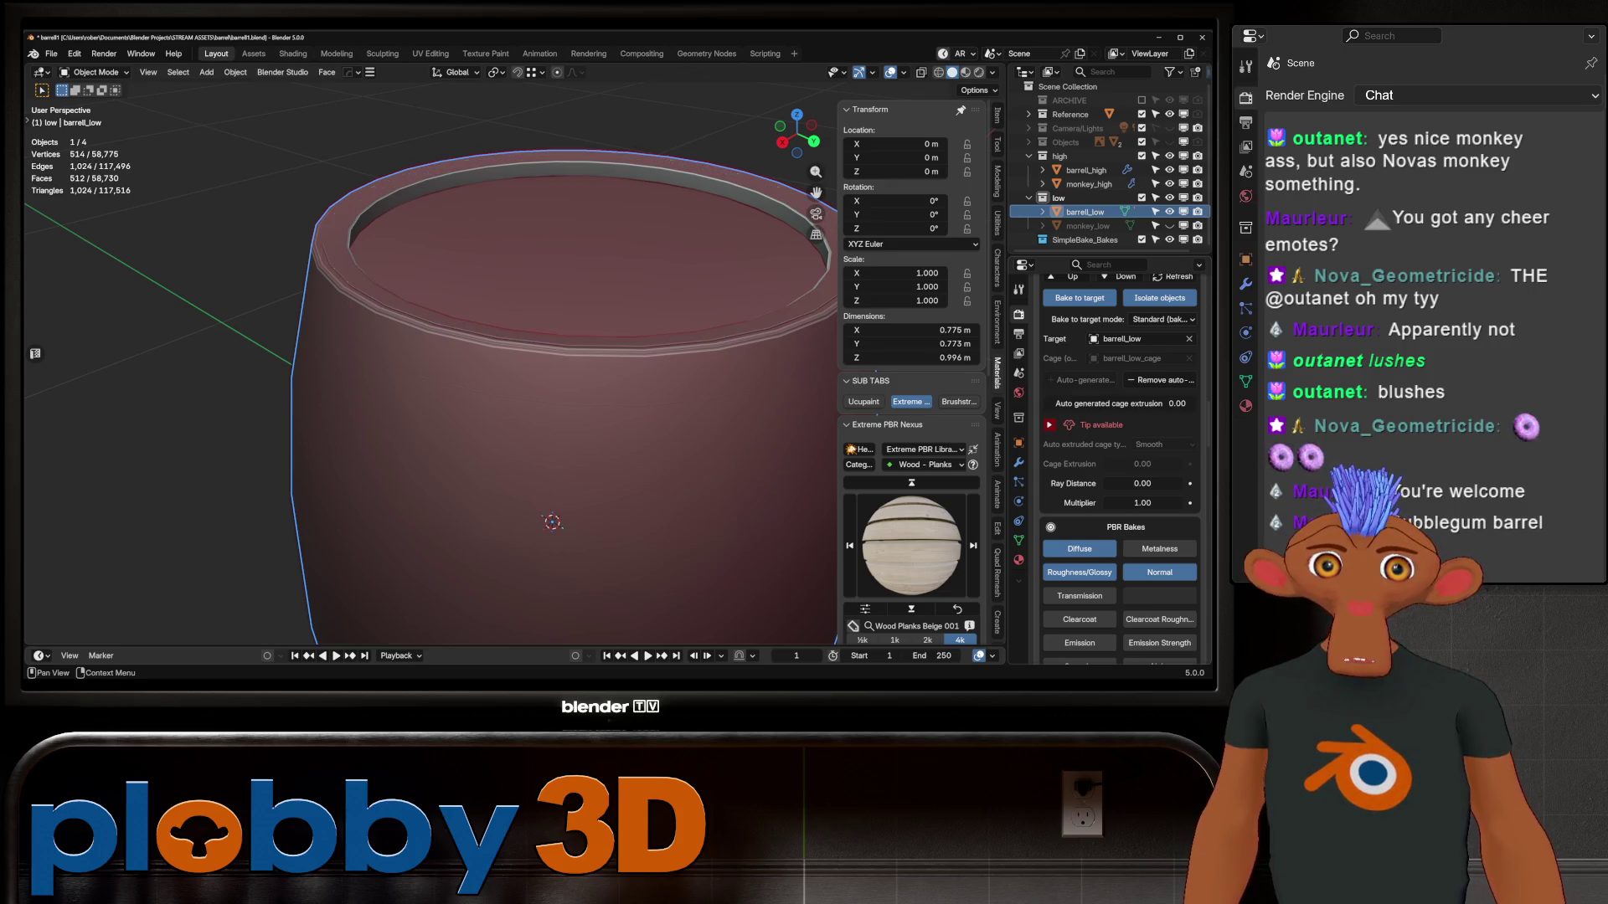
mouse_move(503, 503)
middle_down()
mouse_move(502, 284)
mouse_move(502, 435)
middle_up()
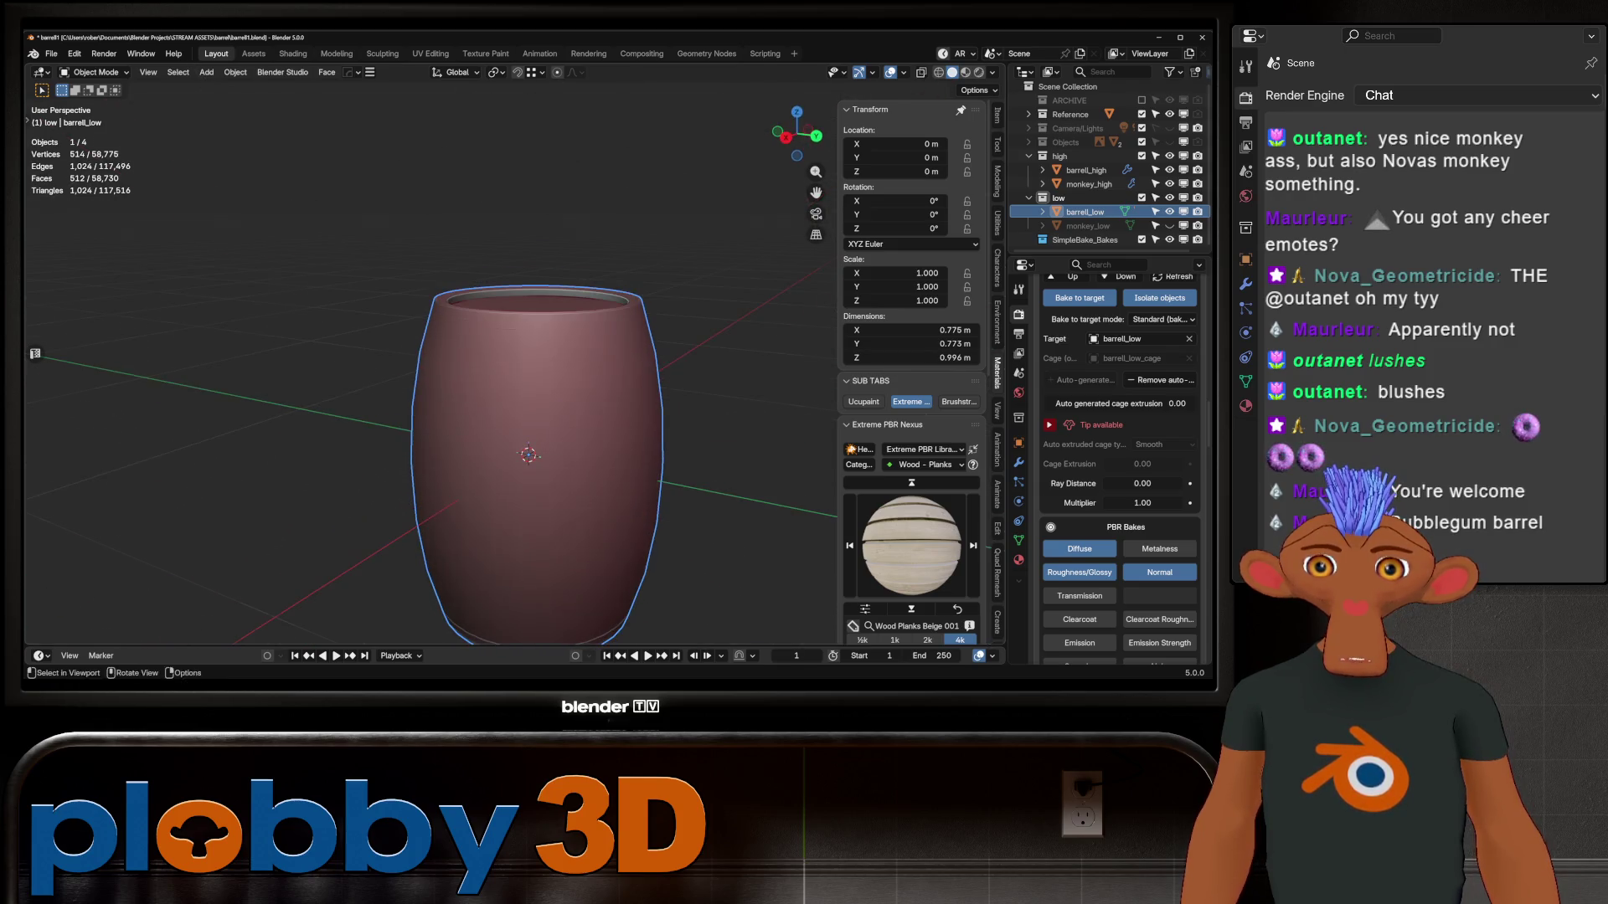
click(1120, 402)
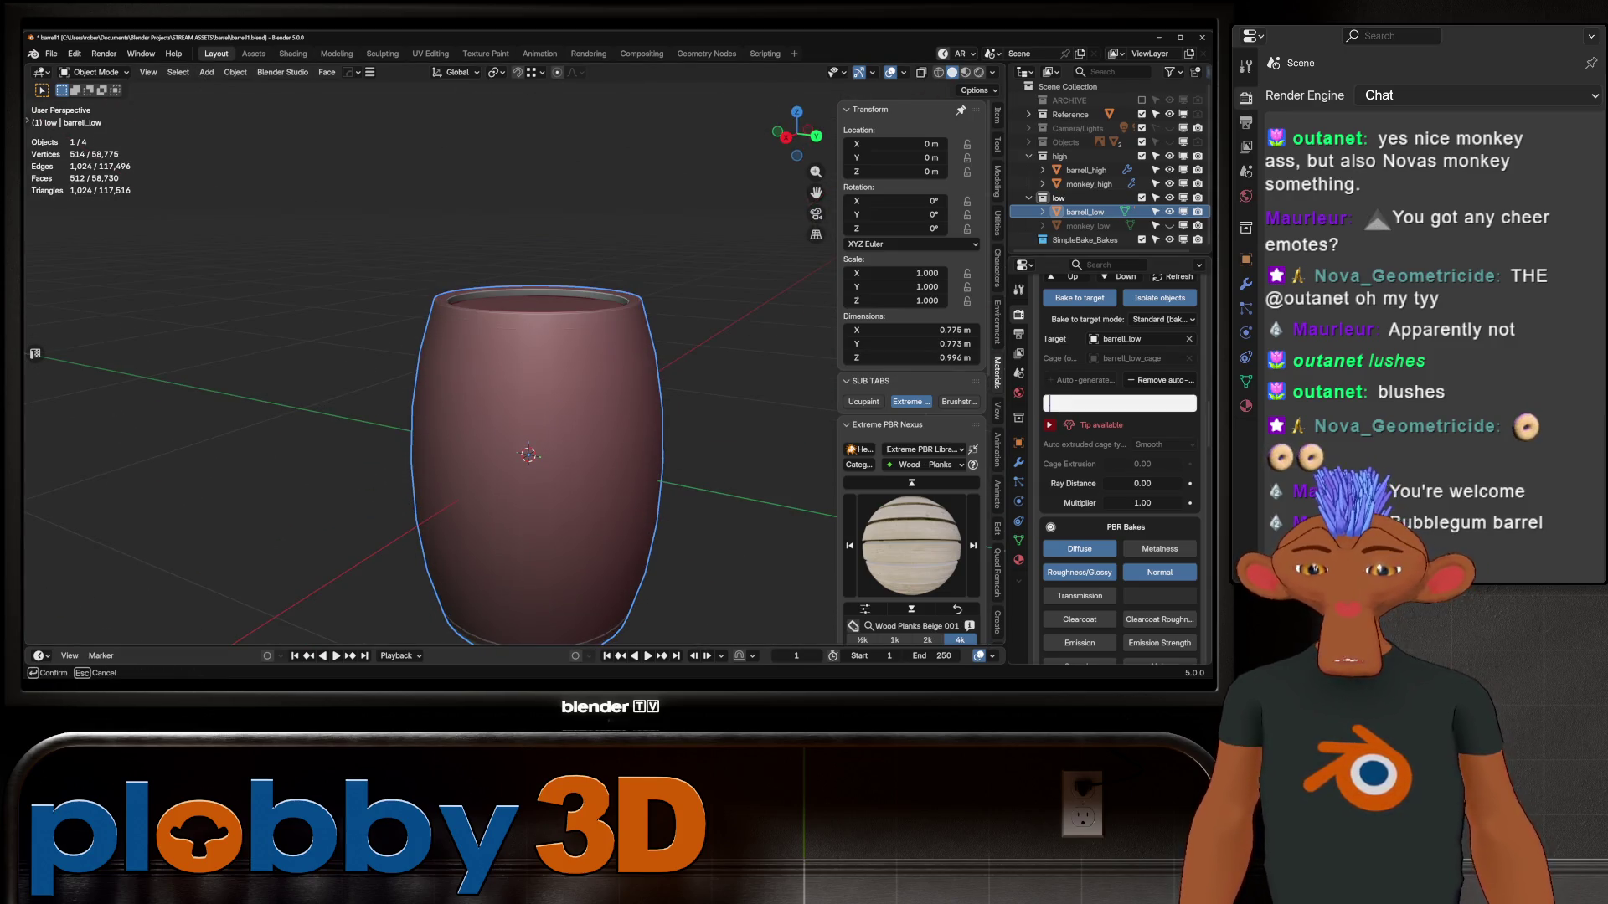
text(.004)
key(Return)
Recheck the cage extrusion value and start the SimpleBake foreground bake
scroll(1120, 403, down, 2)
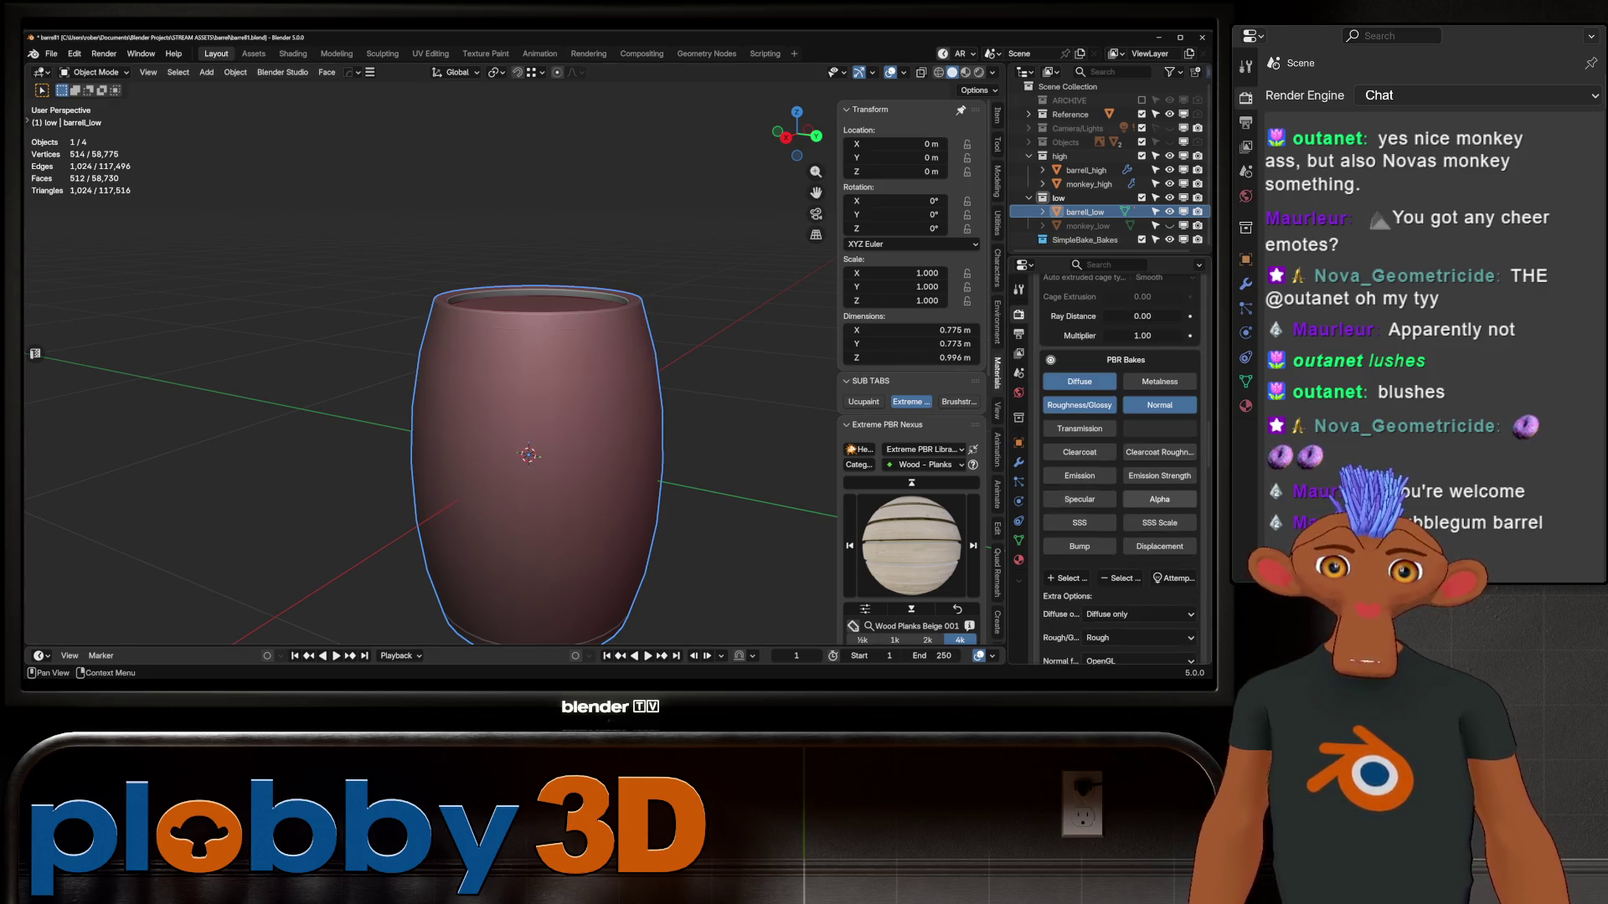
click(1120, 375)
key(Return)
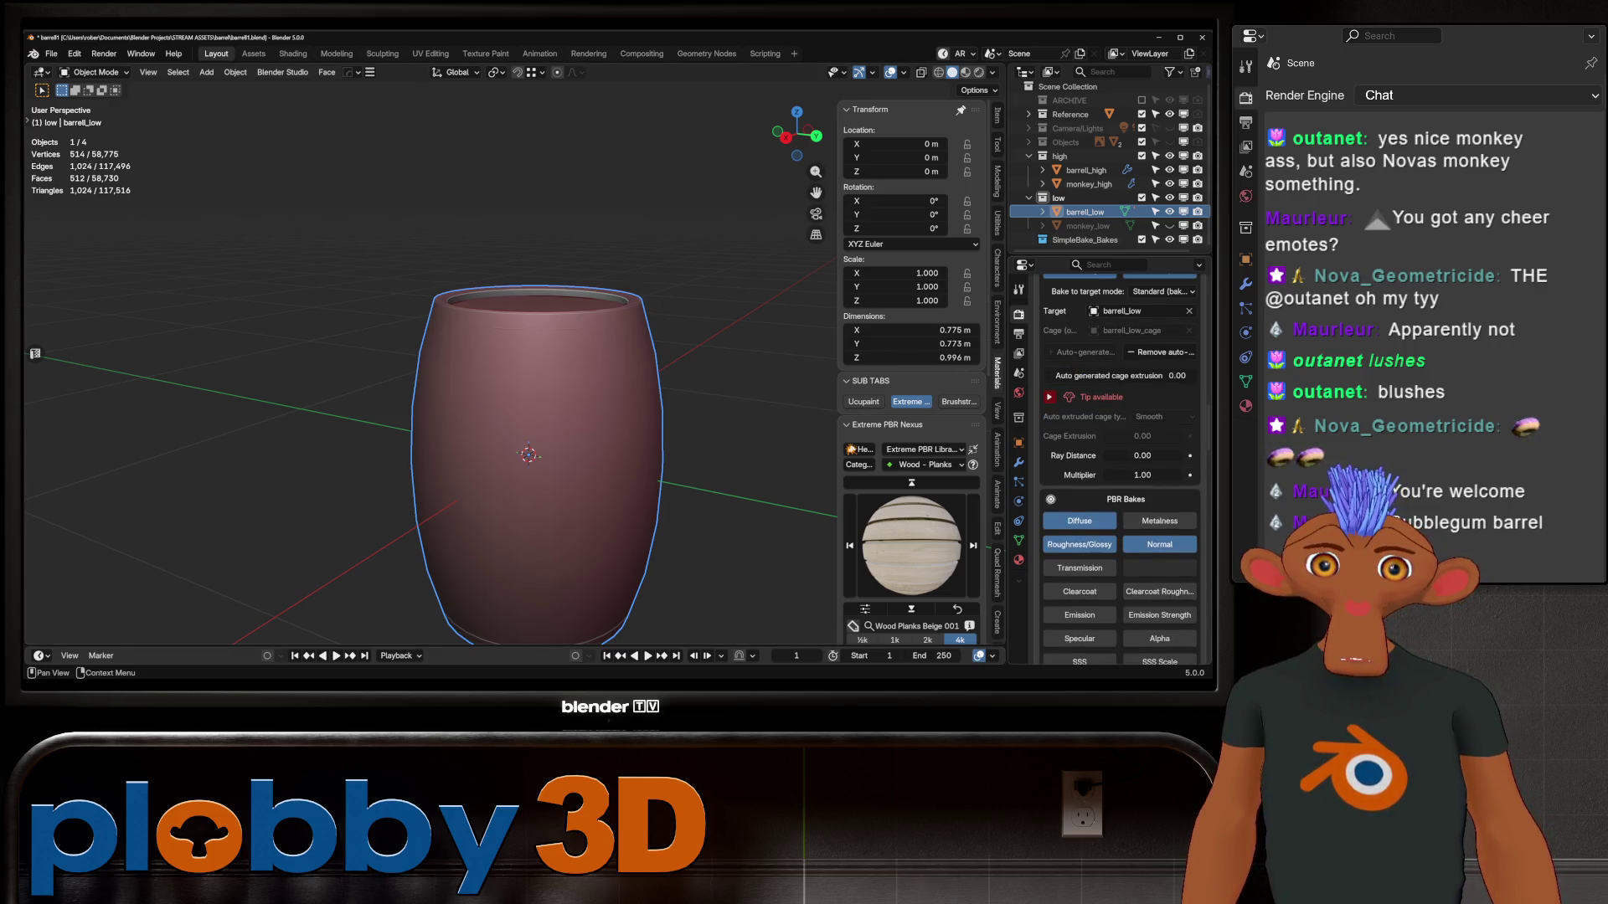
scroll(1119, 402, down, 20)
scroll(1120, 402, up, 15)
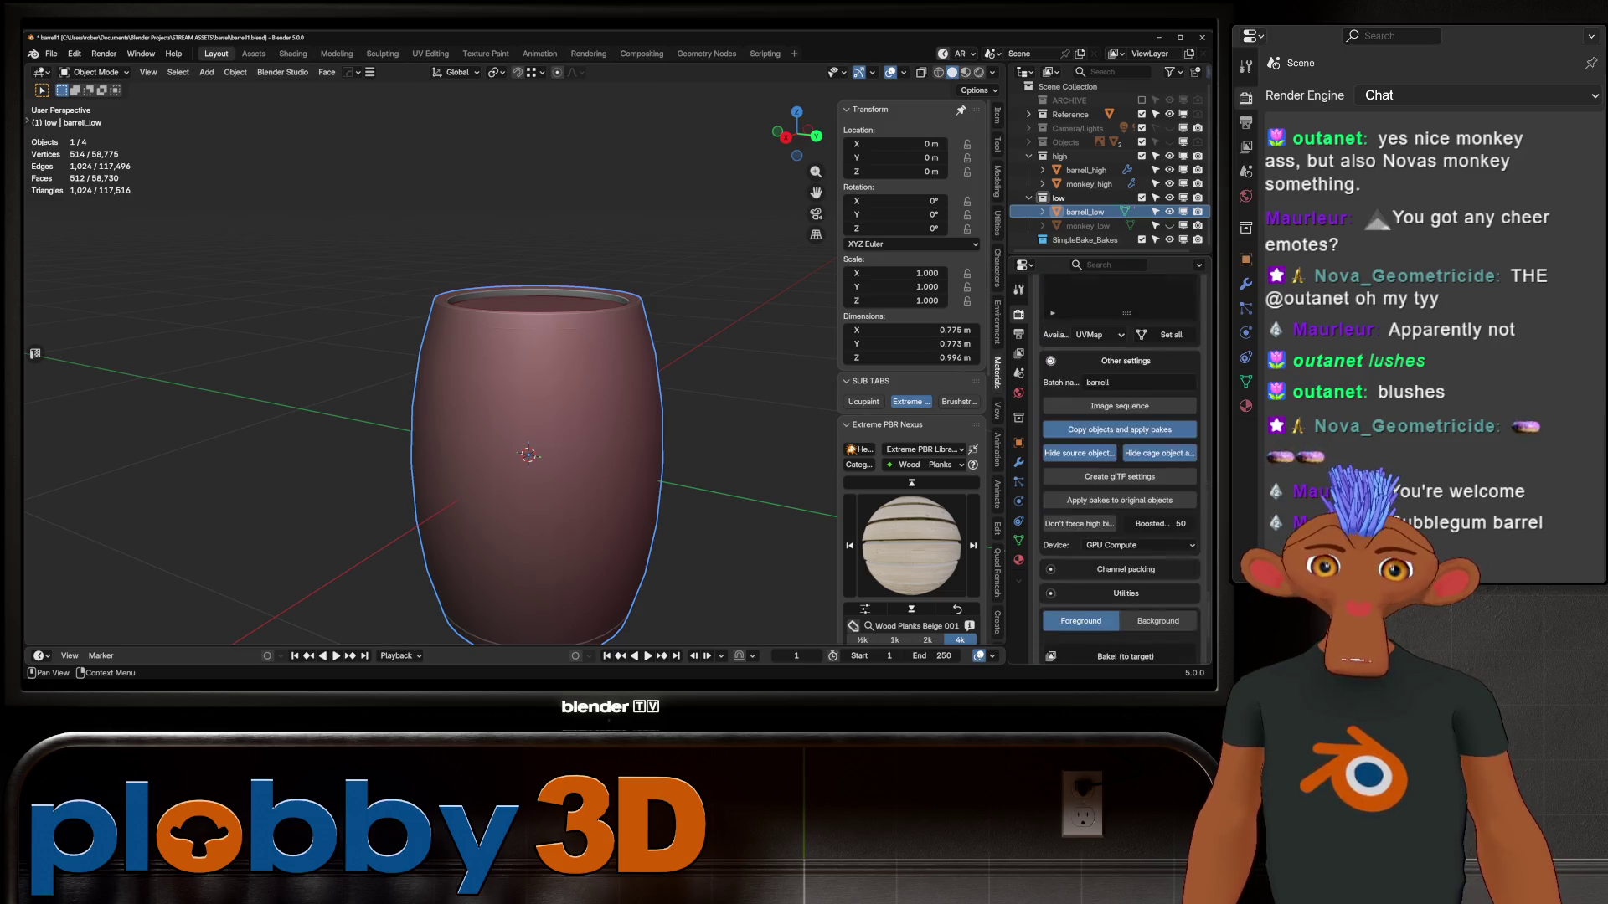
click(1120, 473)
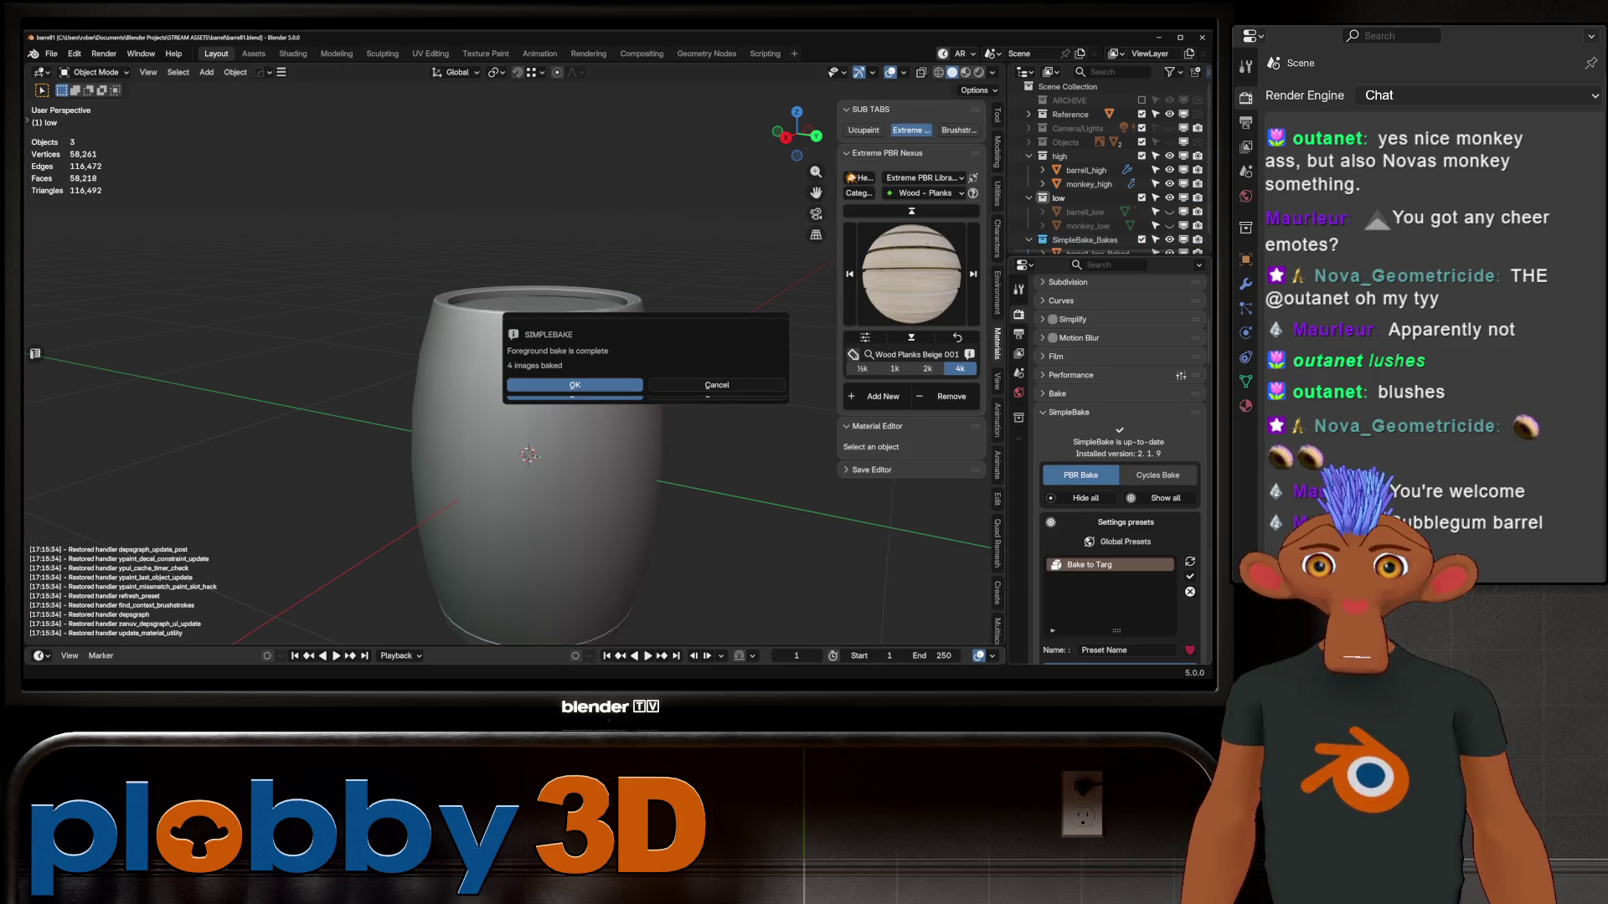
Preview barrell_low_Baked in Material Preview, delete it and unhide barrell_low
scroll(1105, 167, down, 1)
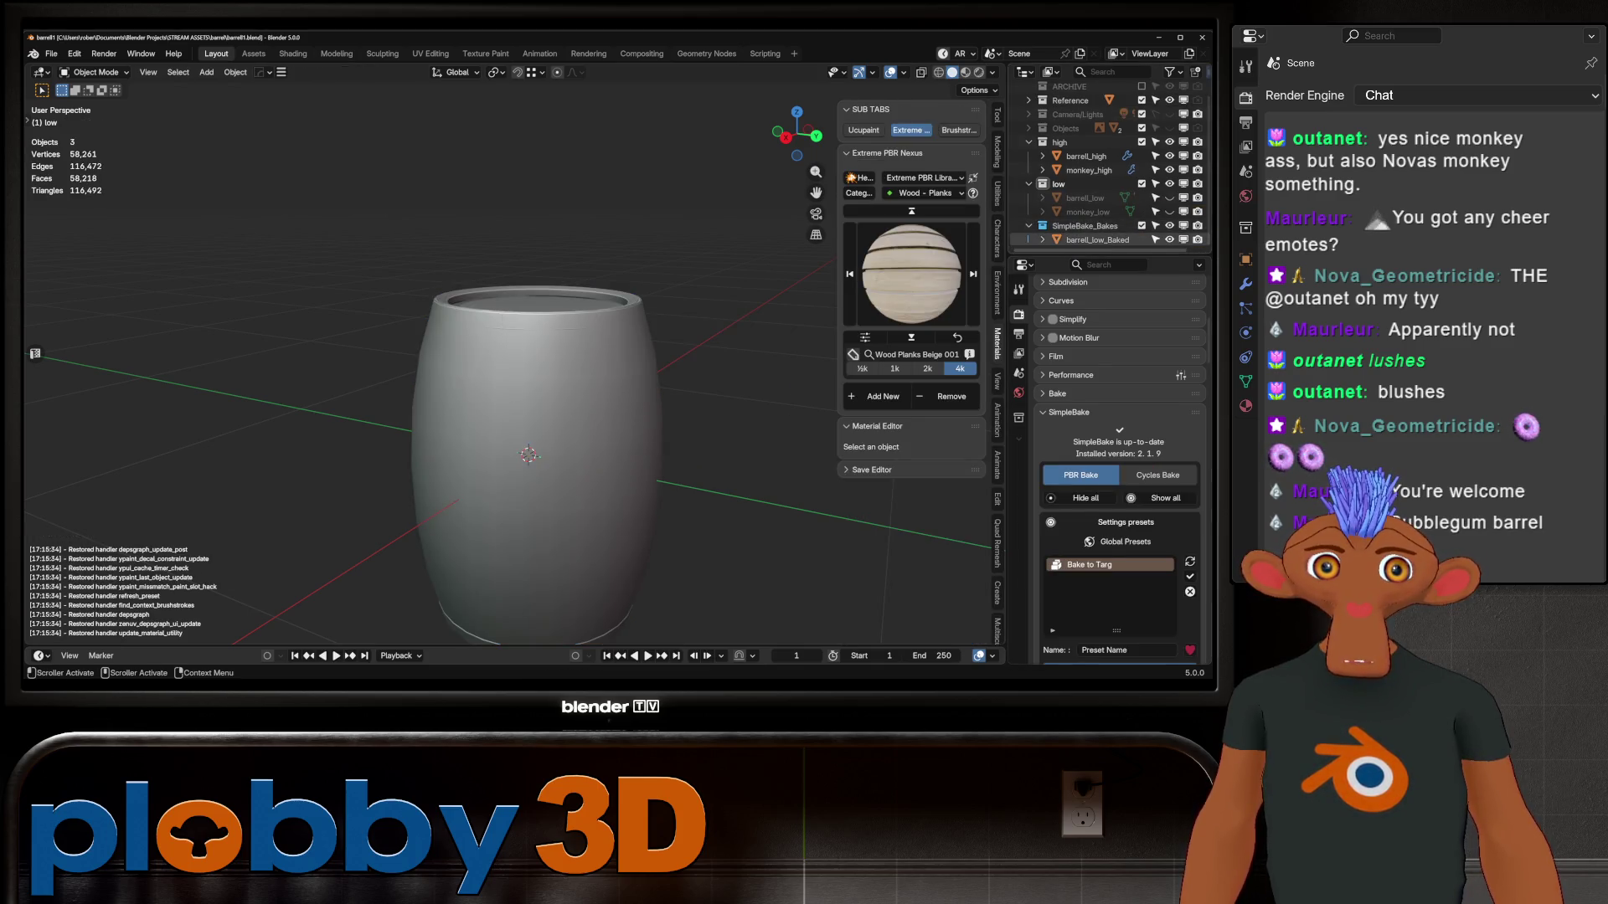
click(1088, 240)
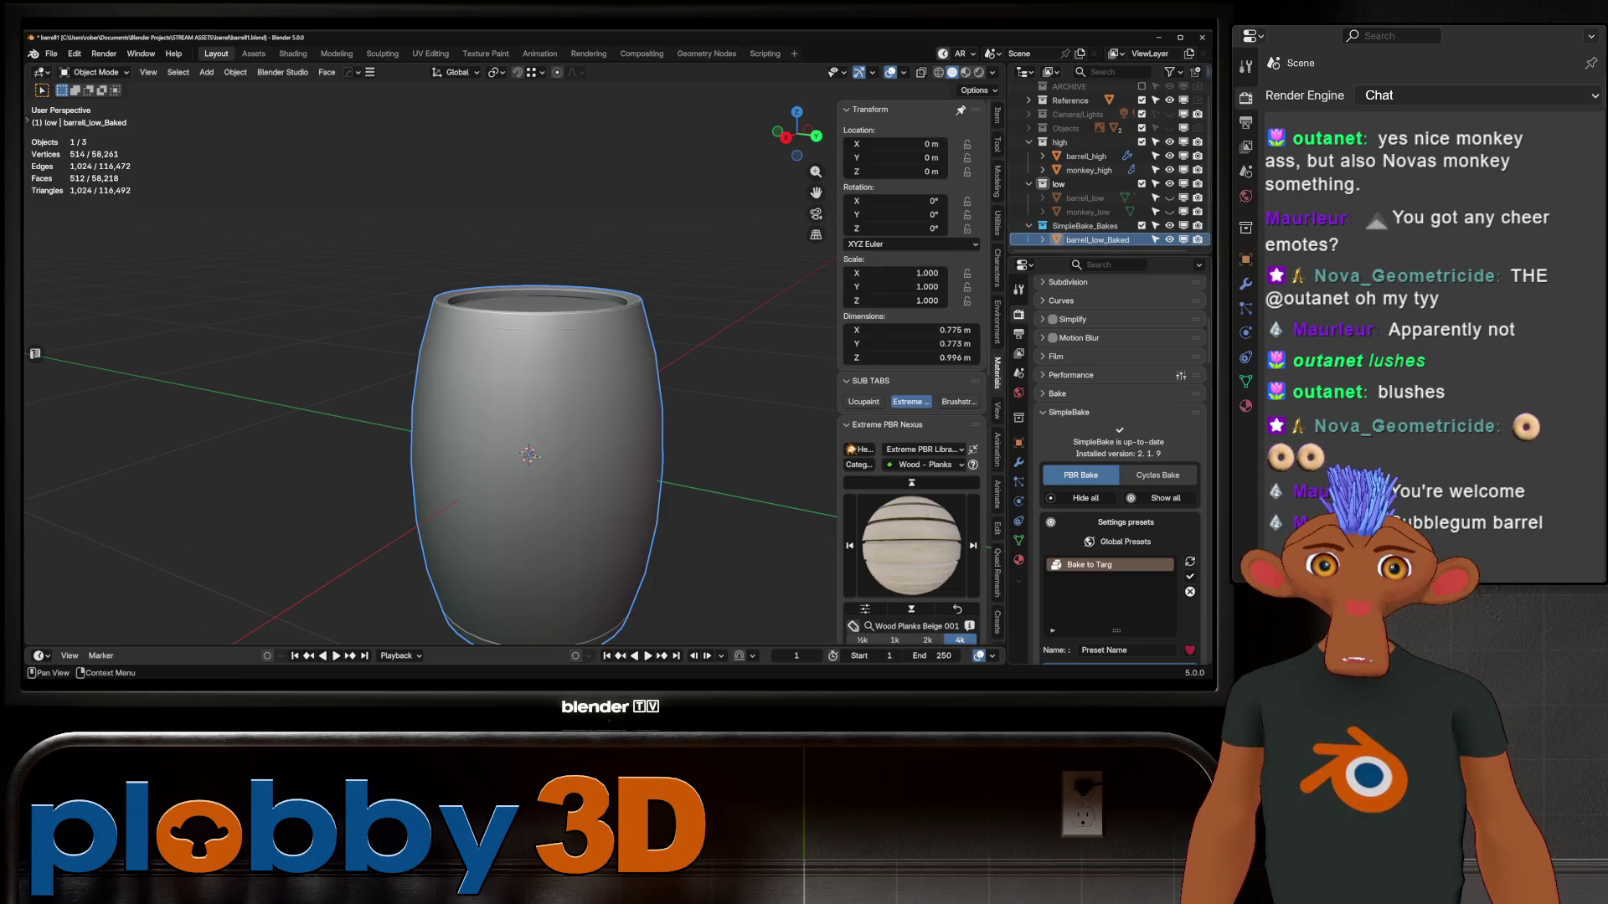
click(965, 72)
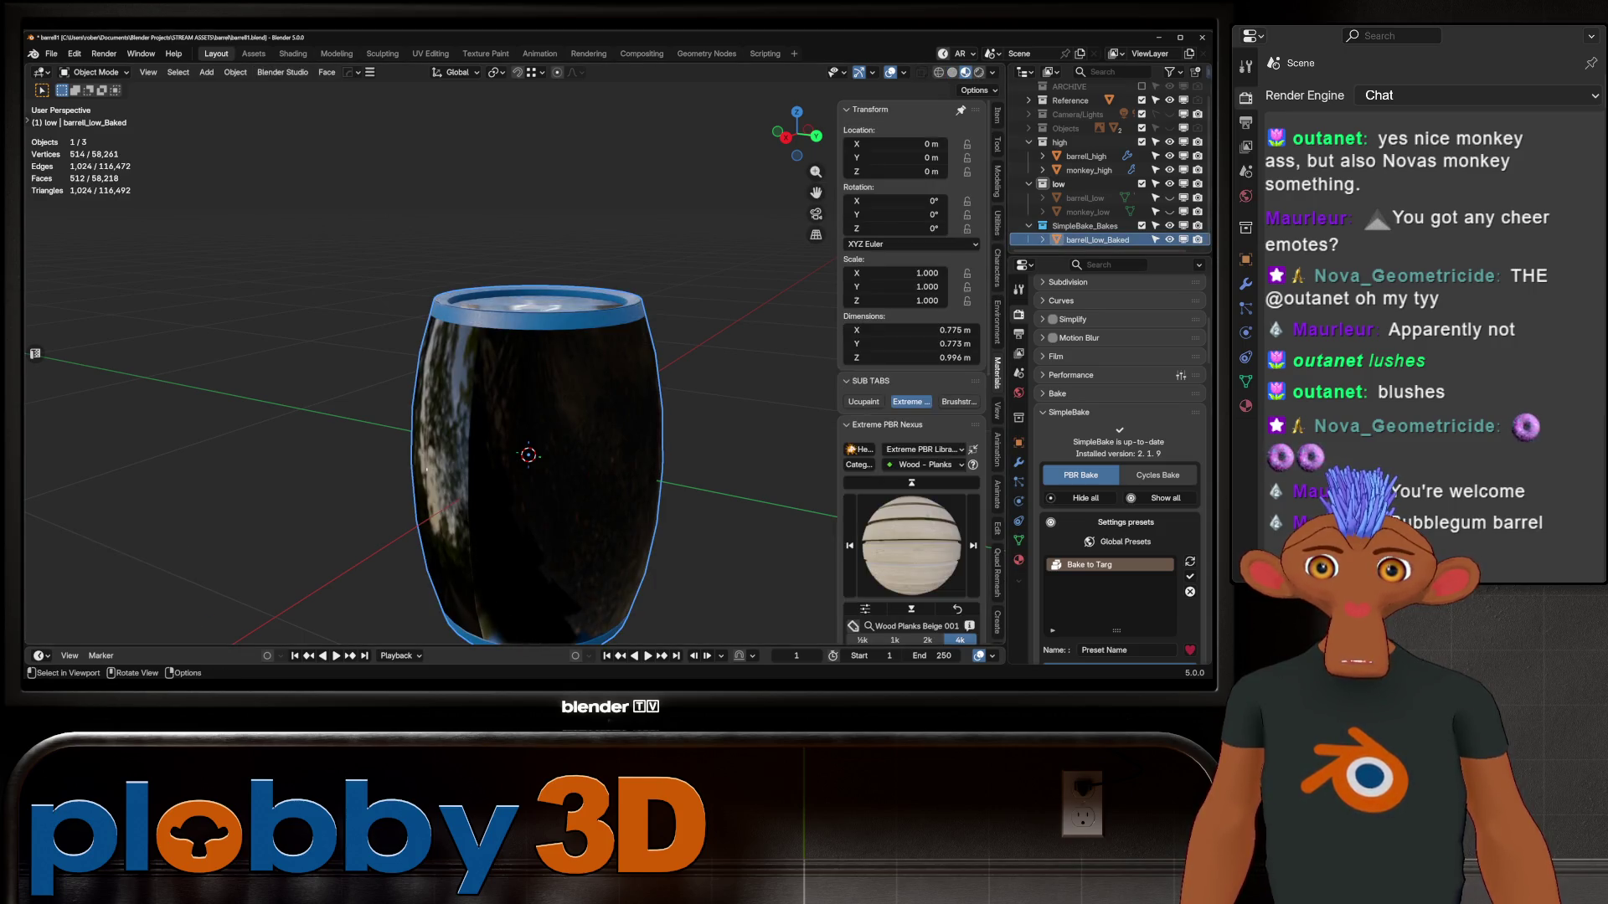
key(Delete)
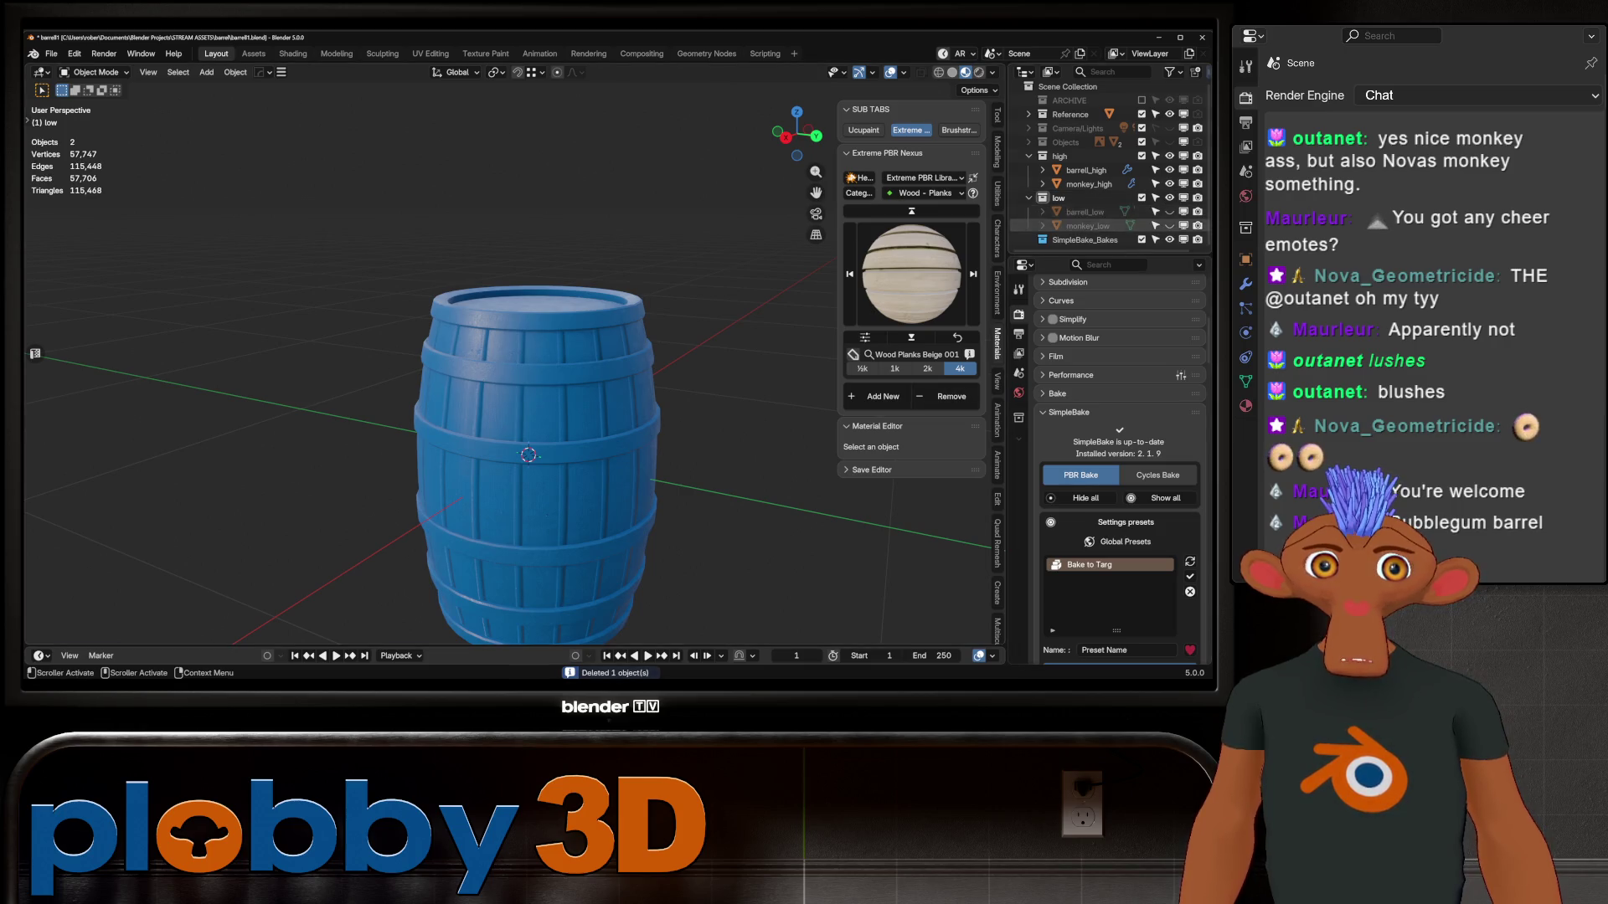
click(1170, 212)
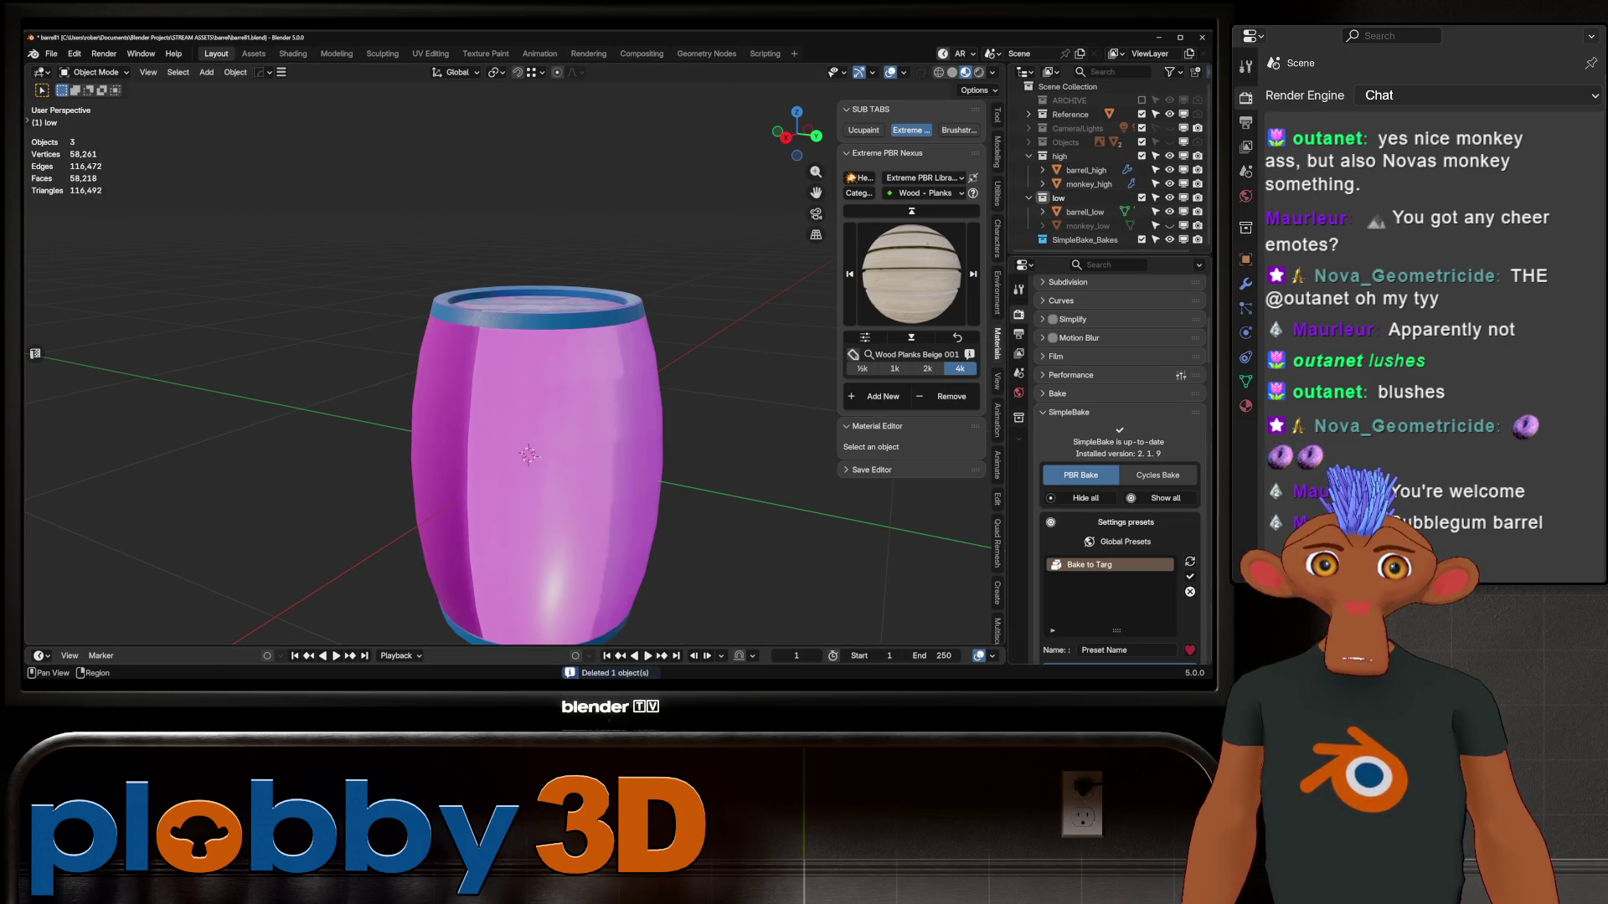
Save barrell1.blend and switch over to the Unity editor
key(ctrl+s)
scroll(503, 376, down, 3)
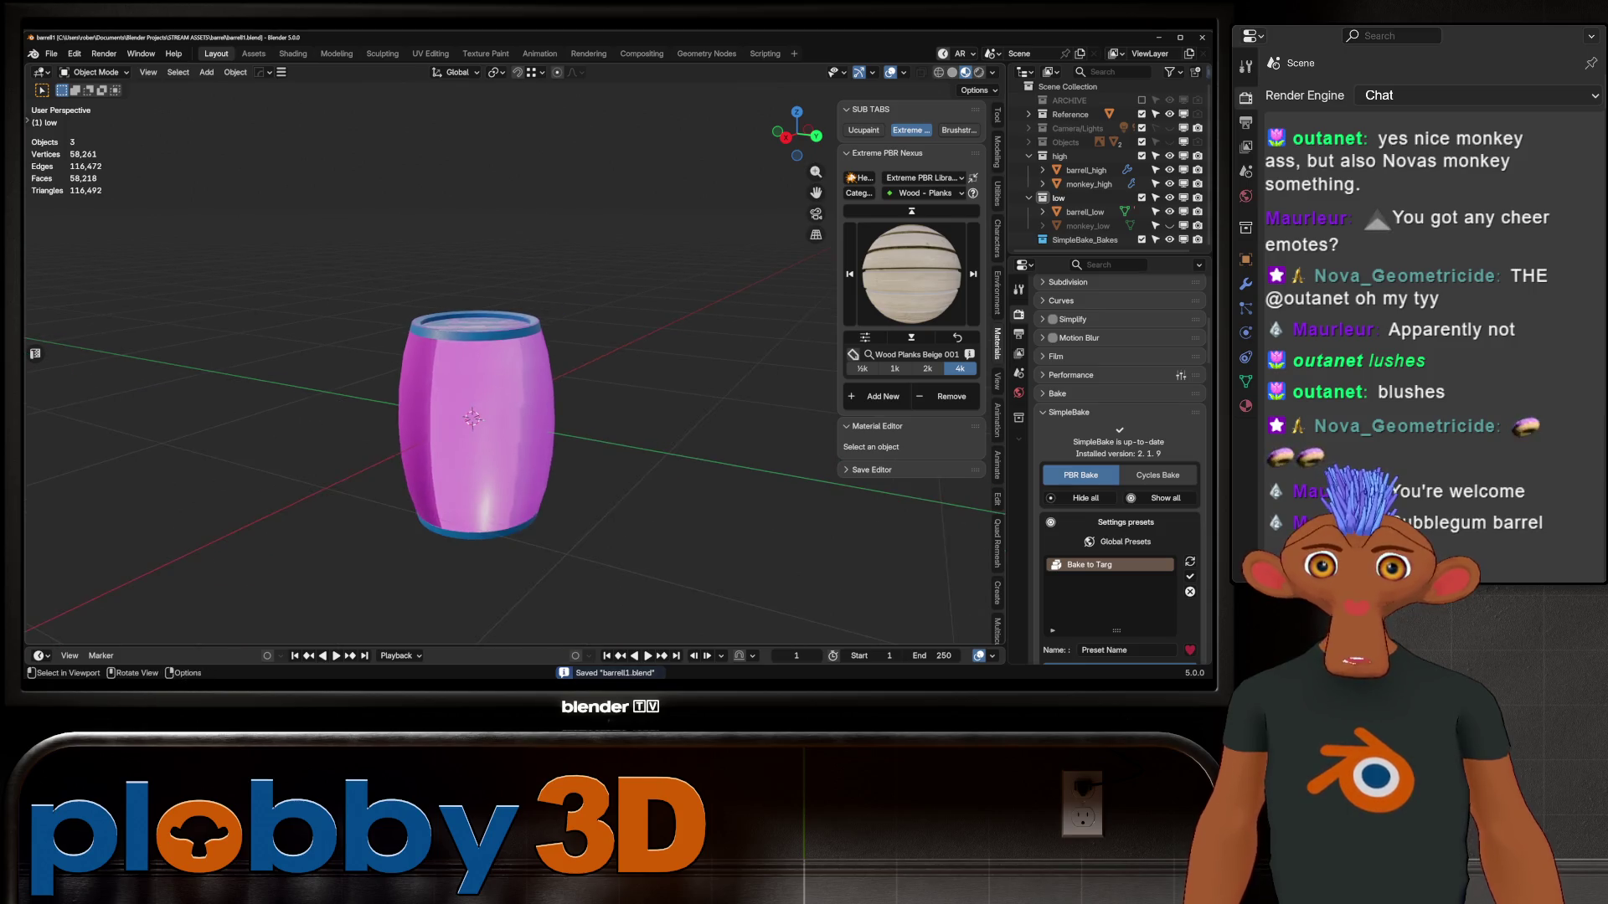
middle_drag(472, 419, 484, 469)
scroll(494, 503, up, 6)
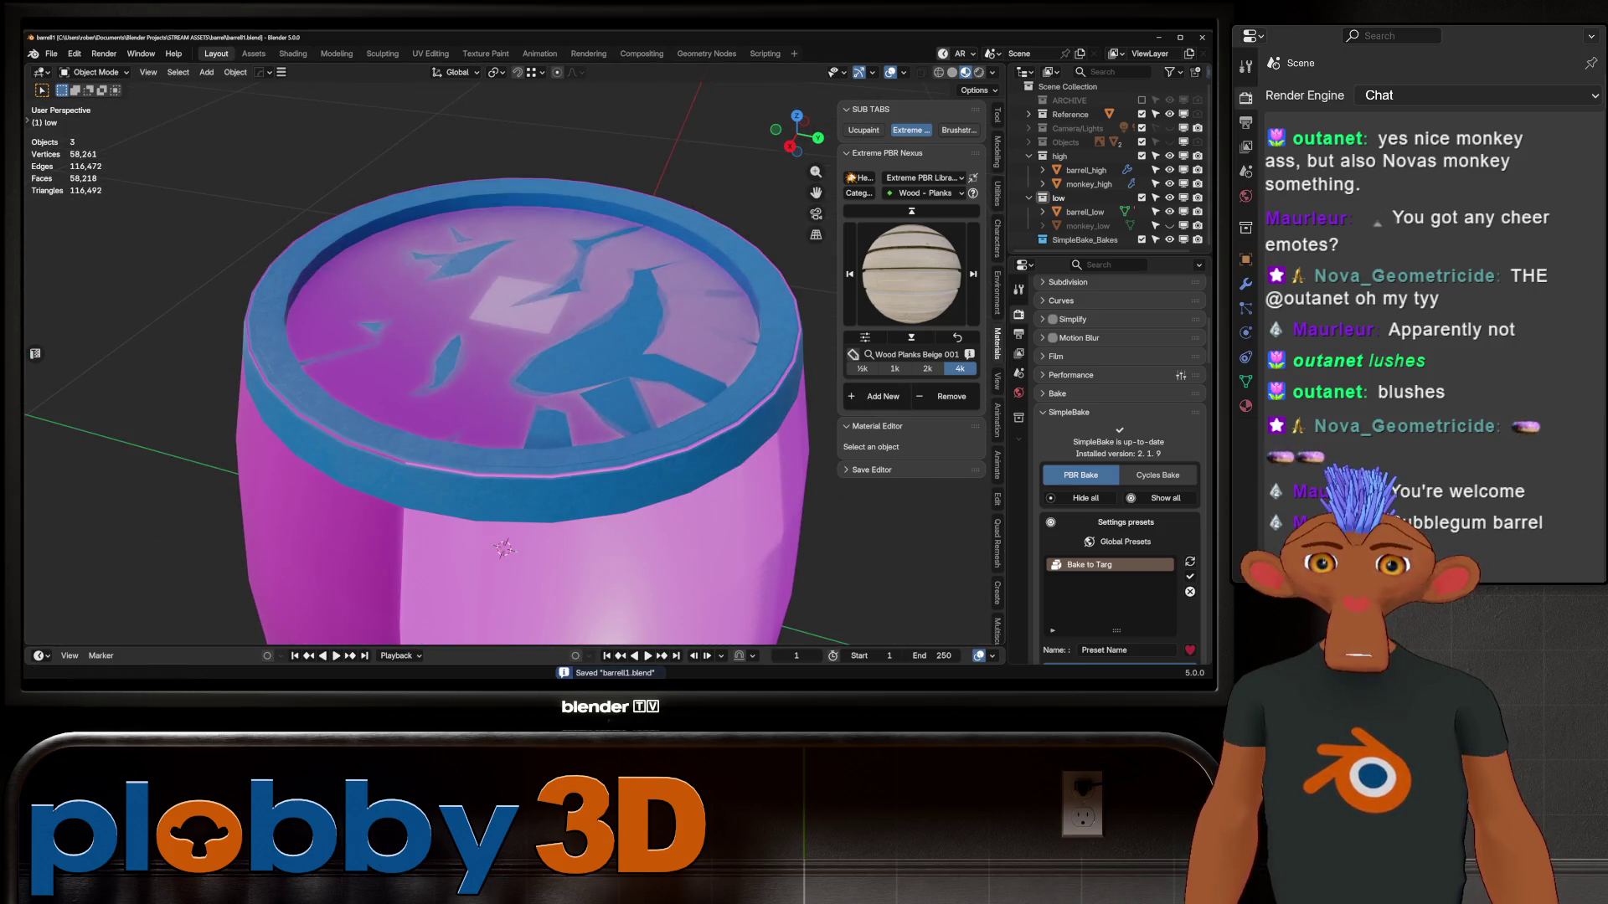
key(alt+Tab)
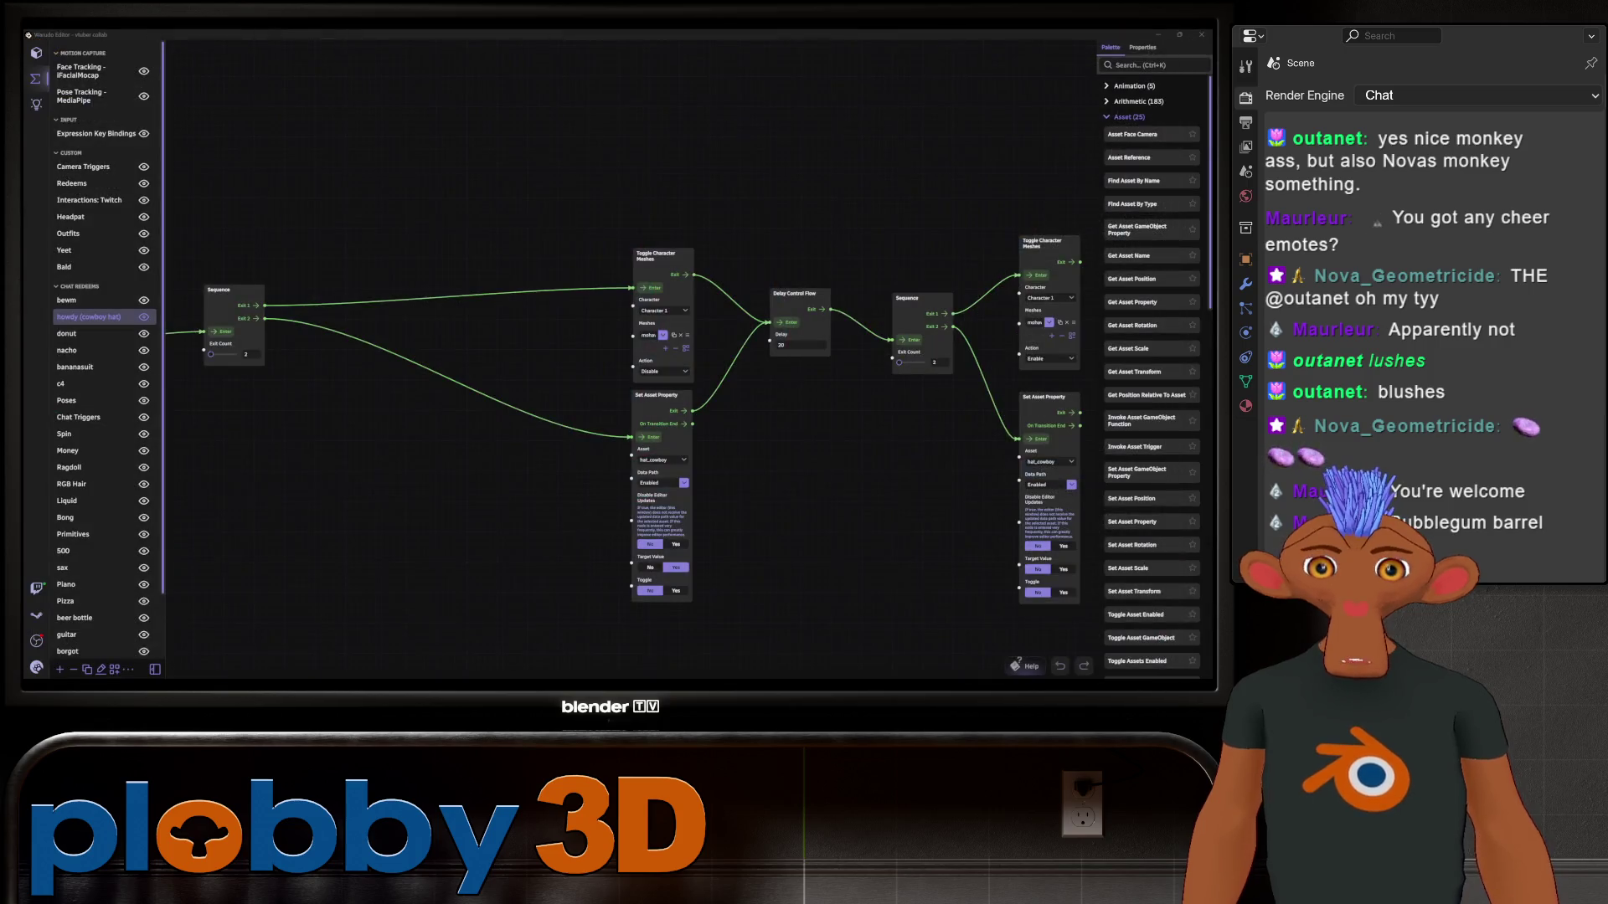
key(alt+Tab)
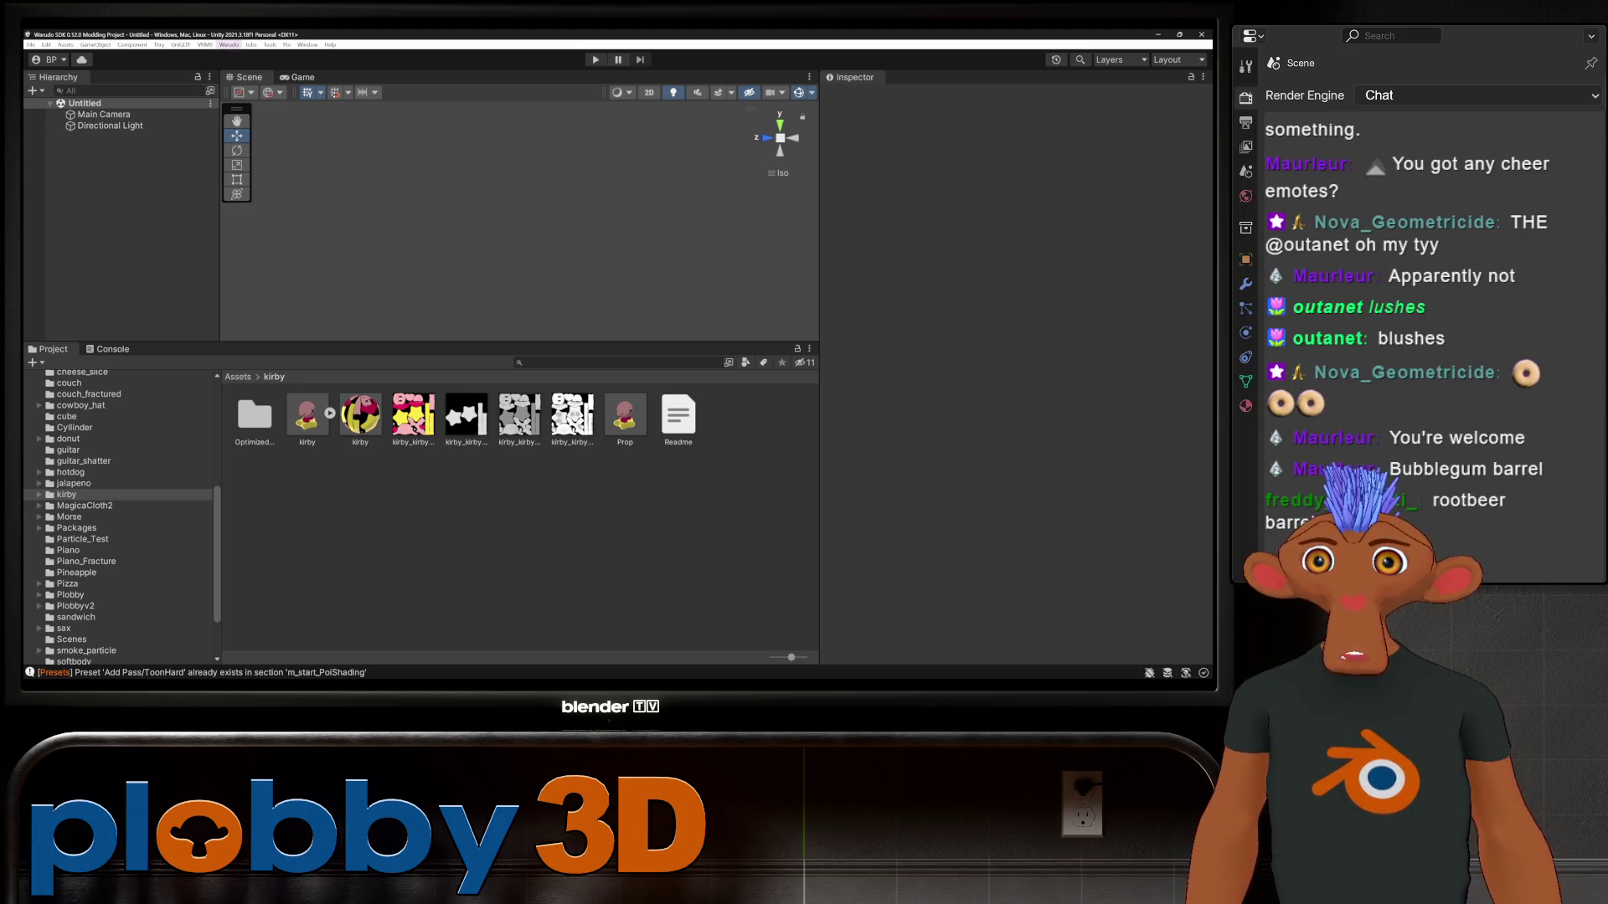
Open the Warudo menu in Unity's menu bar and close it again
click(229, 45)
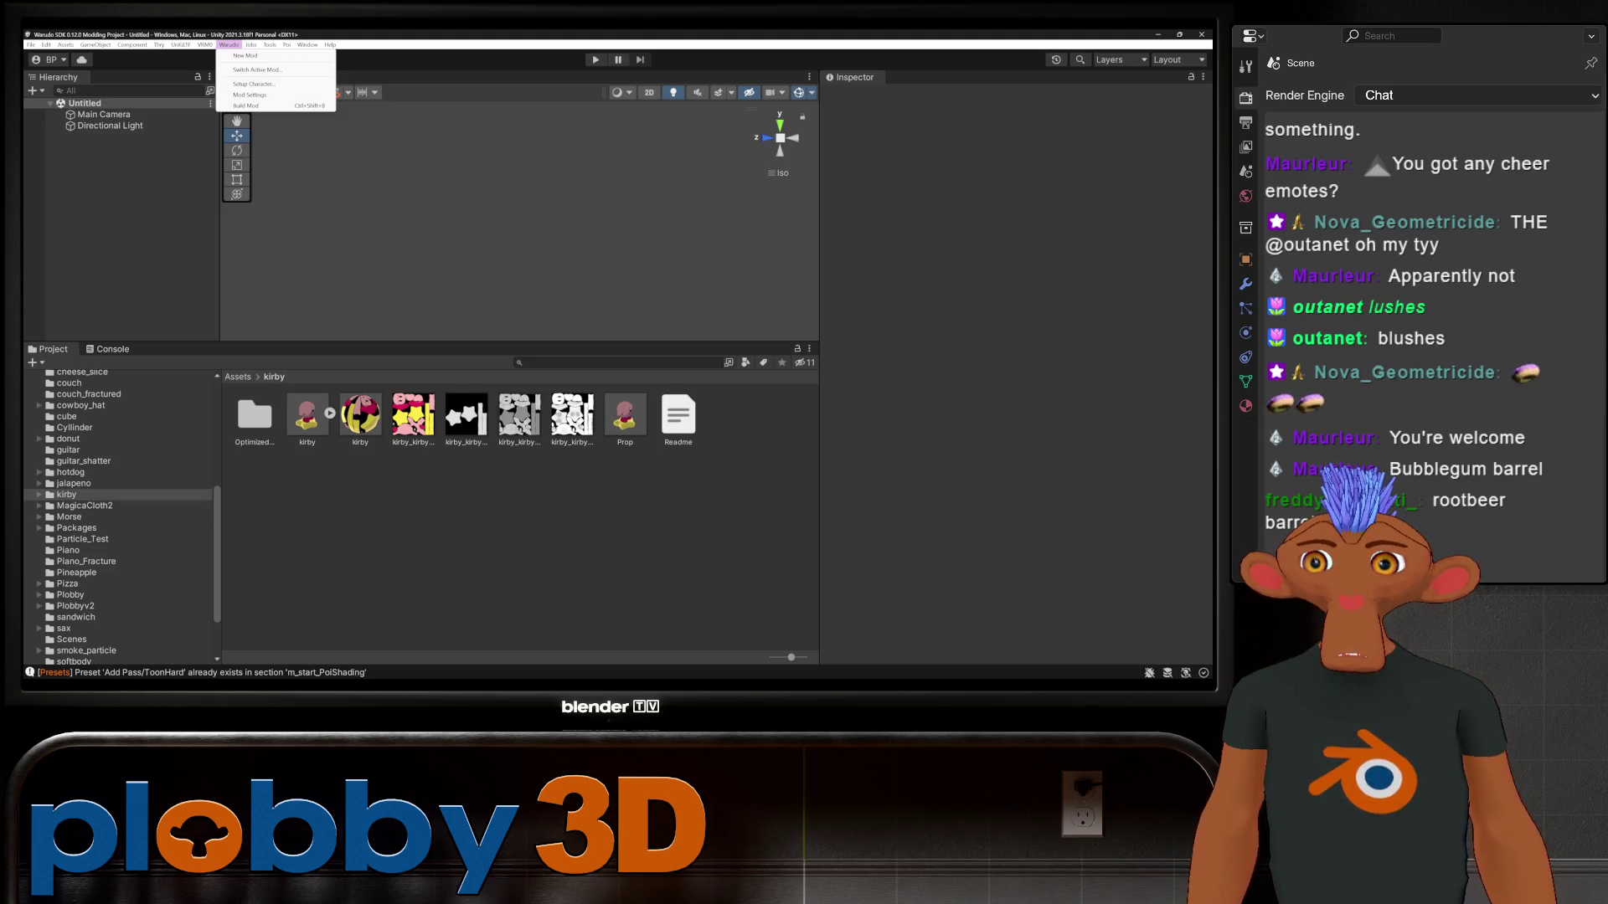
click(245, 55)
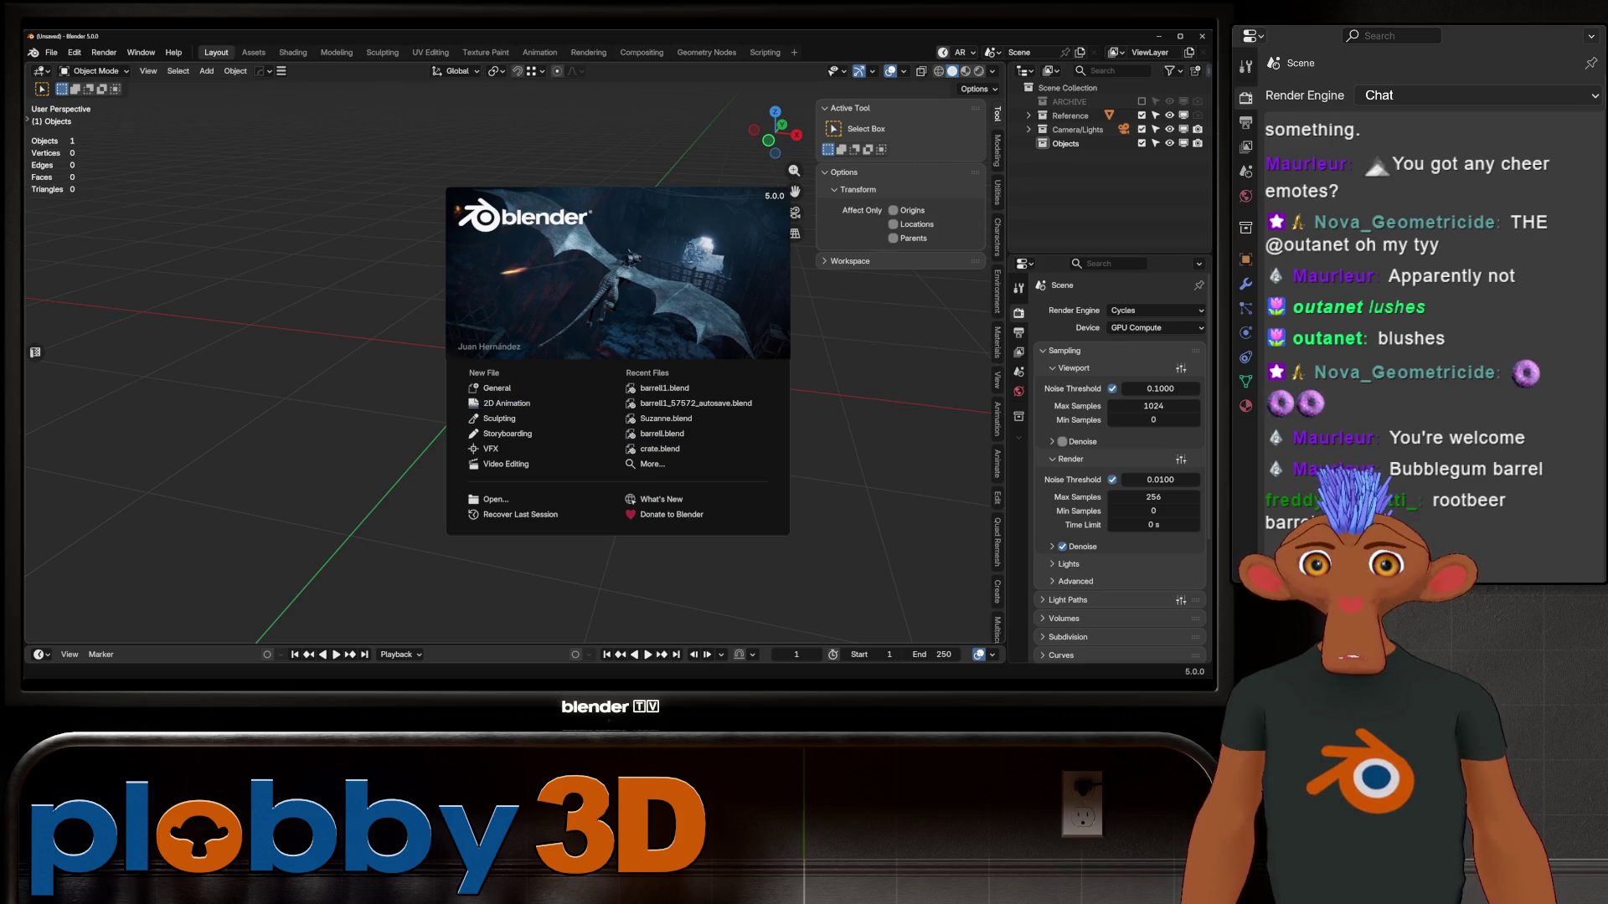
Open barrel1.blend from Recent Files and select barrell_low, toggling Edit Mode
click(664, 388)
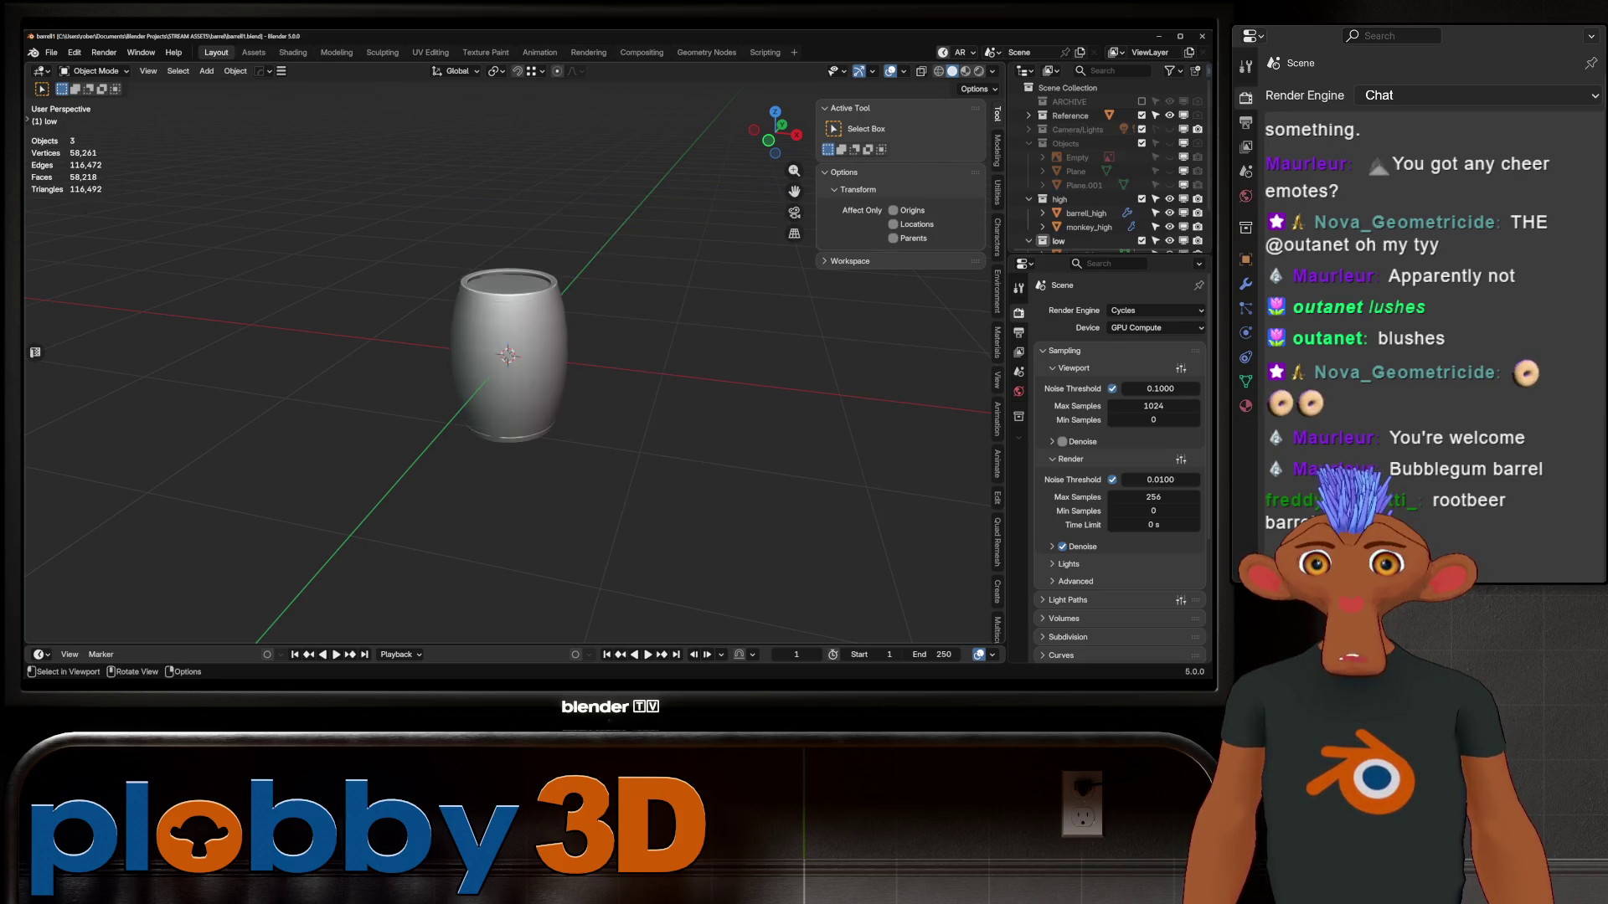
scroll(506, 369, up, 4)
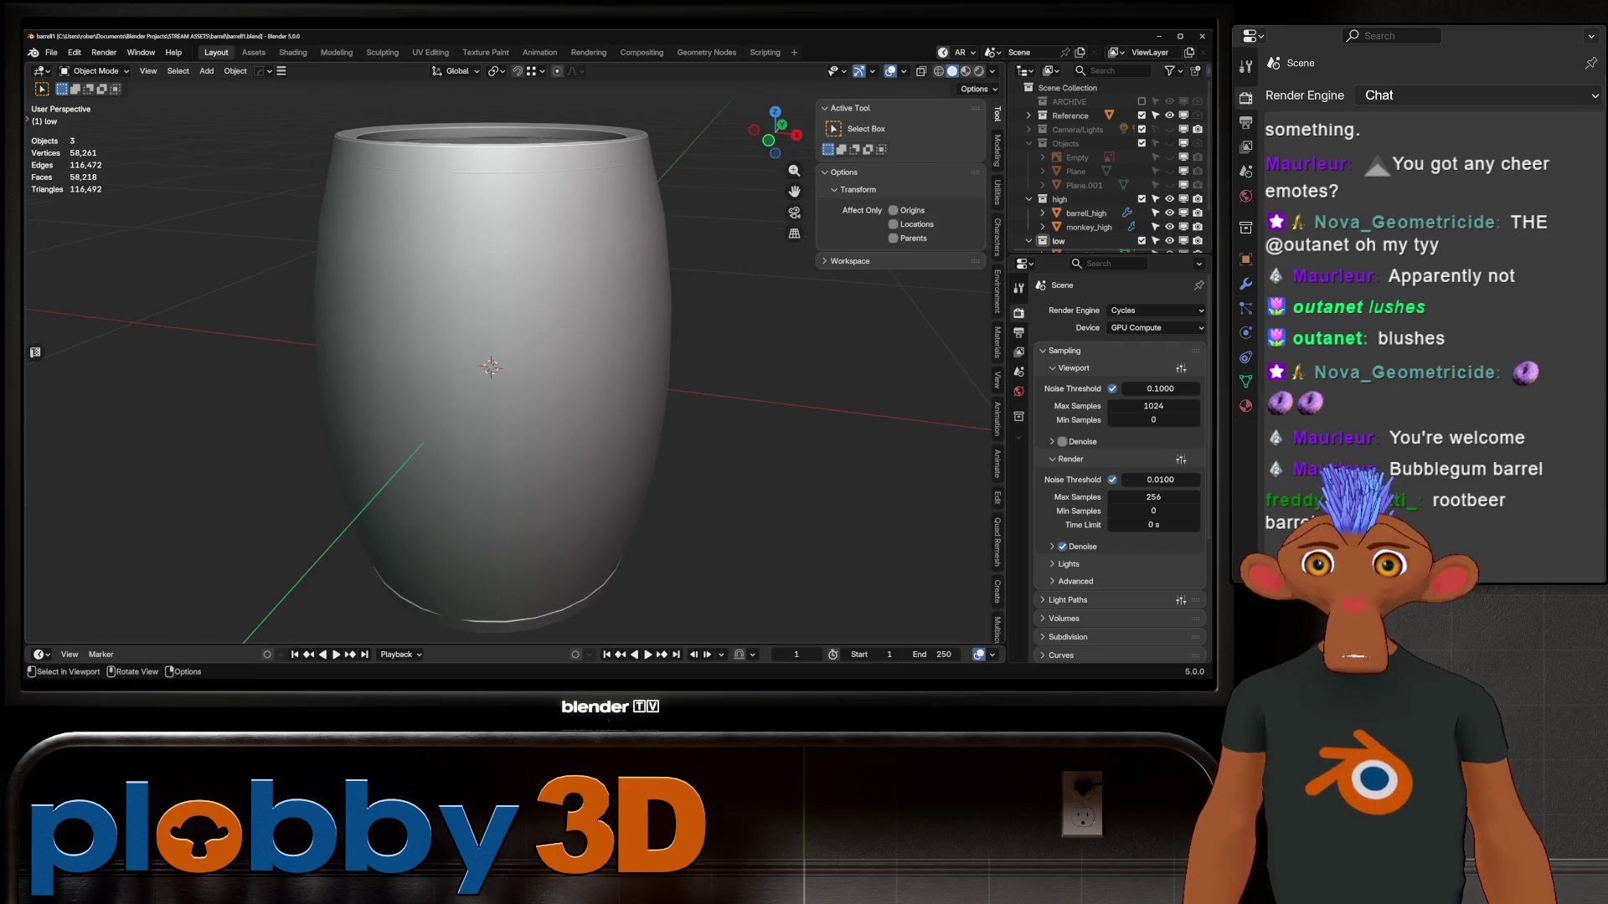
click(1085, 185)
key(Tab)
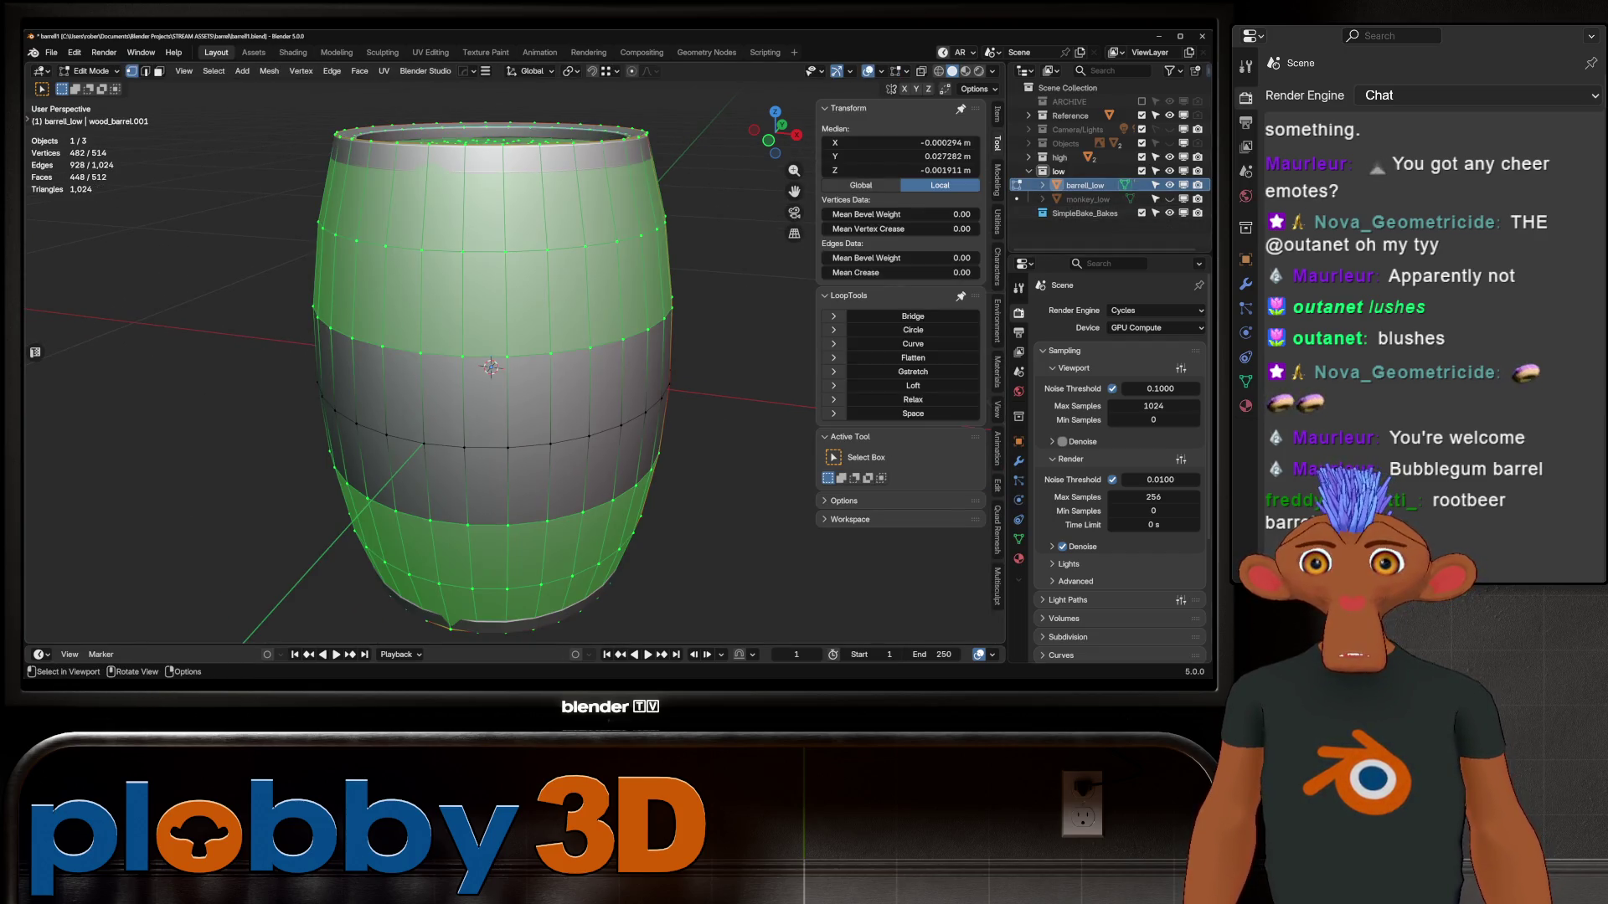
scroll(495, 369, up, 2)
key(Tab)
key(Tab)
scroll(502, 360, up, 5)
Inspect the top rim in local view, then leave local view and toggle X-ray
key(KP_Divide)
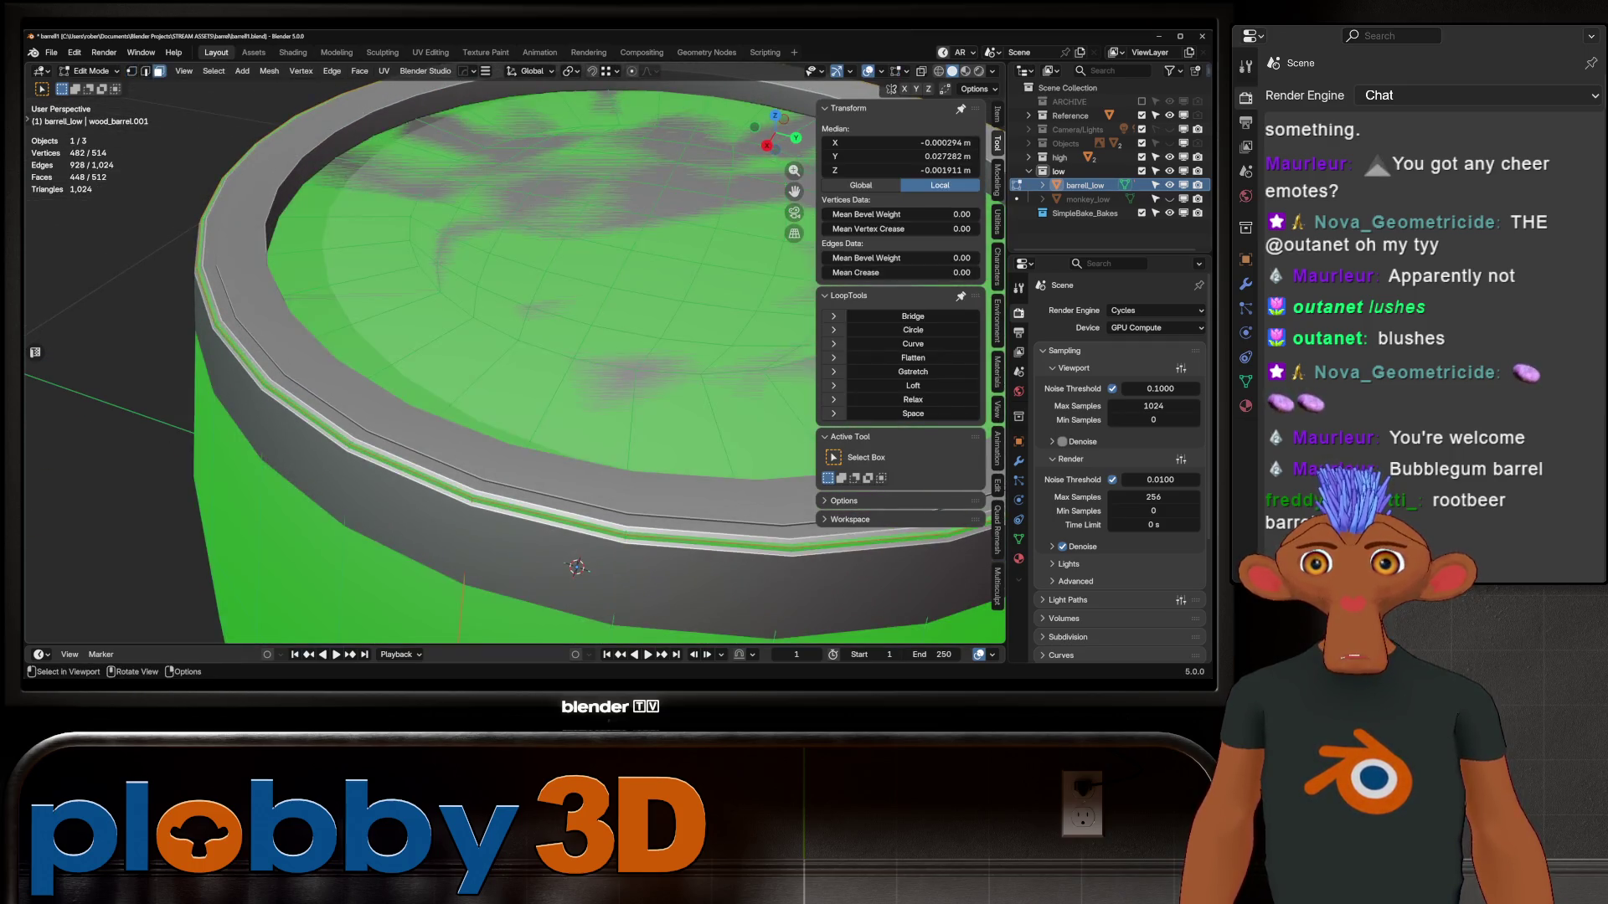
mouse_move(503, 360)
middle_down()
mouse_move(502, 335)
mouse_move(477, 352)
mouse_move(527, 368)
middle_up()
scroll(502, 335, up, 5)
click(335, 334)
key(KP_Divide)
key(alt+z)
key(alt+z)
mouse_move(615, 614)
middle_down()
mouse_move(569, 553)
mouse_move(502, 517)
middle_up()
Add an edge loop just below the top rim, scale it slightly inward and return to Object Mode
key(ctrl+r)
click(503, 517)
right_click(502, 516)
scroll(471, 385, down, 3)
key(s)
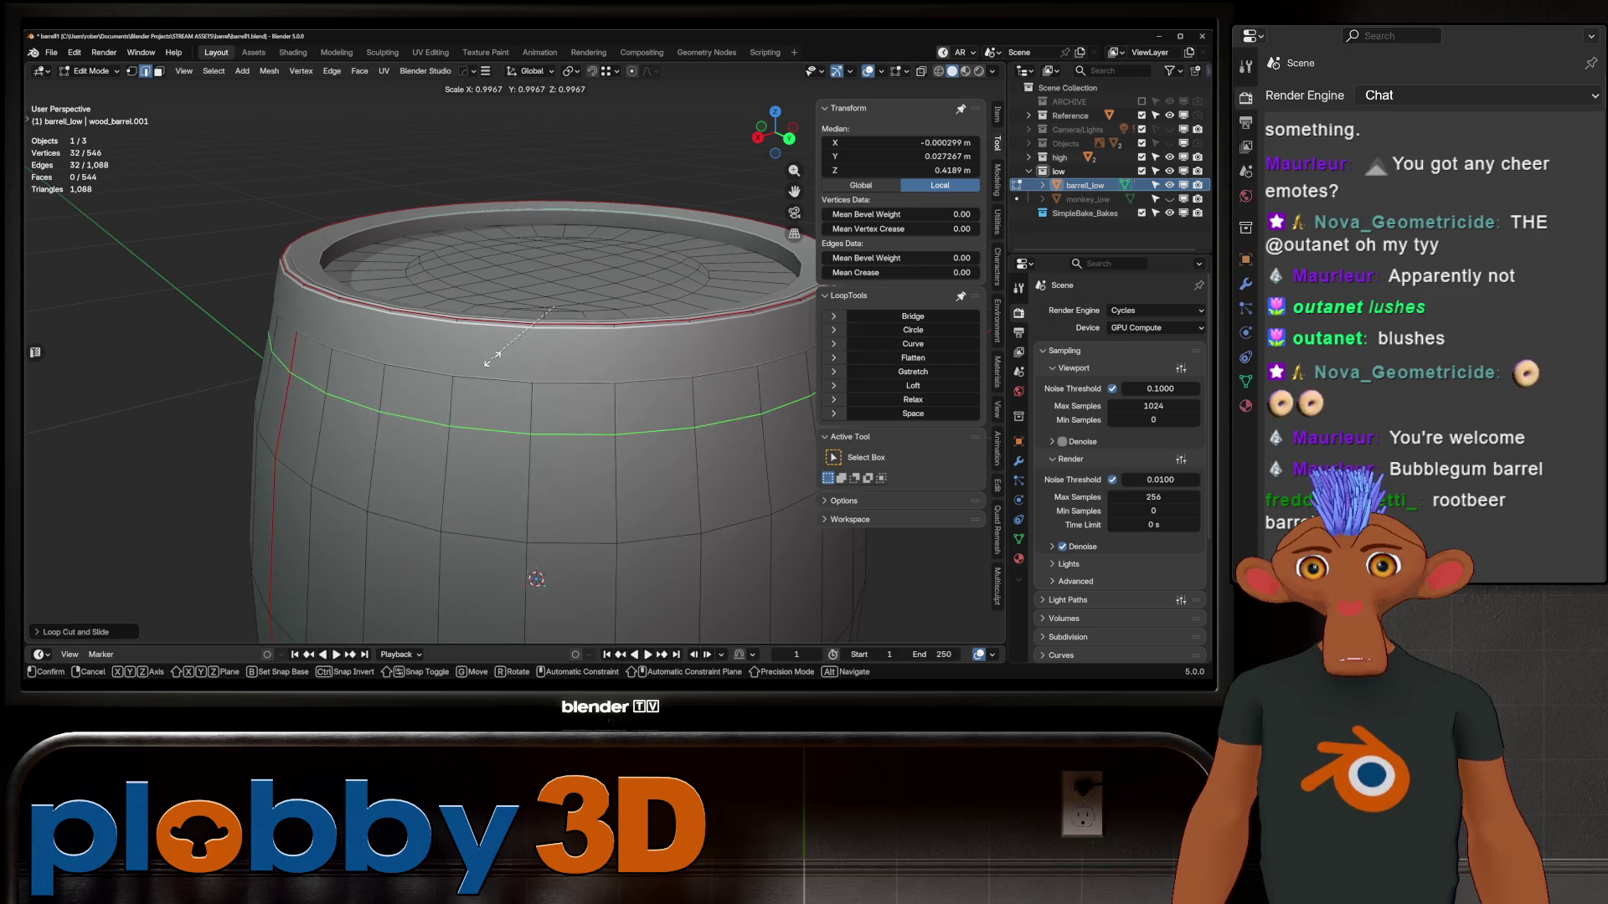
click(472, 385)
key(Tab)
scroll(471, 385, down, 3)
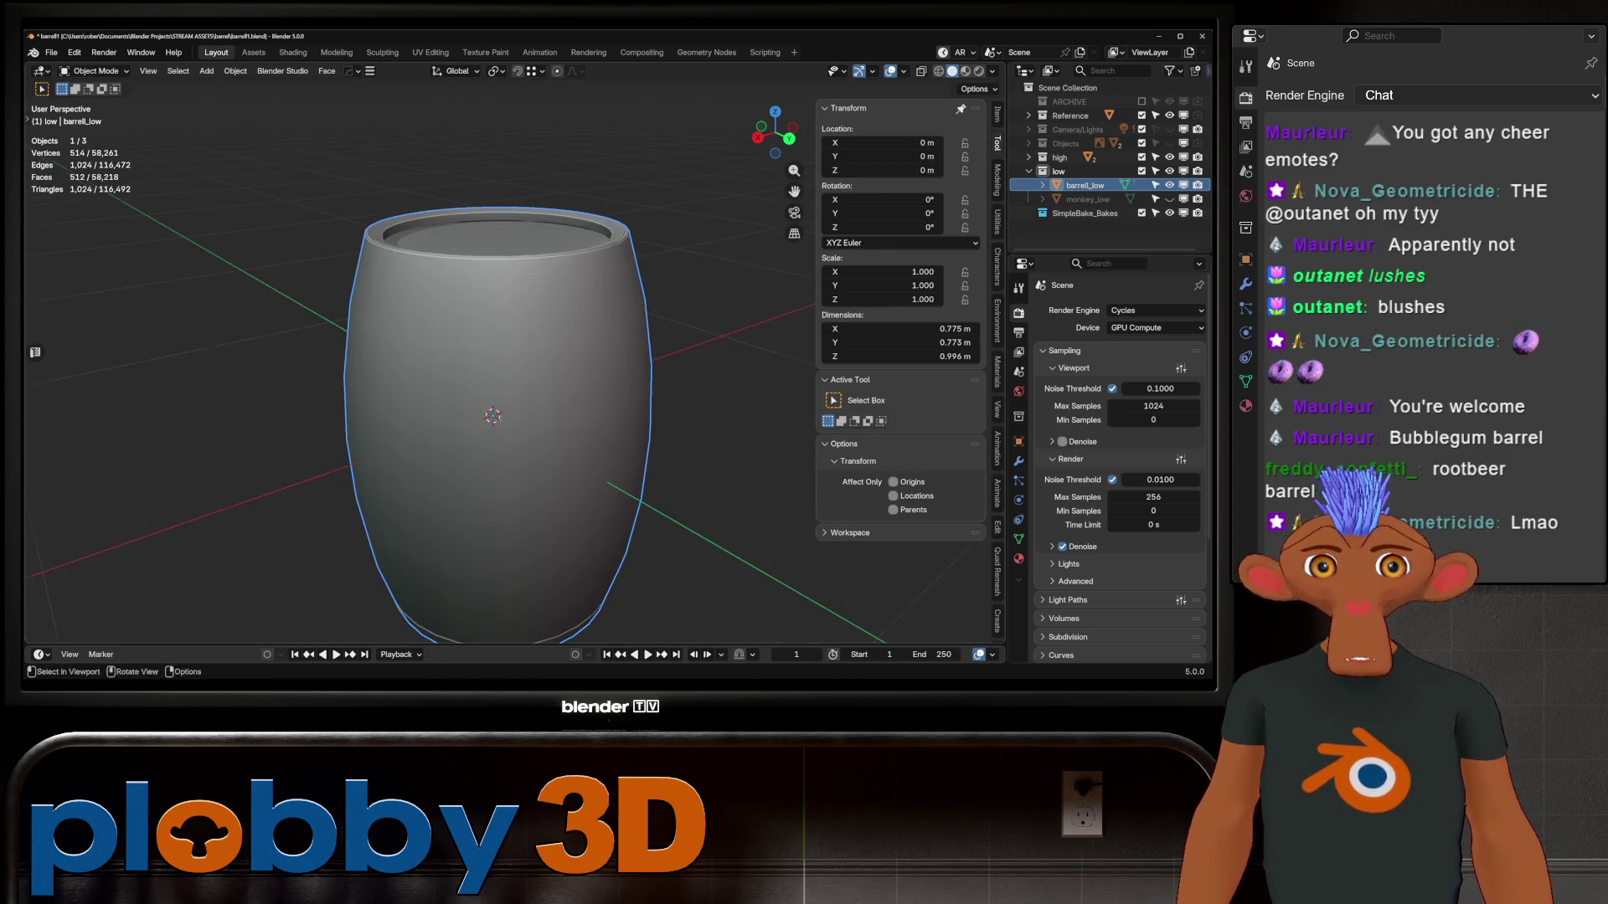
Show barrell_low's modifiers and locate barrell_high in the expanded high collection
click(1019, 461)
middle_drag(502, 402, 532, 396)
click(1125, 310)
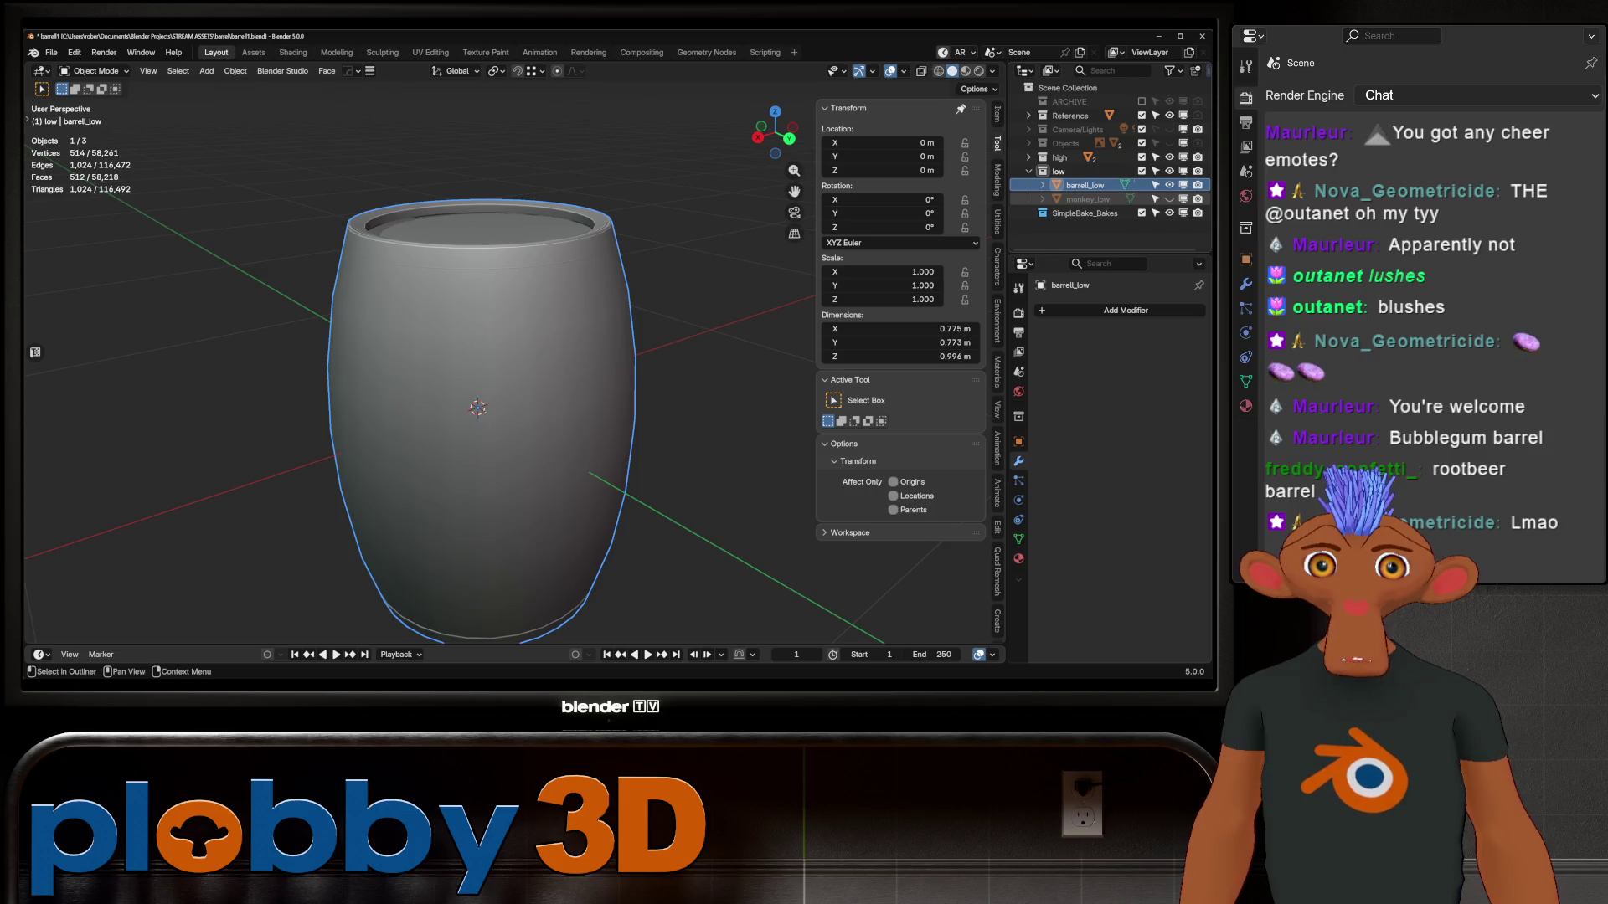
click(1059, 157)
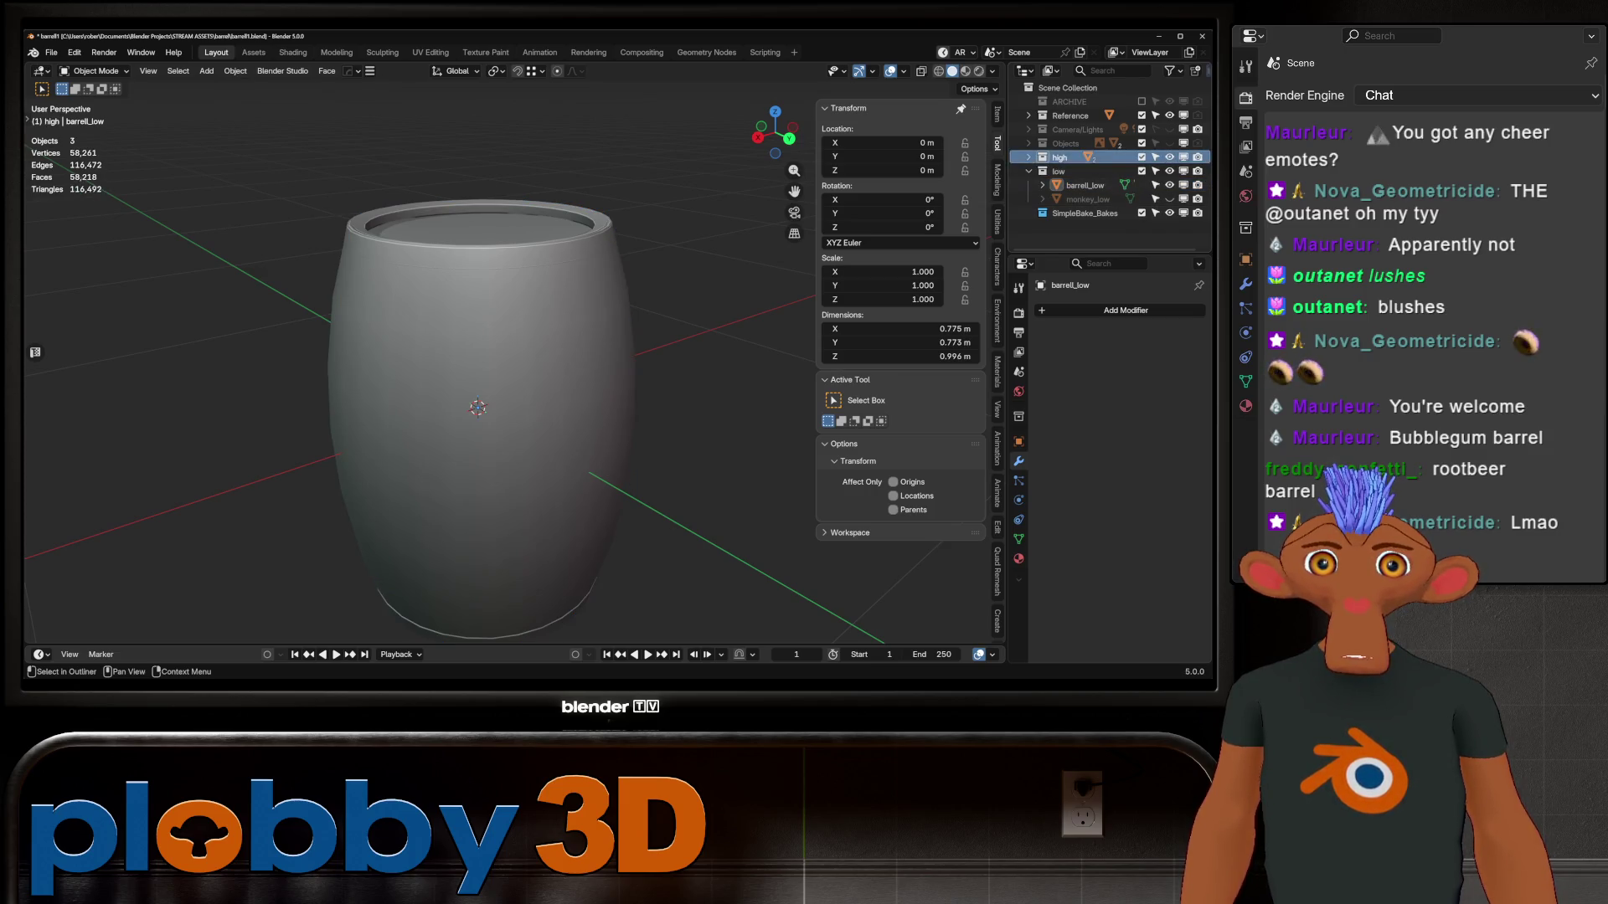
click(1029, 158)
click(1086, 171)
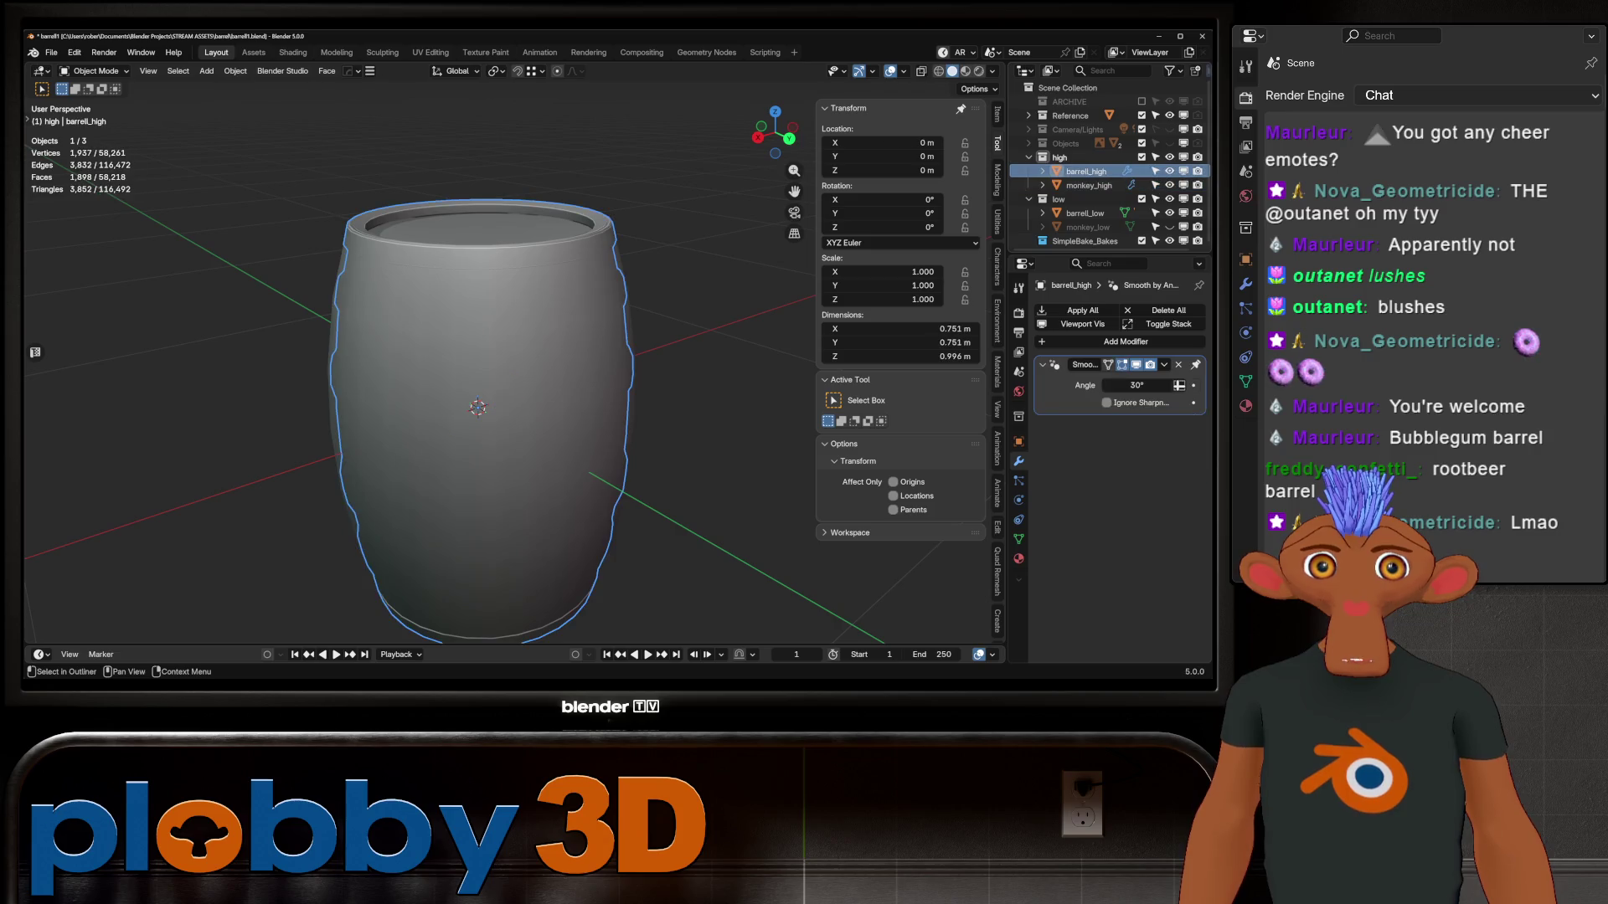
Add a Shrinkwrap modifier to barrell_low with barrell_high picked as its target
click(1084, 213)
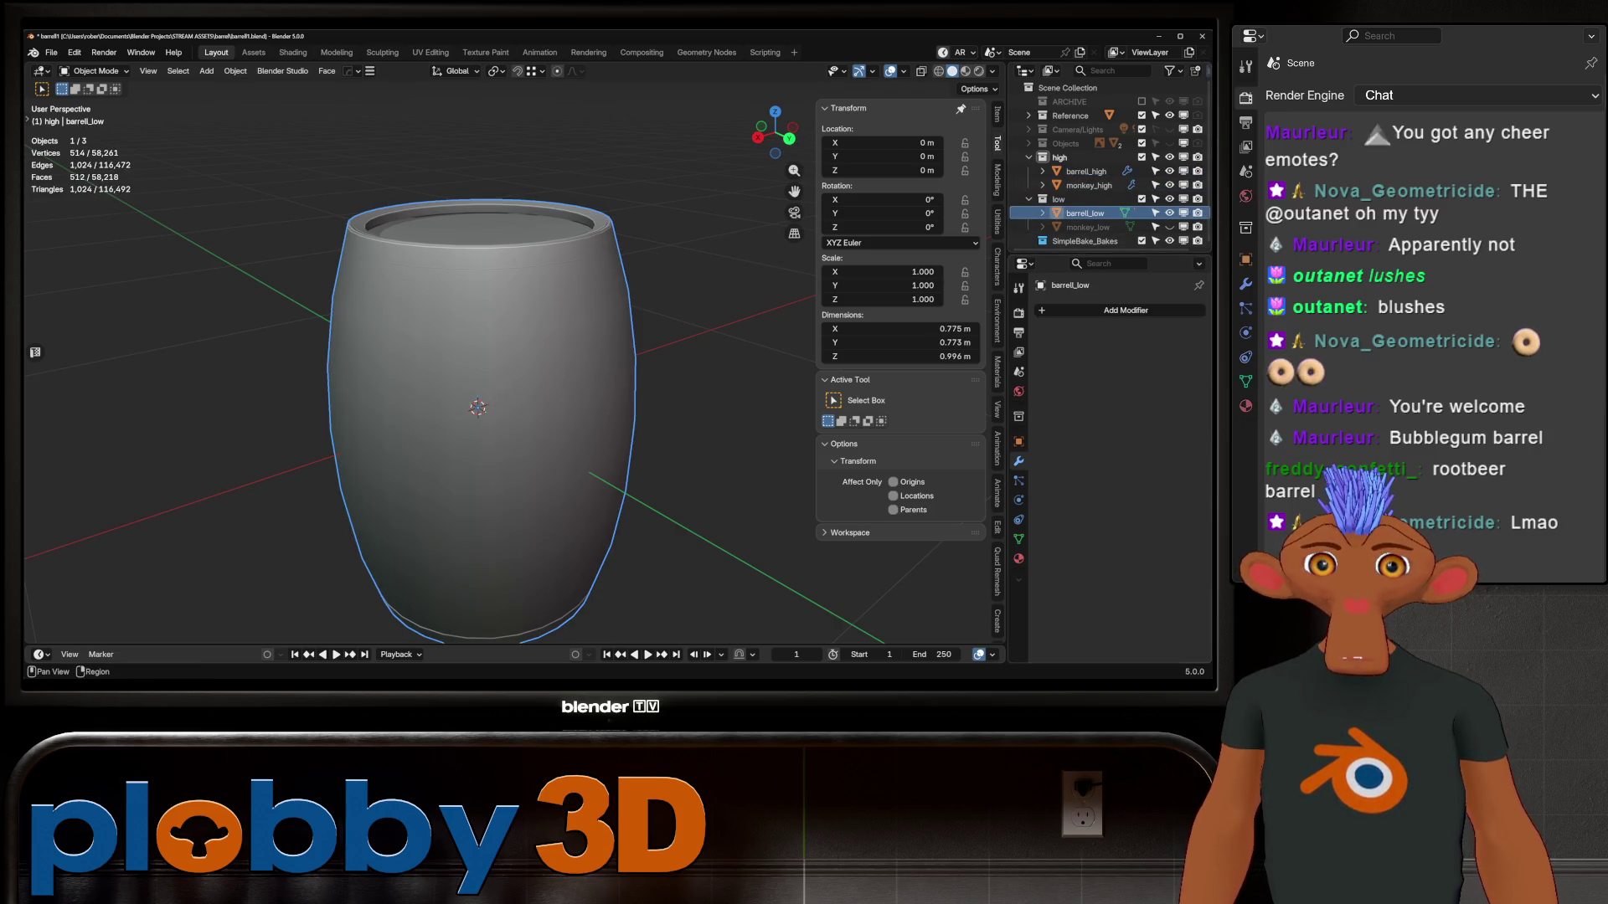
click(1125, 310)
mouse_move(1055, 360)
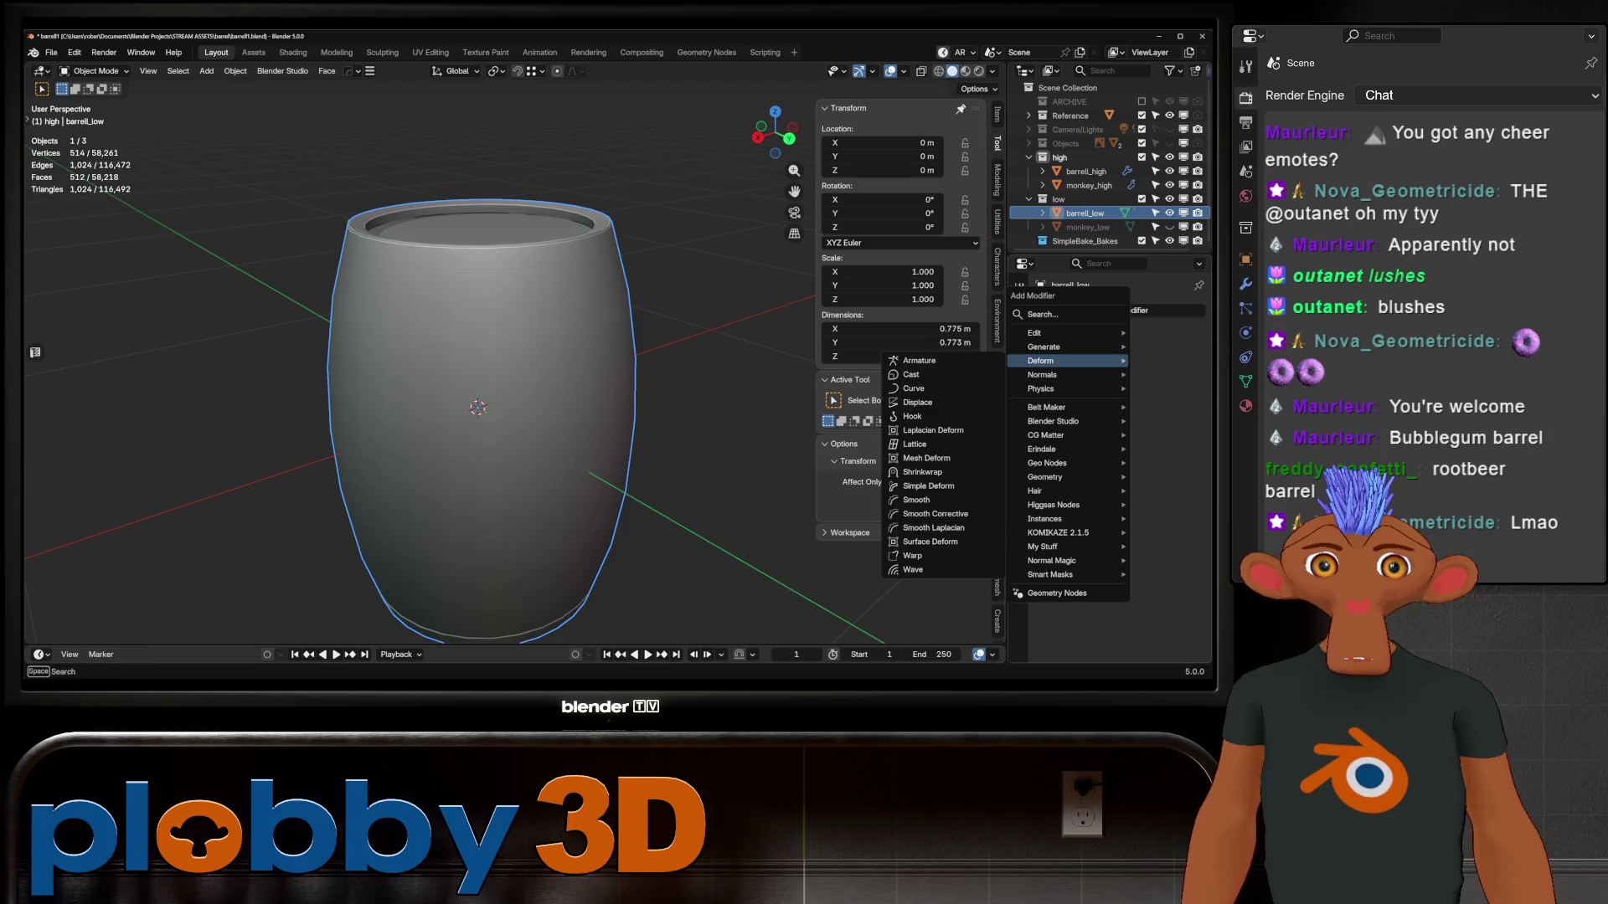
click(926, 472)
click(1178, 420)
click(1080, 170)
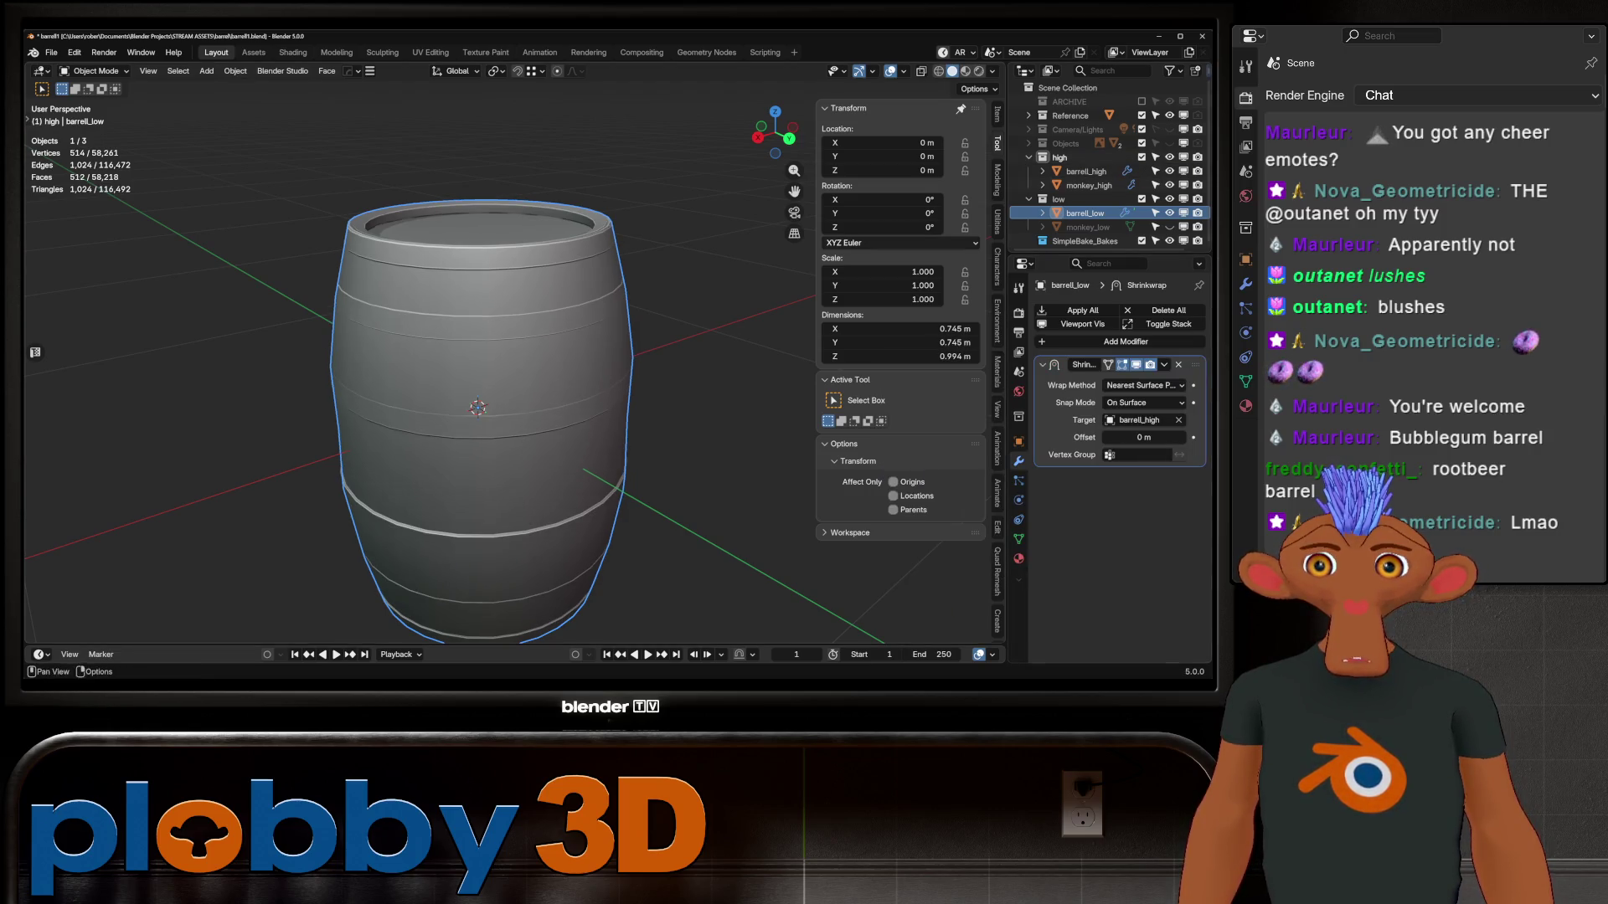
Try the Project wrap method with negative direction allowed and a 0.001 m offset
middle_drag(477, 419, 510, 385)
click(1145, 386)
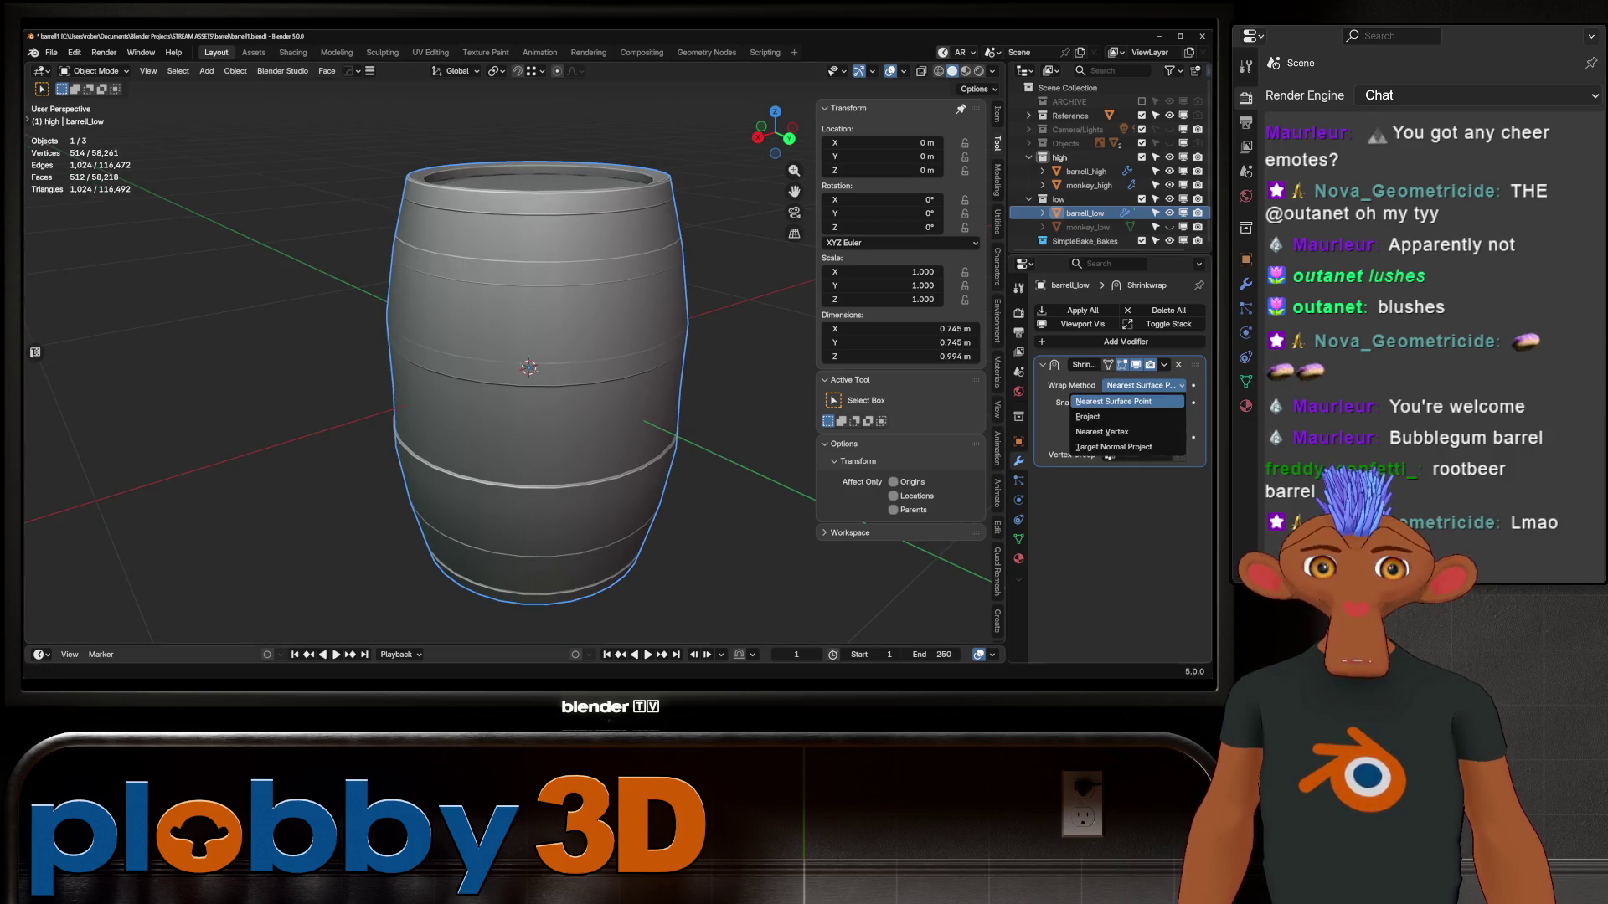
click(1130, 402)
click(1107, 470)
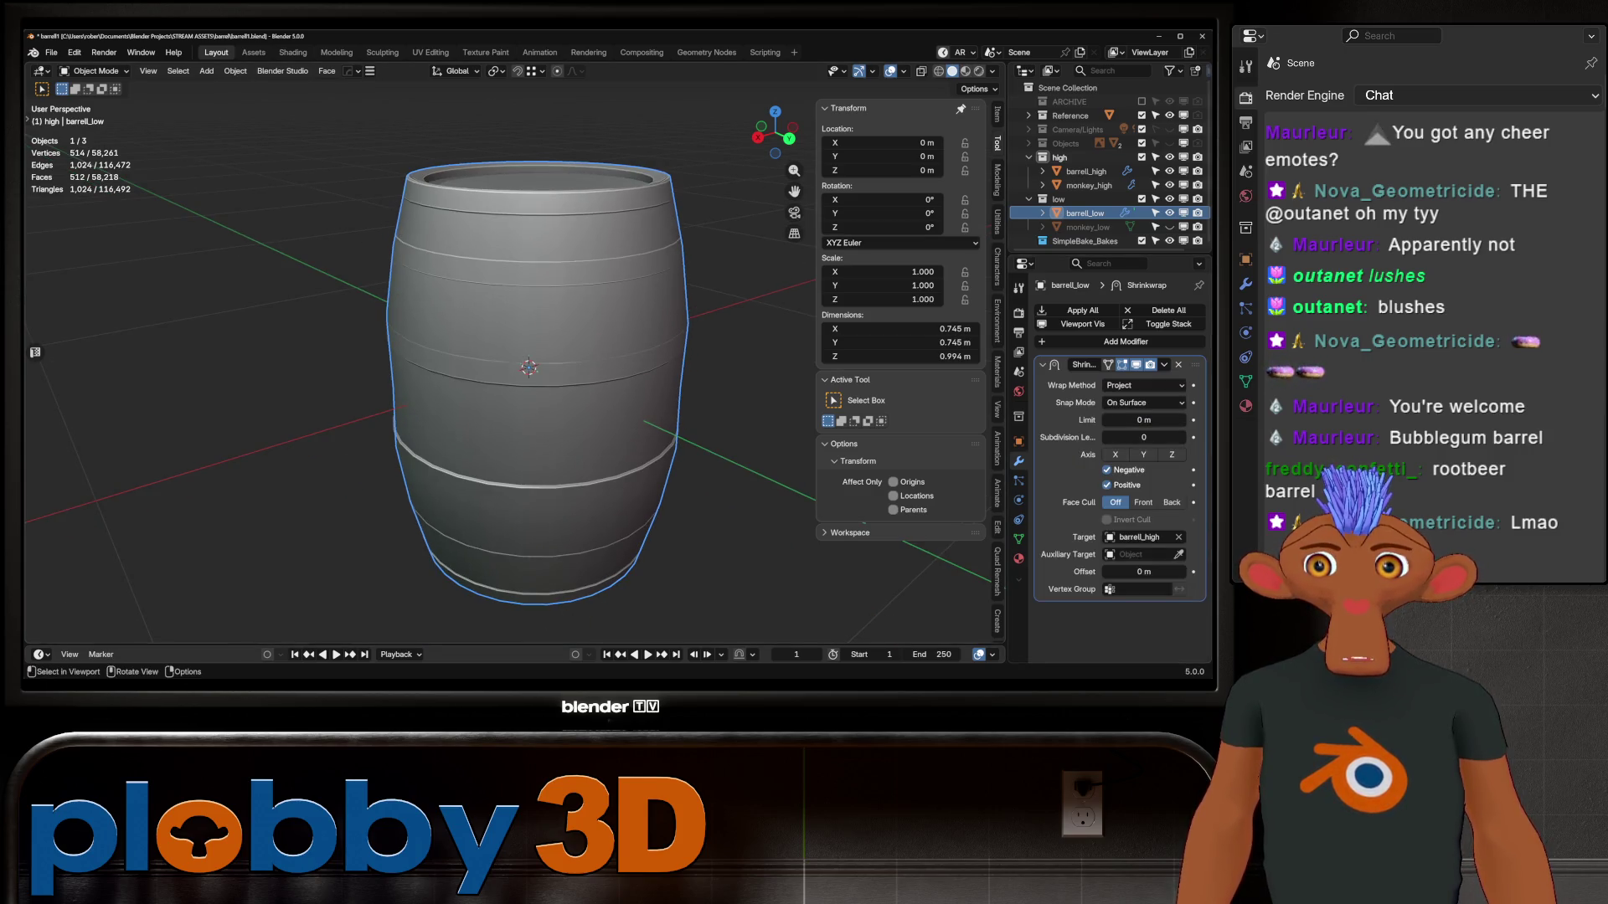
scroll(536, 368, up, 3)
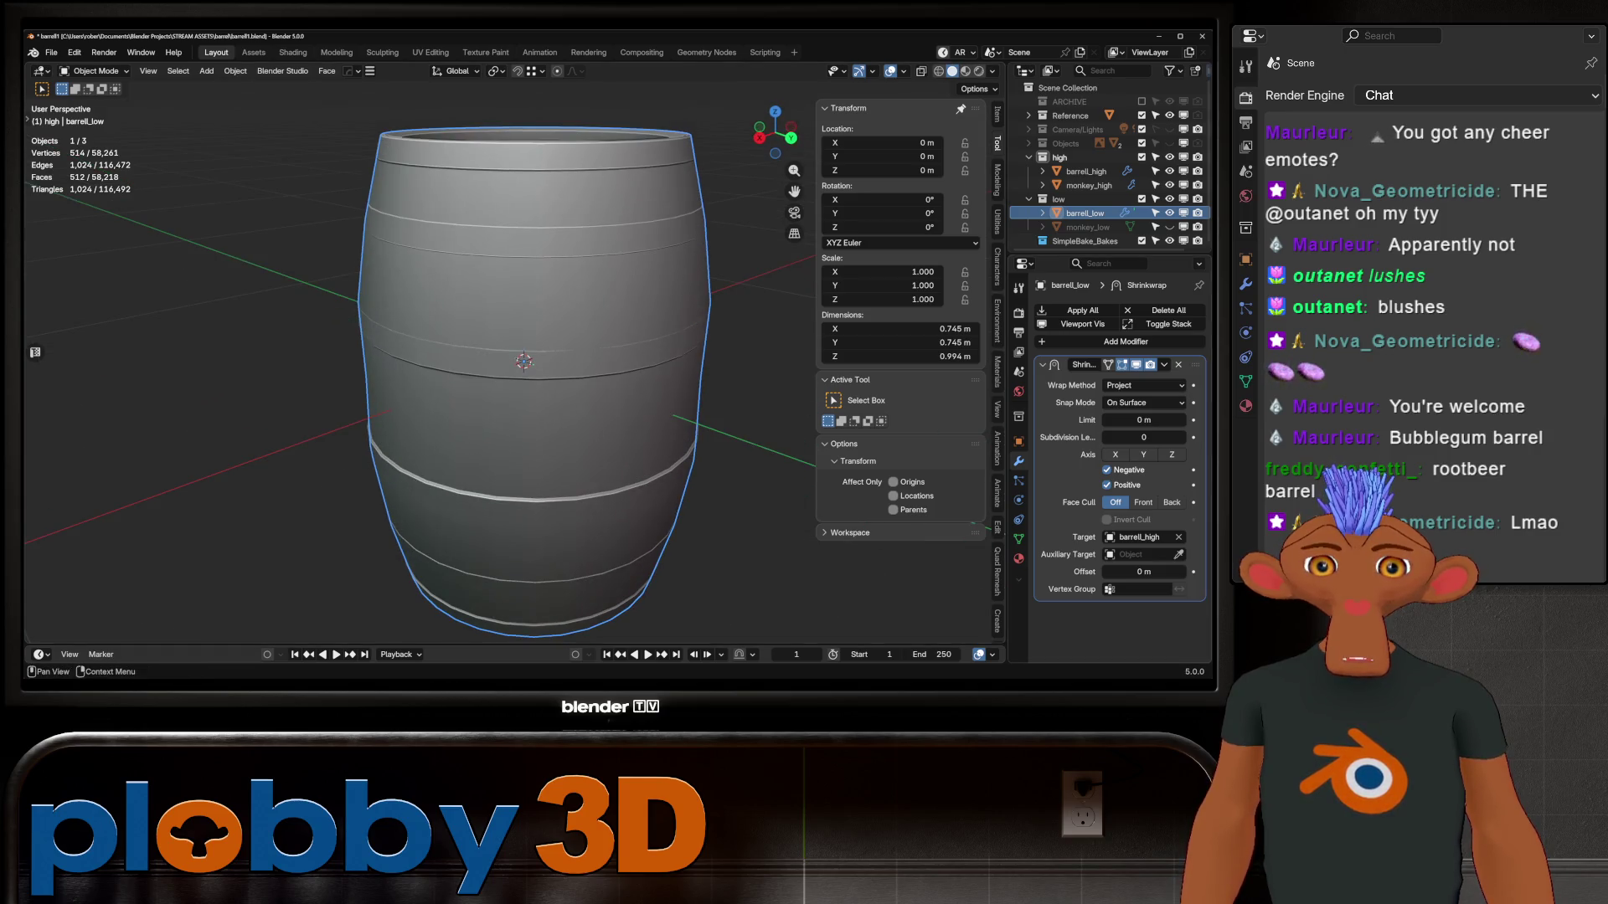
mouse_move(1143, 572)
mouse_down()
mouse_move(1167, 572)
mouse_move(1140, 572)
mouse_up()
click(1143, 572)
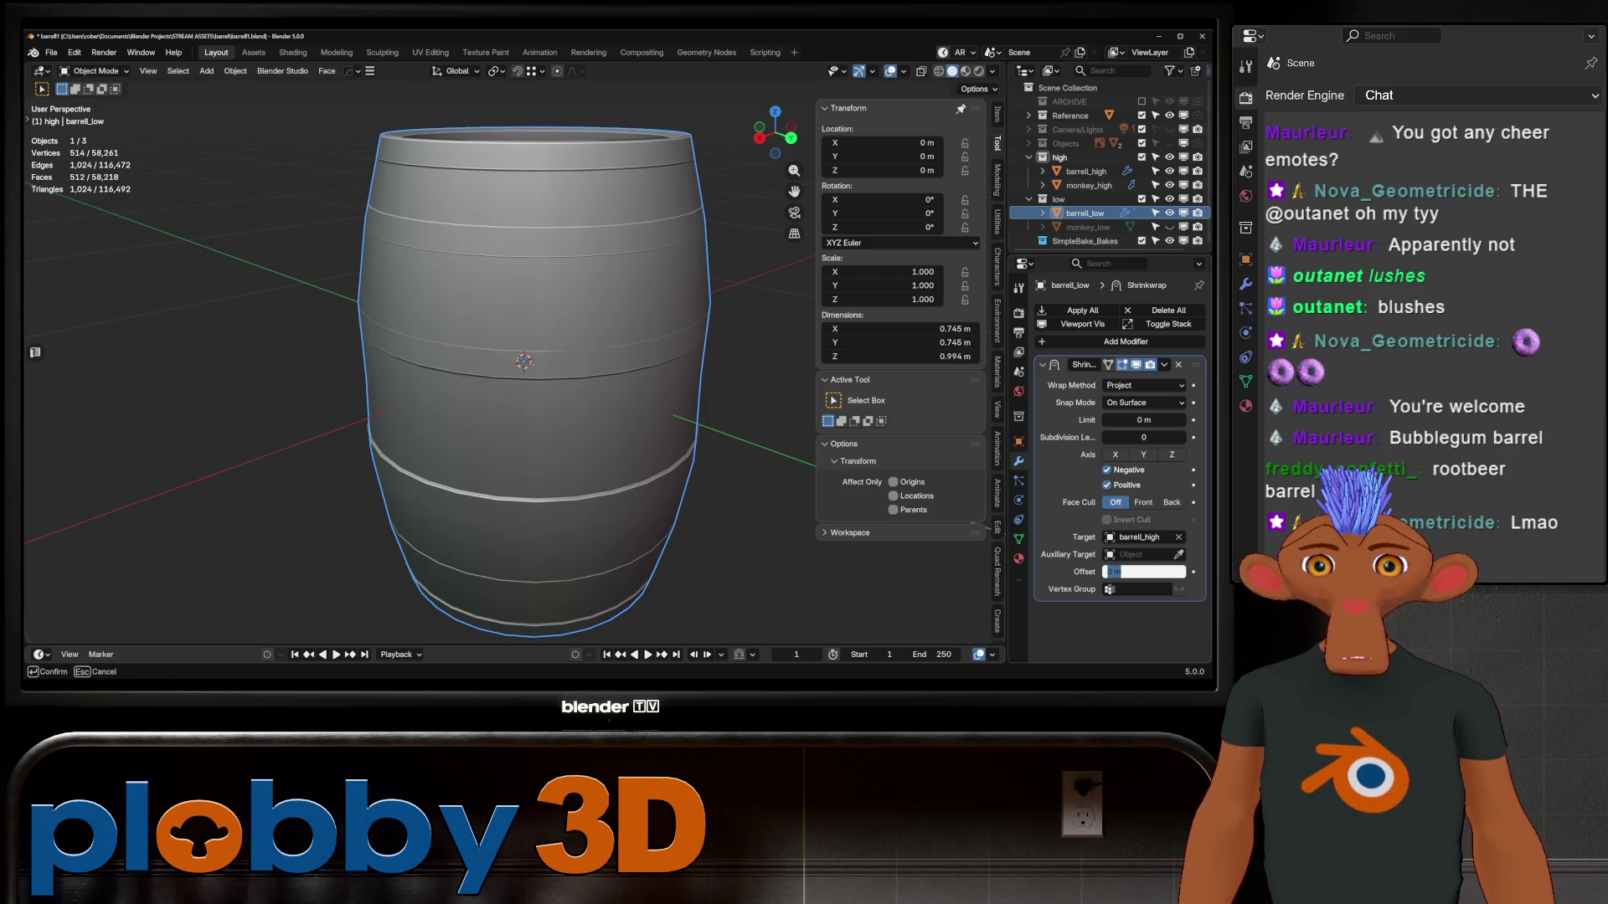
text(0)
key(Return)
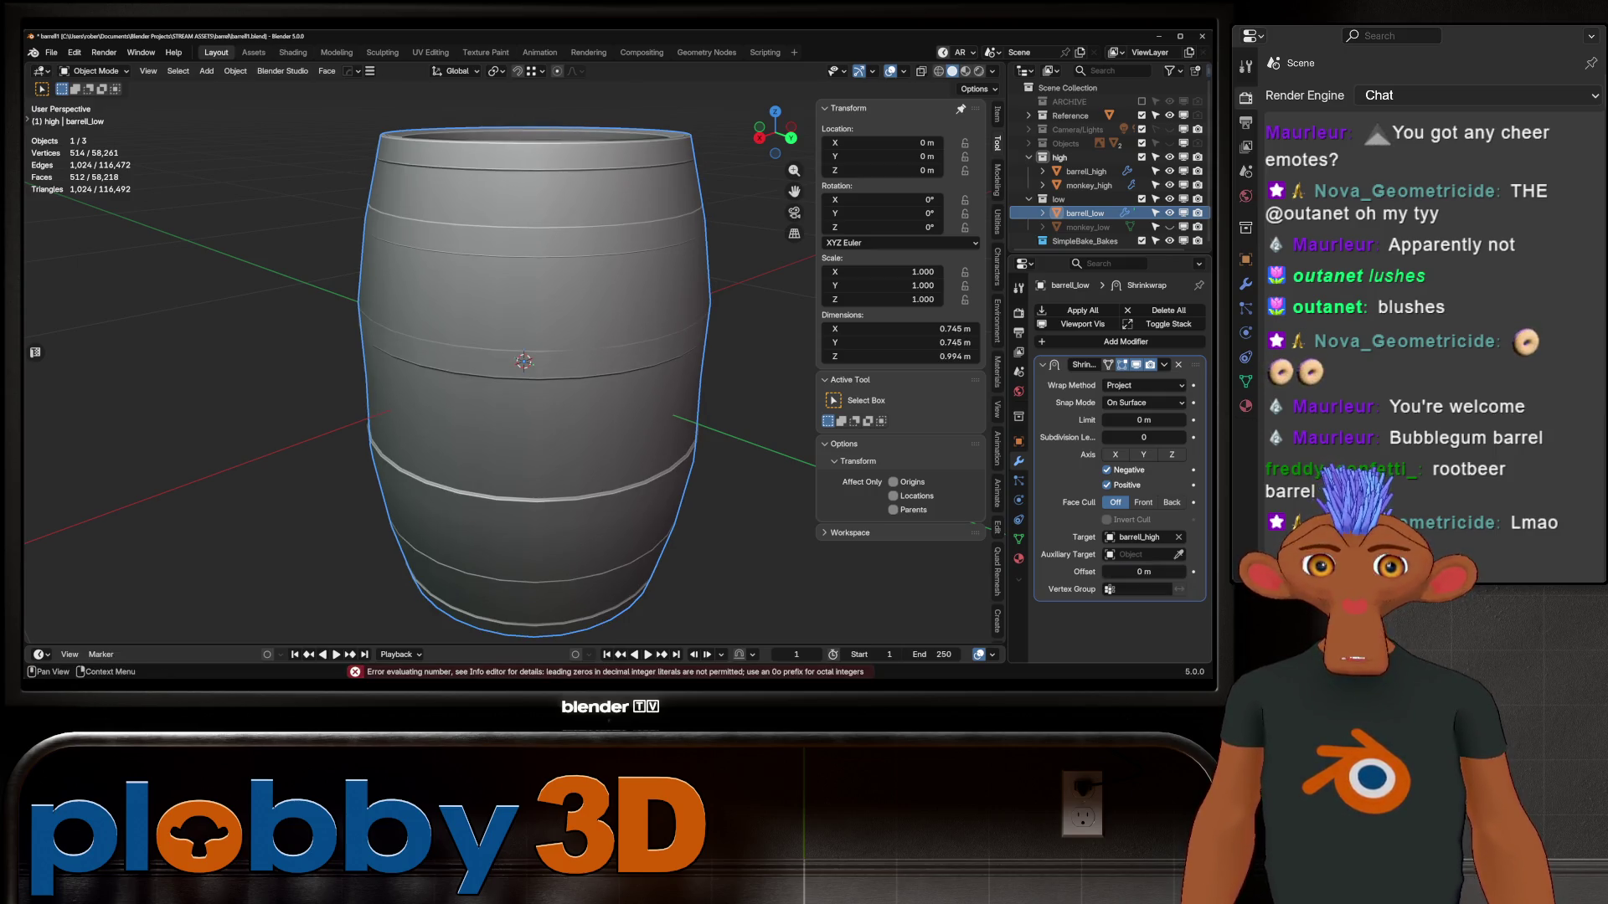
click(1143, 572)
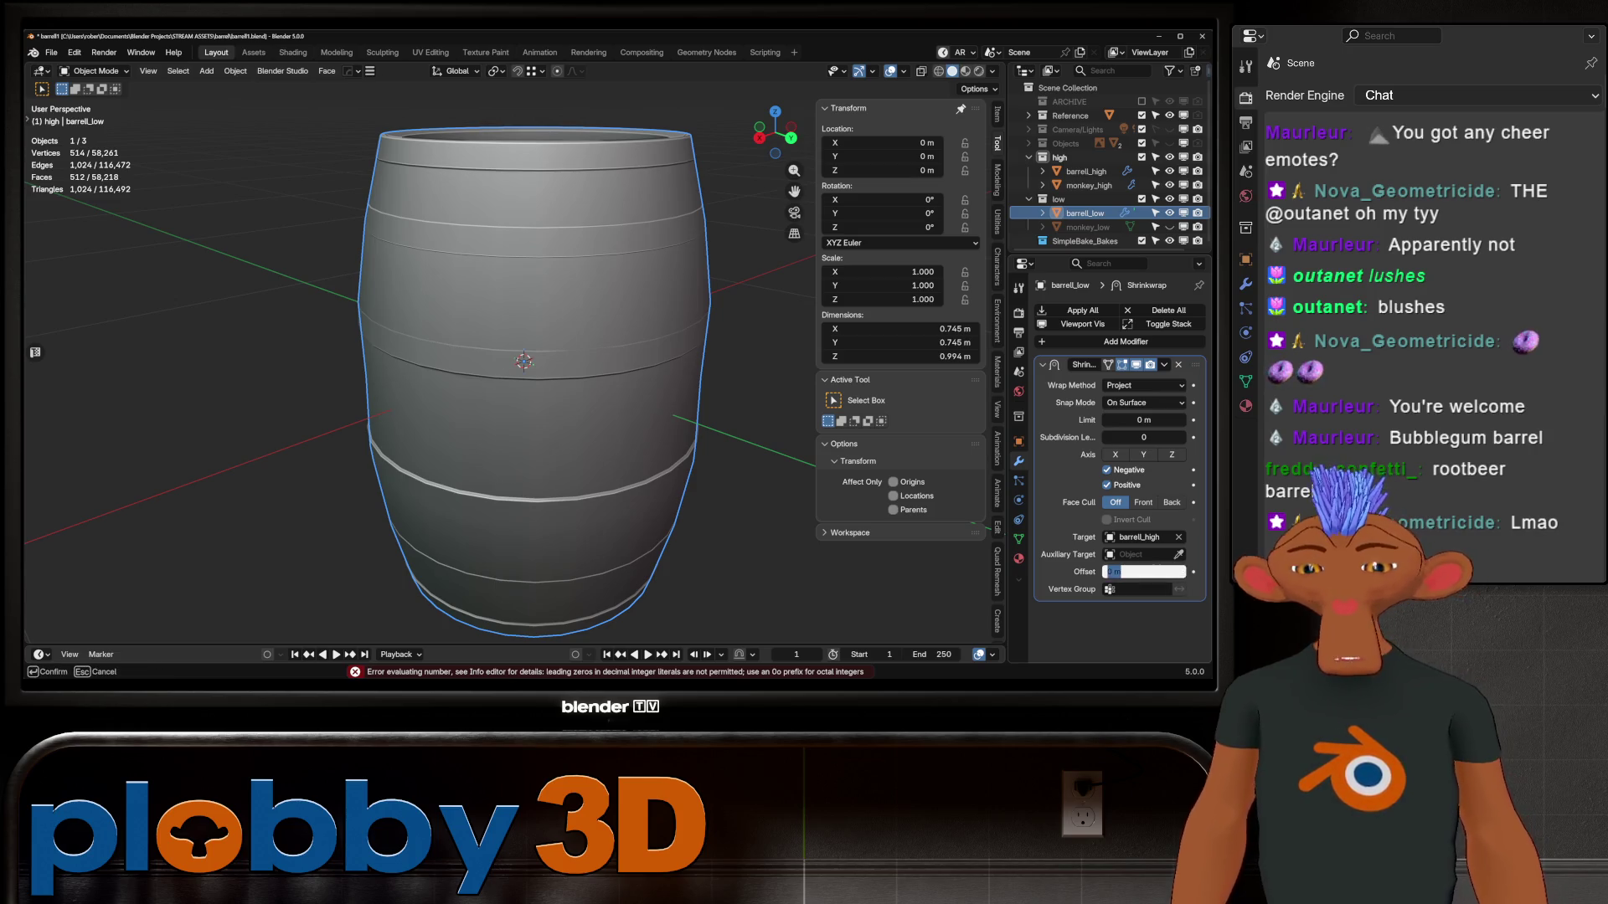
text(0.001)
key(Return)
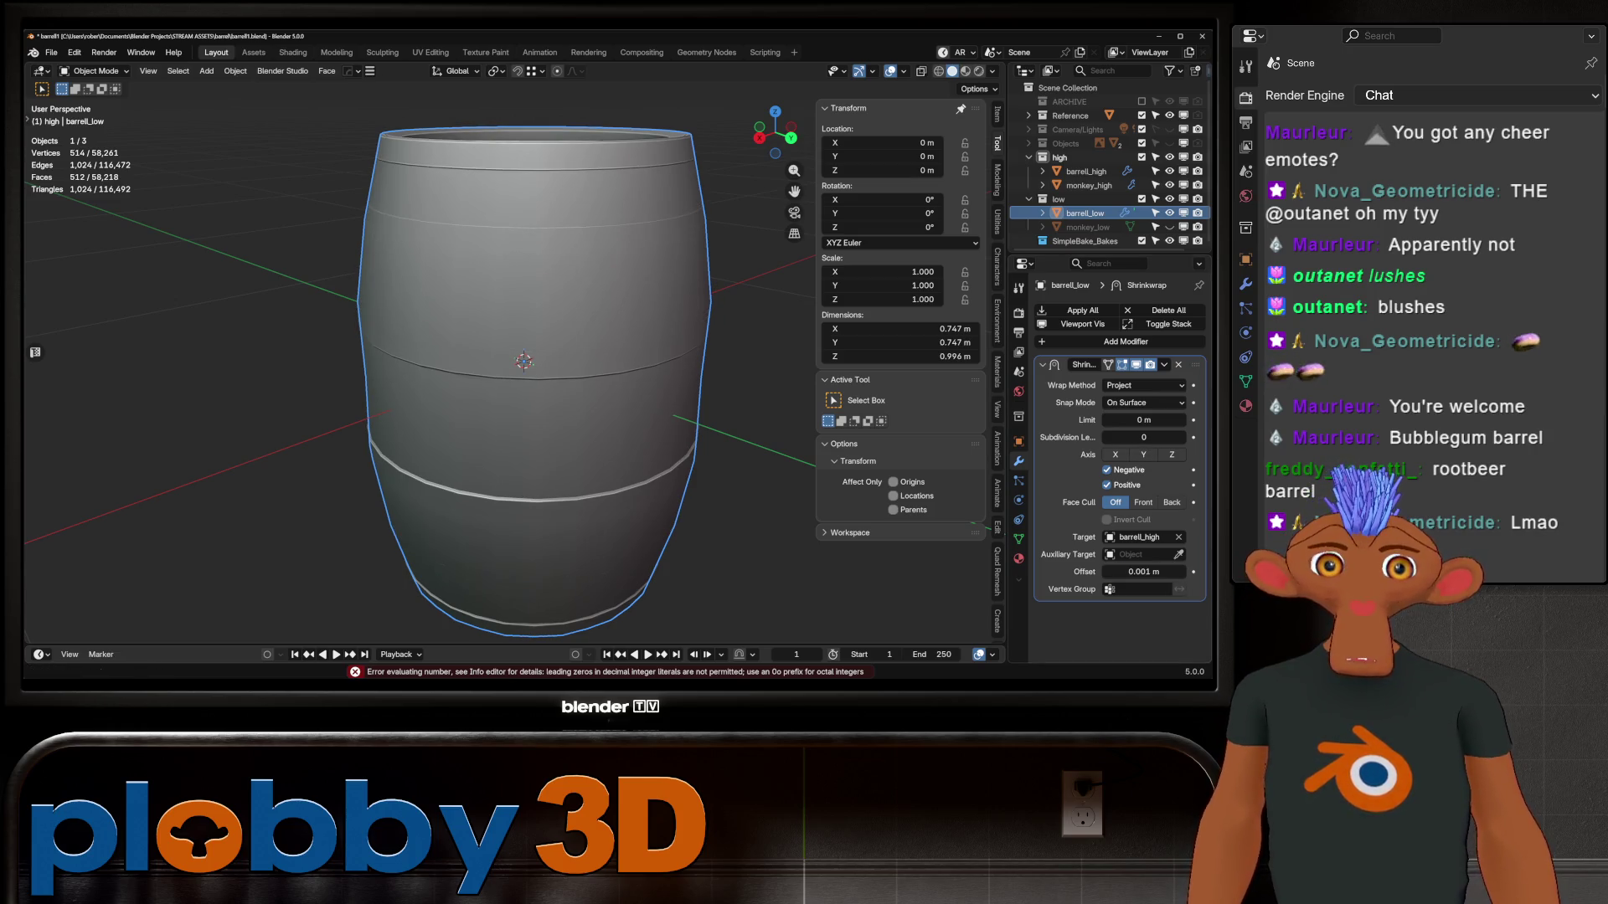
Switch the shrinkwrap to Target Normal Project and set the offset to 0.003 m
click(1145, 385)
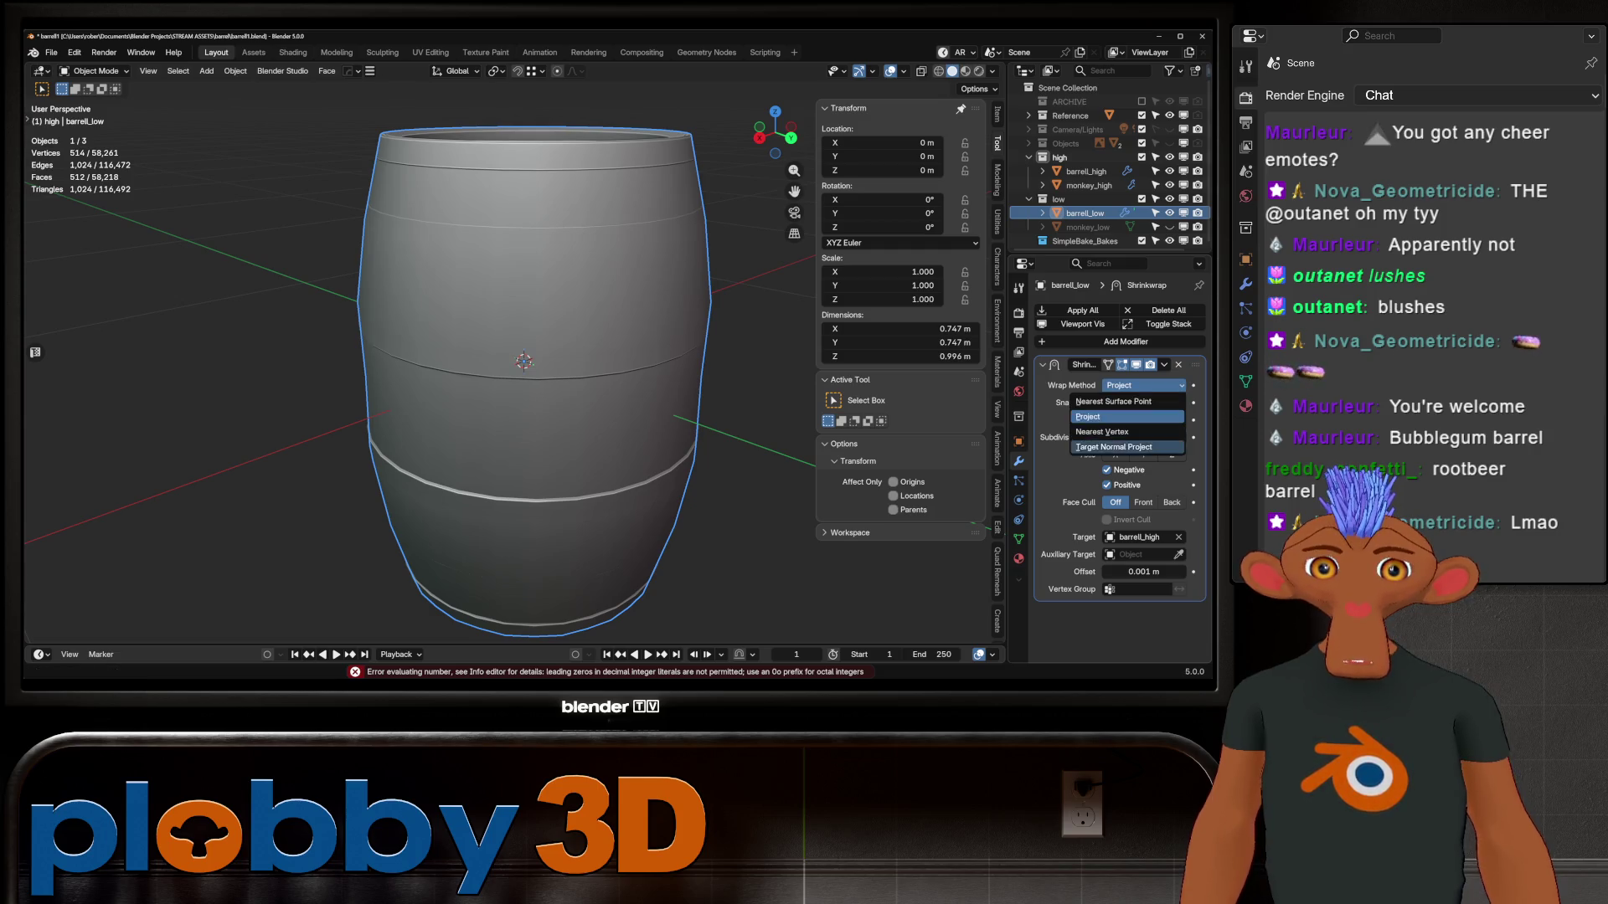
click(1130, 447)
click(1143, 437)
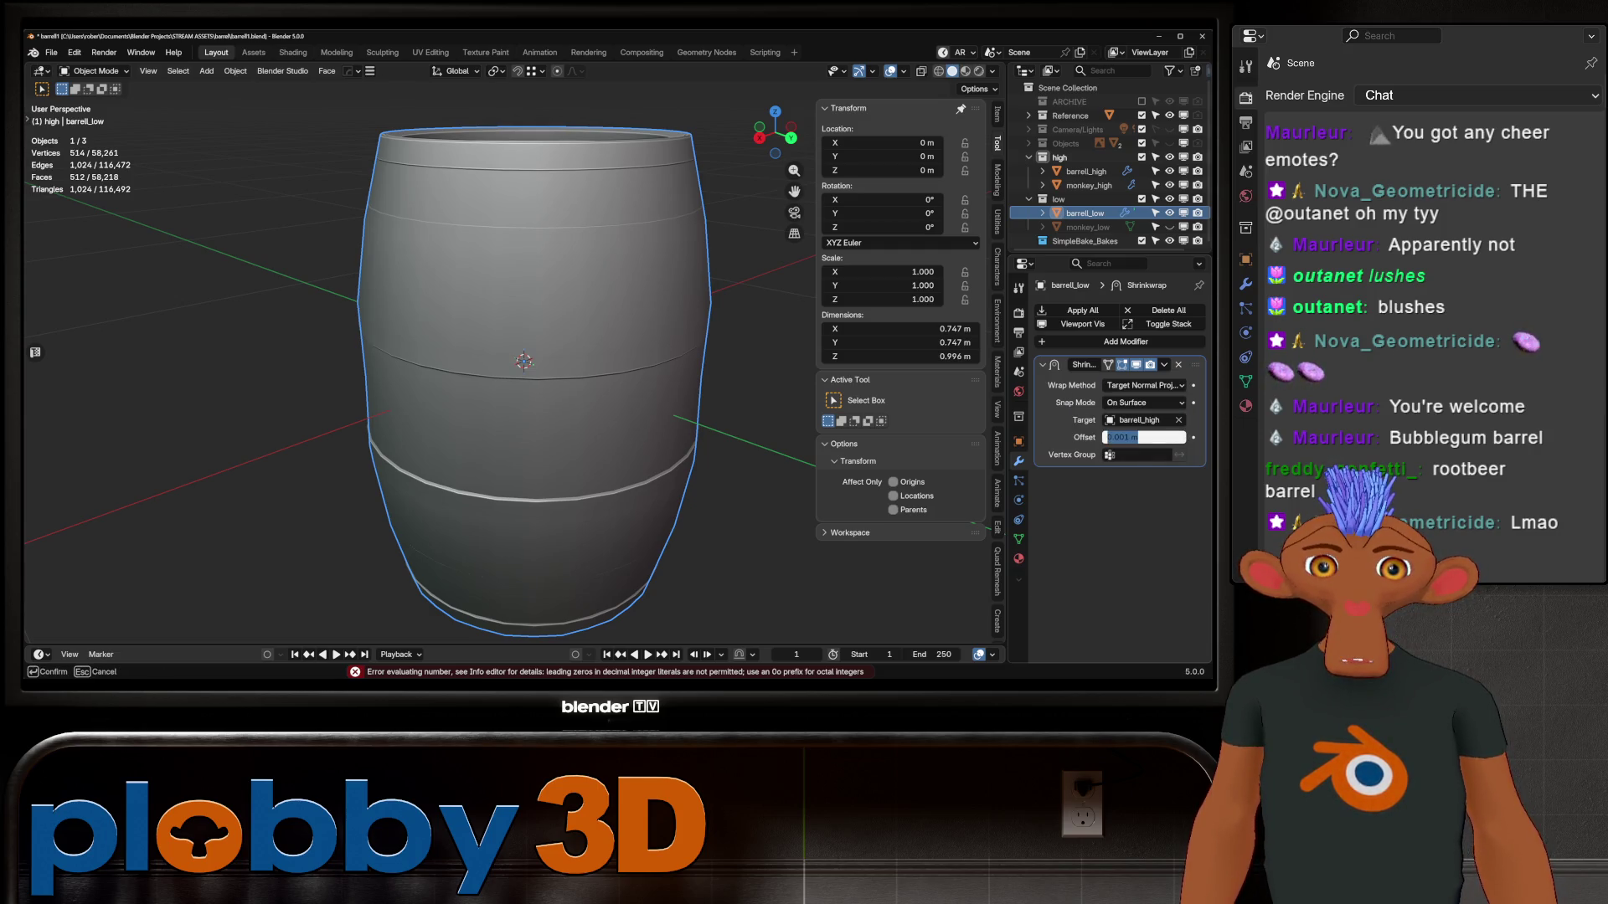
text(0.002)
key(Return)
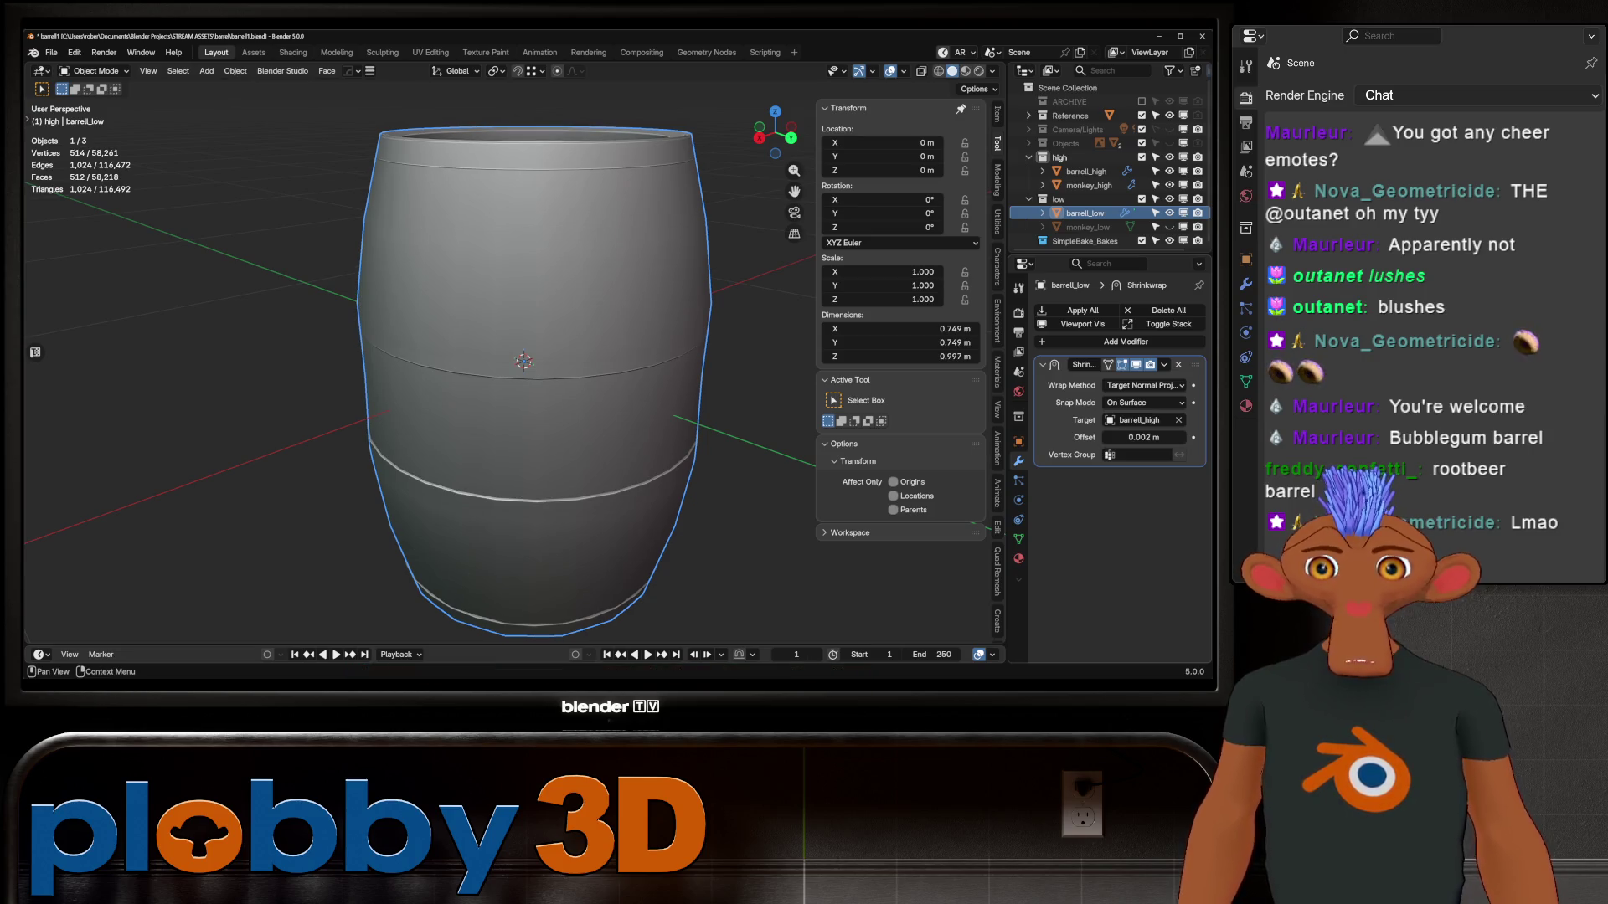
click(1143, 437)
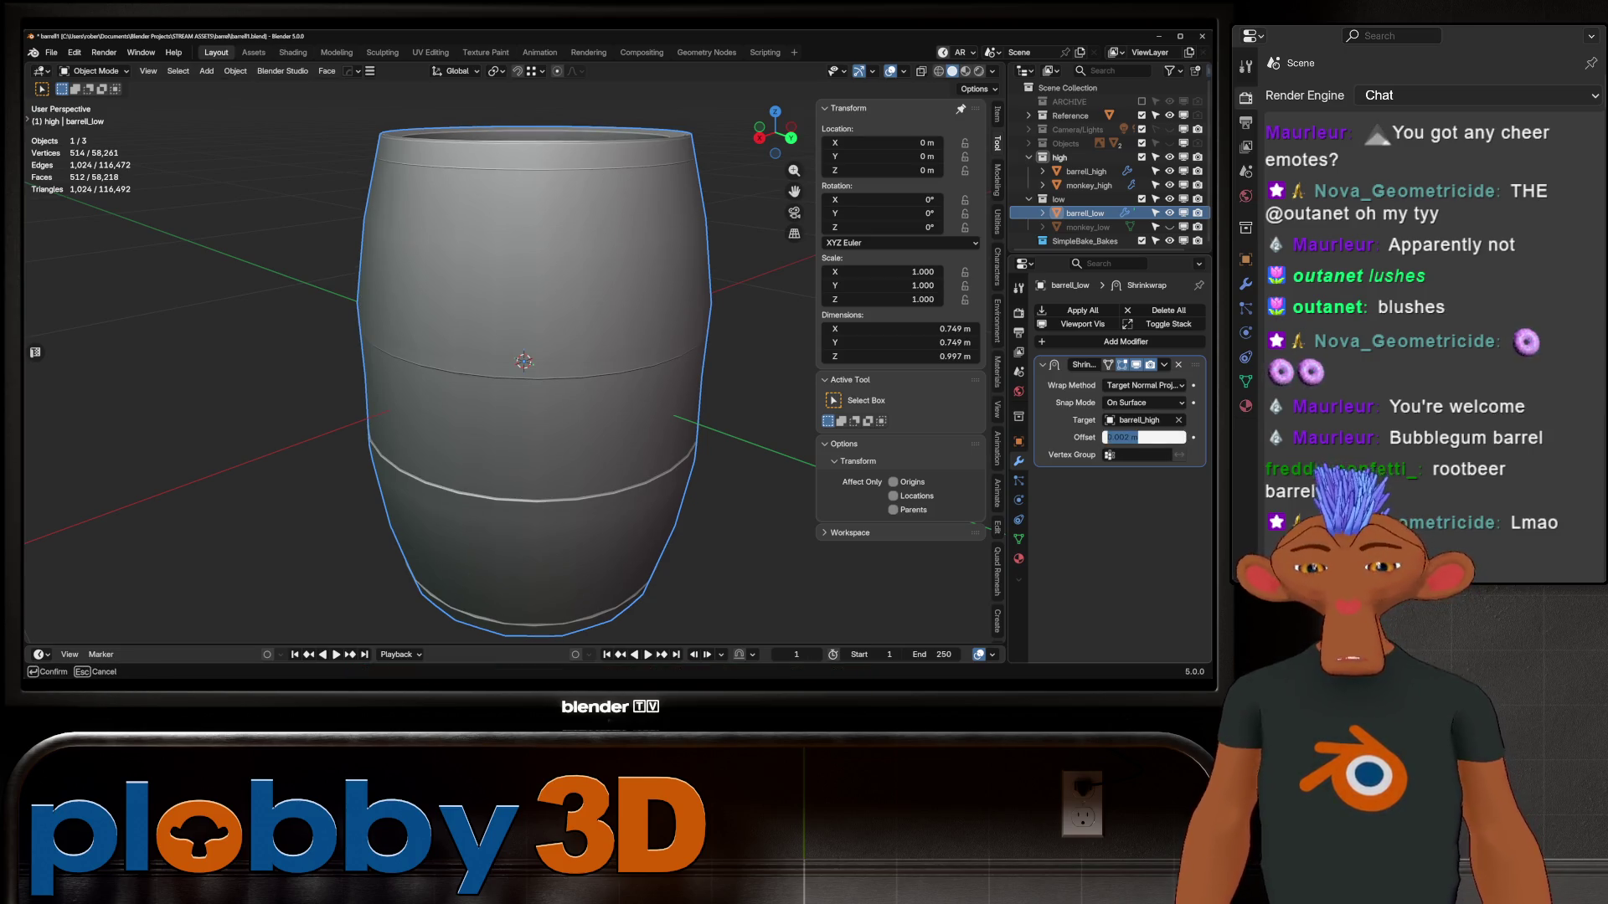
text(0.003)
key(Return)
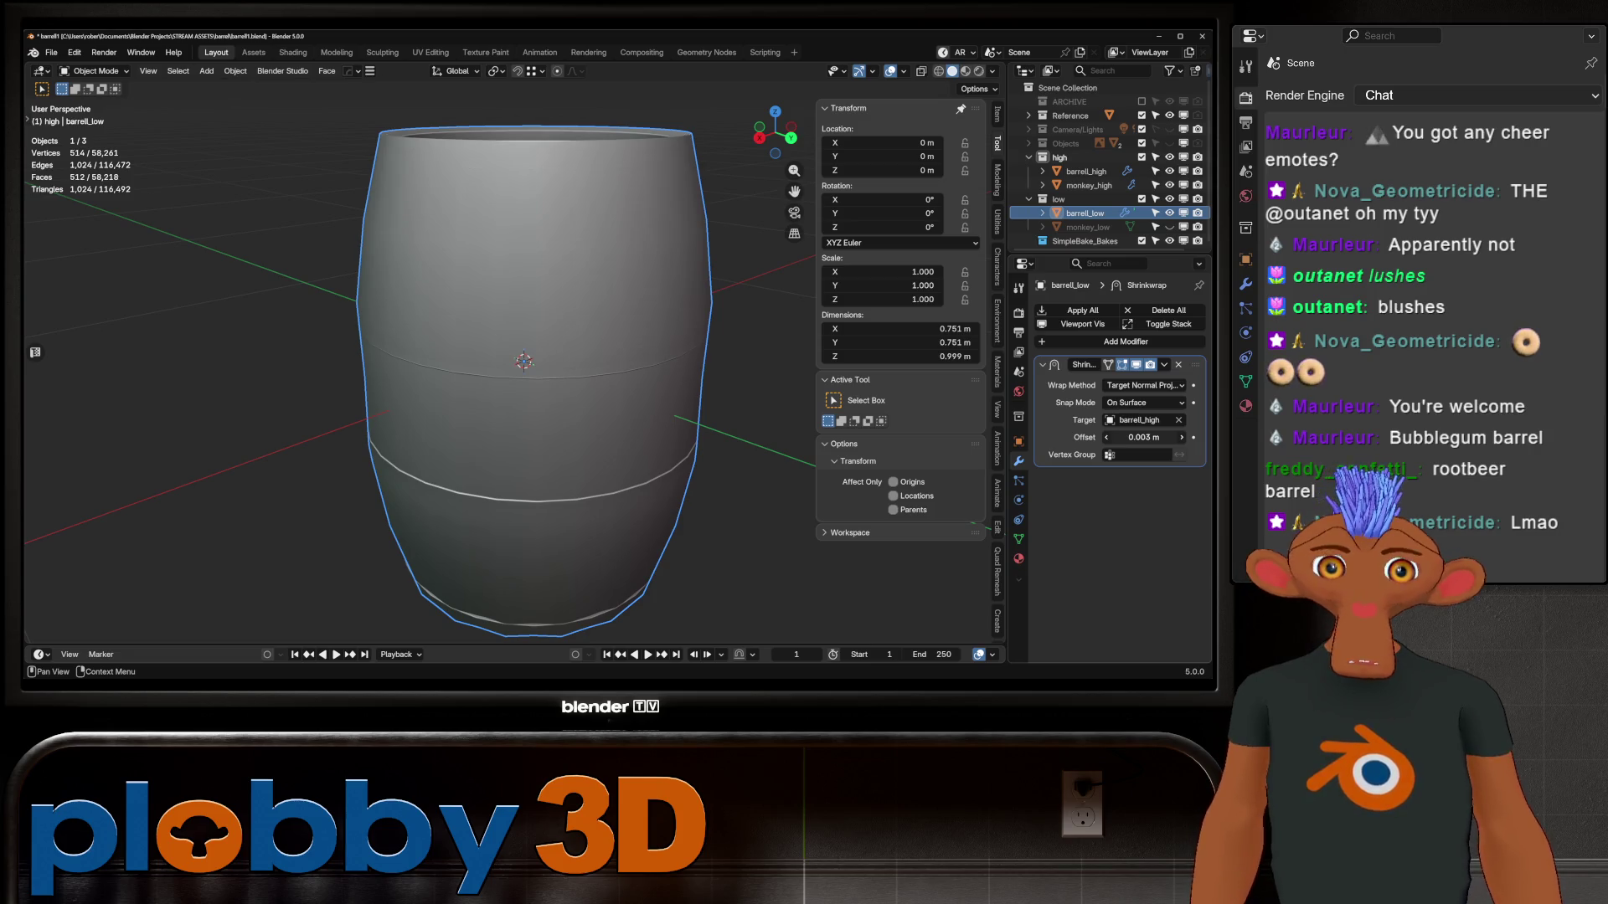
Isolate the barrel in local view and select its outer rim edge loop in Edit Mode
middle_drag(524, 335, 524, 385)
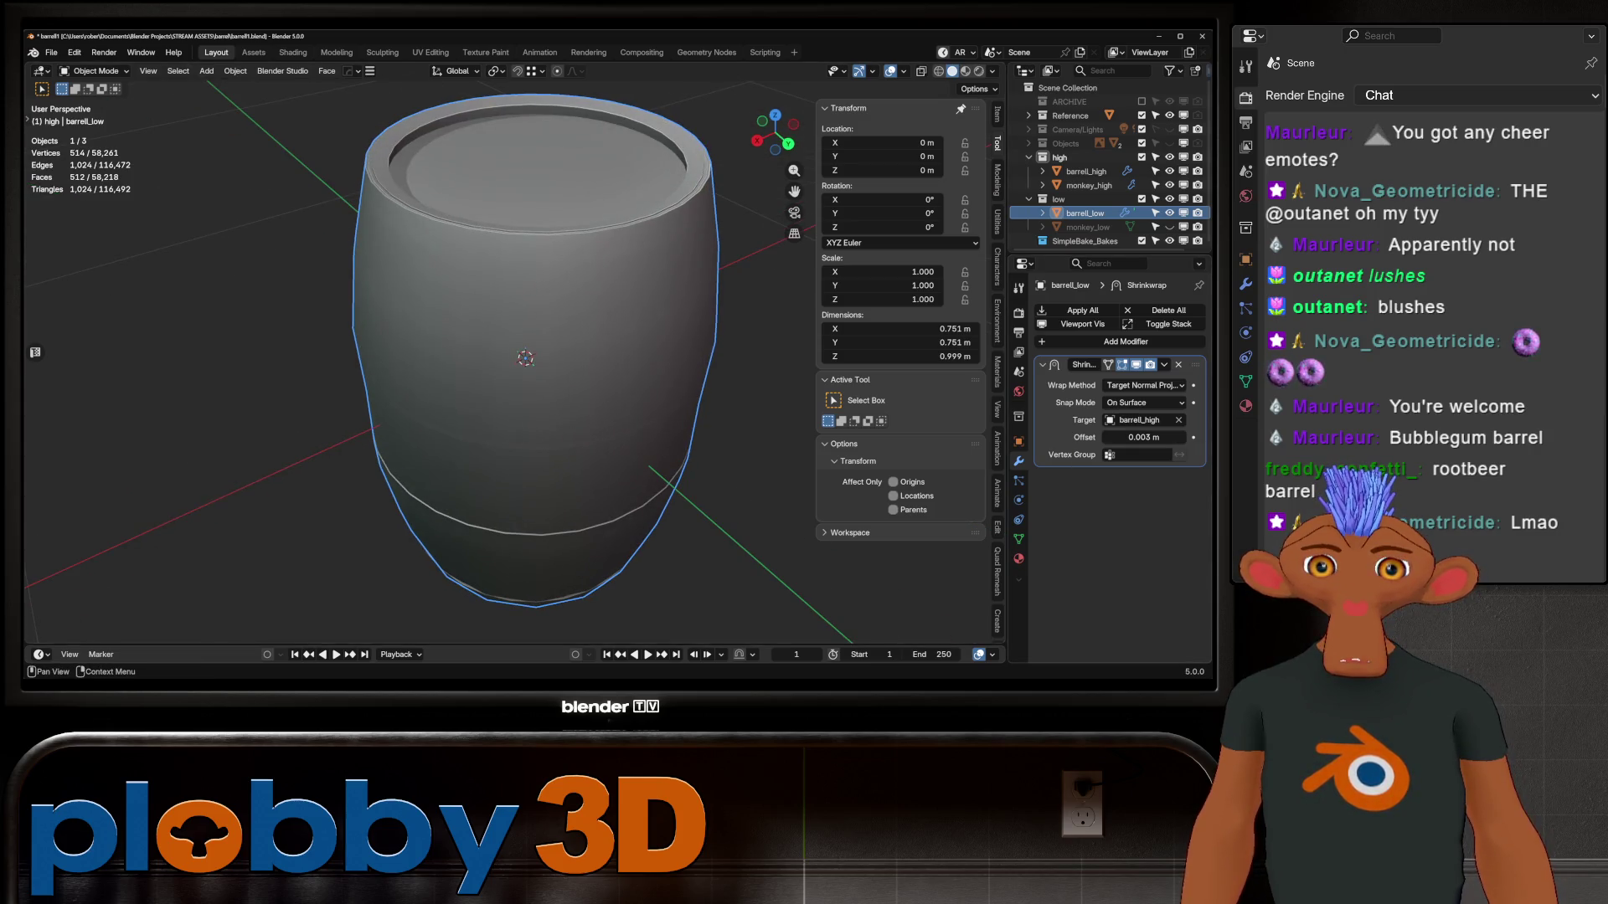
scroll(502, 335, up, 8)
mouse_move(502, 335)
middle_down()
mouse_move(536, 360)
mouse_move(536, 335)
mouse_move(503, 368)
mouse_move(515, 393)
mouse_move(519, 381)
middle_up()
scroll(502, 335, down, 8)
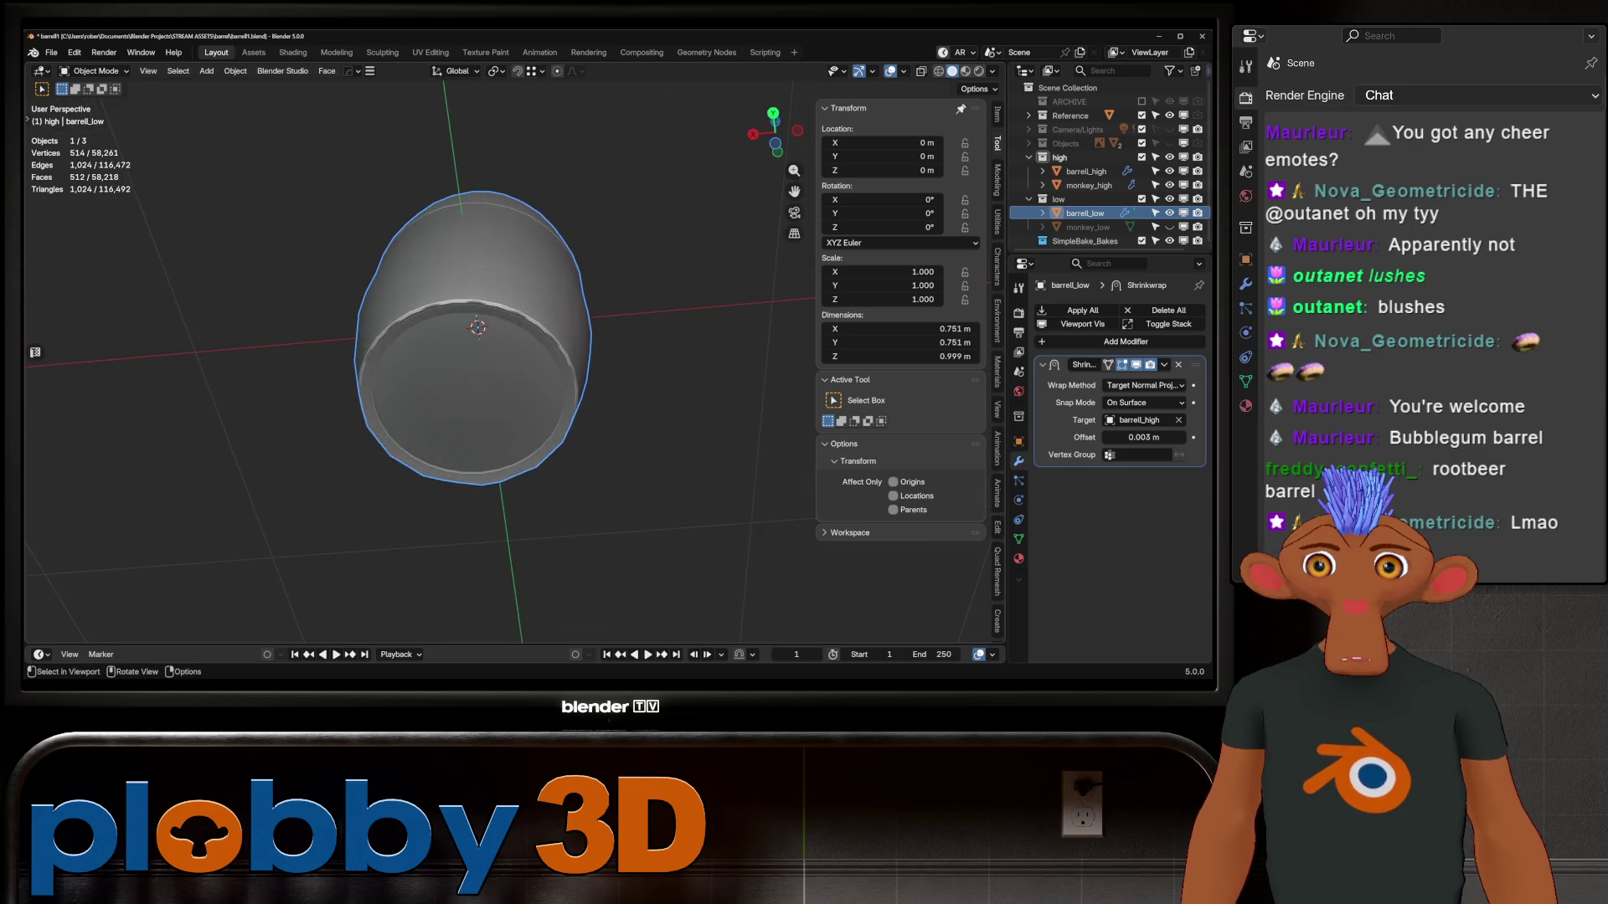
scroll(503, 335, up, 2)
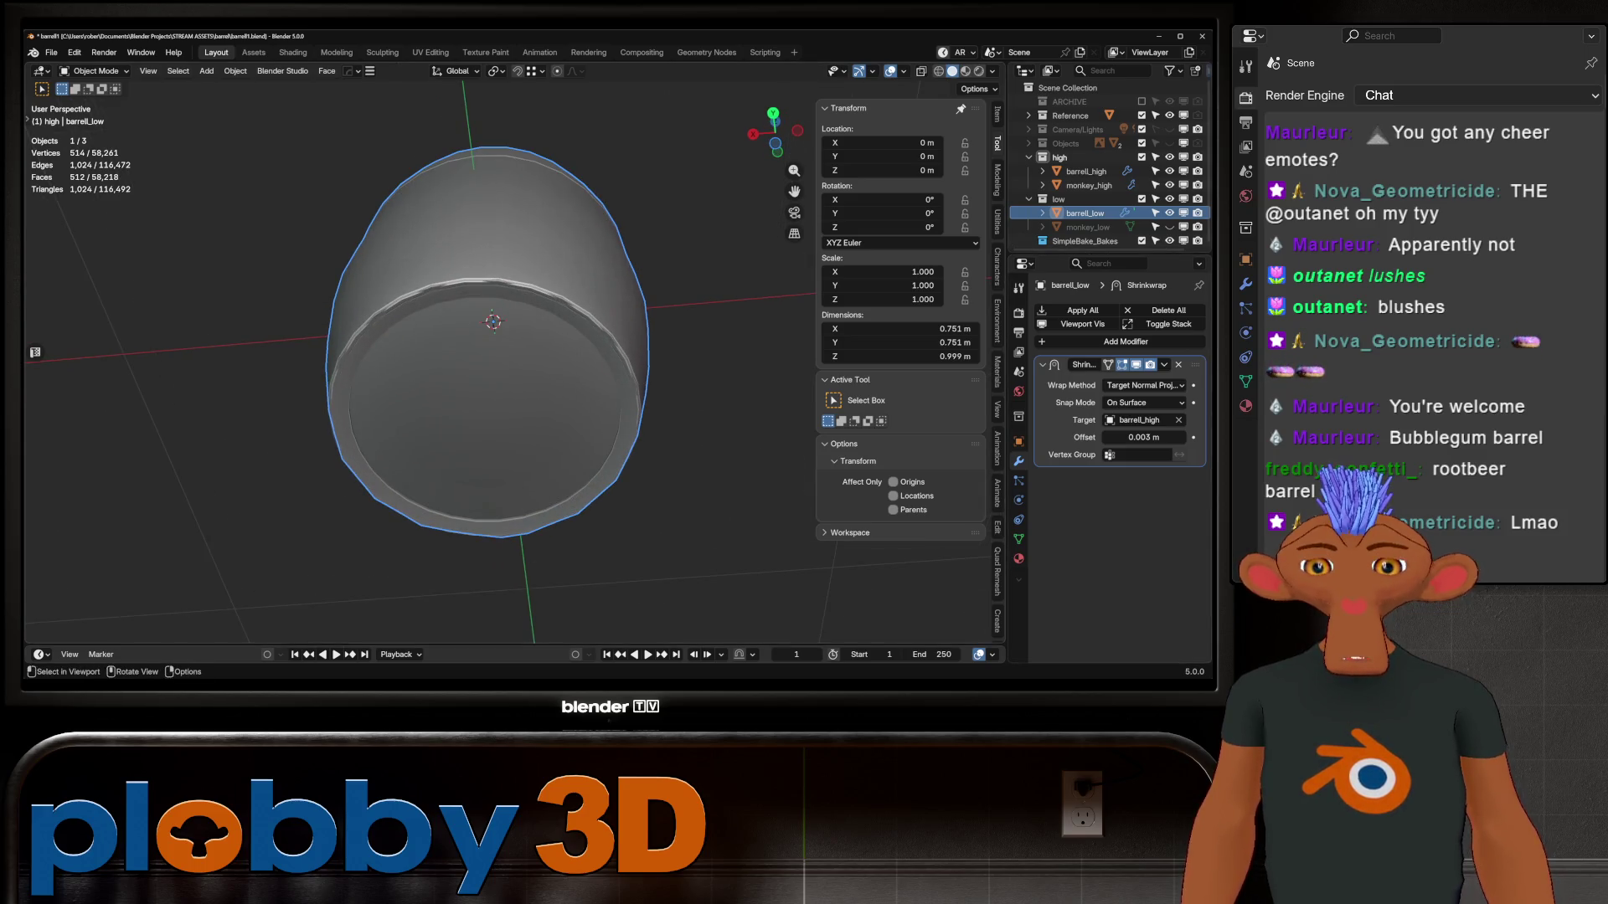
key(KP_Divide)
key(Tab)
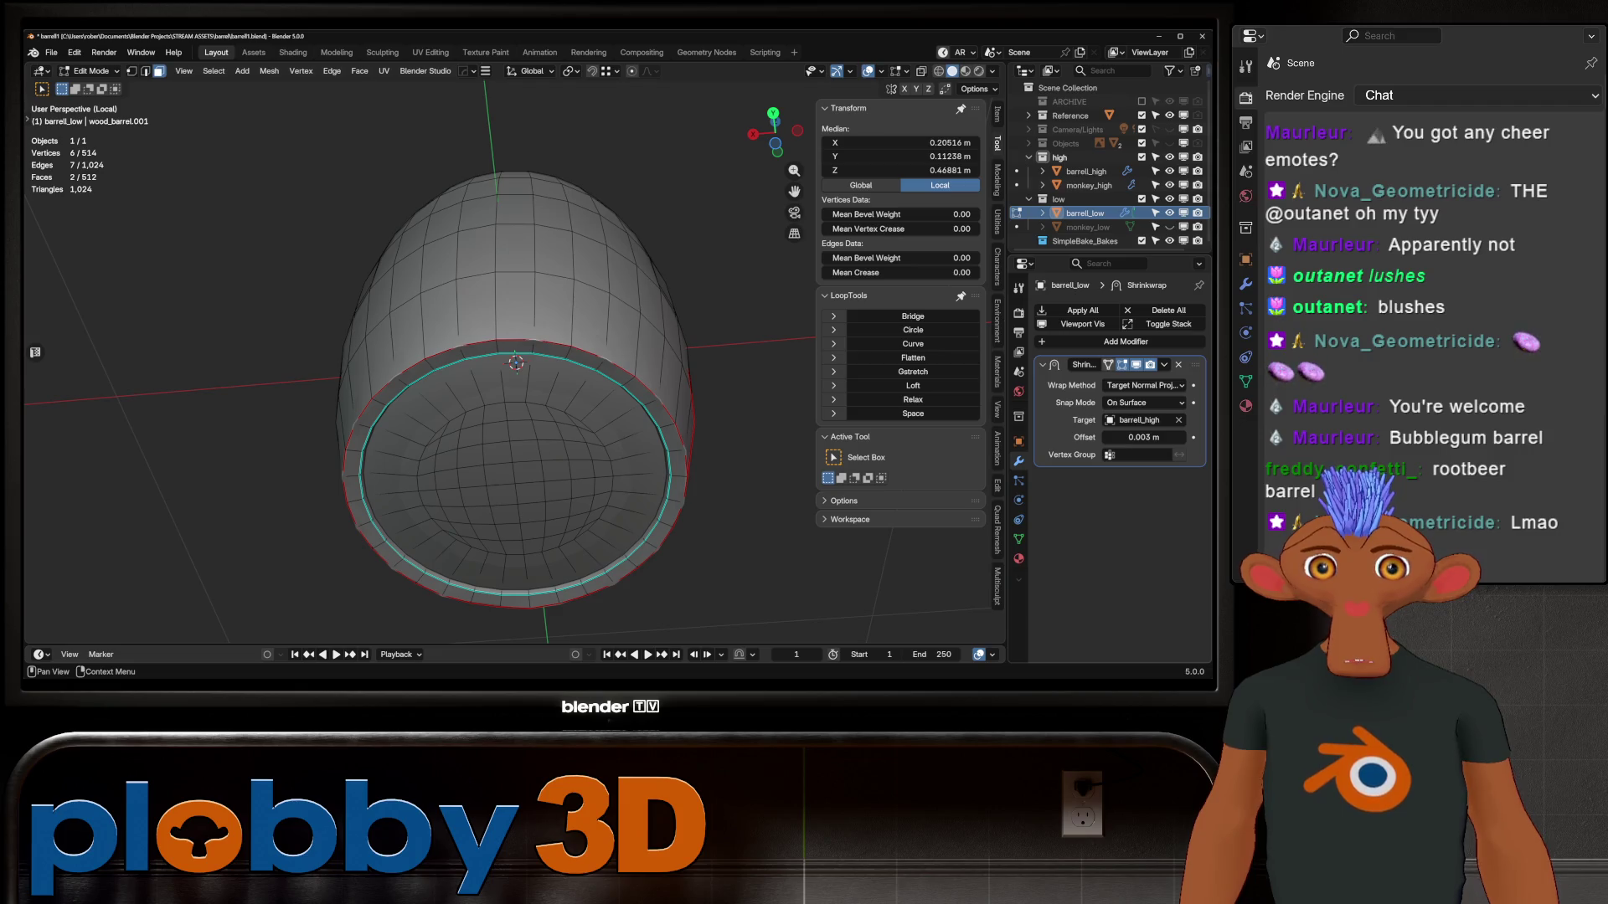
mouse_move(516, 363)
middle_down()
mouse_move(516, 243)
mouse_move(485, 438)
mouse_move(485, 393)
mouse_move(503, 478)
mouse_move(536, 419)
mouse_move(544, 343)
middle_up()
key(2)
alt+click(511, 473)
Relax the rim loop once and round it with LoopTools Circle, then return to Object Mode
key(Tab)
scroll(536, 418, down, 5)
key(Tab)
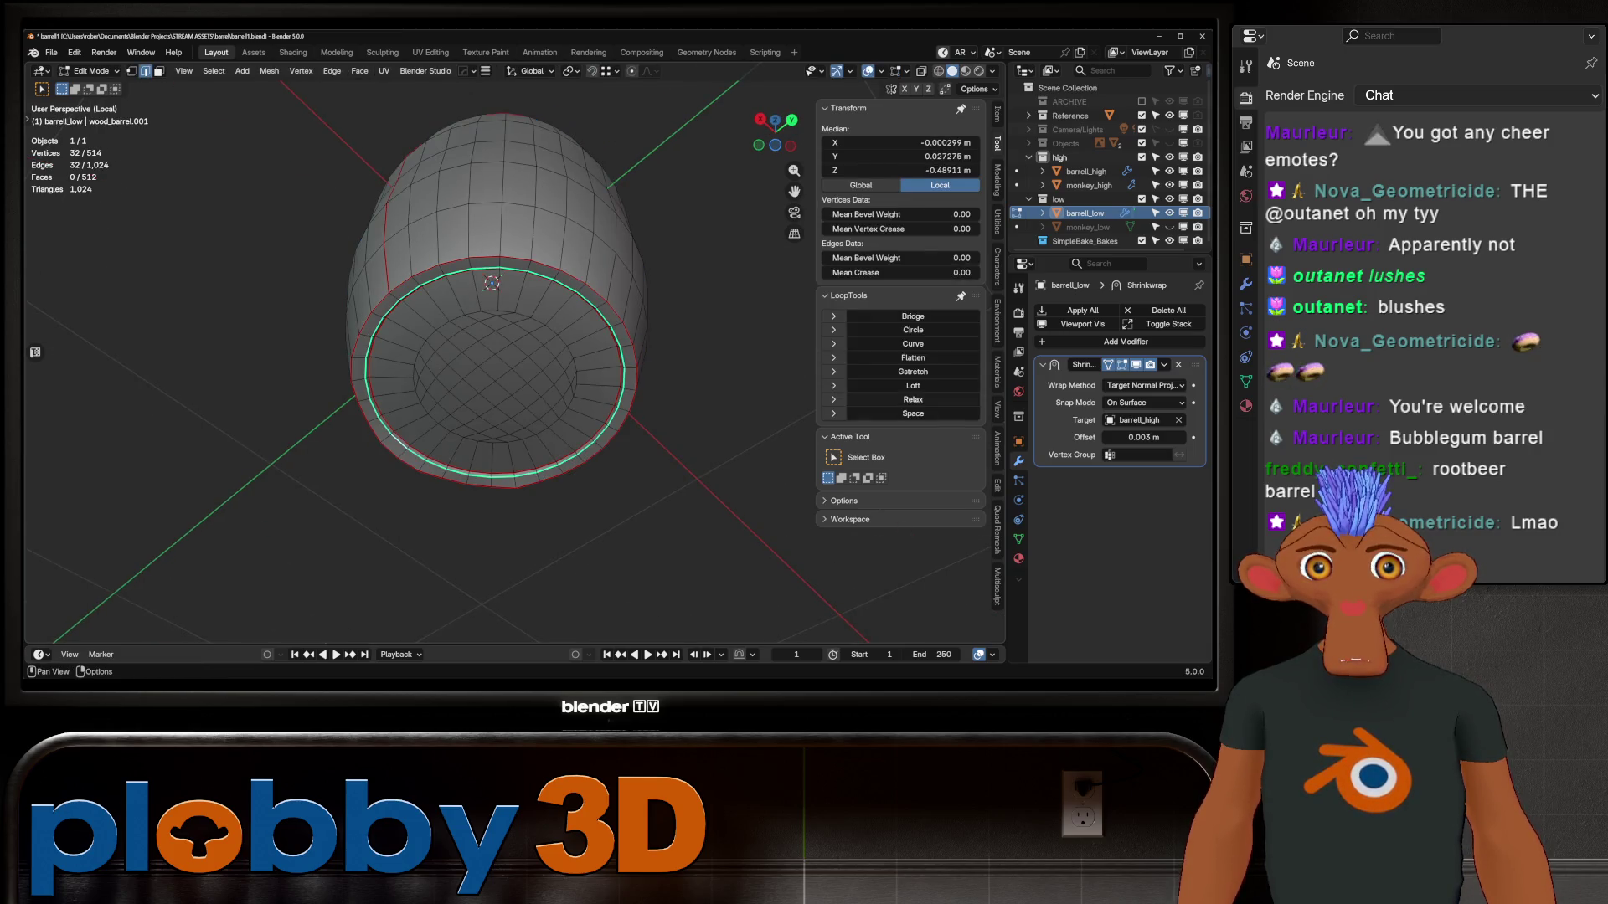
click(913, 400)
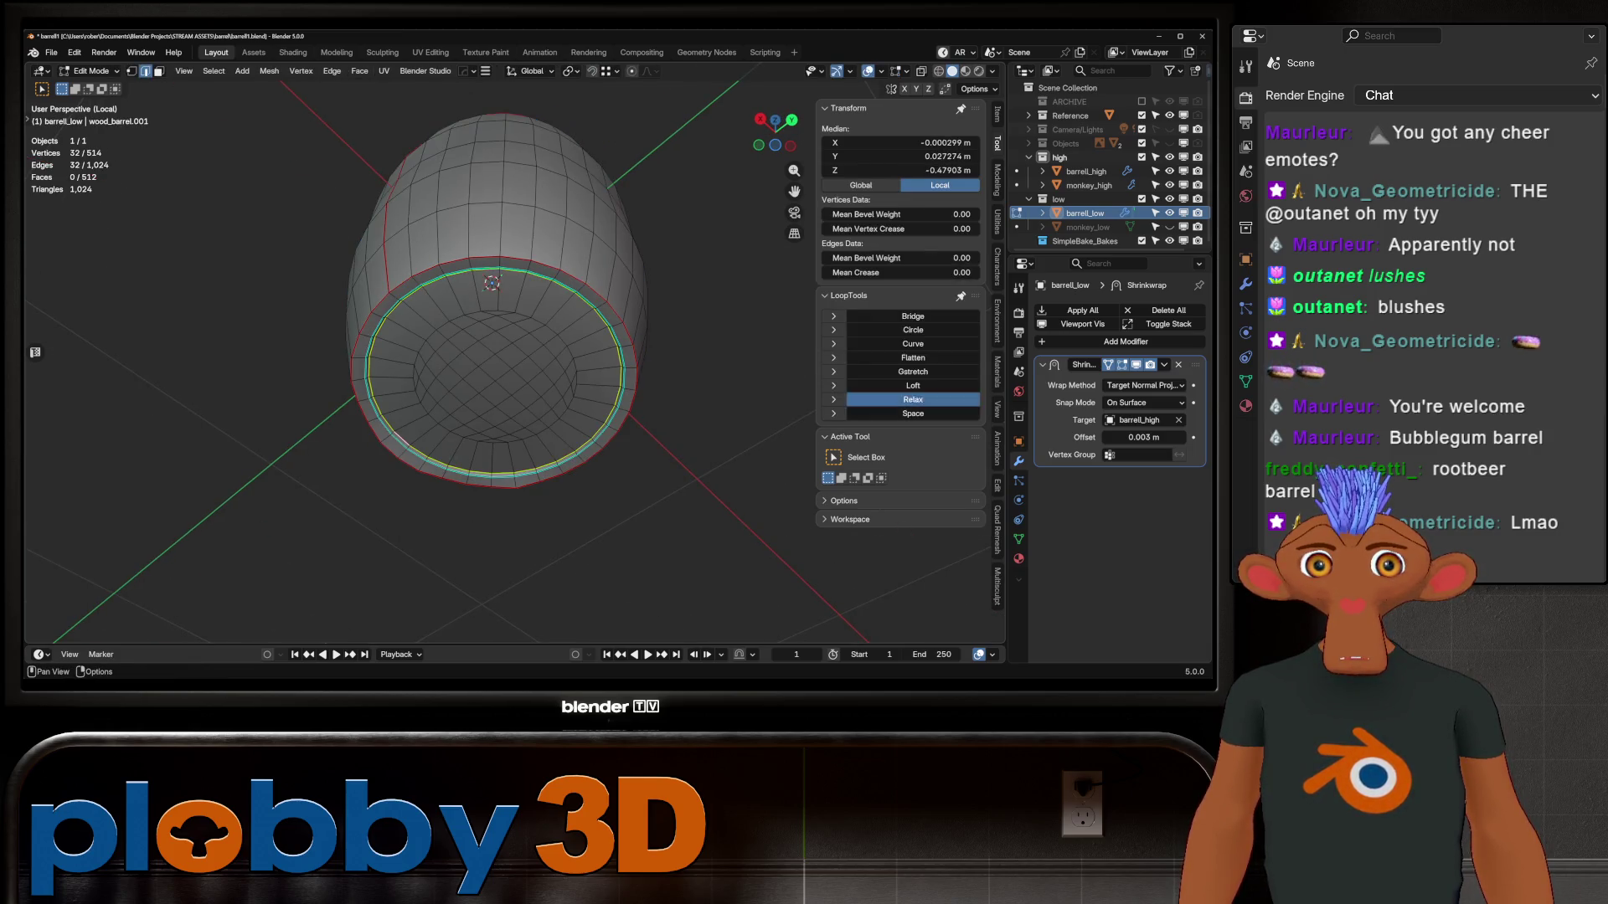
click(912, 399)
key(ctrl+z)
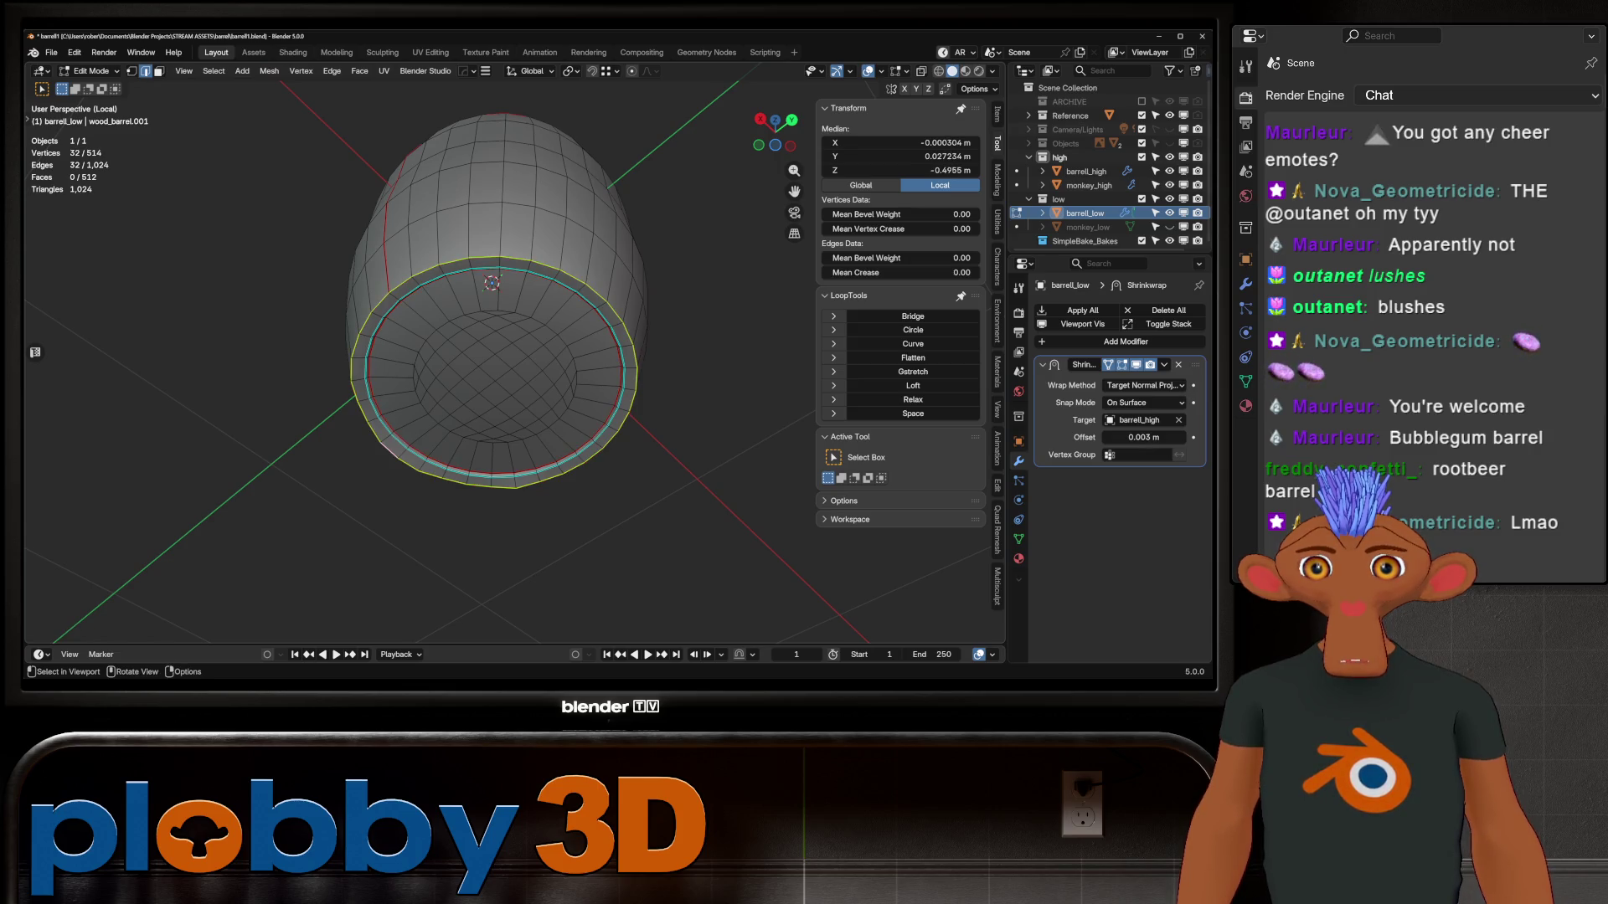
click(913, 330)
mouse_move(587, 352)
middle_down()
mouse_move(536, 318)
mouse_move(510, 343)
mouse_move(527, 335)
mouse_move(502, 314)
mouse_move(515, 335)
mouse_move(515, 285)
mouse_move(509, 352)
mouse_move(509, 314)
middle_up()
key(Tab)
key(Tab)
key(Tab)
scroll(509, 335, up, 3)
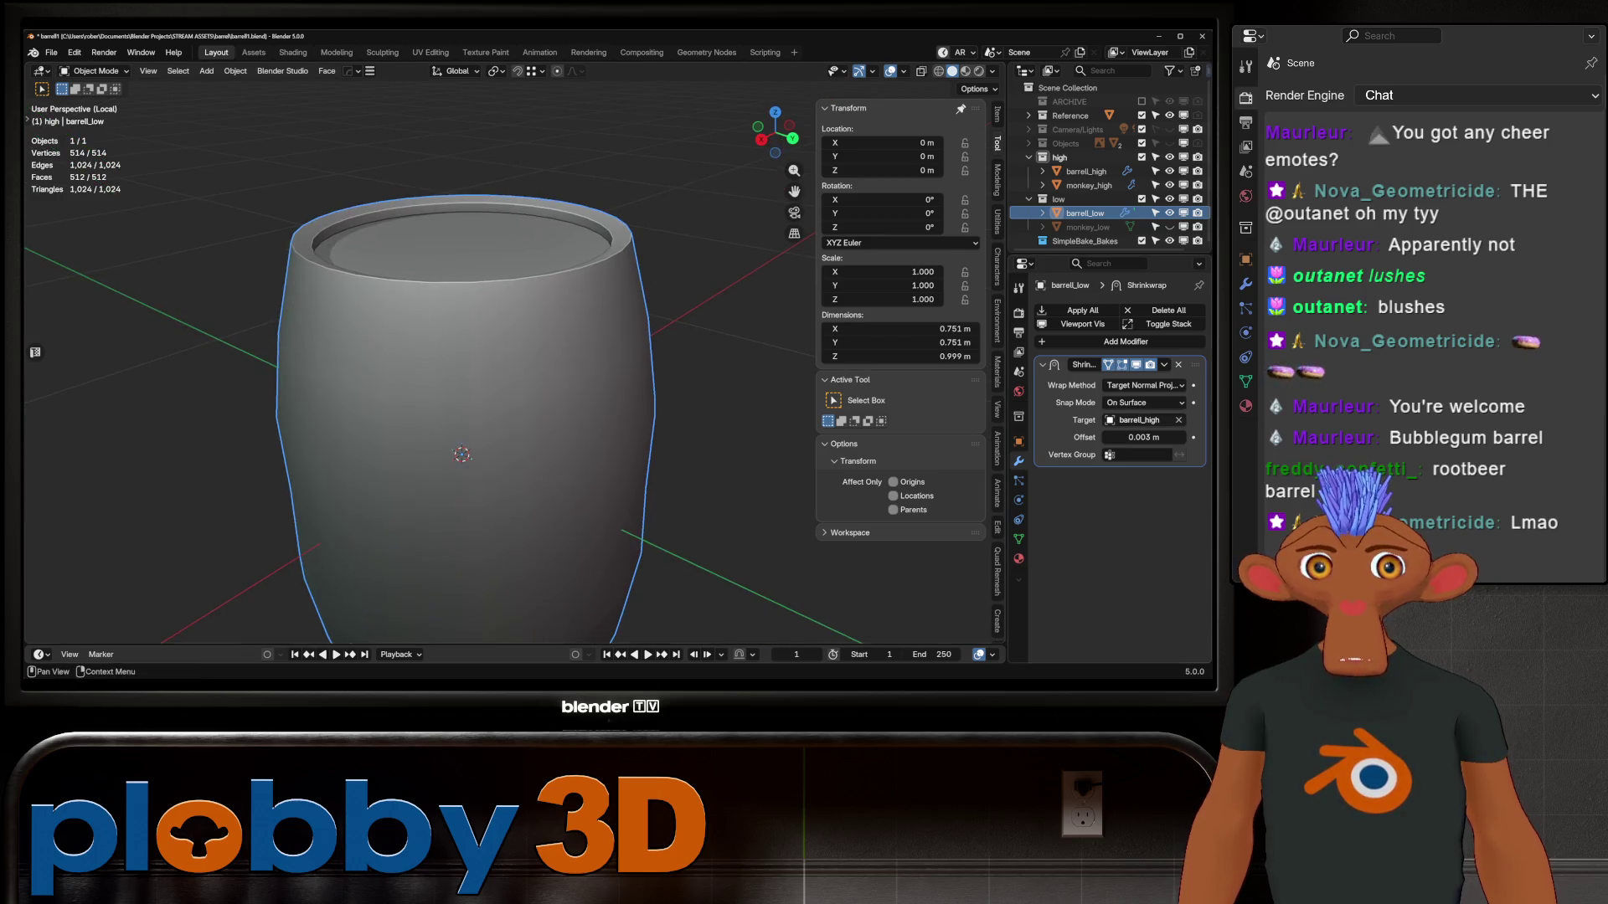
Apply the Shrinkwrap modifier to barrell_low and enter Edit Mode
key(ctrl+a)
scroll(509, 377, down, 3)
key(Tab)
key(Tab)
key(Tab)
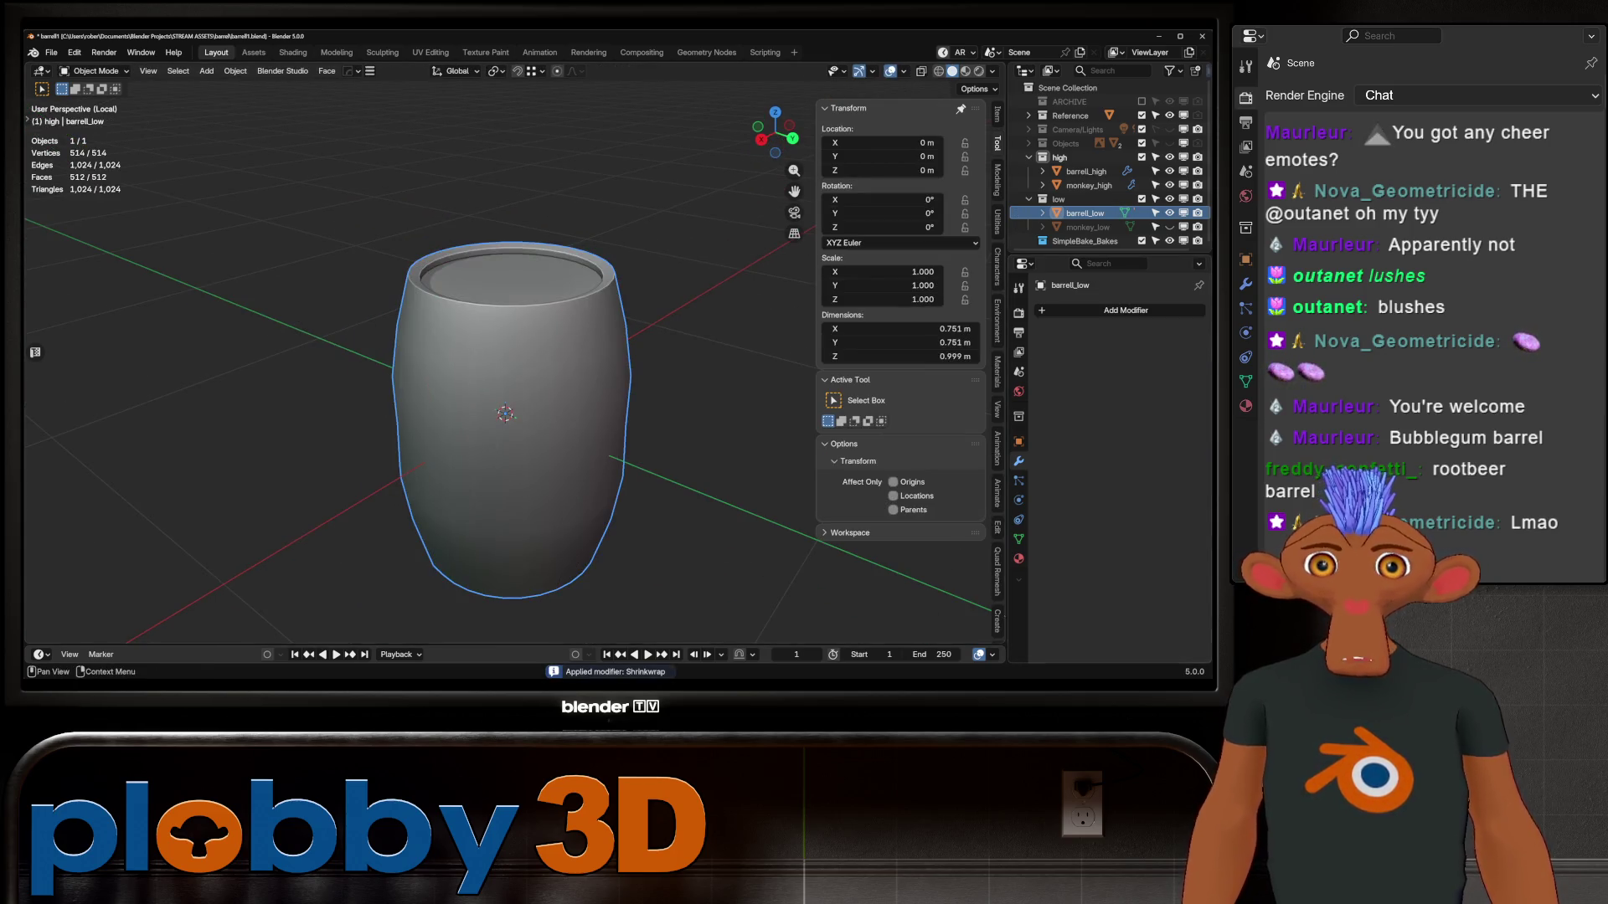
click(1018, 539)
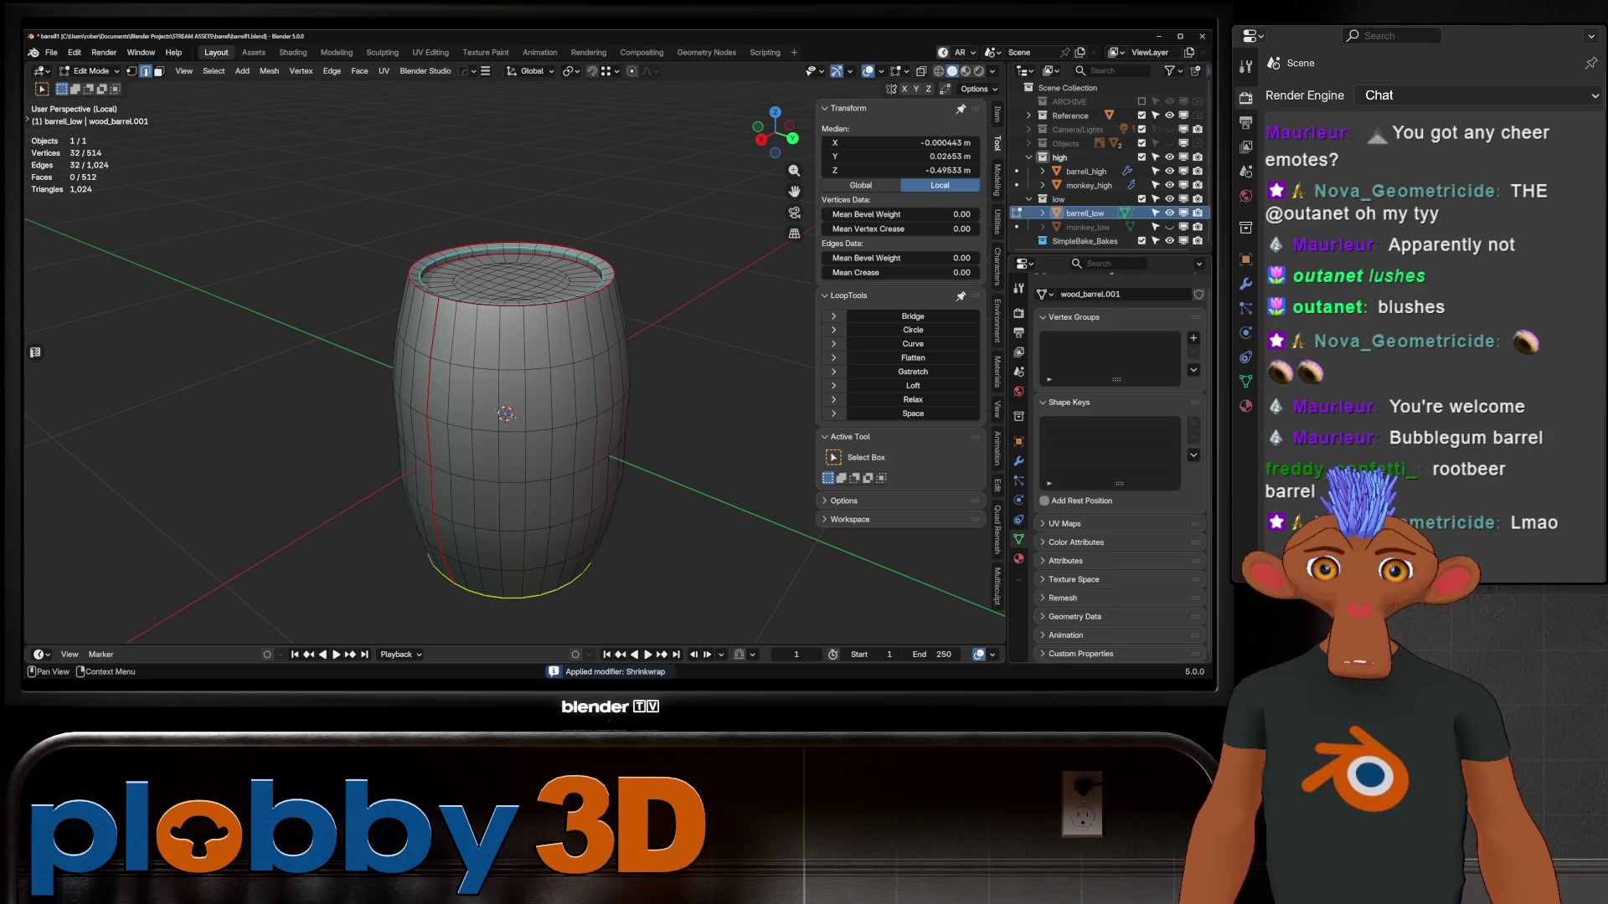
scroll(1113, 460, down, 2)
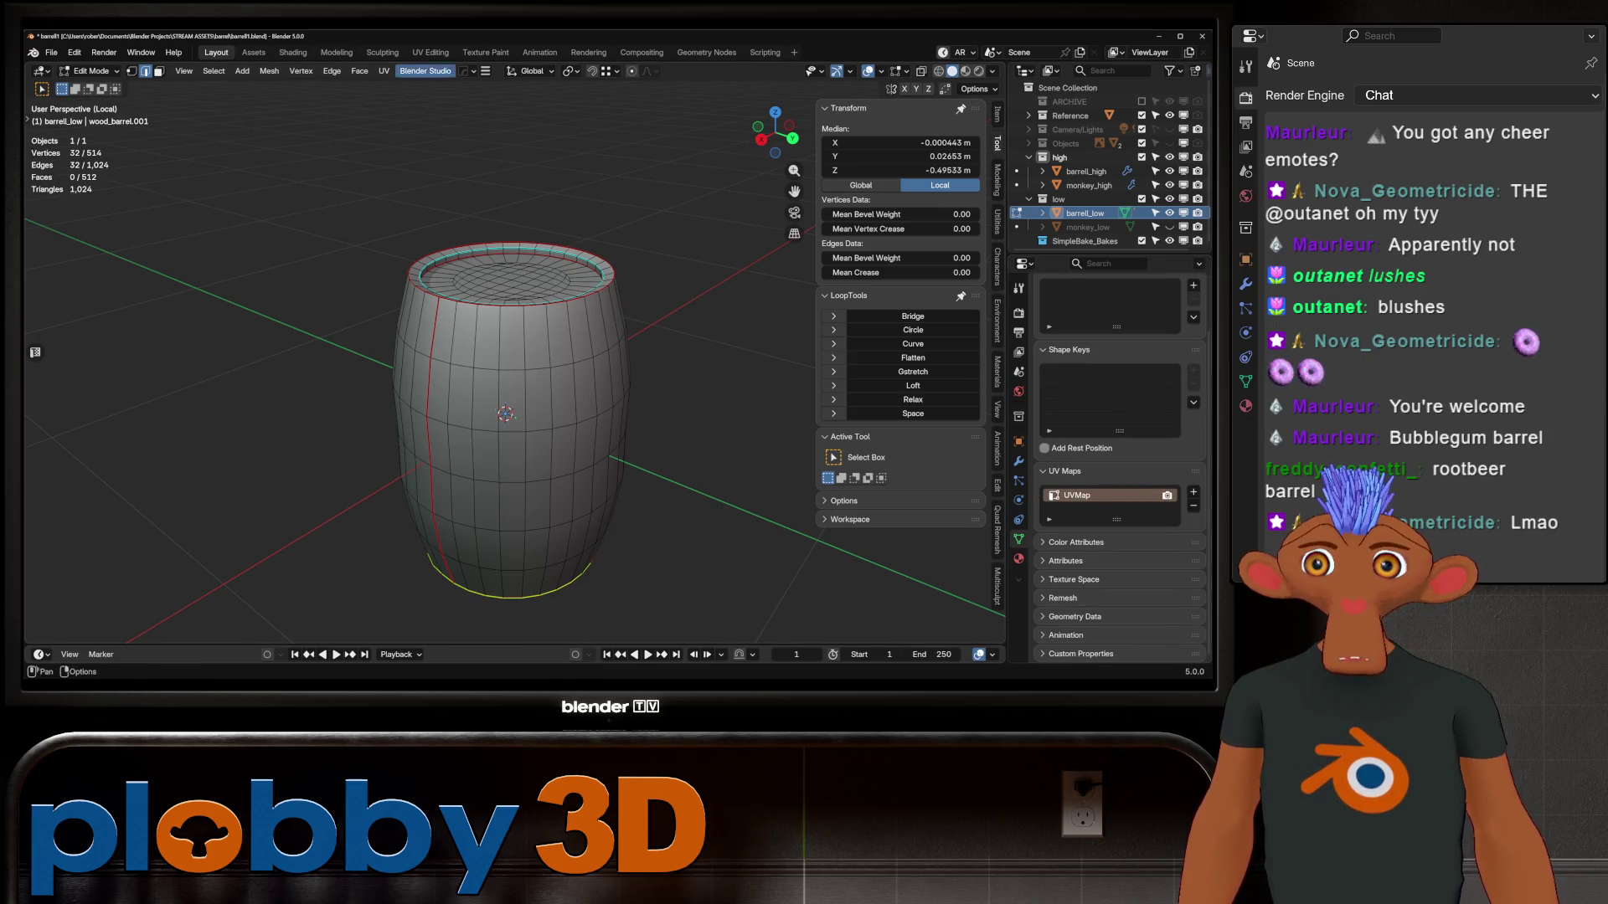
In the UV Editing workspace, select the whole mesh and re-unwrap it with Minimum Stretch
click(430, 52)
key(a)
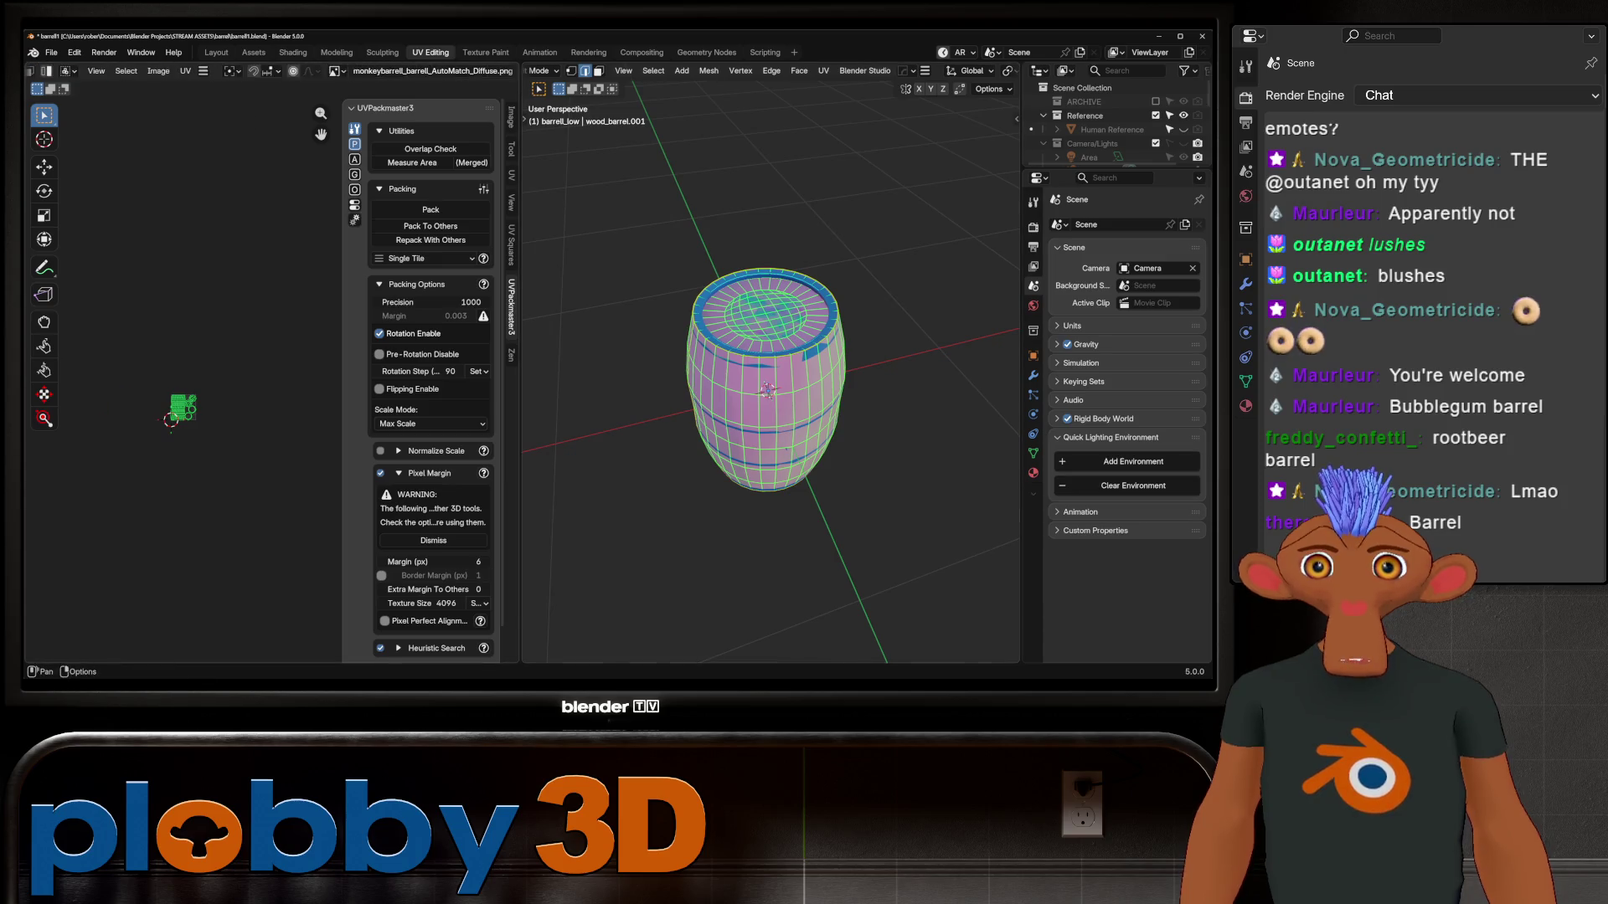
scroll(251, 70, down, 4)
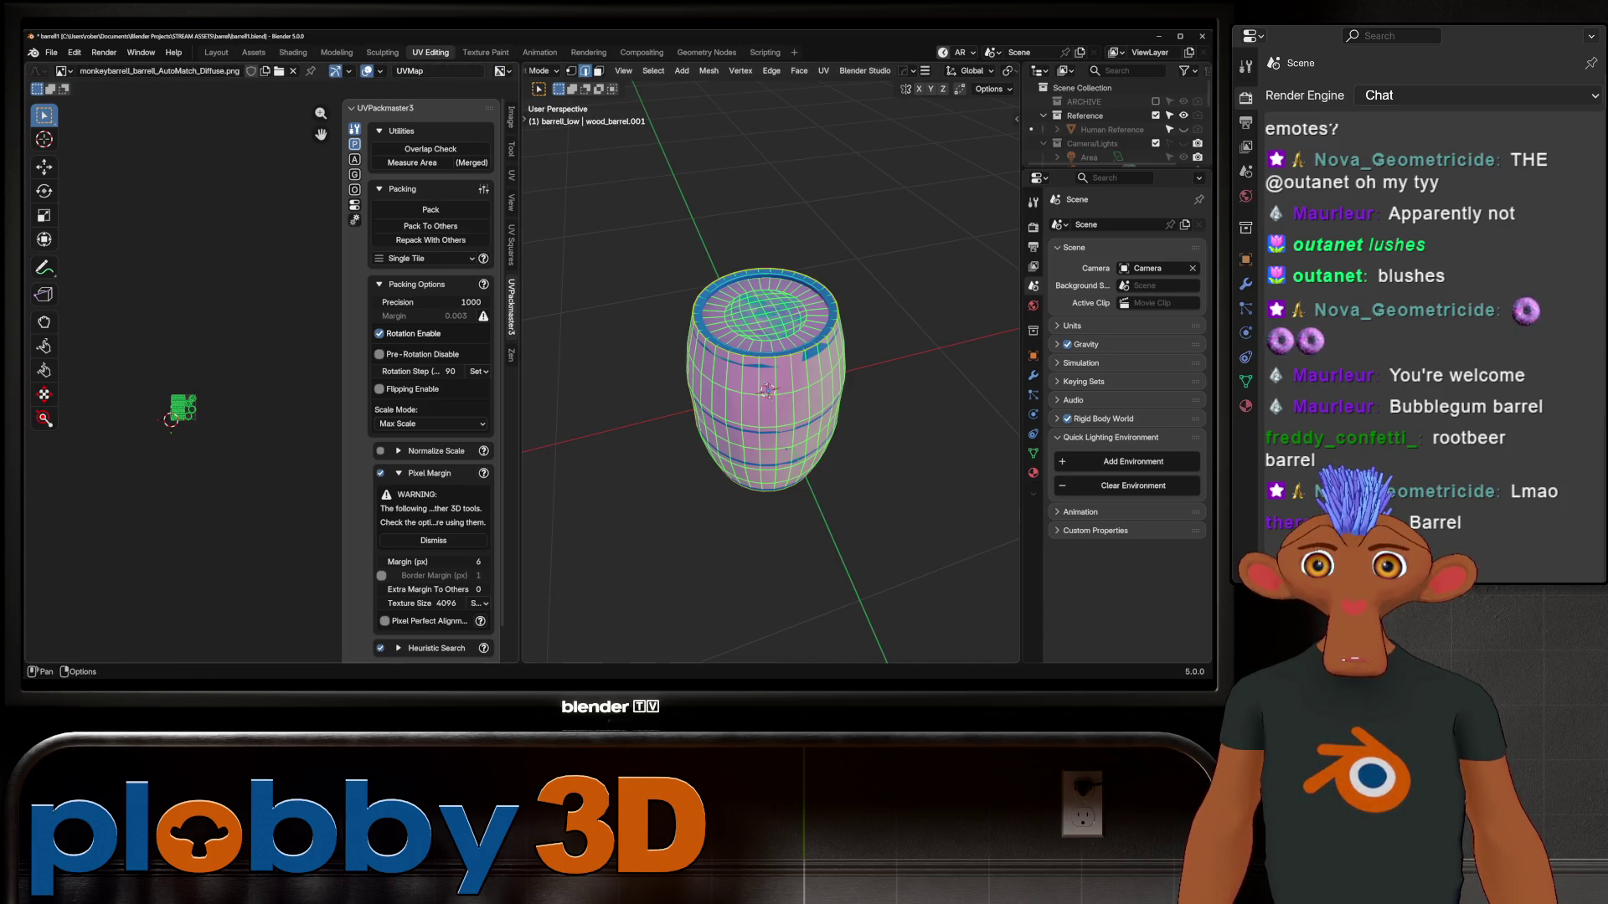
scroll(182, 408, up, 9)
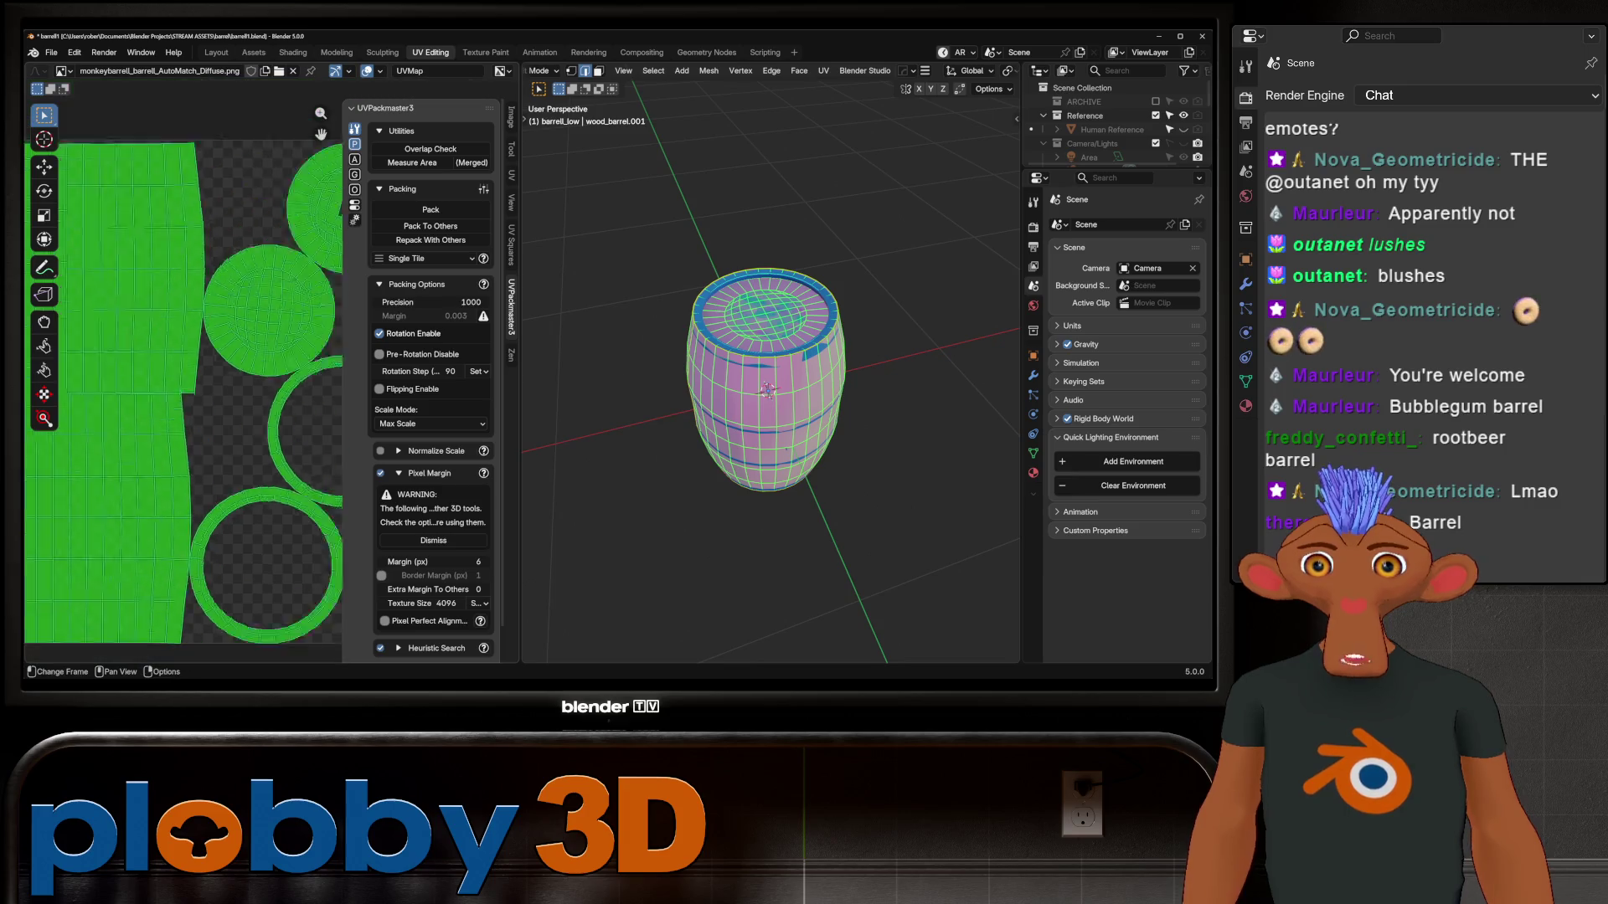
ctrl+middle_drag(770, 393, 770, 343)
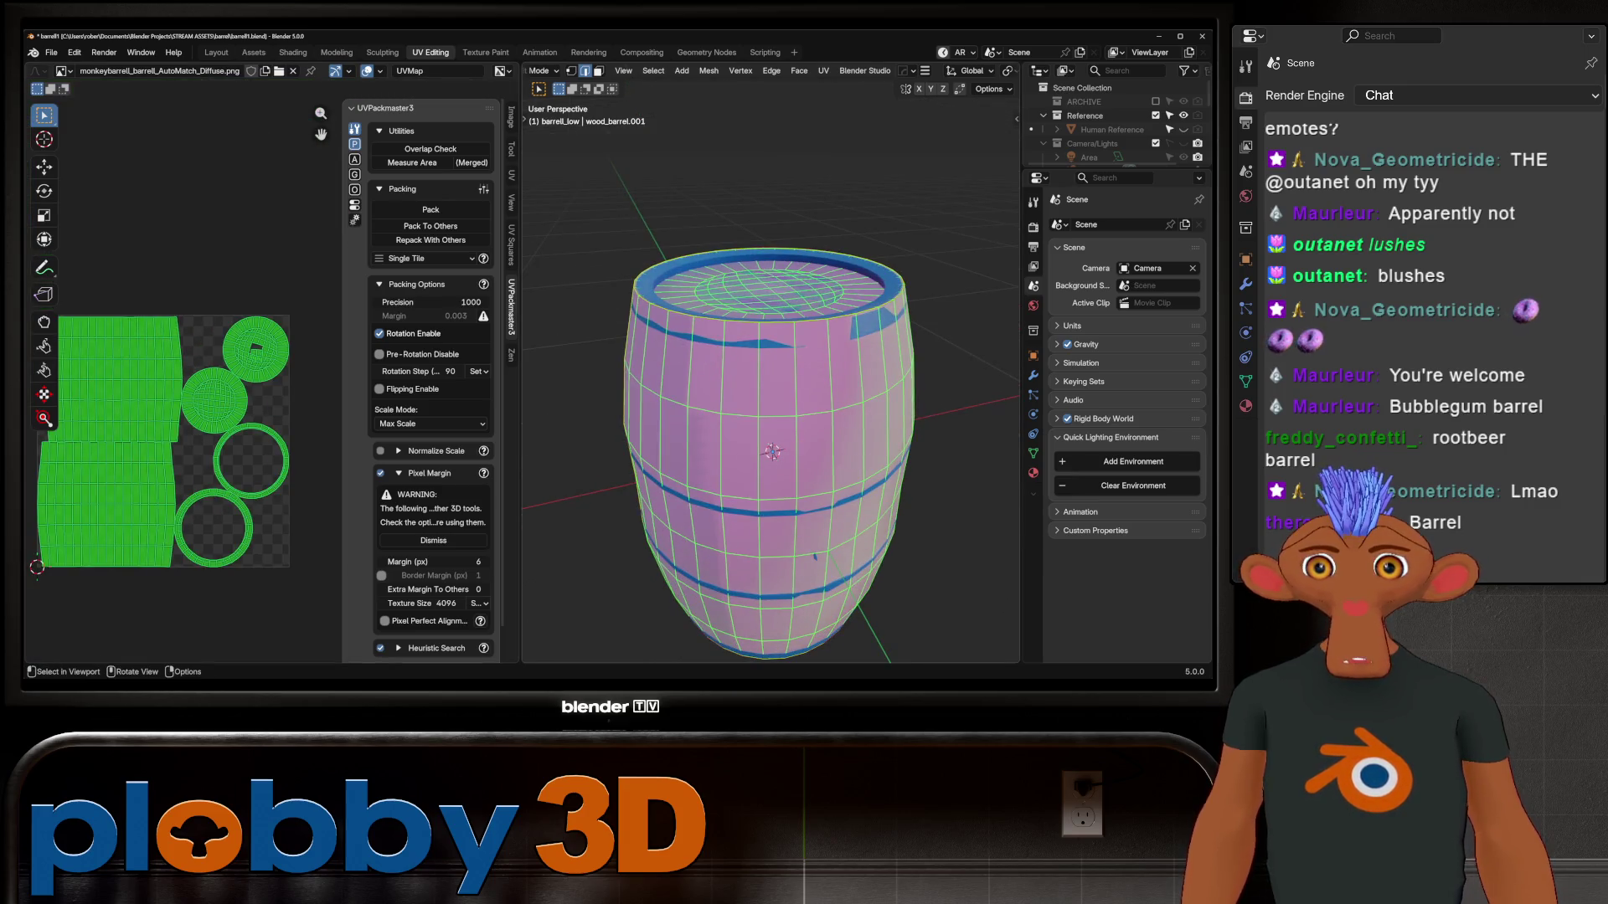
key(u)
click(712, 329)
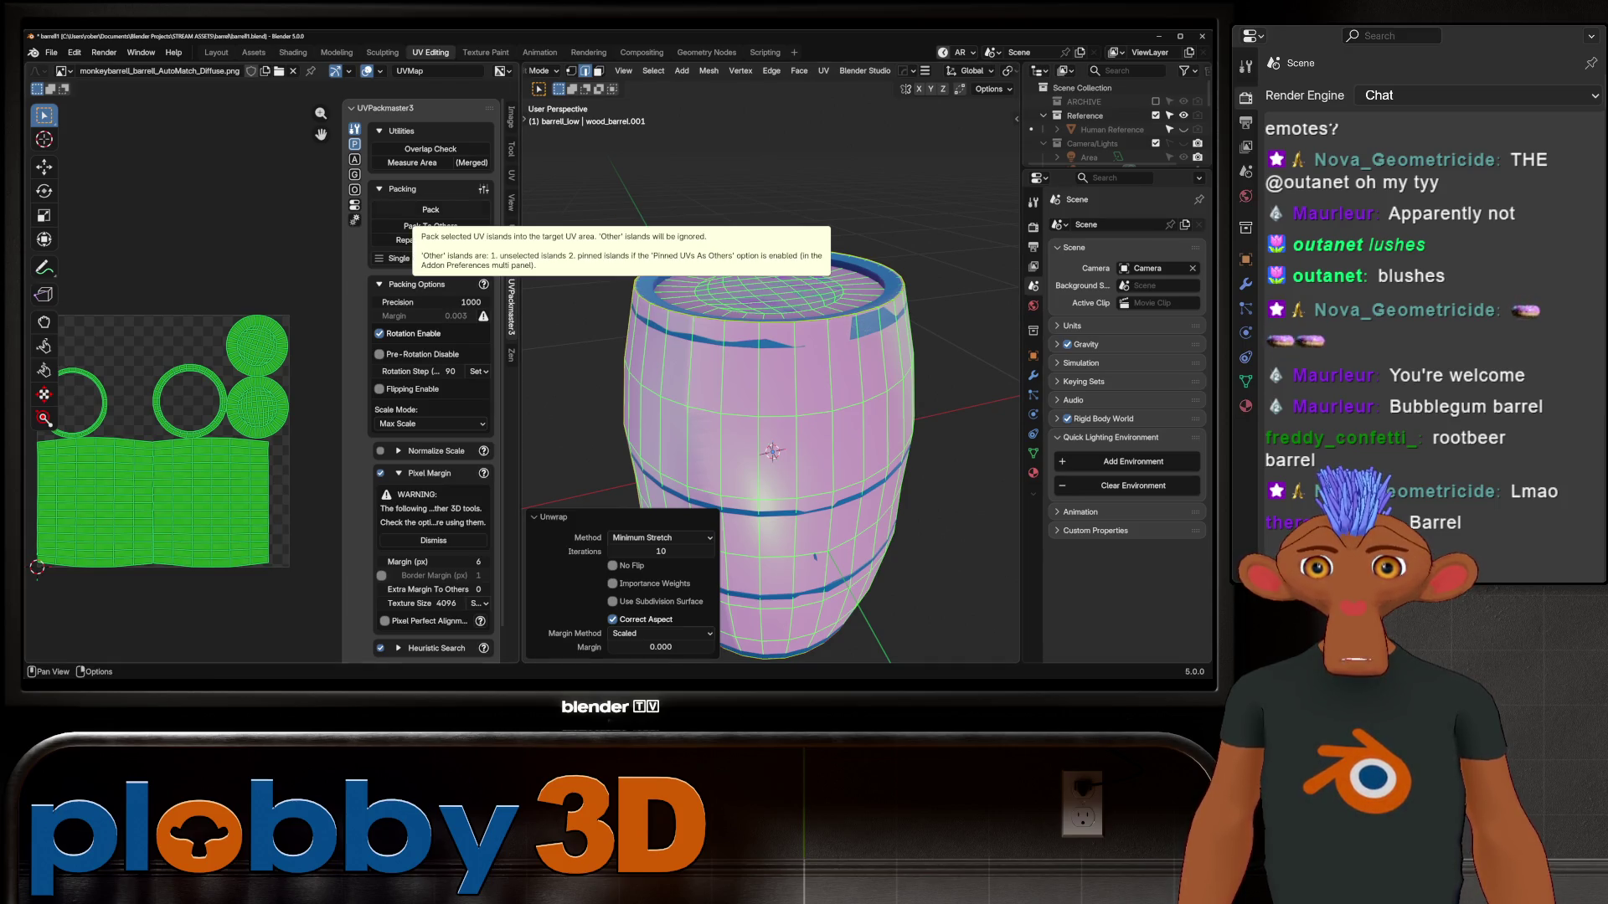
Pack the UV islands with UVPackmaster, cancel the heuristic run, and pack again
click(431, 209)
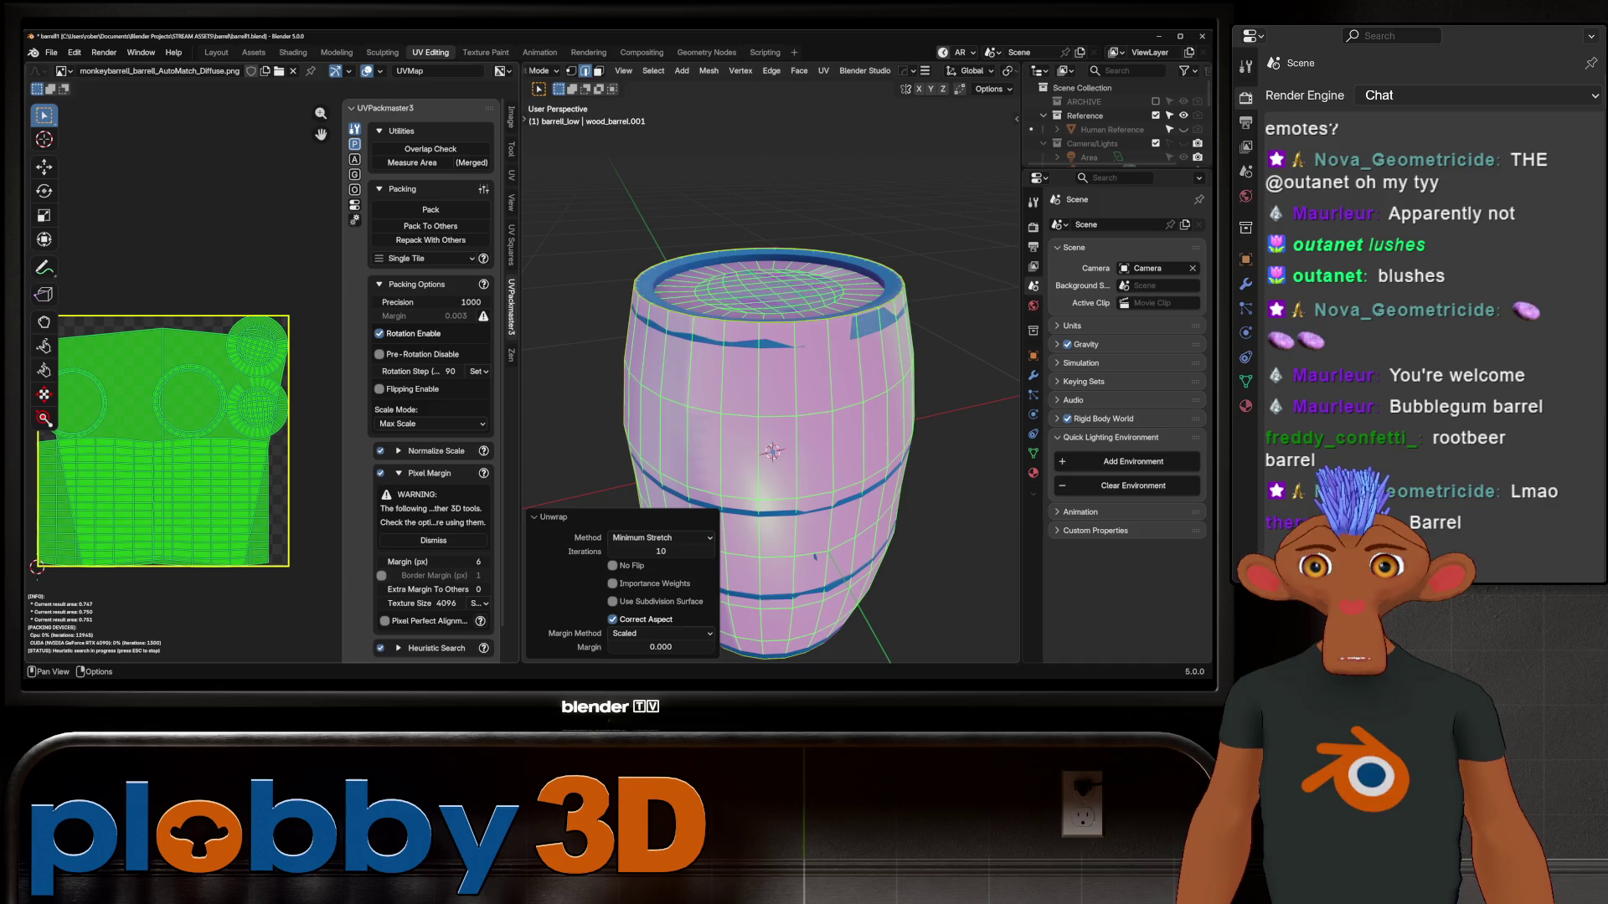
key(Escape)
key(ctrl+z)
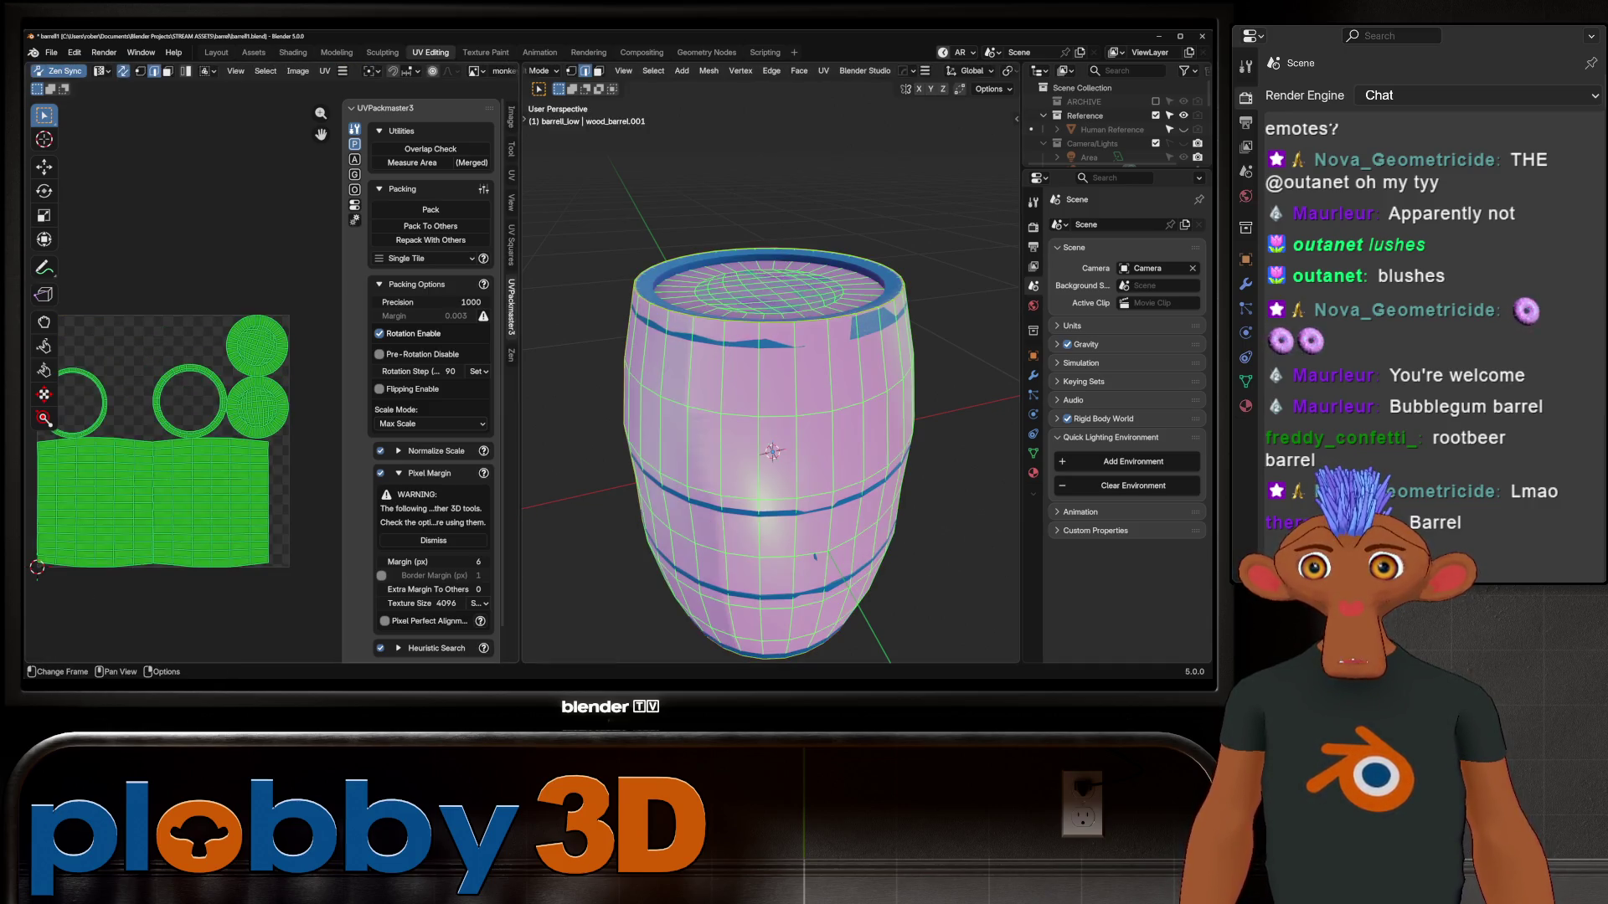
scroll(122, 150, down, 4)
click(430, 209)
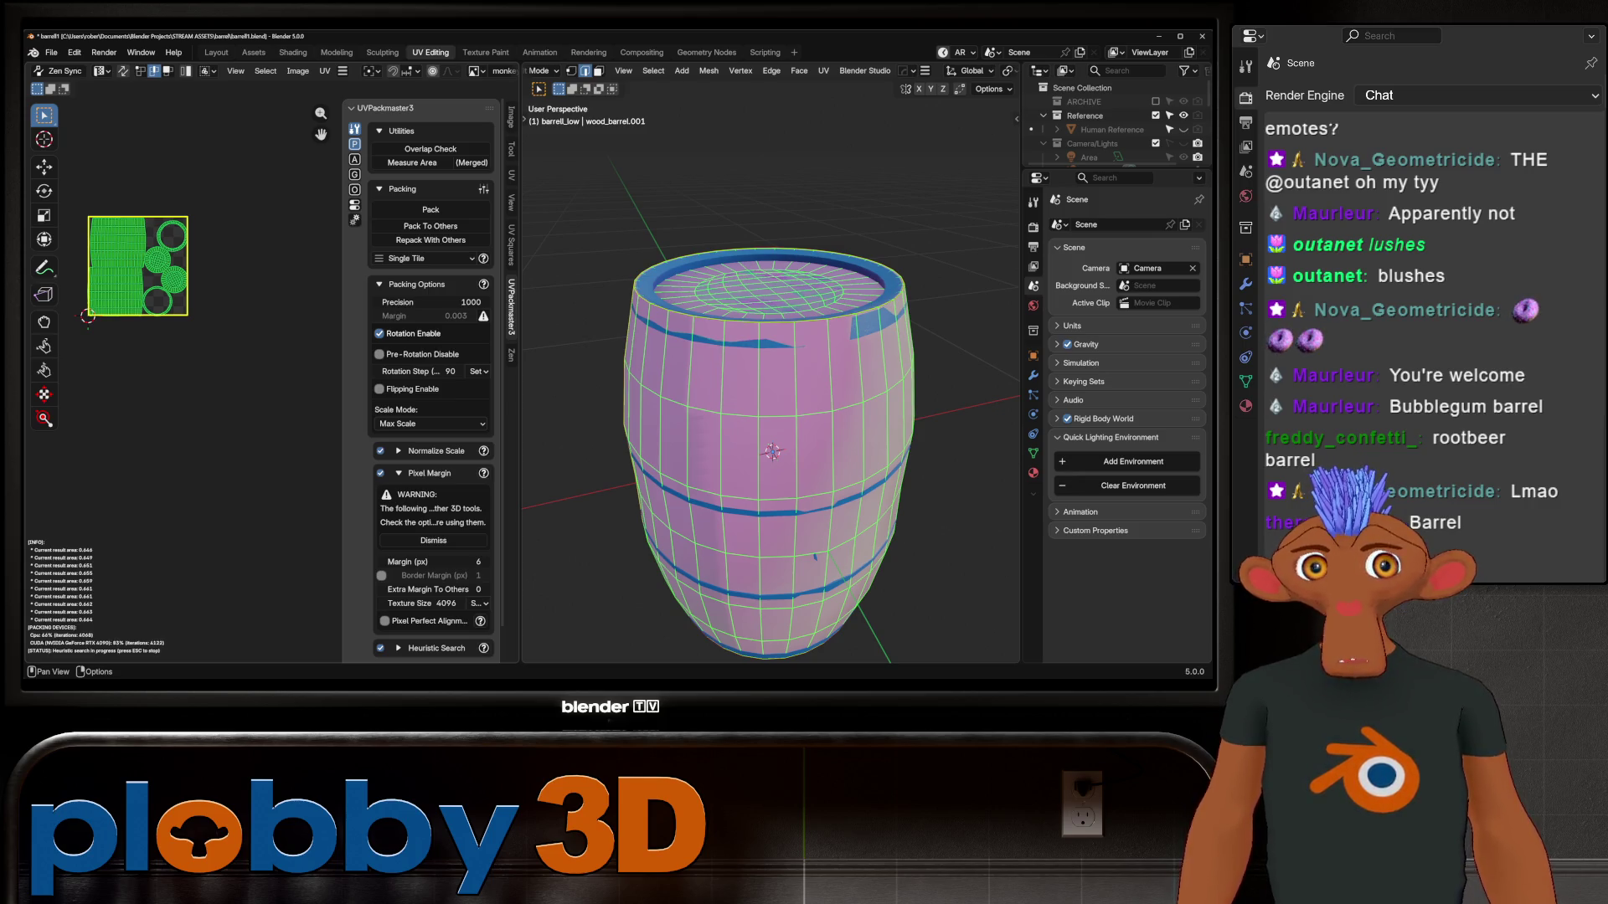
scroll(107, 234, up, 4)
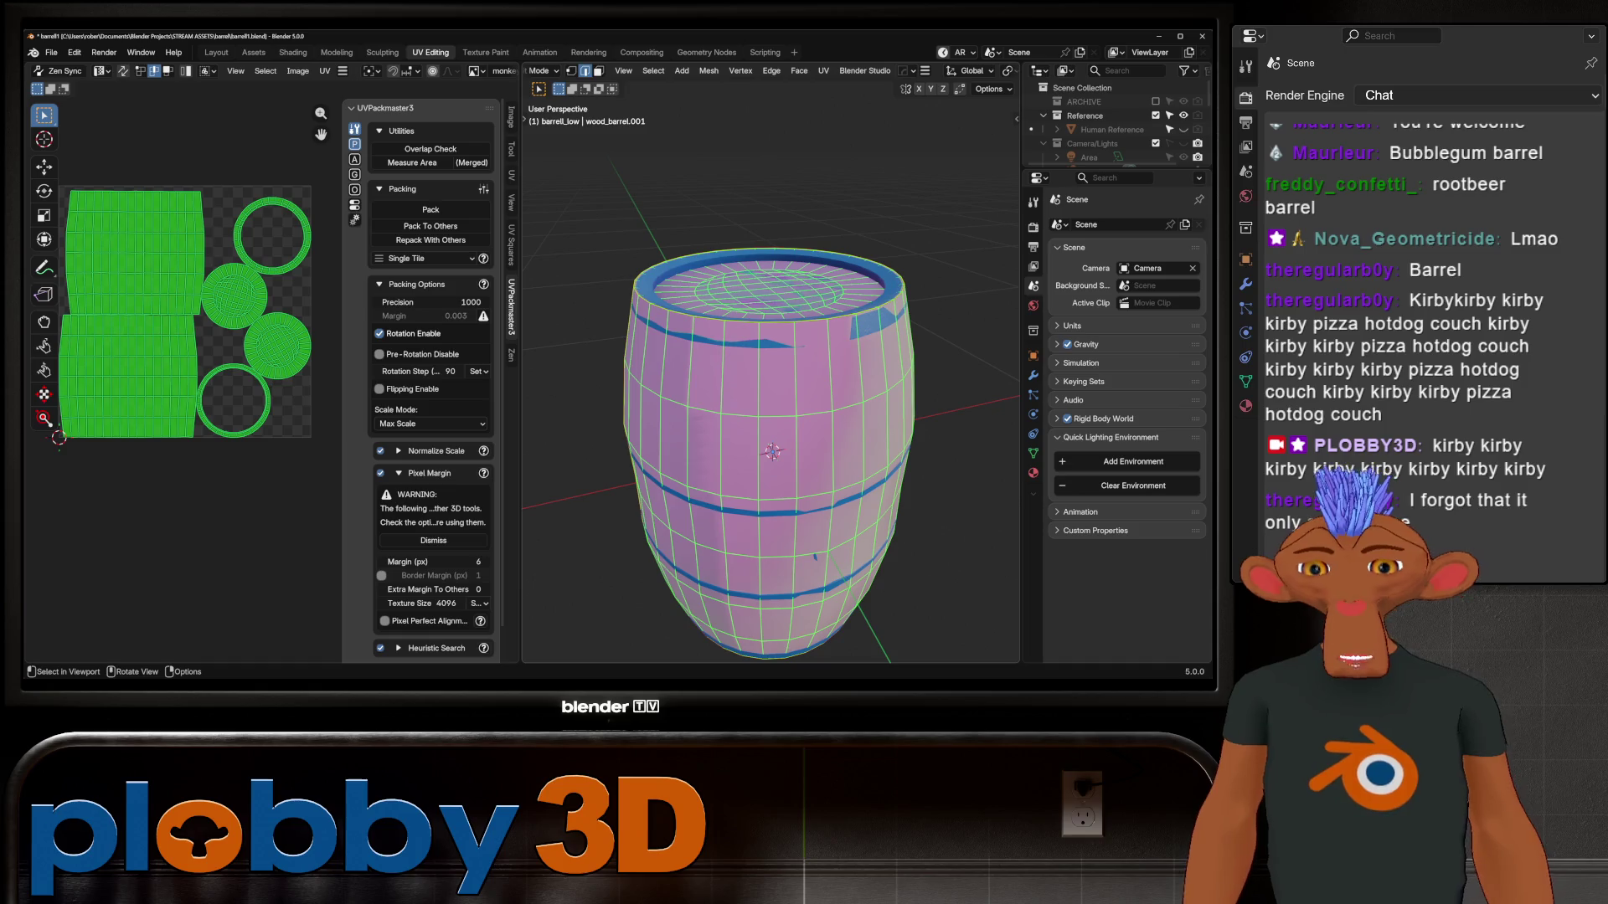
Orbit around the magenta low-poly barrel and leave Edit Mode for Object Mode
mouse_move(771, 452)
middle_down()
mouse_move(729, 406)
mouse_move(740, 394)
mouse_move(724, 473)
middle_up()
key(Tab)
scroll(727, 446, down, 2)
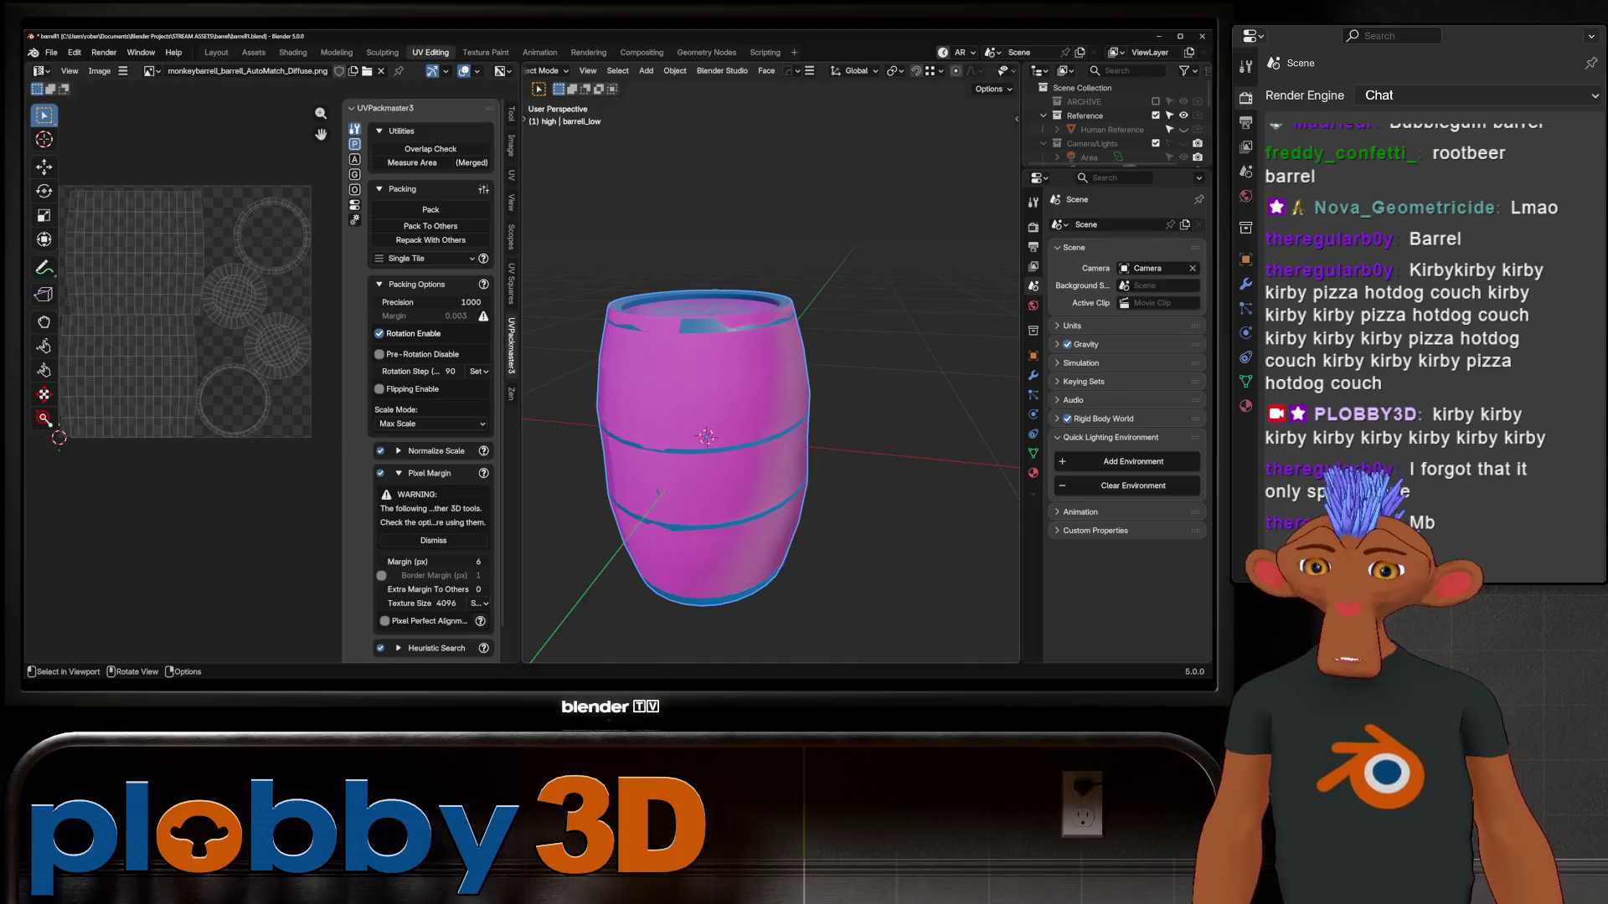
Review barrell_low's material and viewport overlays, then switch to the Layout workspace
mouse_move(759, 469)
middle_down()
mouse_move(745, 503)
mouse_move(729, 406)
middle_up()
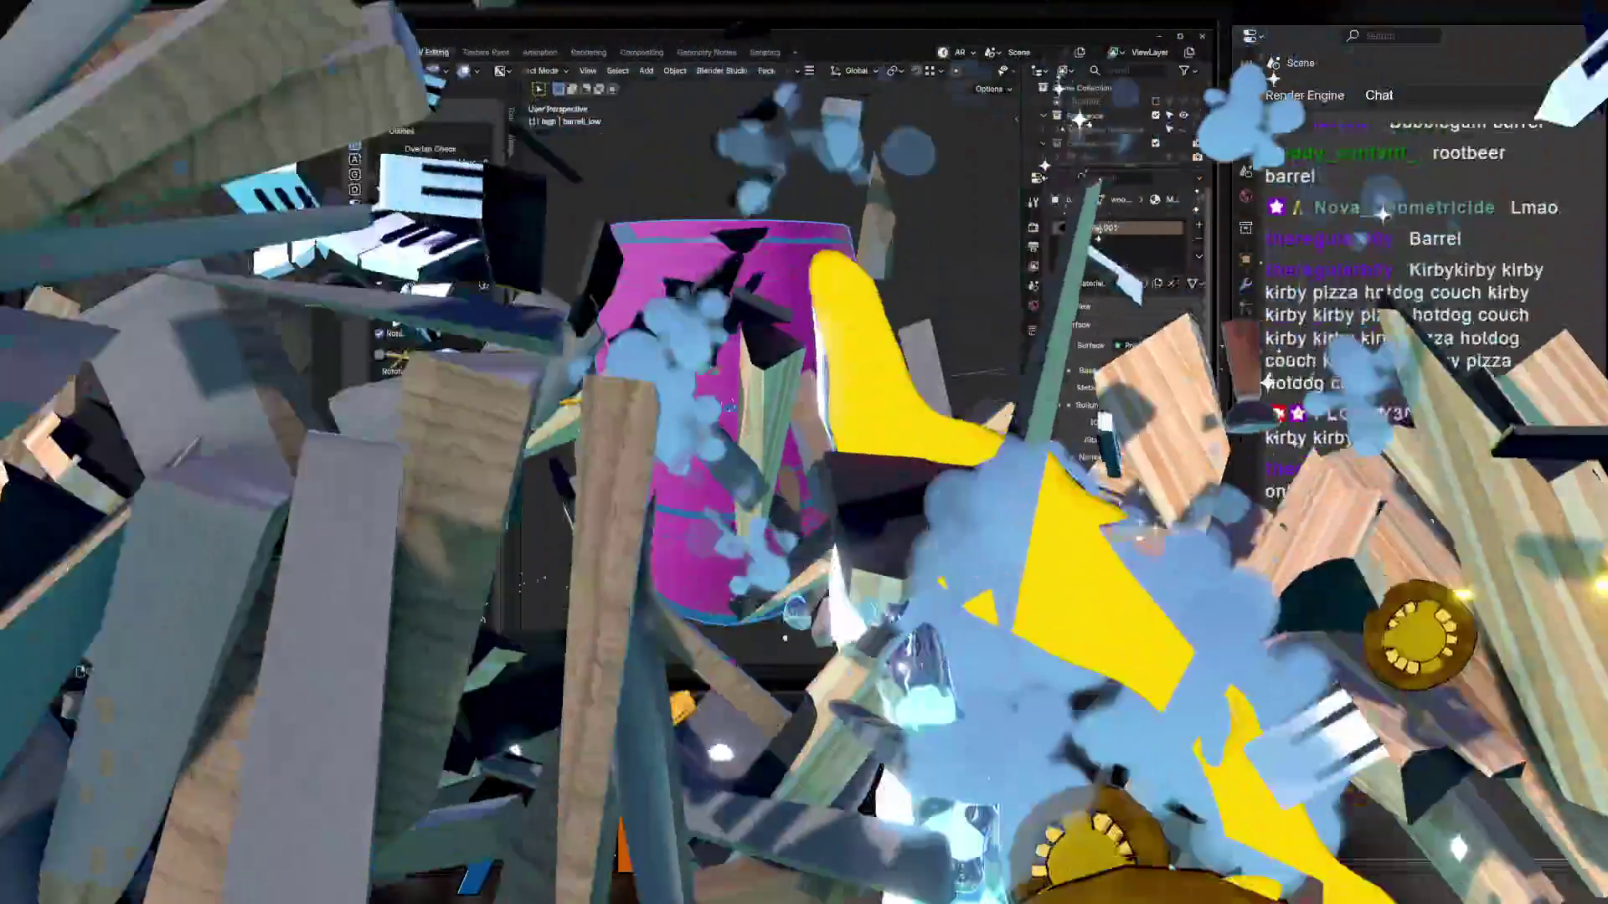
click(1034, 473)
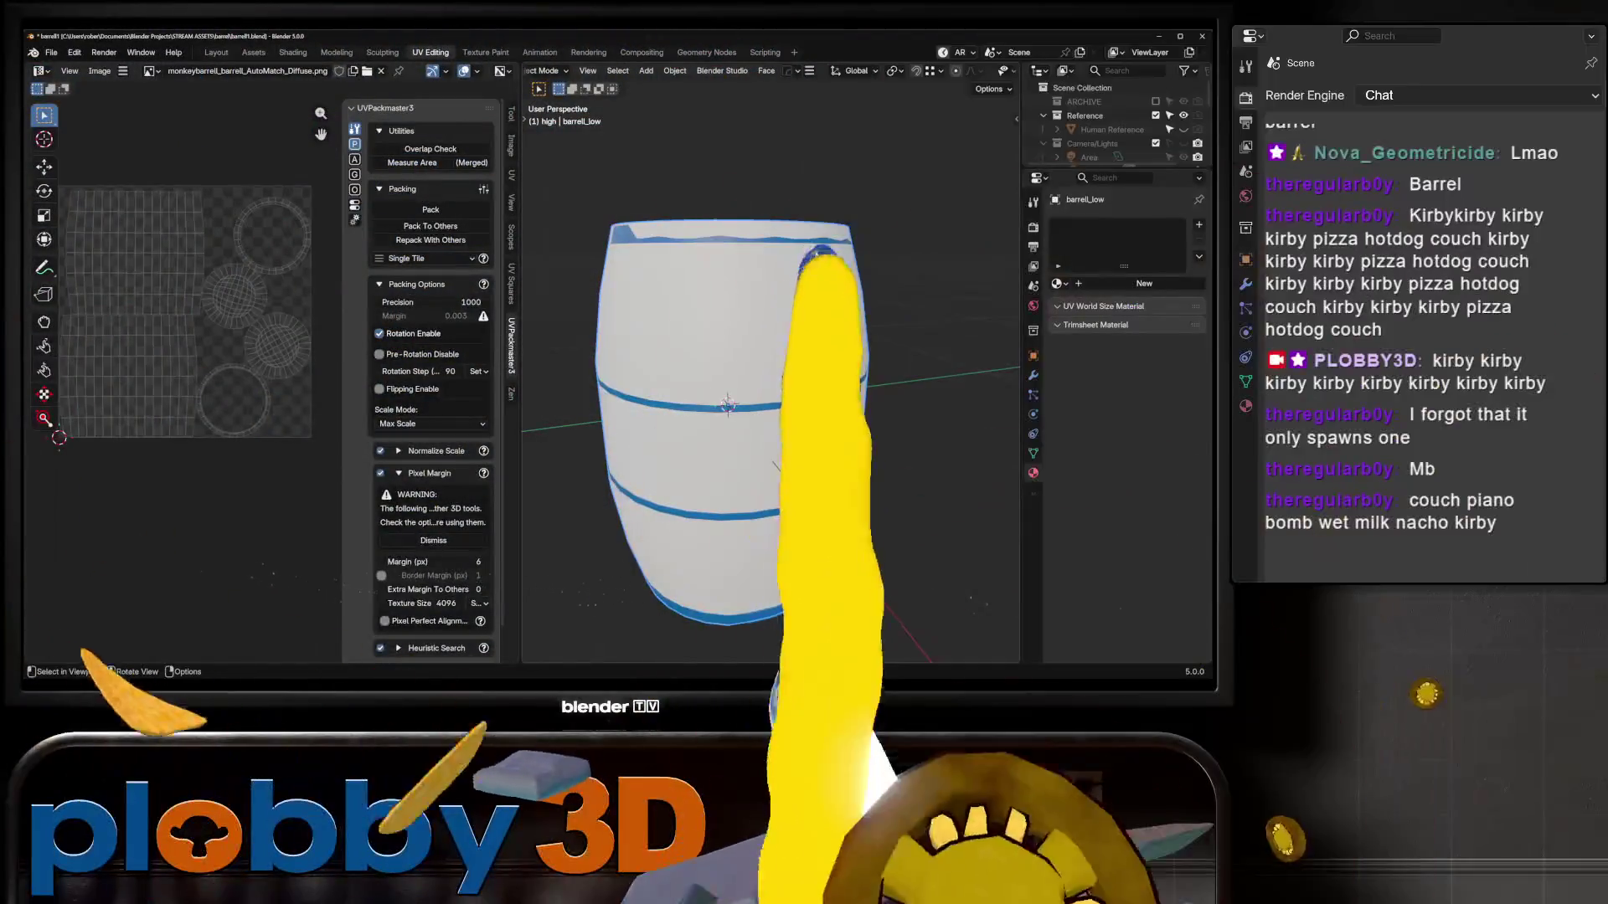
mouse_move(756, 422)
middle_down()
mouse_move(701, 442)
mouse_move(717, 439)
middle_up()
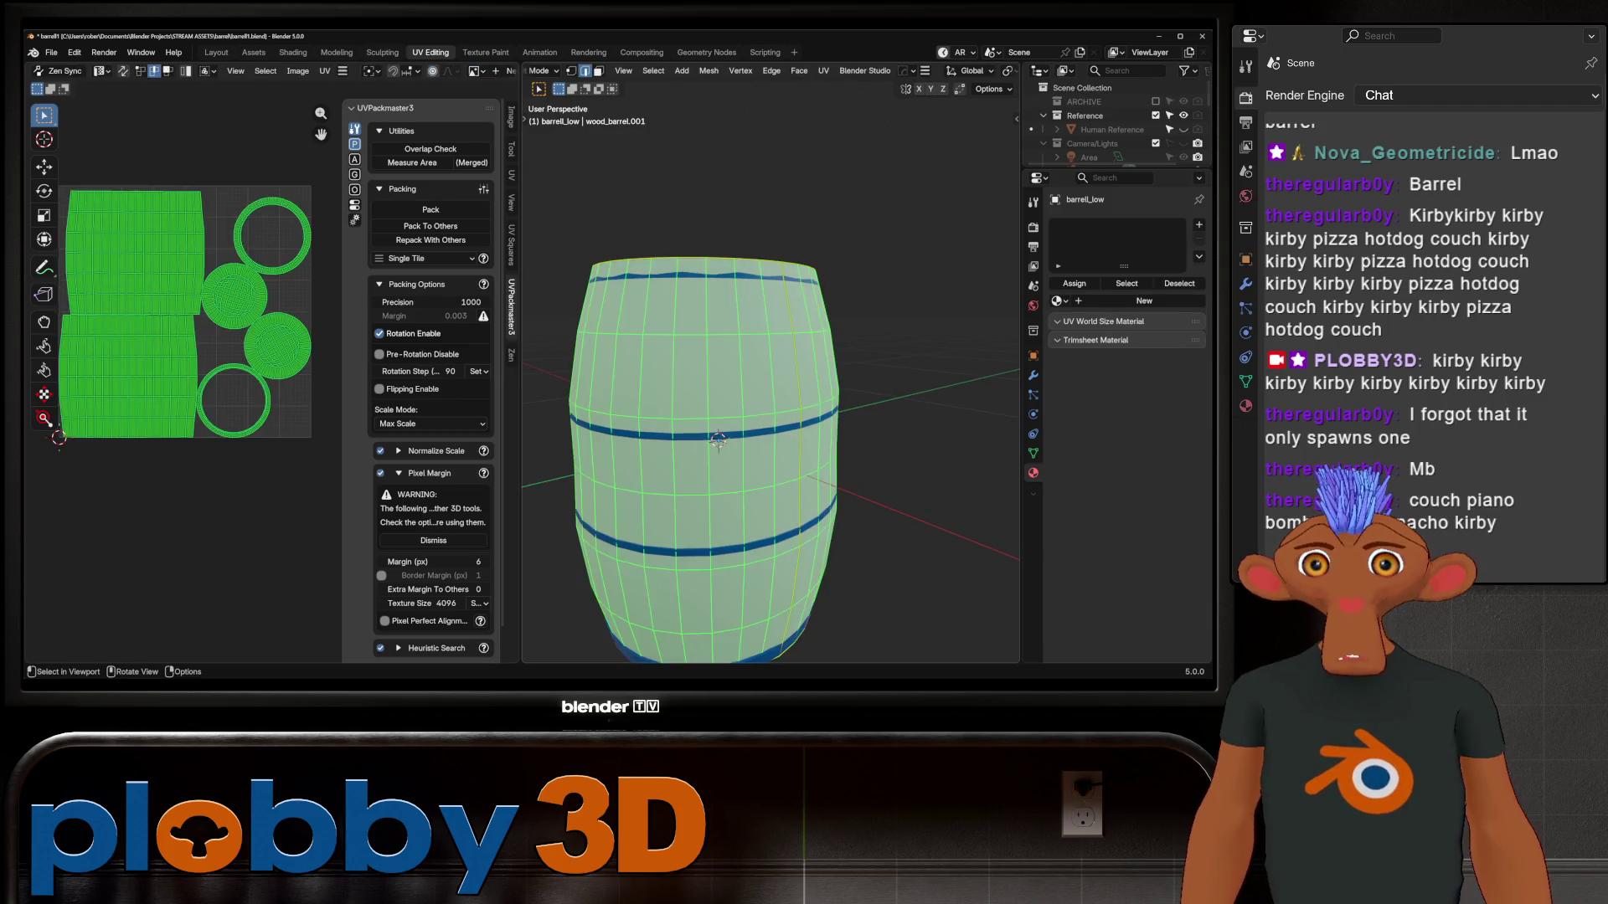
scroll(837, 71, down, 3)
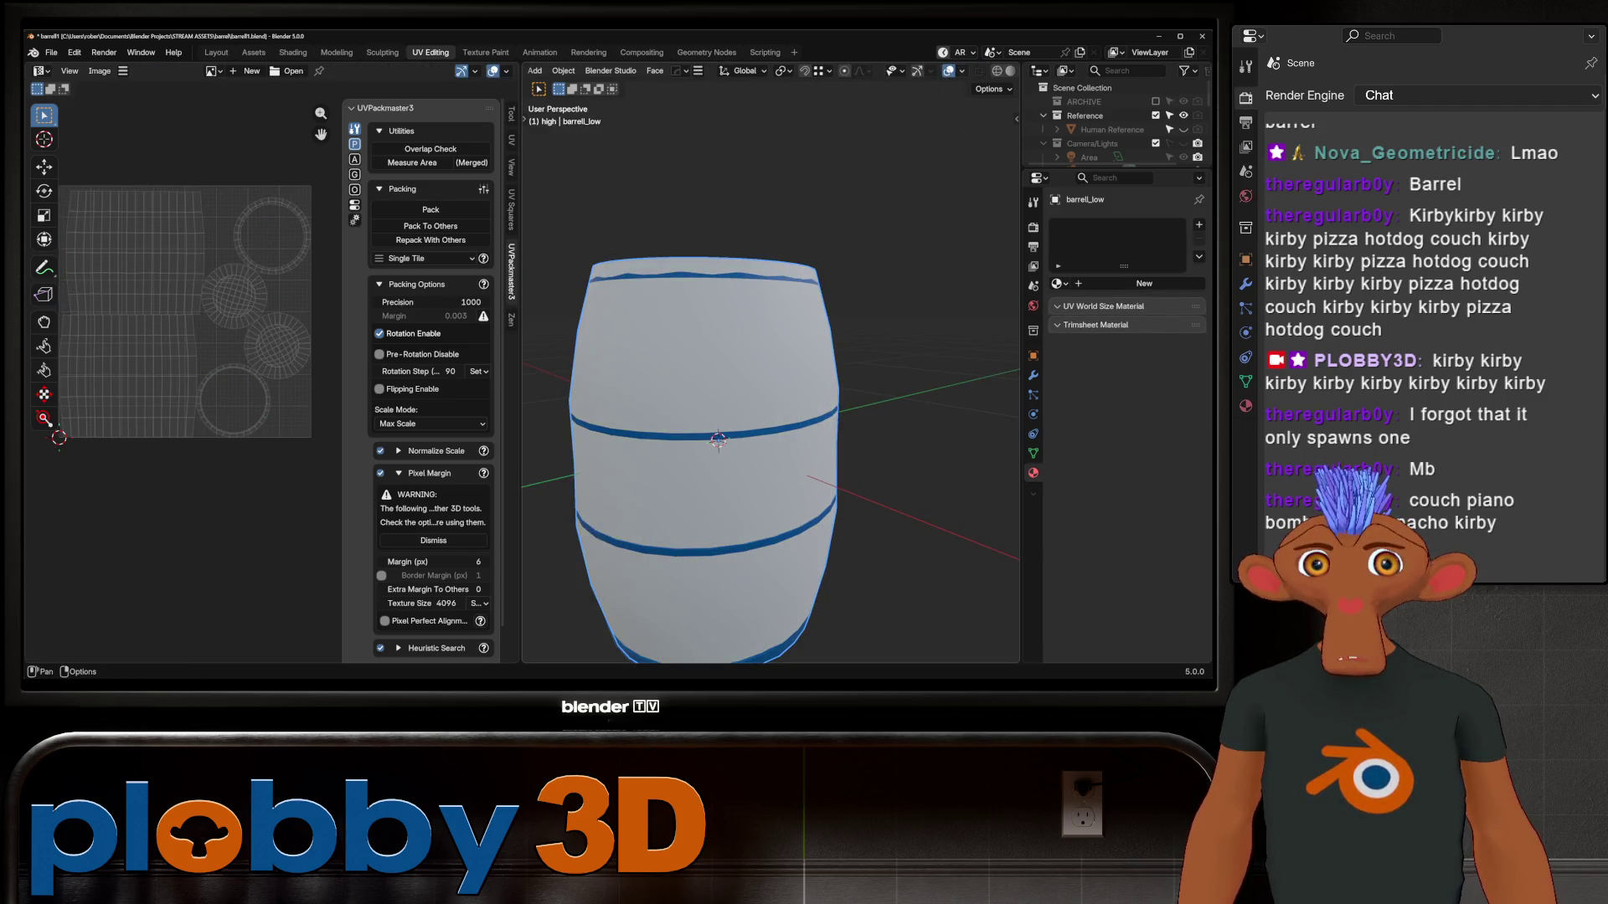
click(962, 70)
mouse_move(718, 439)
middle_down()
mouse_move(727, 490)
mouse_move(728, 456)
middle_up()
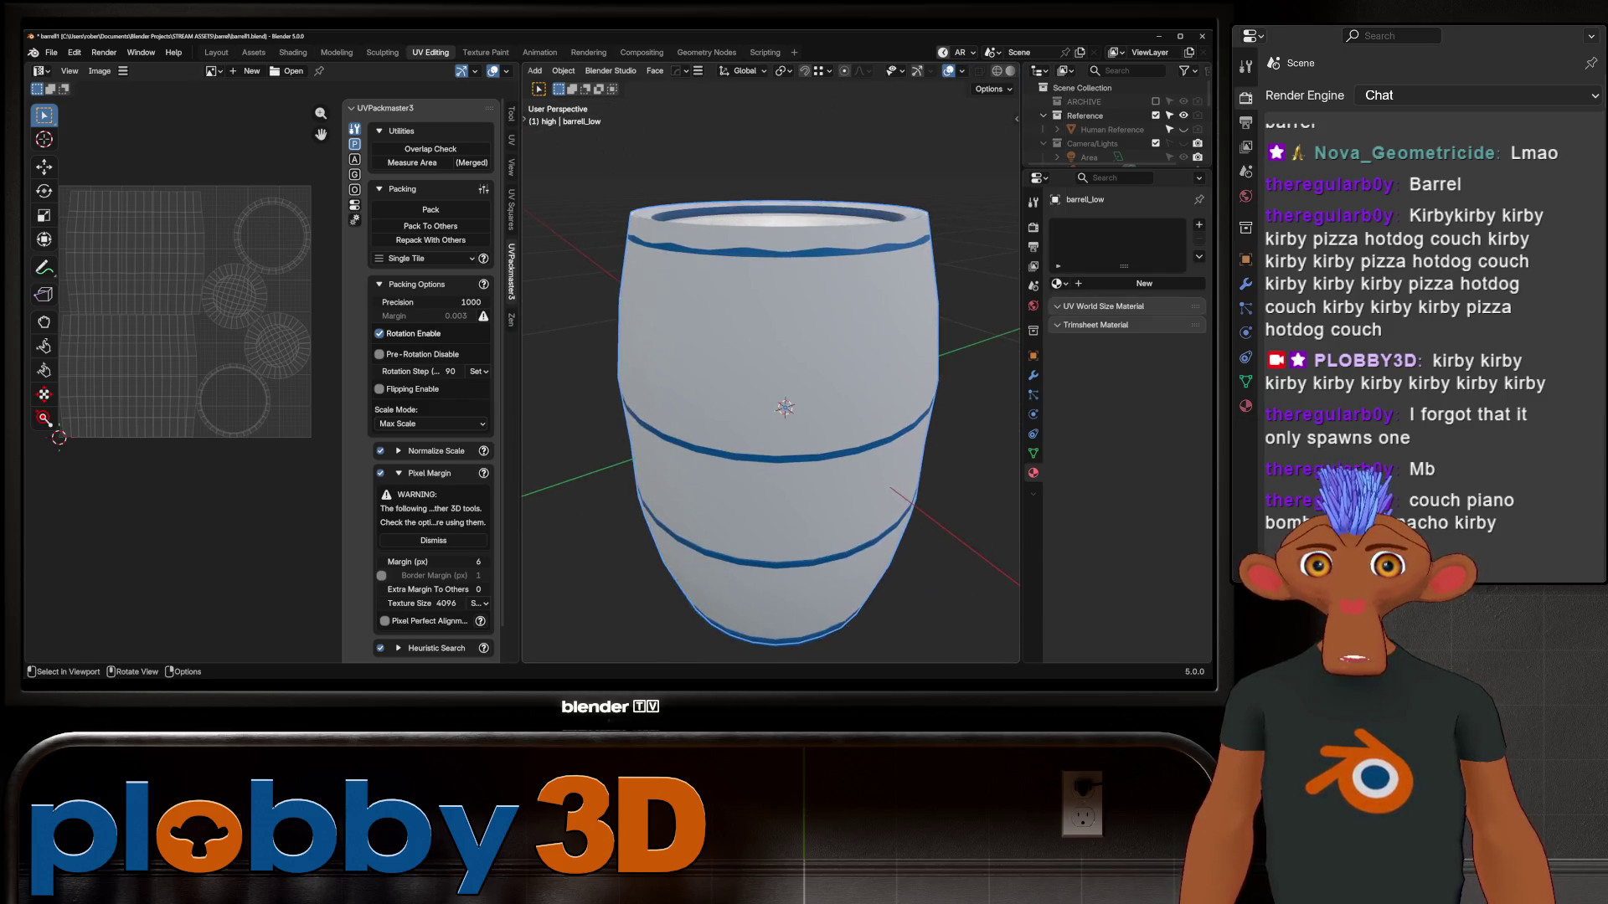
scroll(1114, 126, down, 3)
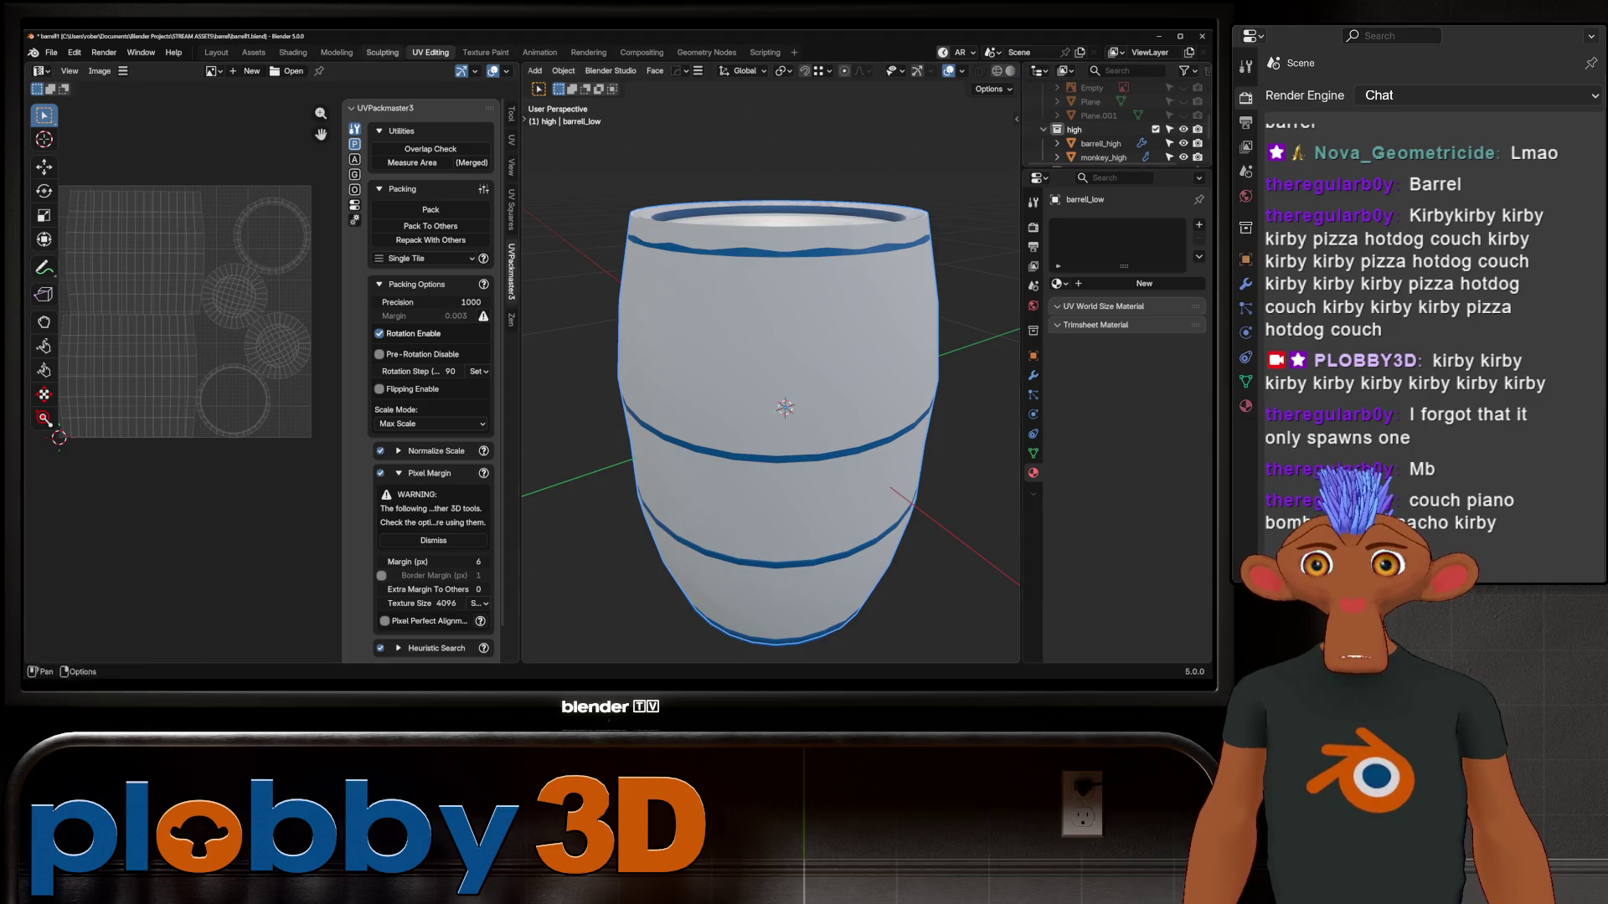
key(ctrl+Page_Up)
key(ctrl+Page_Up)
key(ctrl+Page_Up)
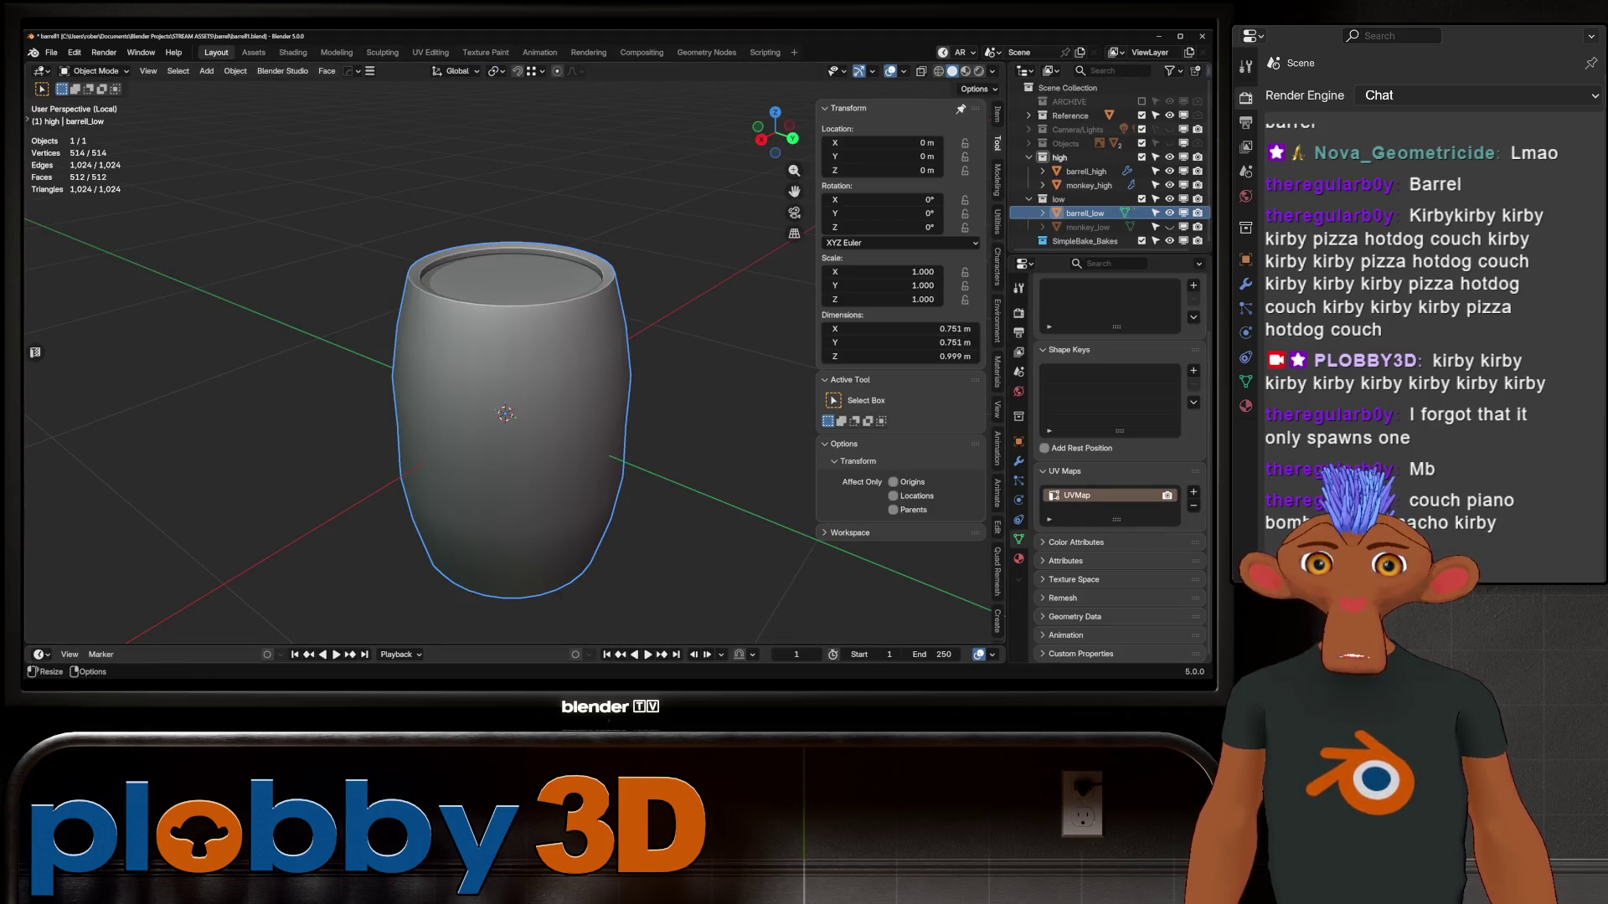
Load the SimpleBake Bake to Target preset in Render Properties
click(1018, 312)
scroll(1118, 469, down, 3)
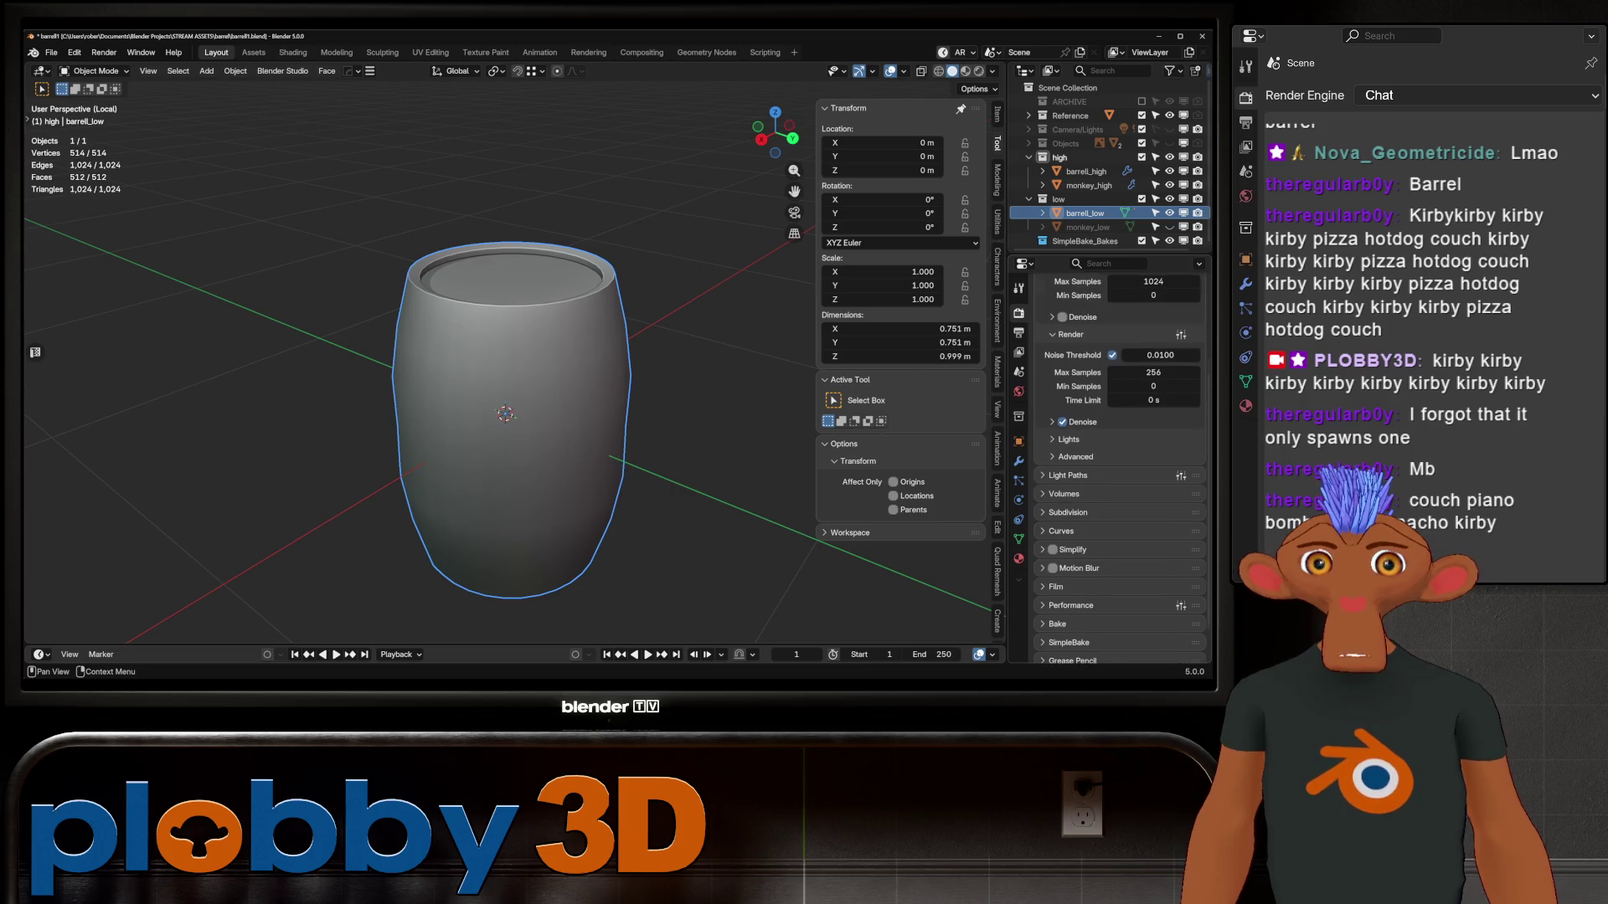
click(1069, 598)
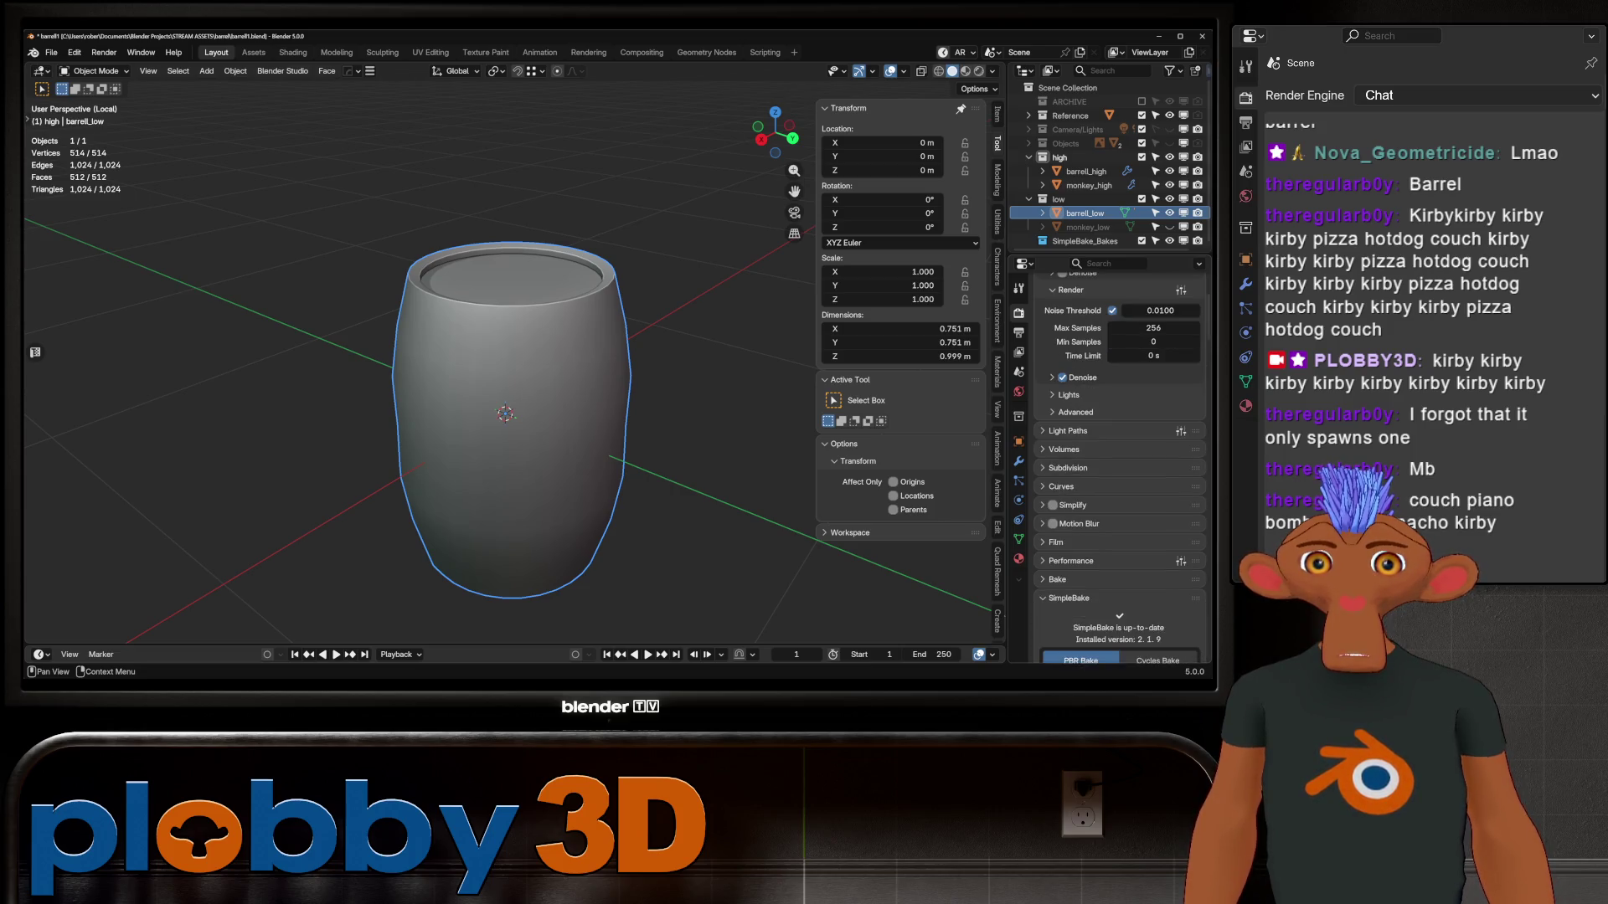
scroll(1119, 469, down, 8)
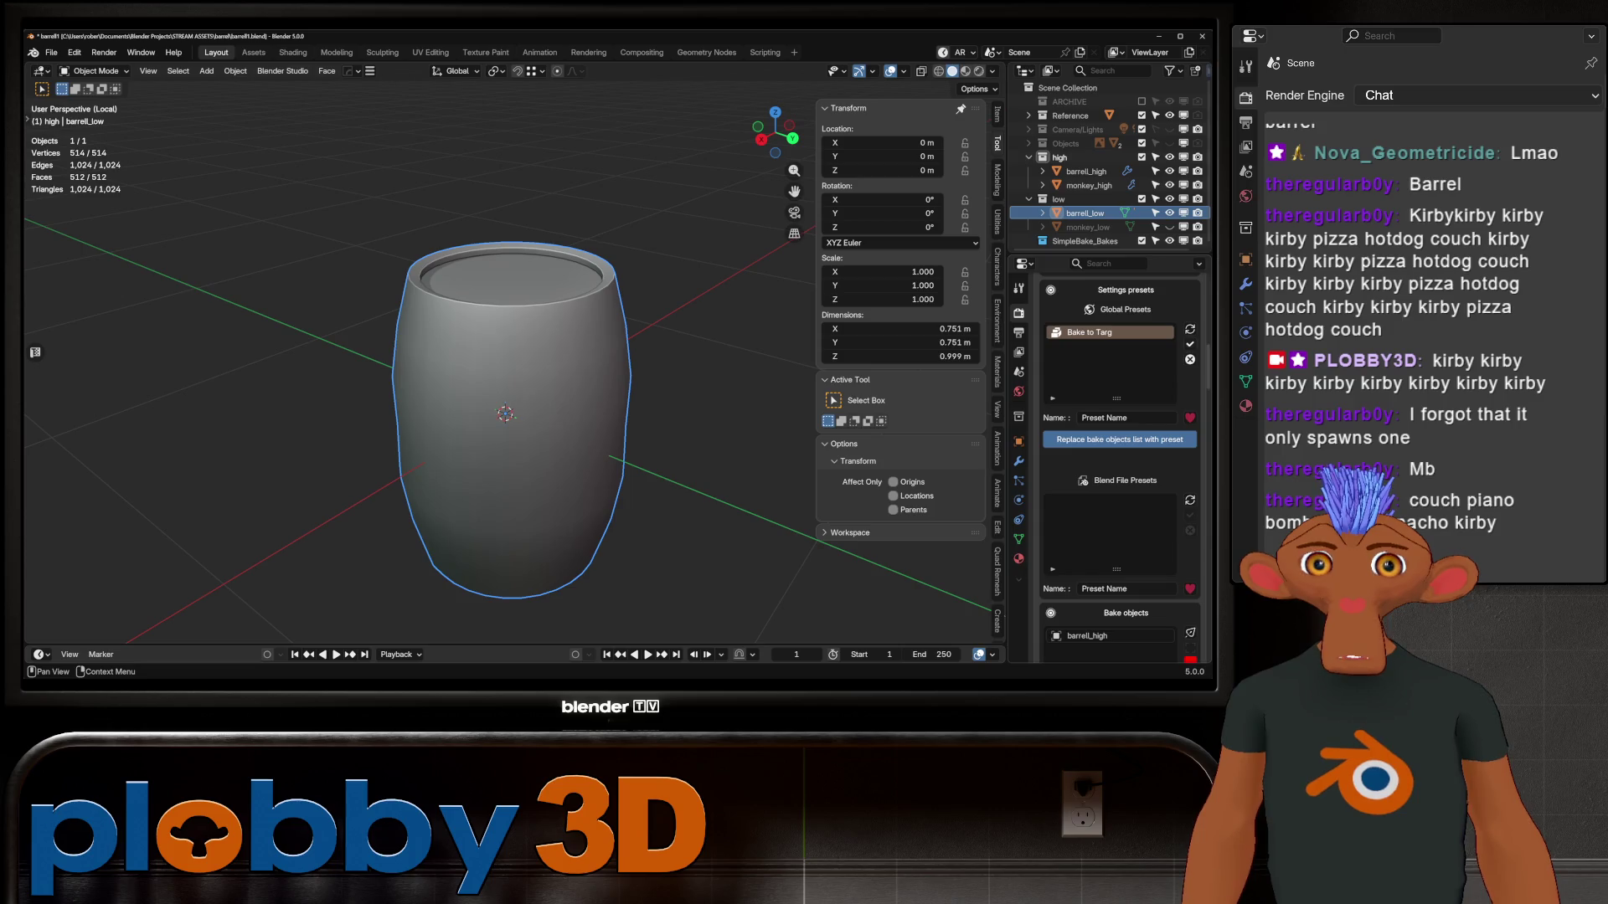
click(1190, 344)
scroll(1119, 469, down, 8)
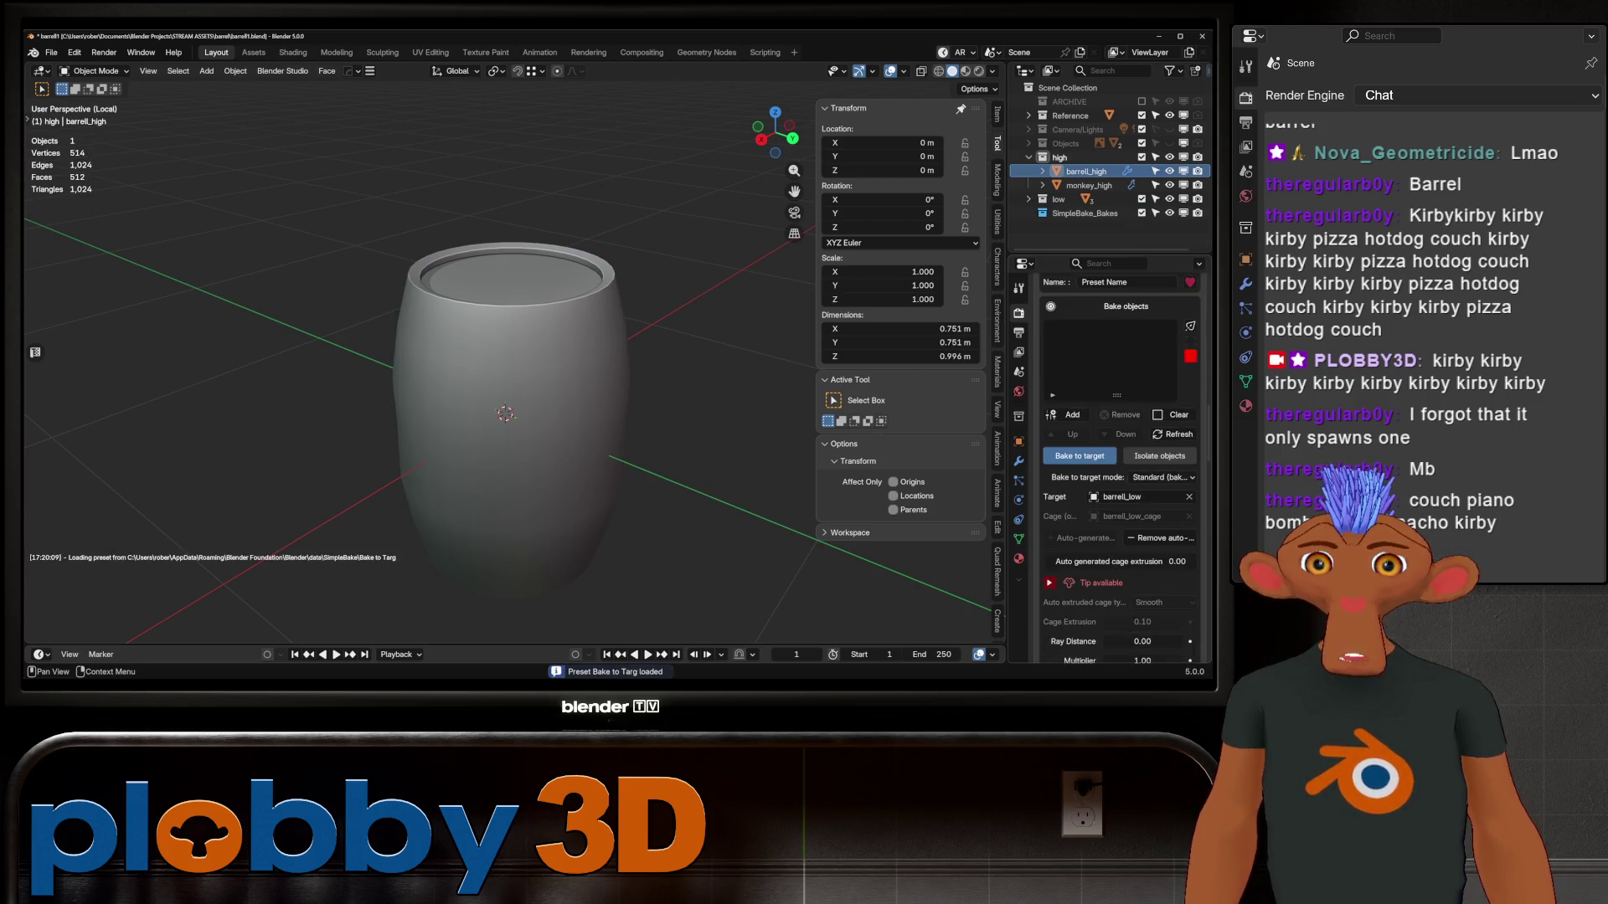
Replace the old cage: add barrell_high as bake object and auto-generate barrel_low_cage
click(1160, 538)
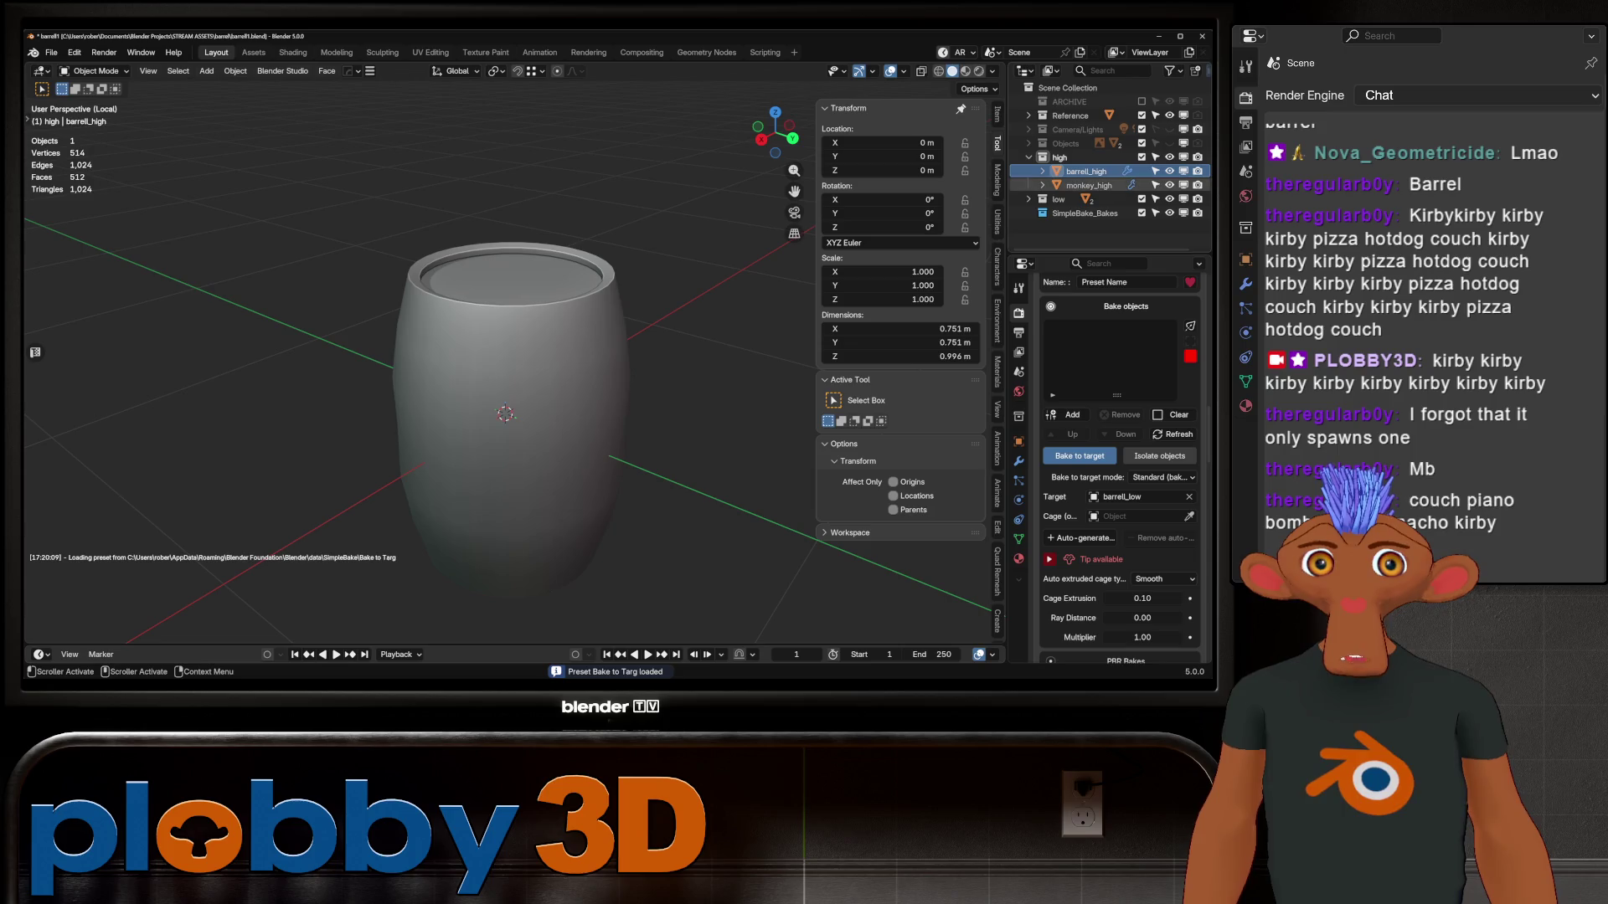
click(1067, 415)
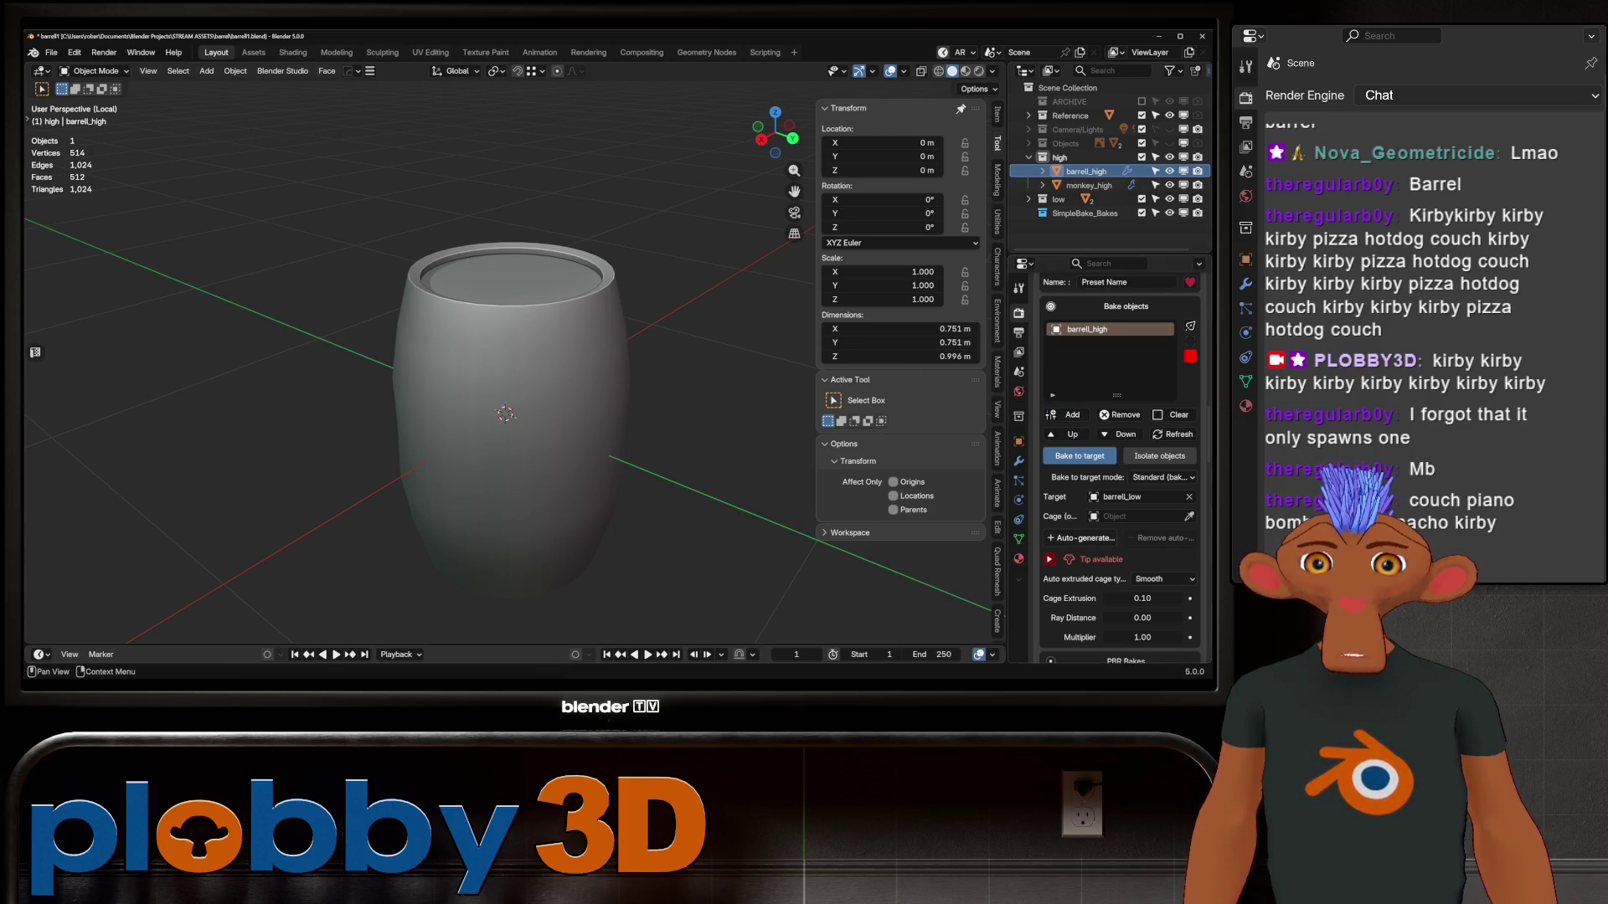
click(1080, 537)
scroll(503, 402, up, 4)
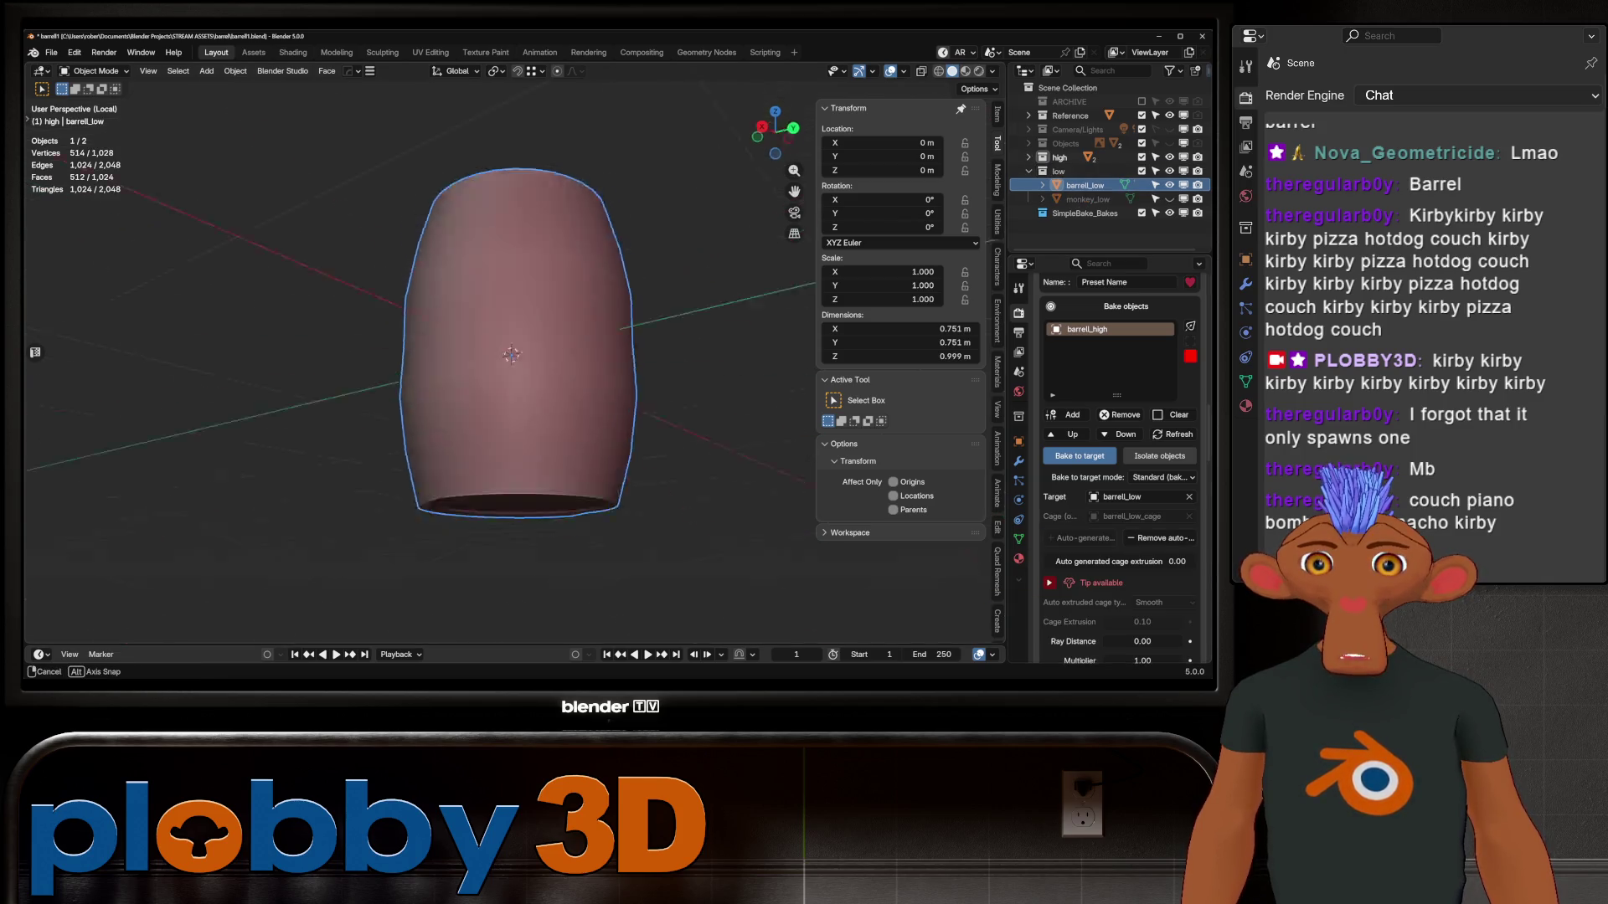
click(1119, 561)
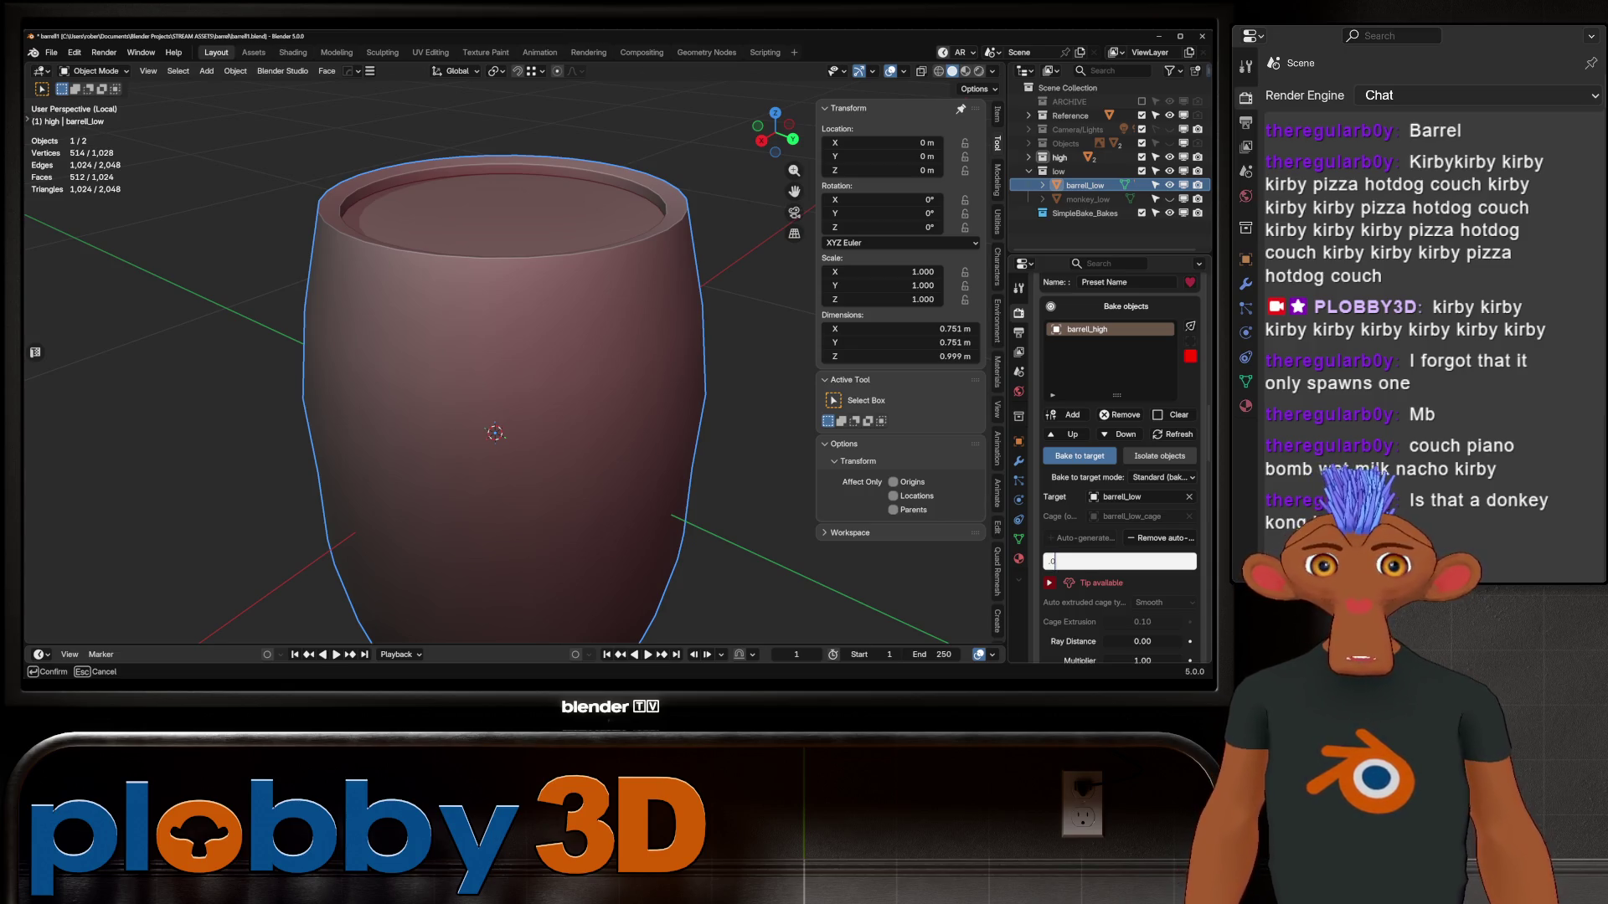
key(Return)
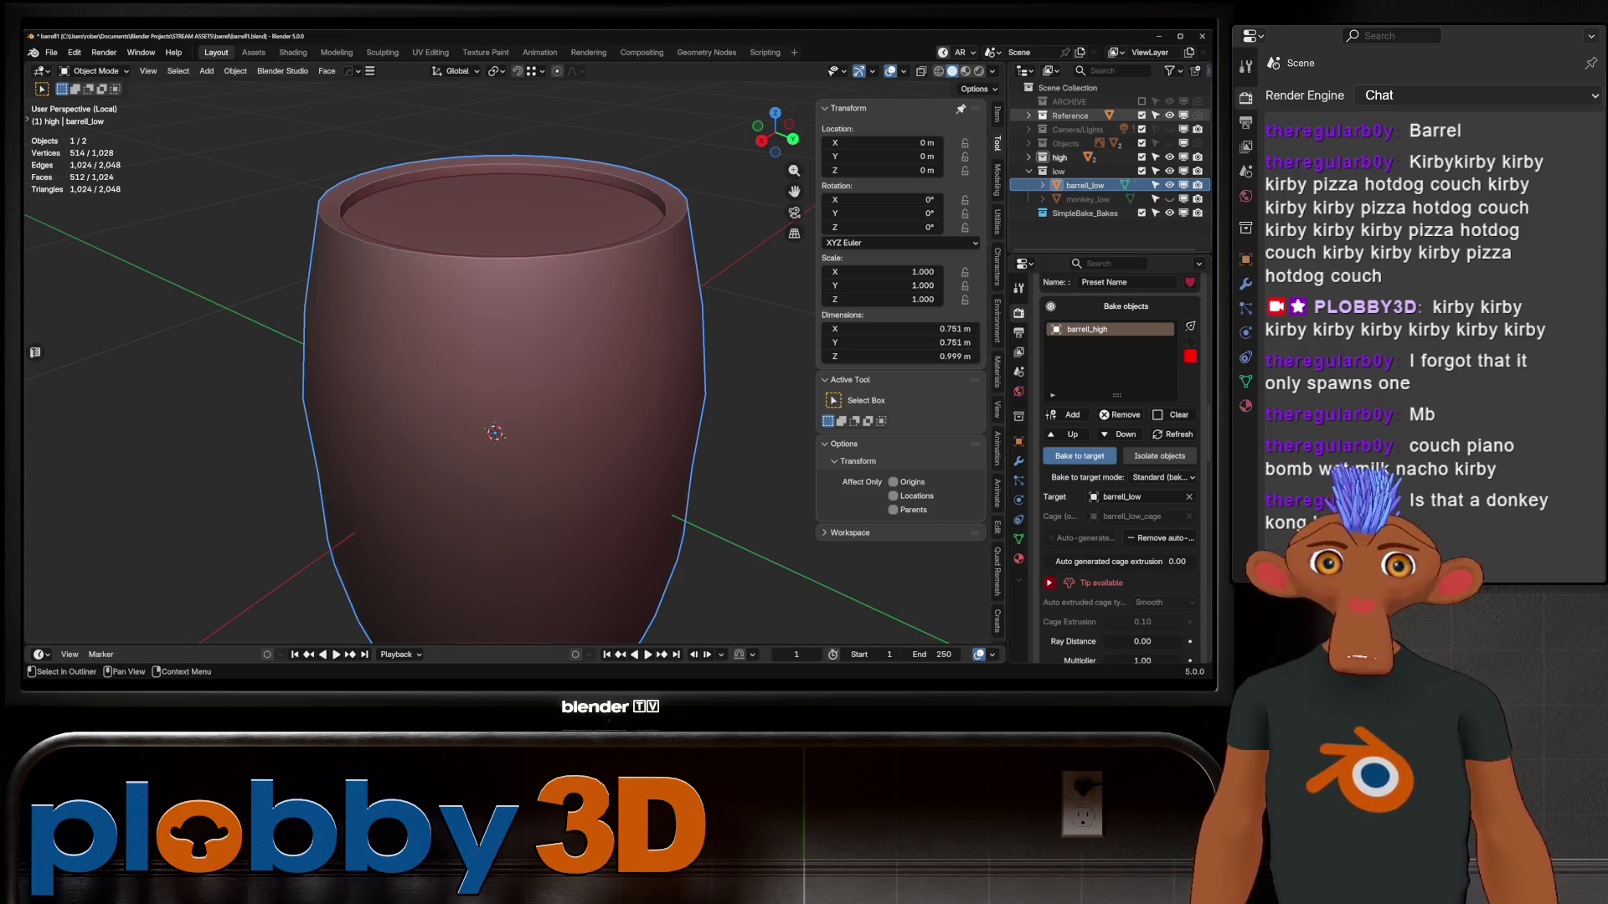
click(1029, 157)
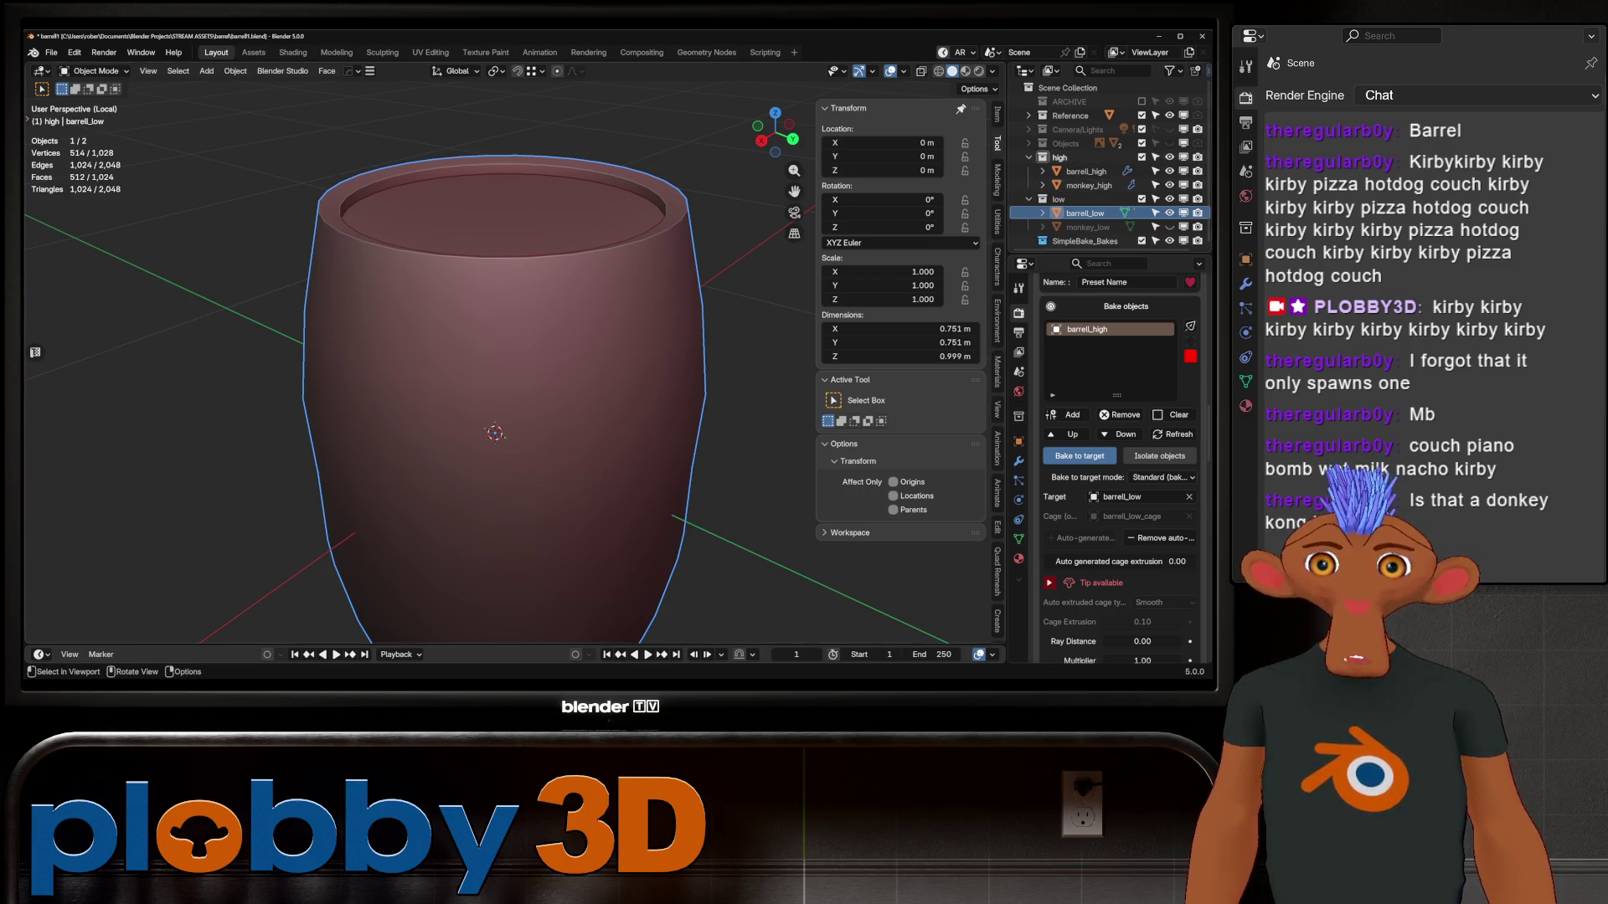
Leave local view, preview the cage at 0.01 extrusion around the rim, then remove it
key(KP_Divide)
mouse_move(503, 251)
middle_down()
mouse_move(507, 436)
mouse_move(535, 393)
middle_up()
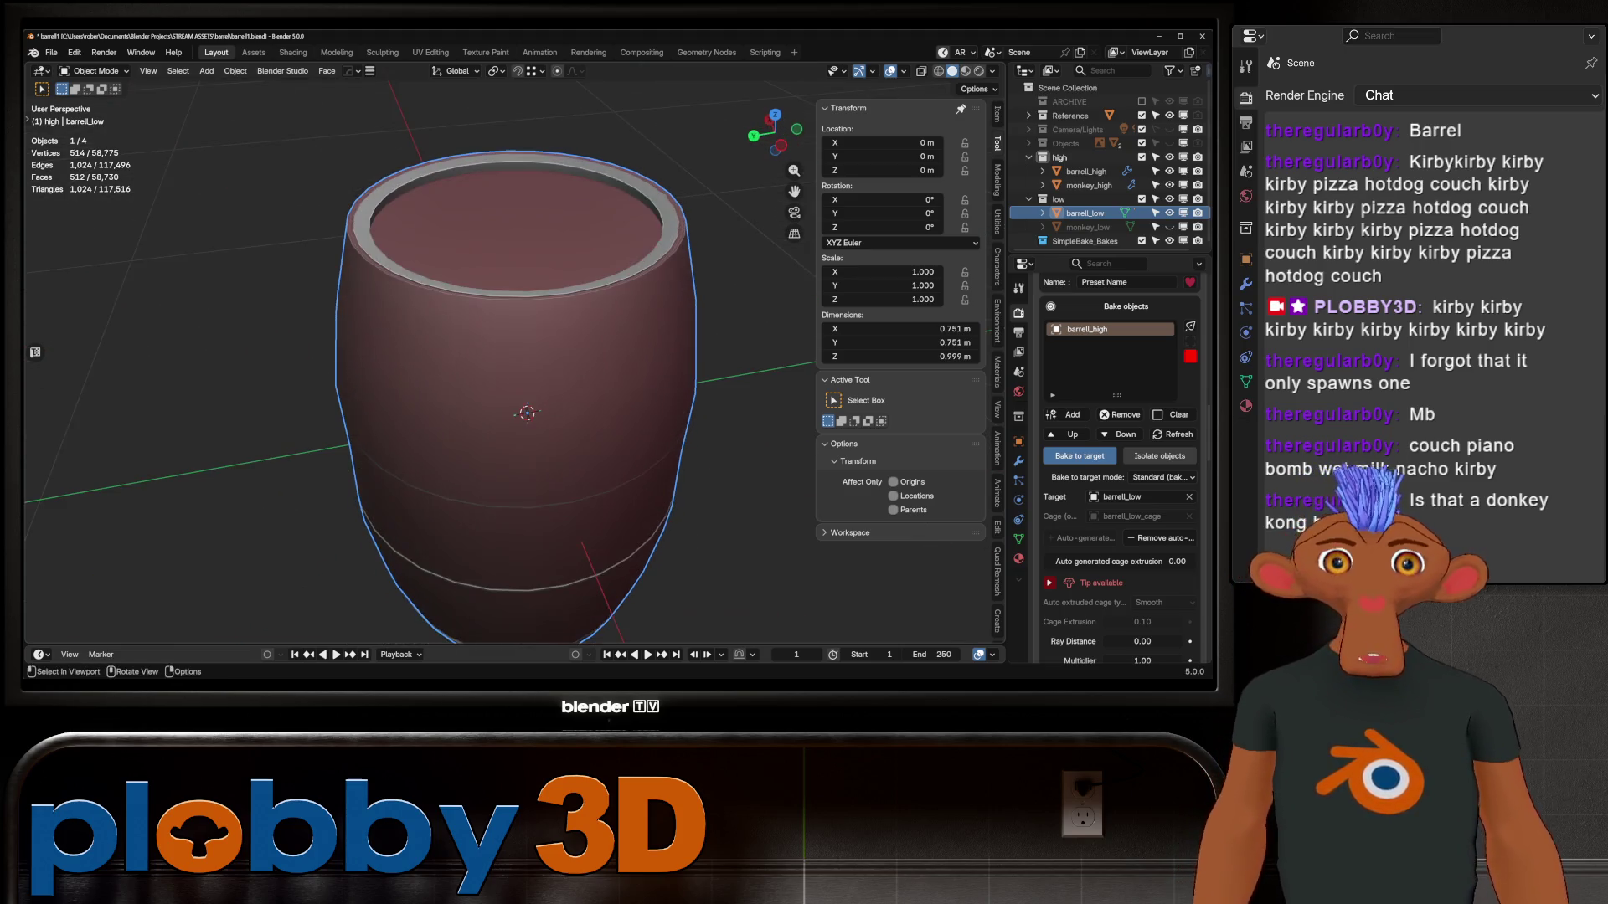
drag(1118, 561, 1118, 561)
middle_drag(502, 377, 503, 318)
scroll(503, 318, up, 5)
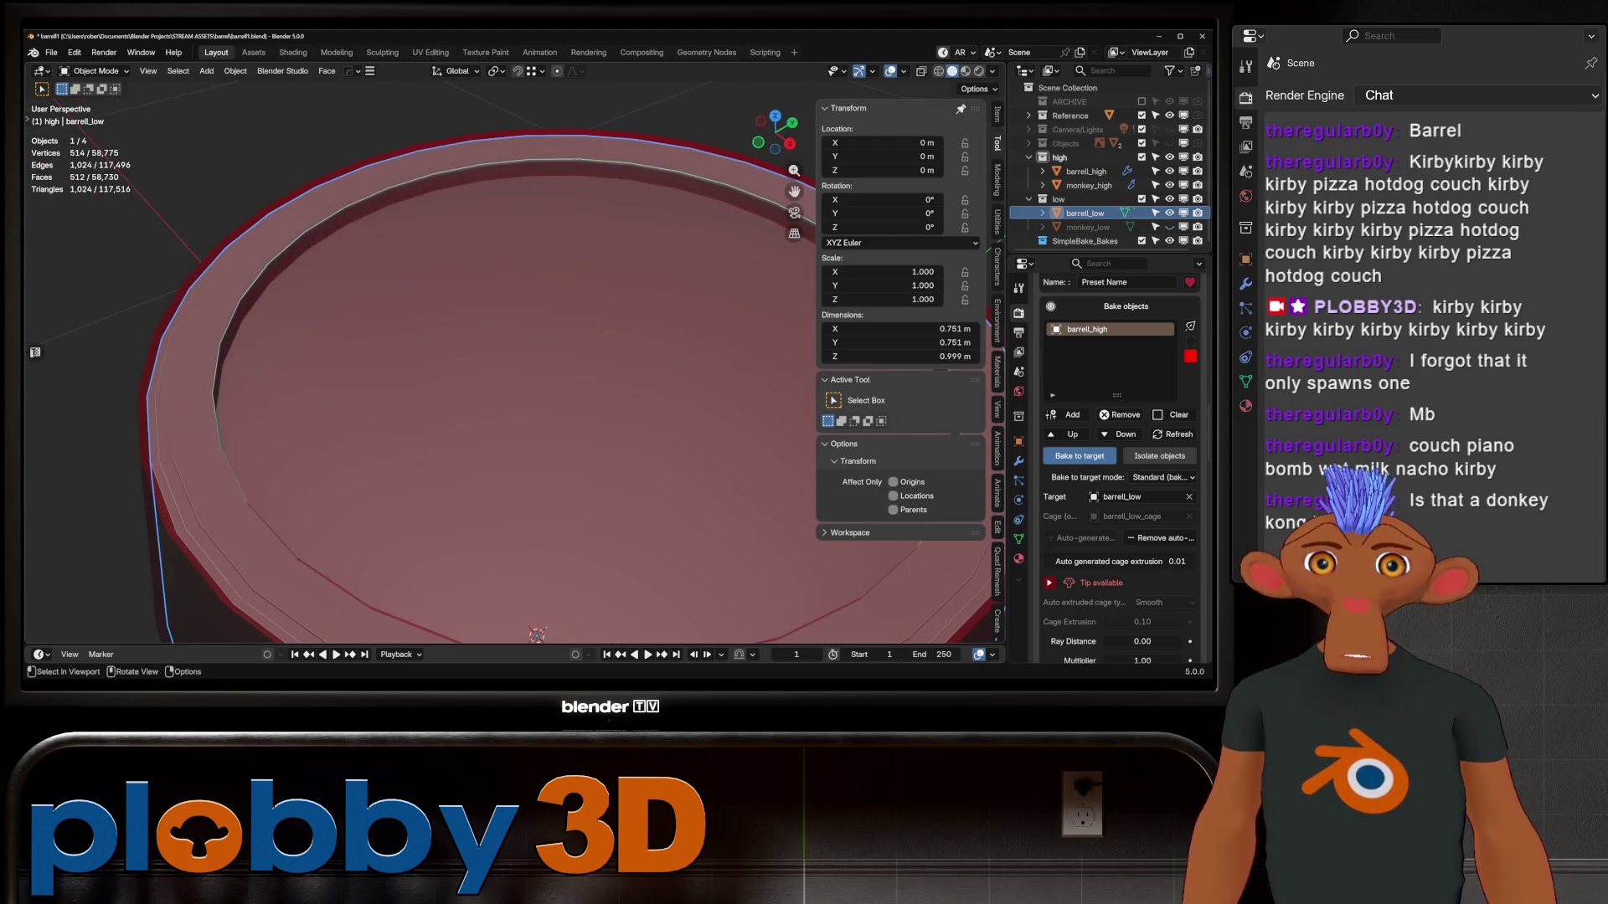
click(1160, 537)
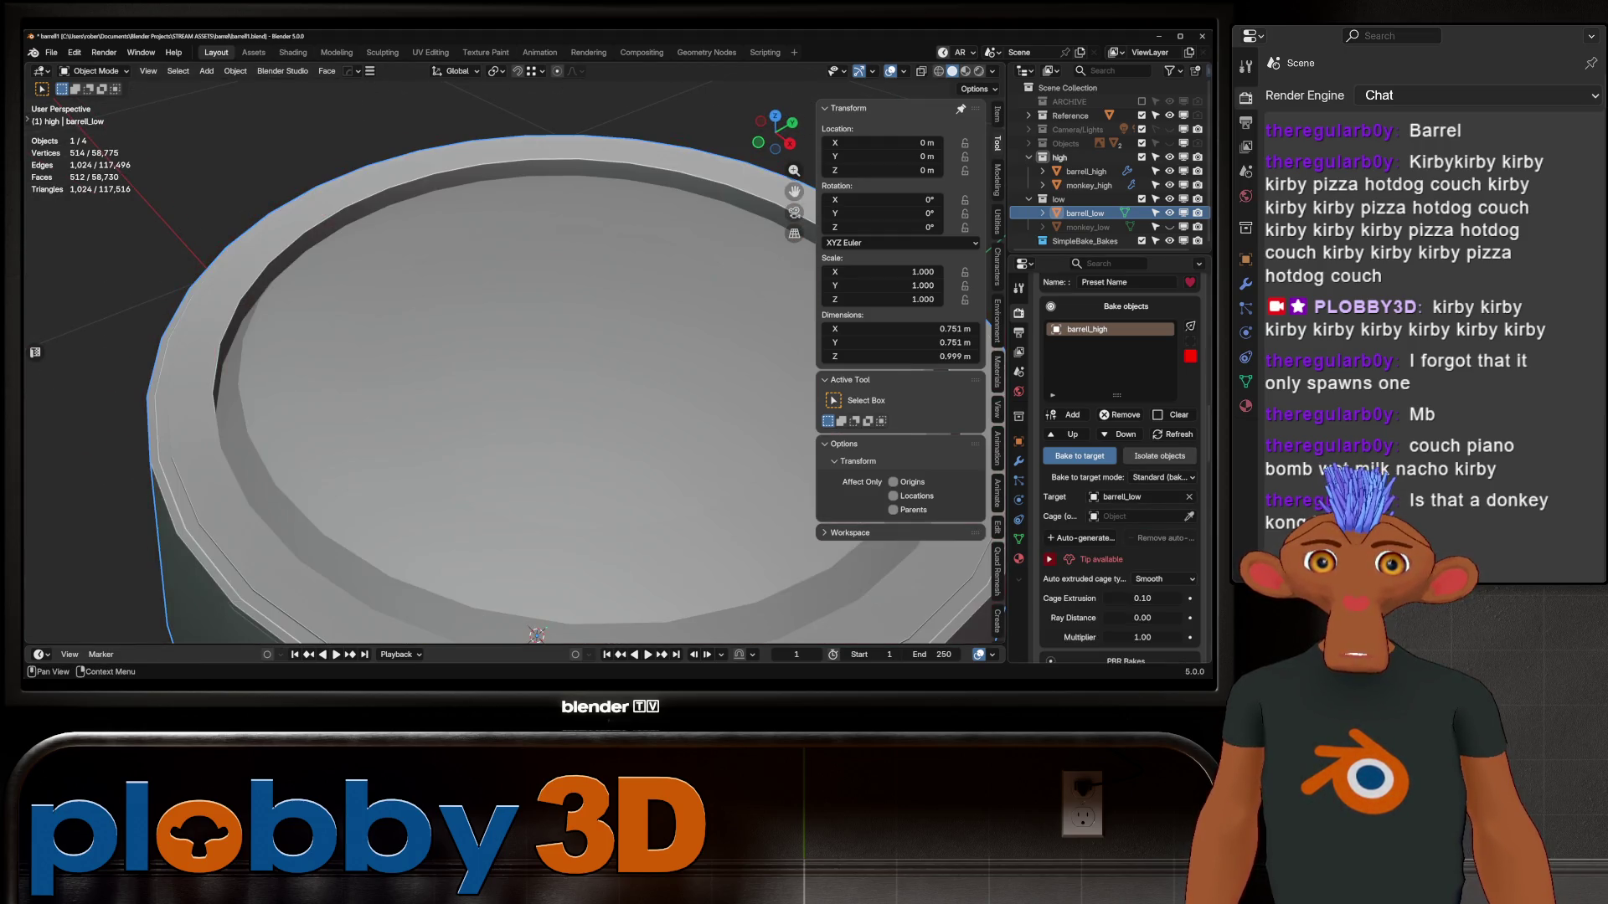
Enter Edit Mode on barrell_low and move the selected rim along Z
key(Tab)
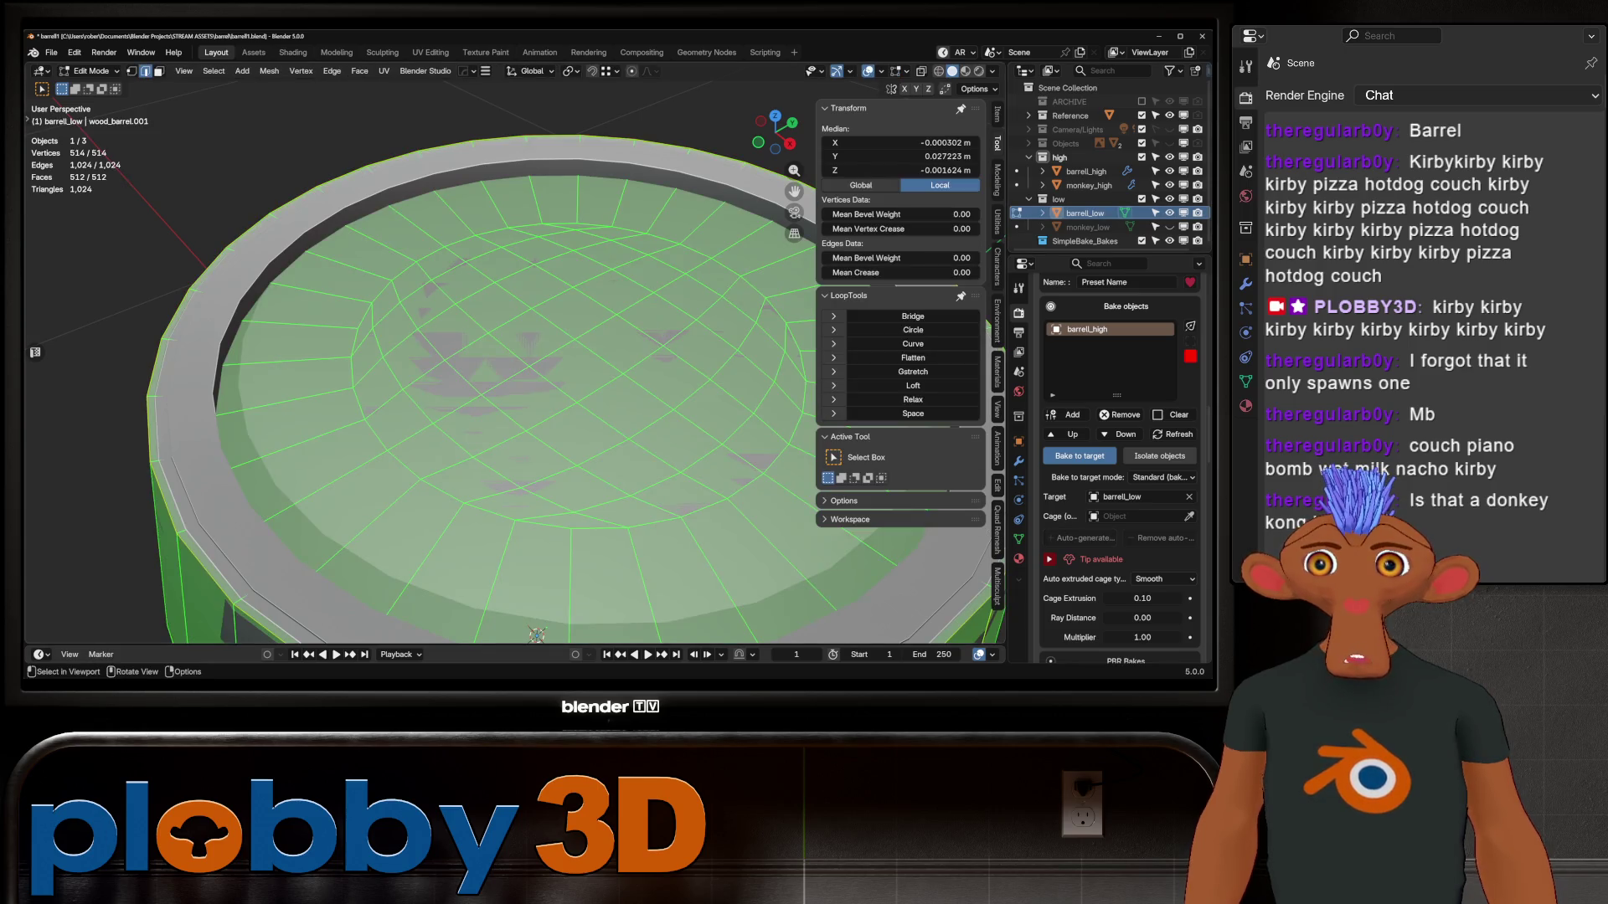
scroll(536, 634, down, 4)
middle_drag(537, 634, 519, 603)
scroll(519, 603, up, 3)
key(g)
key(z)
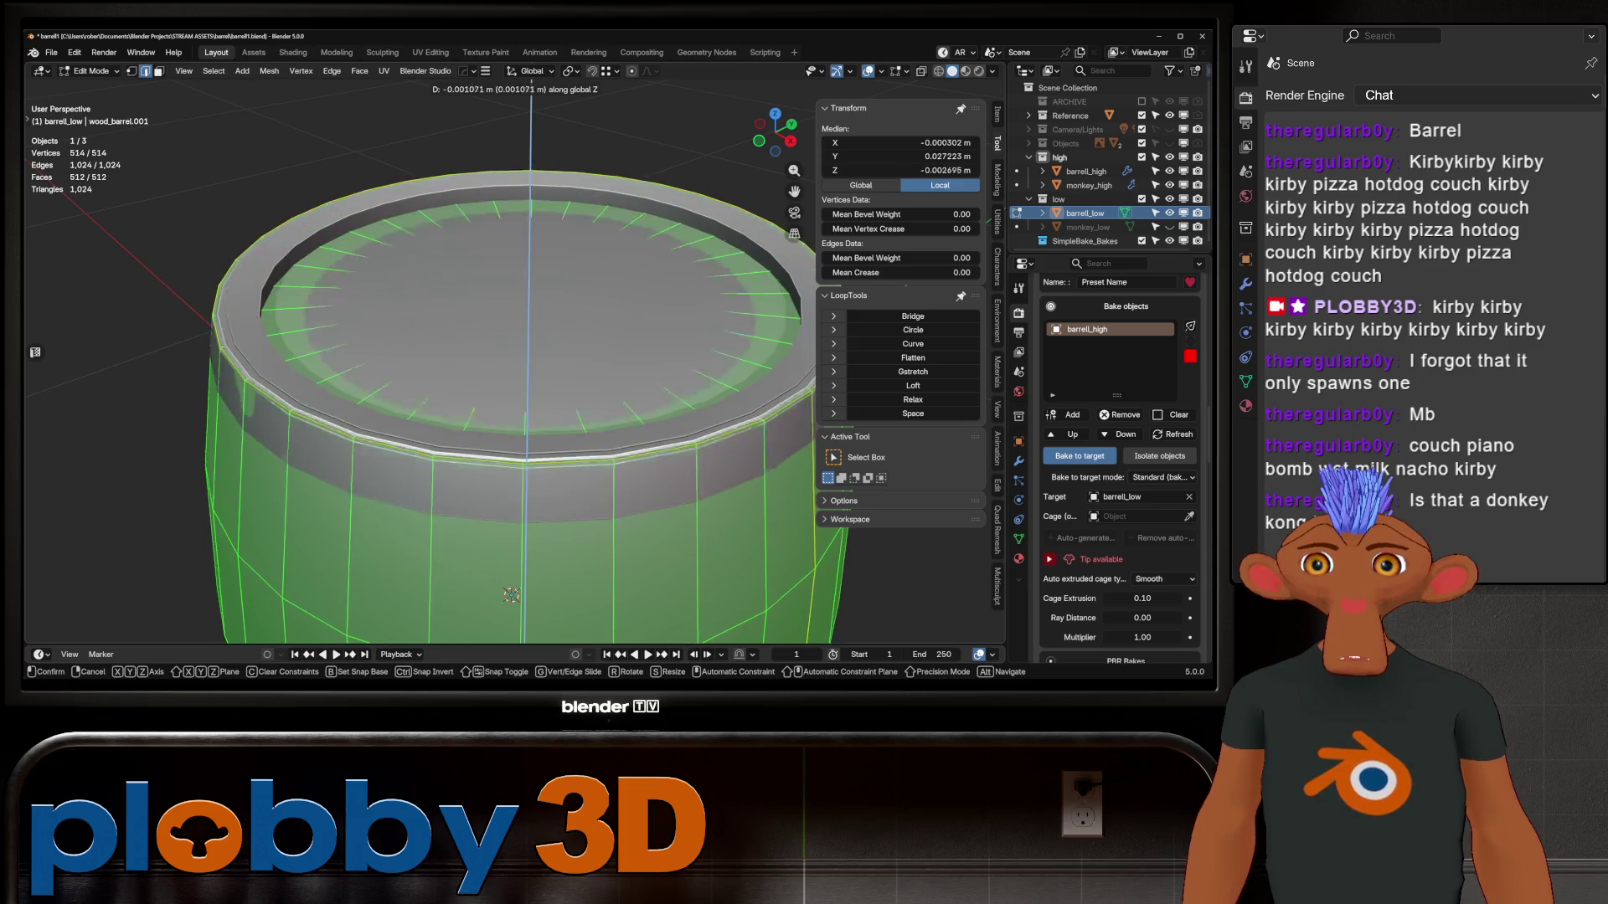
click(510, 593)
middle_drag(510, 593, 506, 581)
Select the rim face loop, scale it horizontally excluding Z, and inspect it in Object Mode
key(3)
key(ctrl+z)
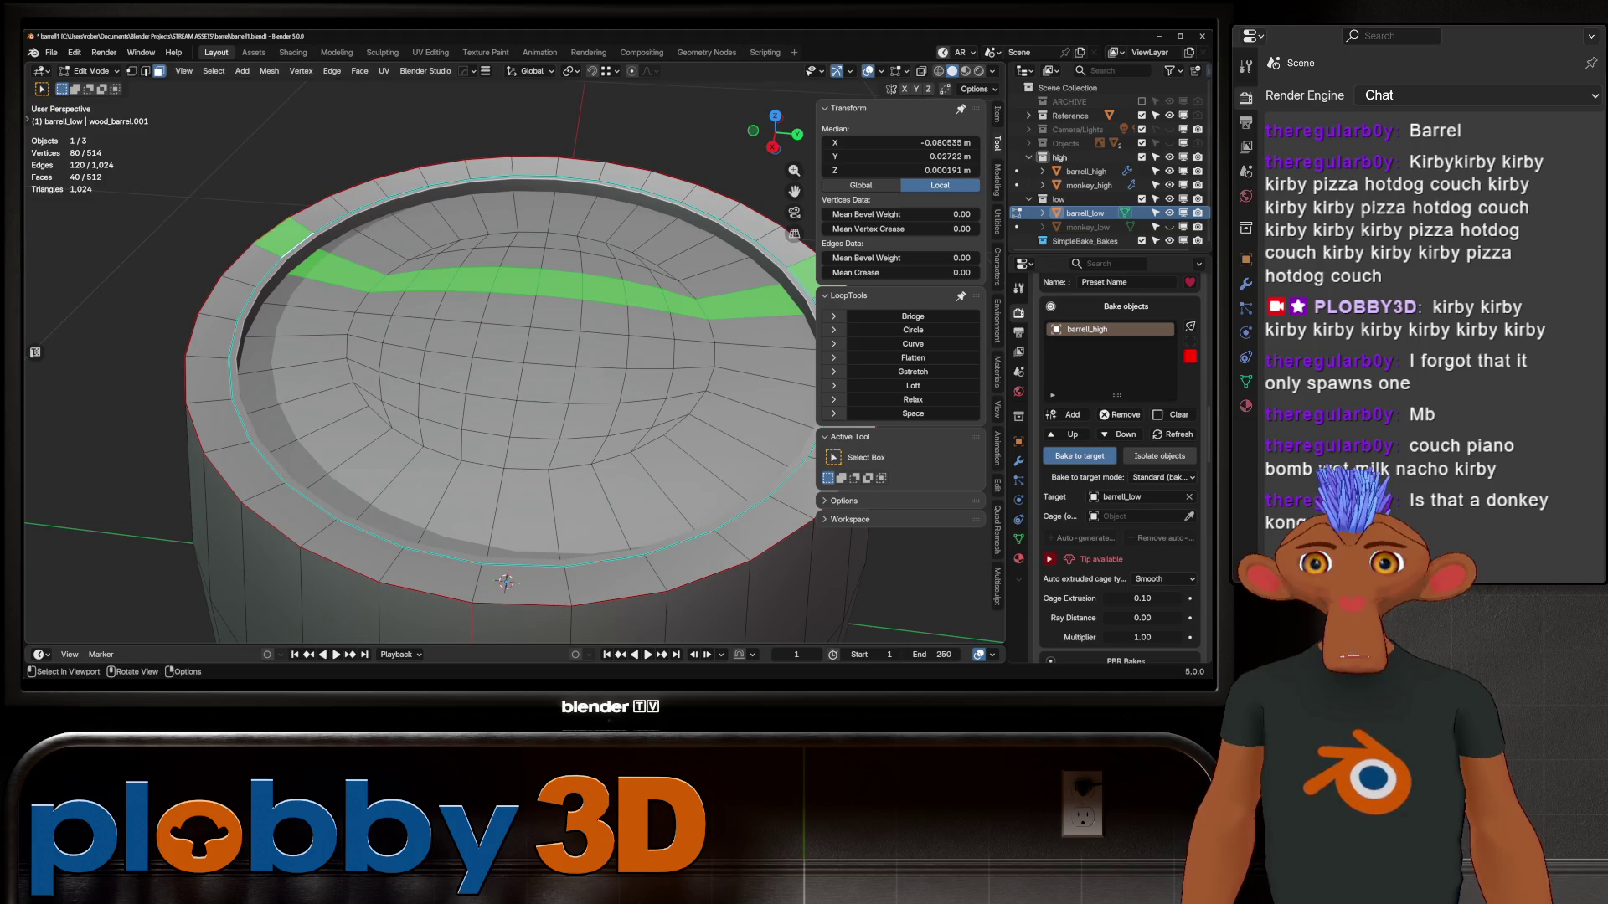
key(ctrl+z)
scroll(515, 377, up, 2)
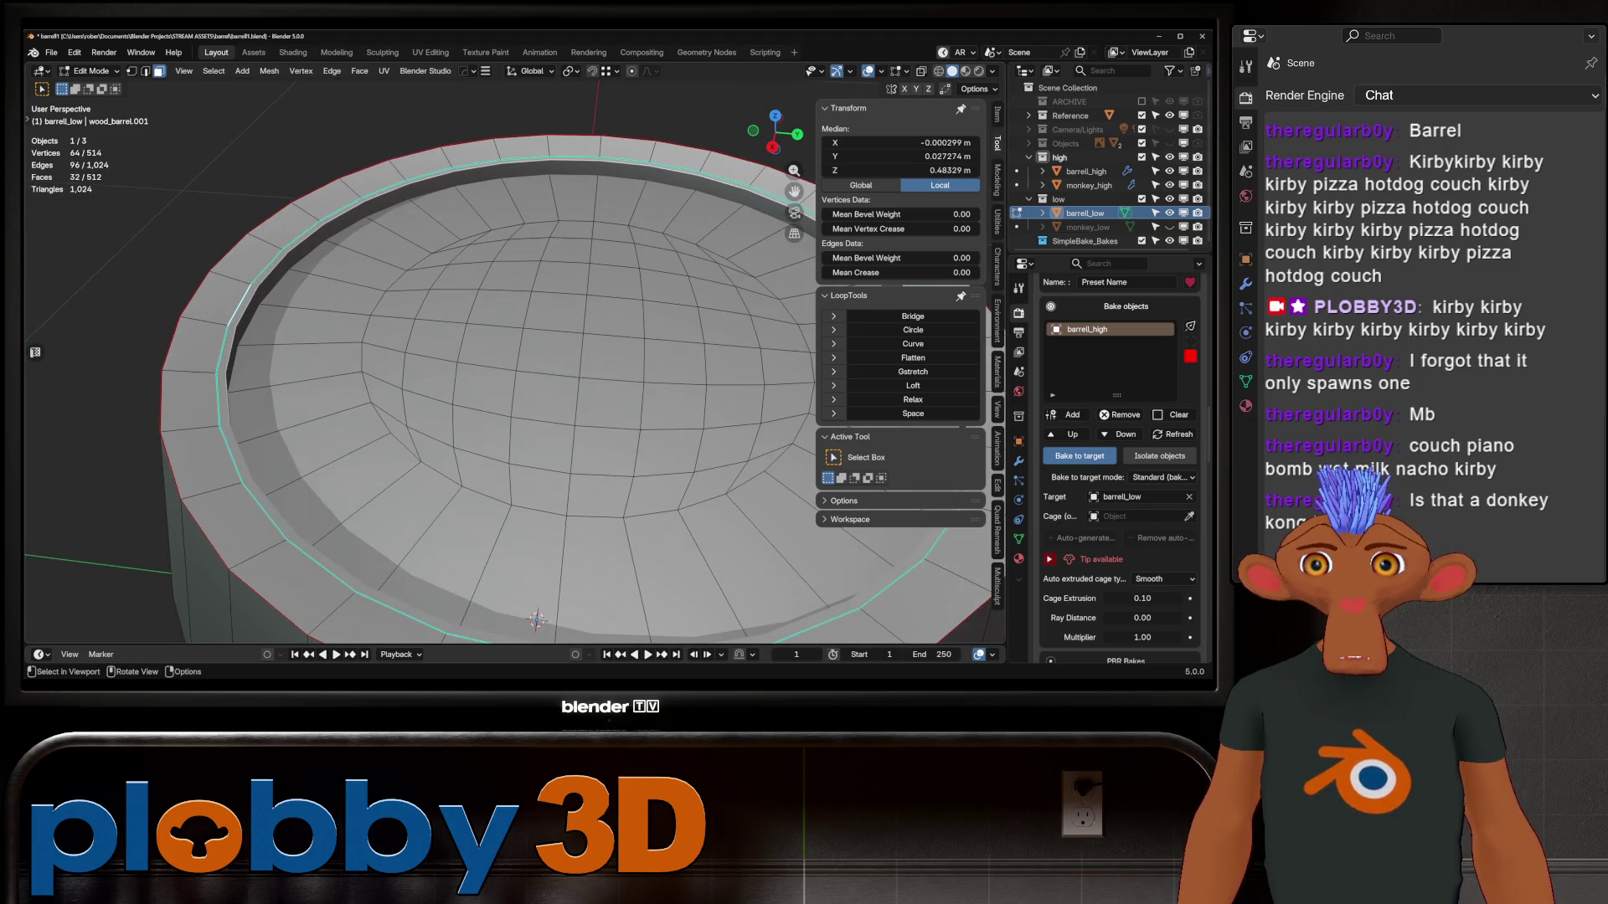
key(s)
key(shift+z)
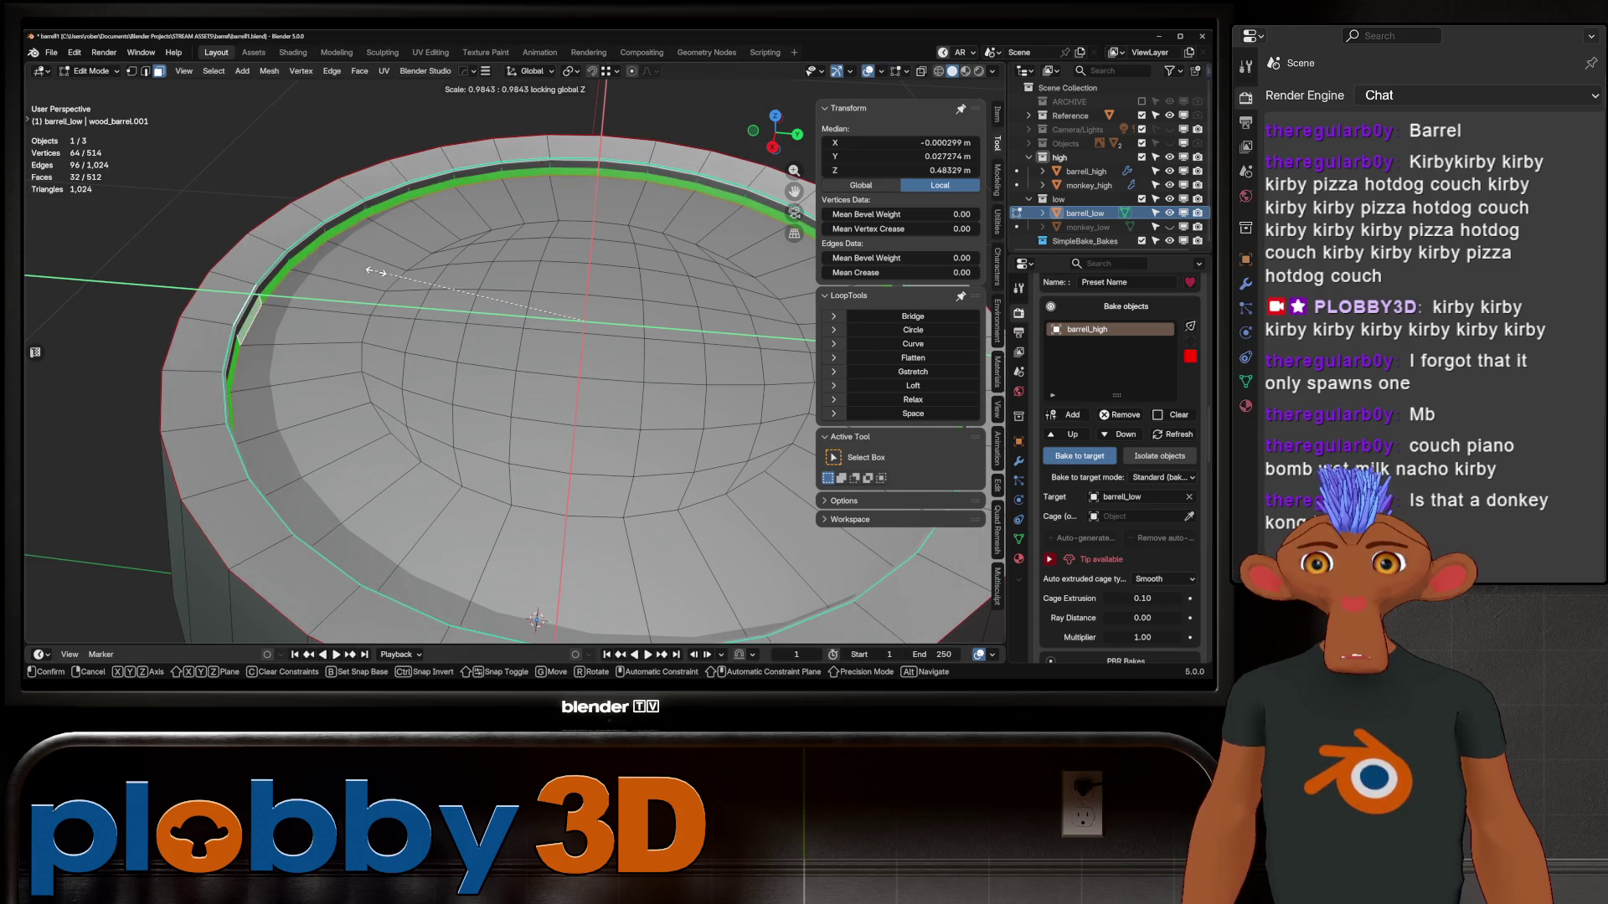
key(Return)
key(Tab)
scroll(502, 368, down, 5)
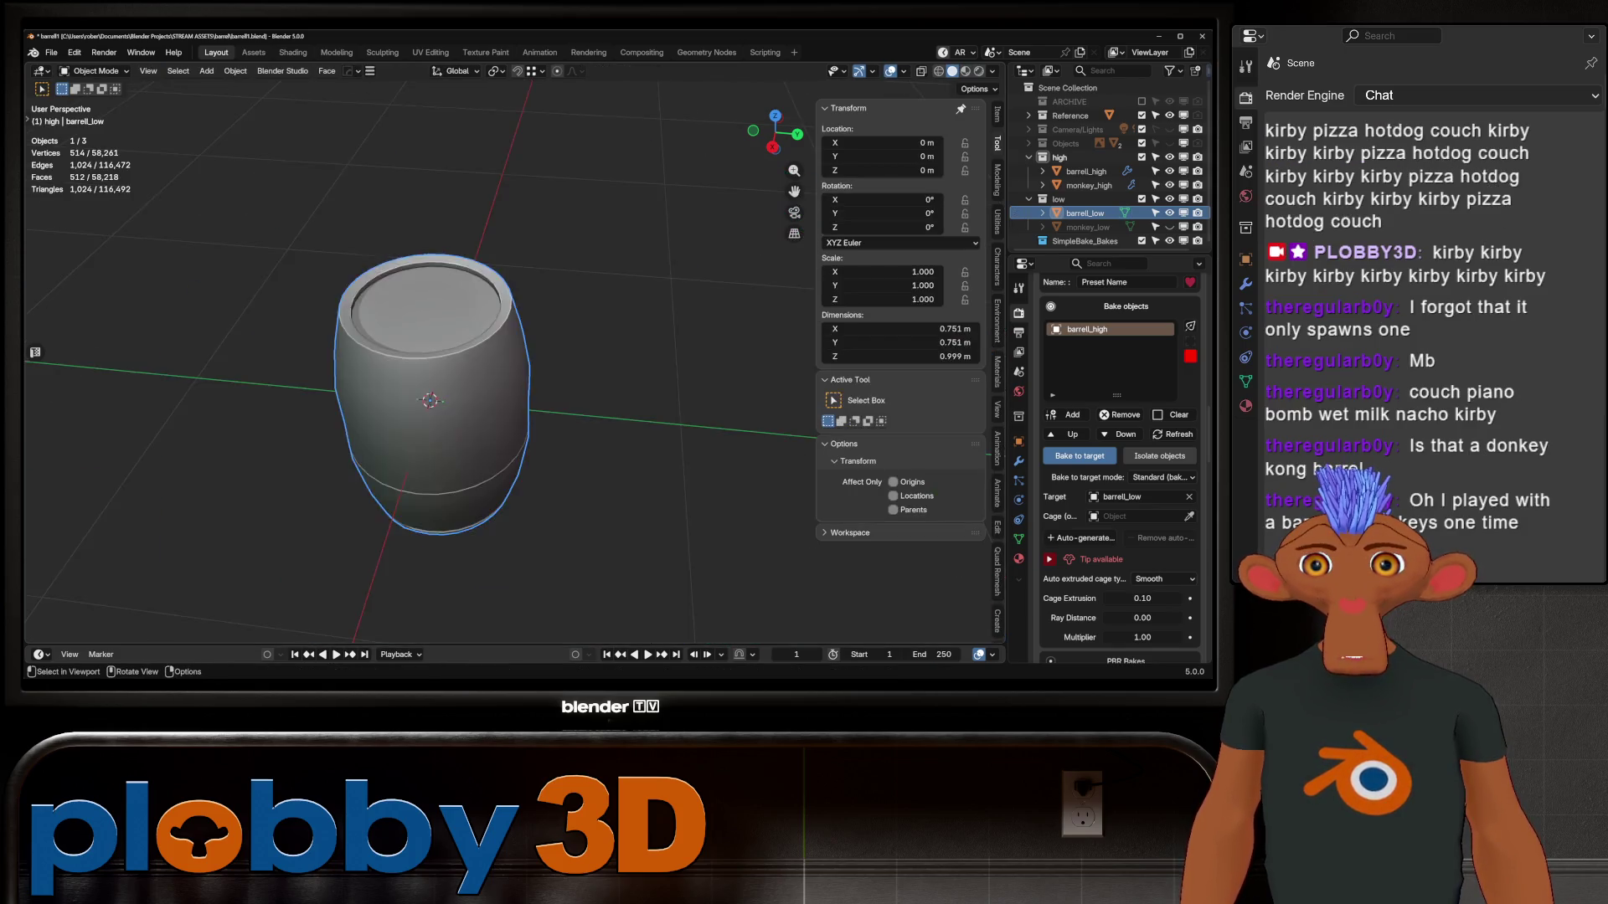
middle_drag(503, 368, 503, 252)
scroll(502, 251, up, 5)
middle_drag(515, 368, 534, 123)
Move the rim face loop along Z, flatten it with LoopTools, and tighten it horizontally
key(Tab)
alt+click(251, 418)
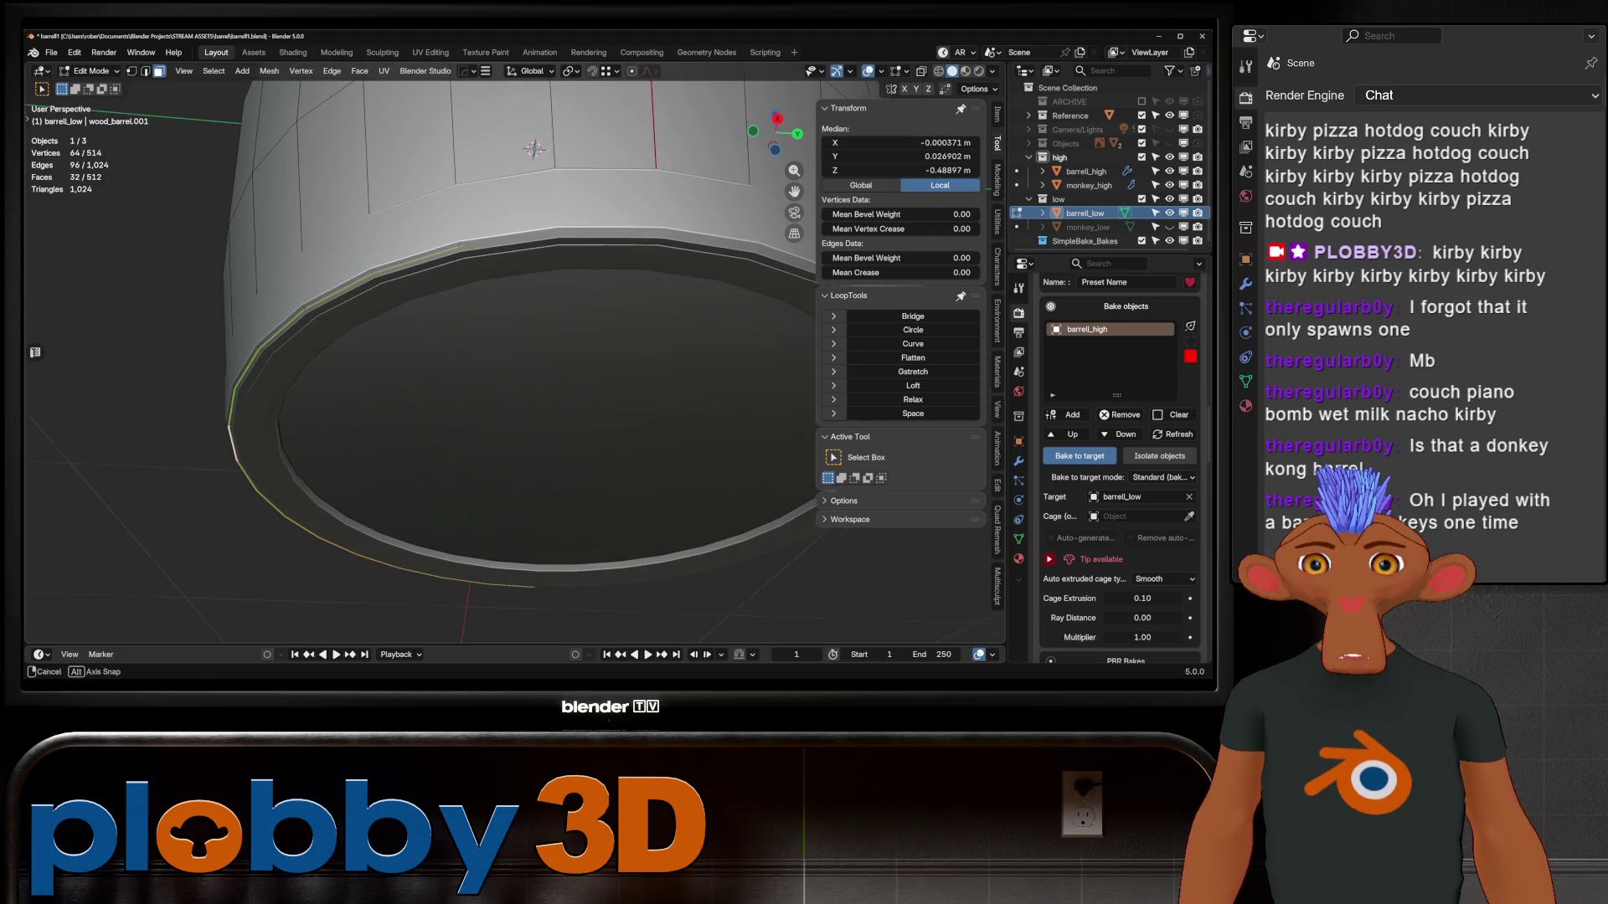
key(g)
key(z)
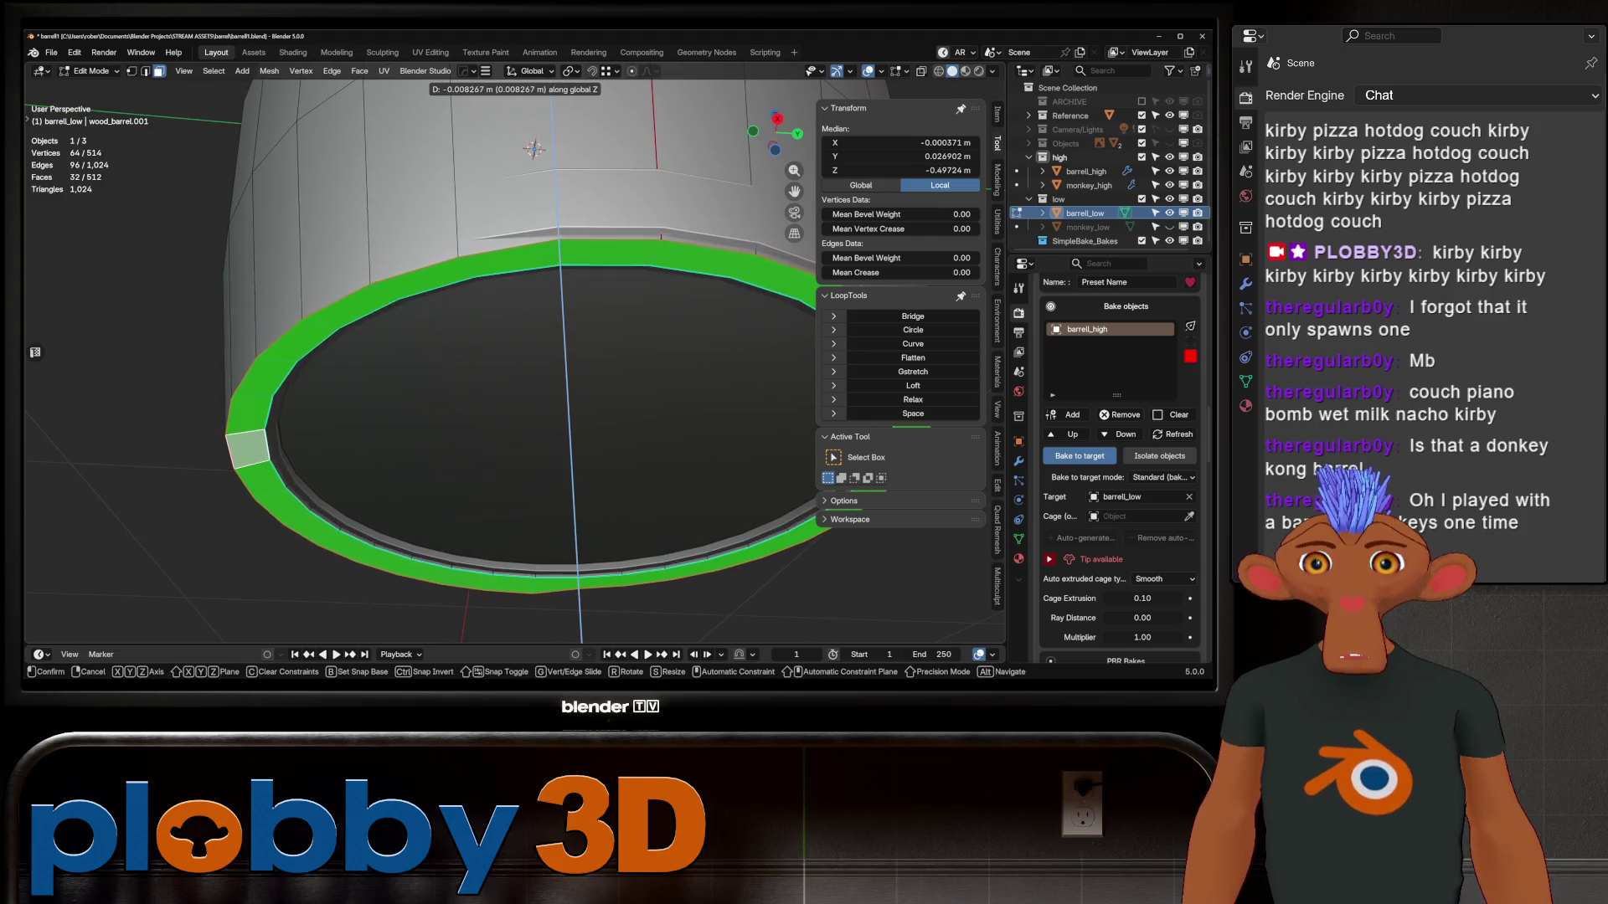
key(Return)
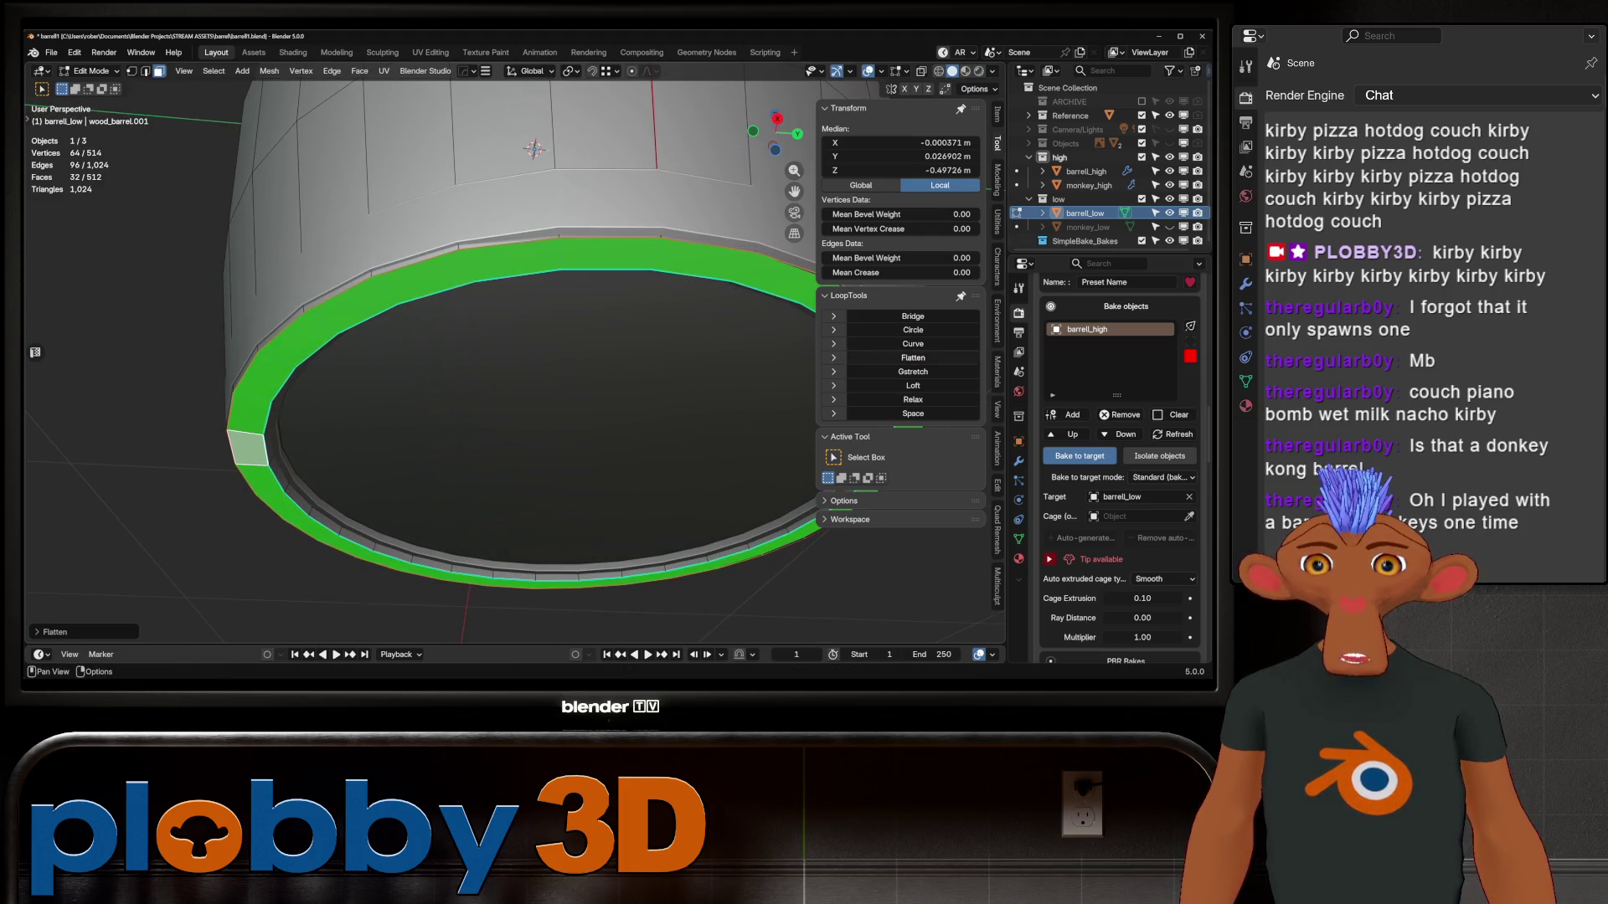
click(912, 357)
key(g)
key(z)
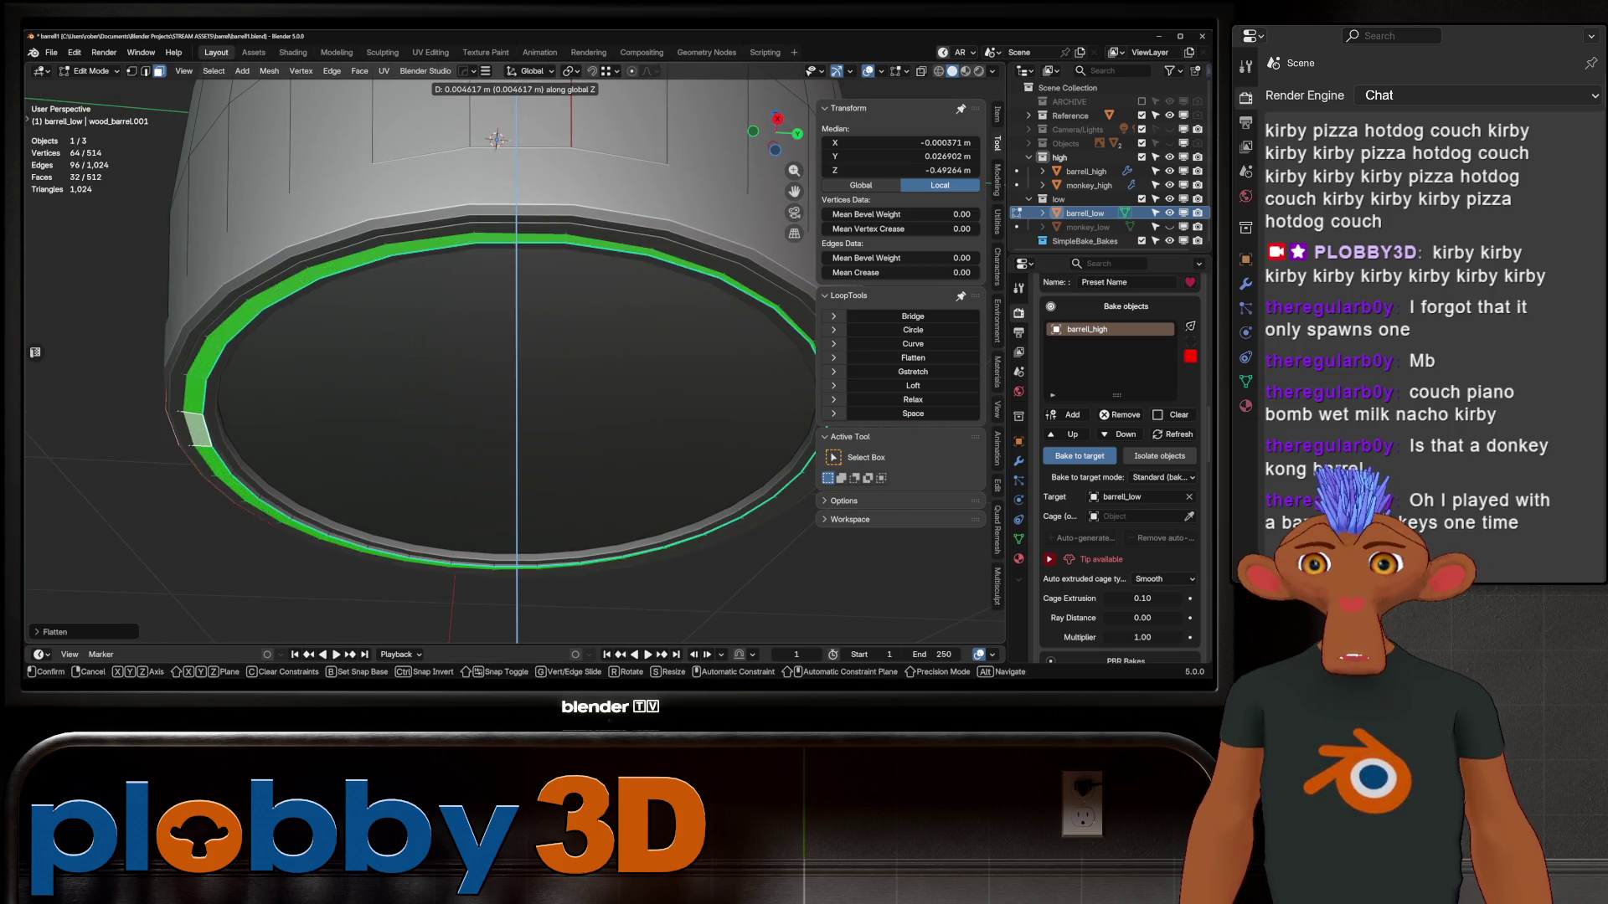
key(Return)
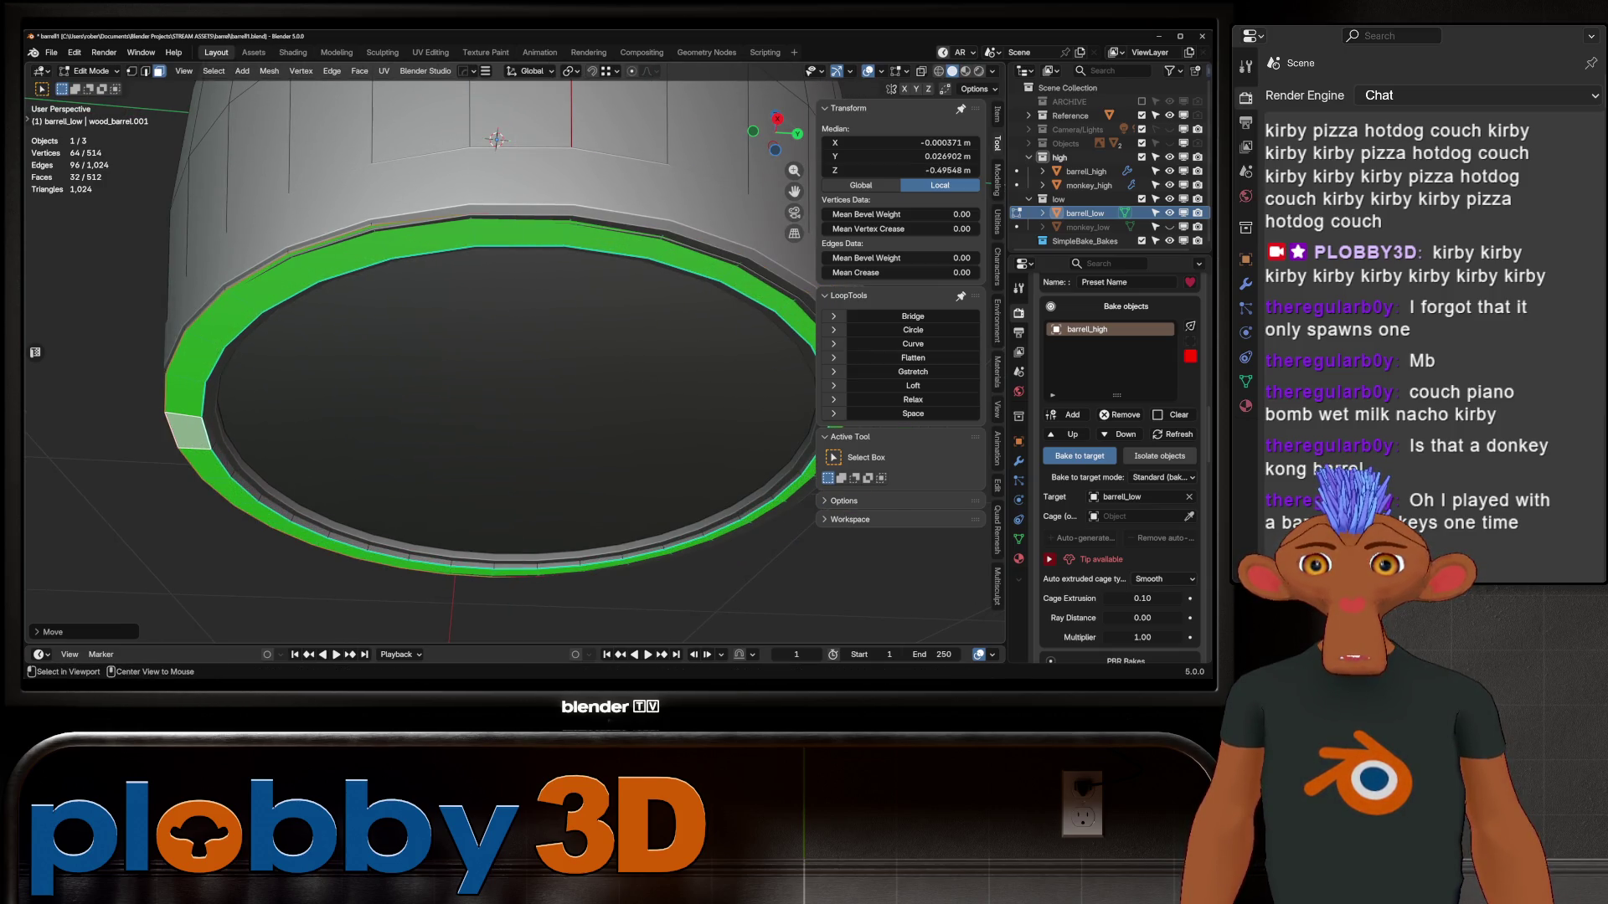
key(s)
key(shift+z)
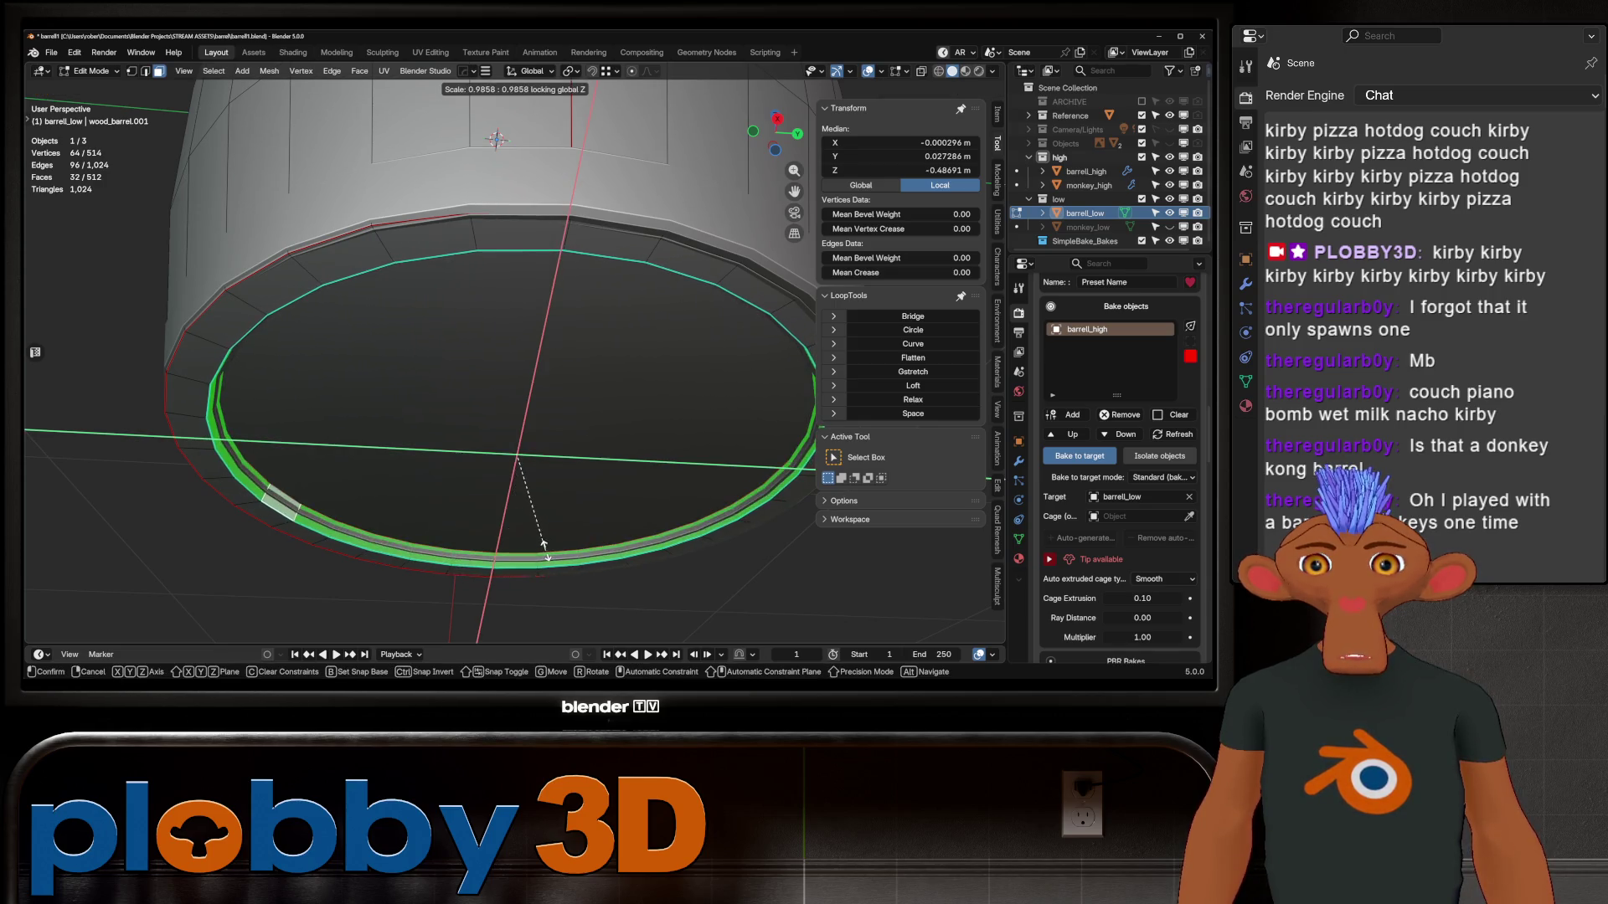
click(546, 546)
Move a single rim edge loop along Z, then return to Object Mode
key(2)
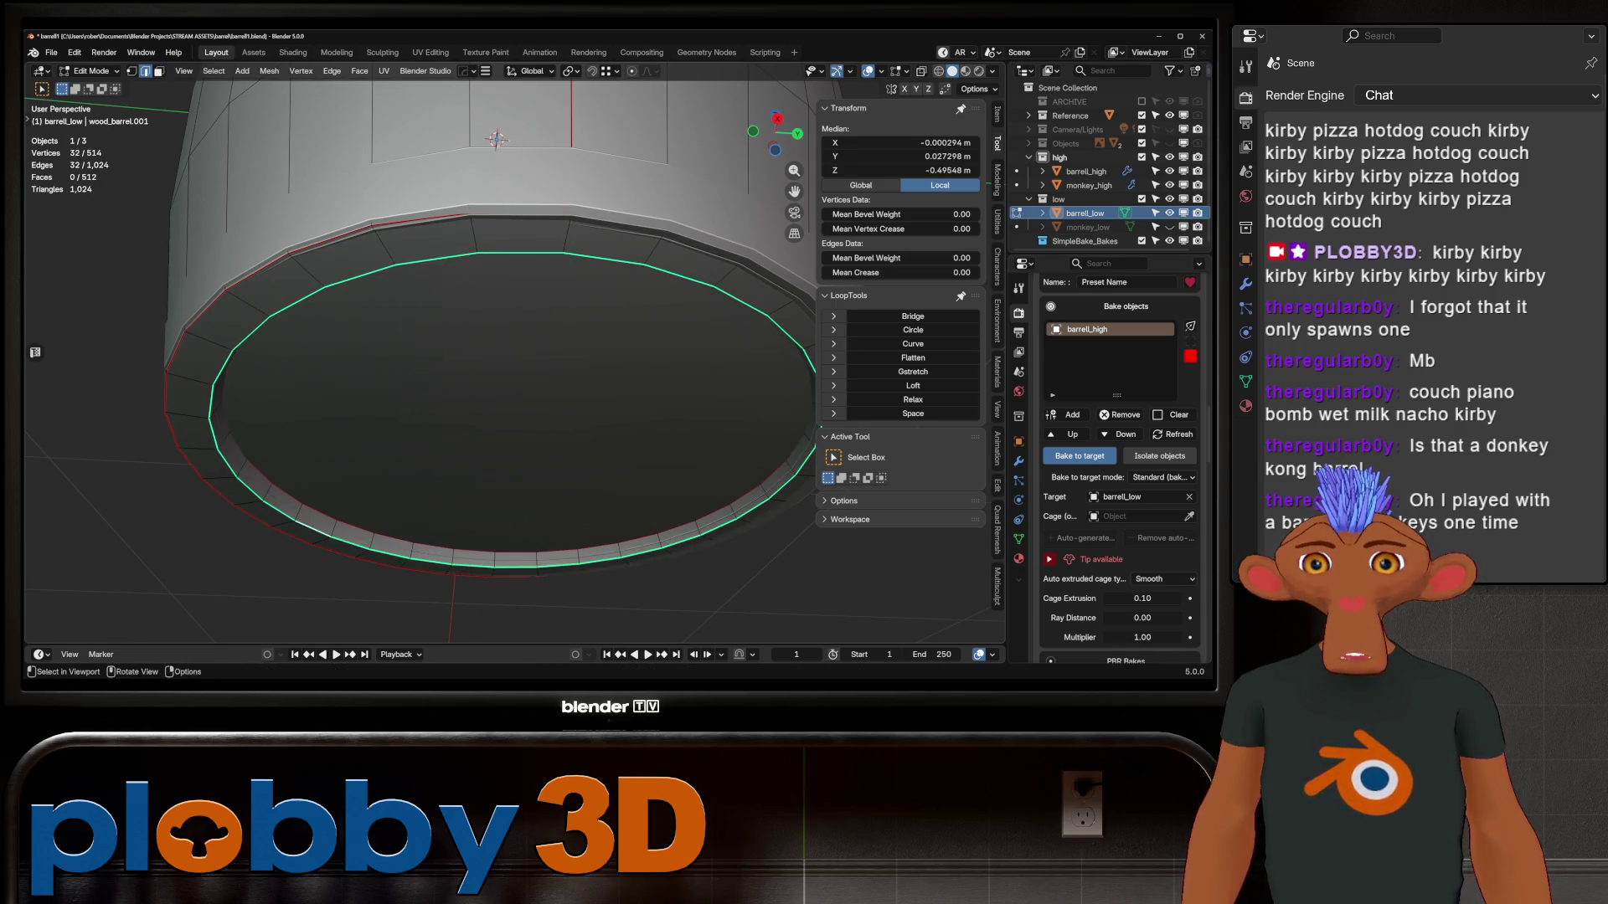
key(g)
key(z)
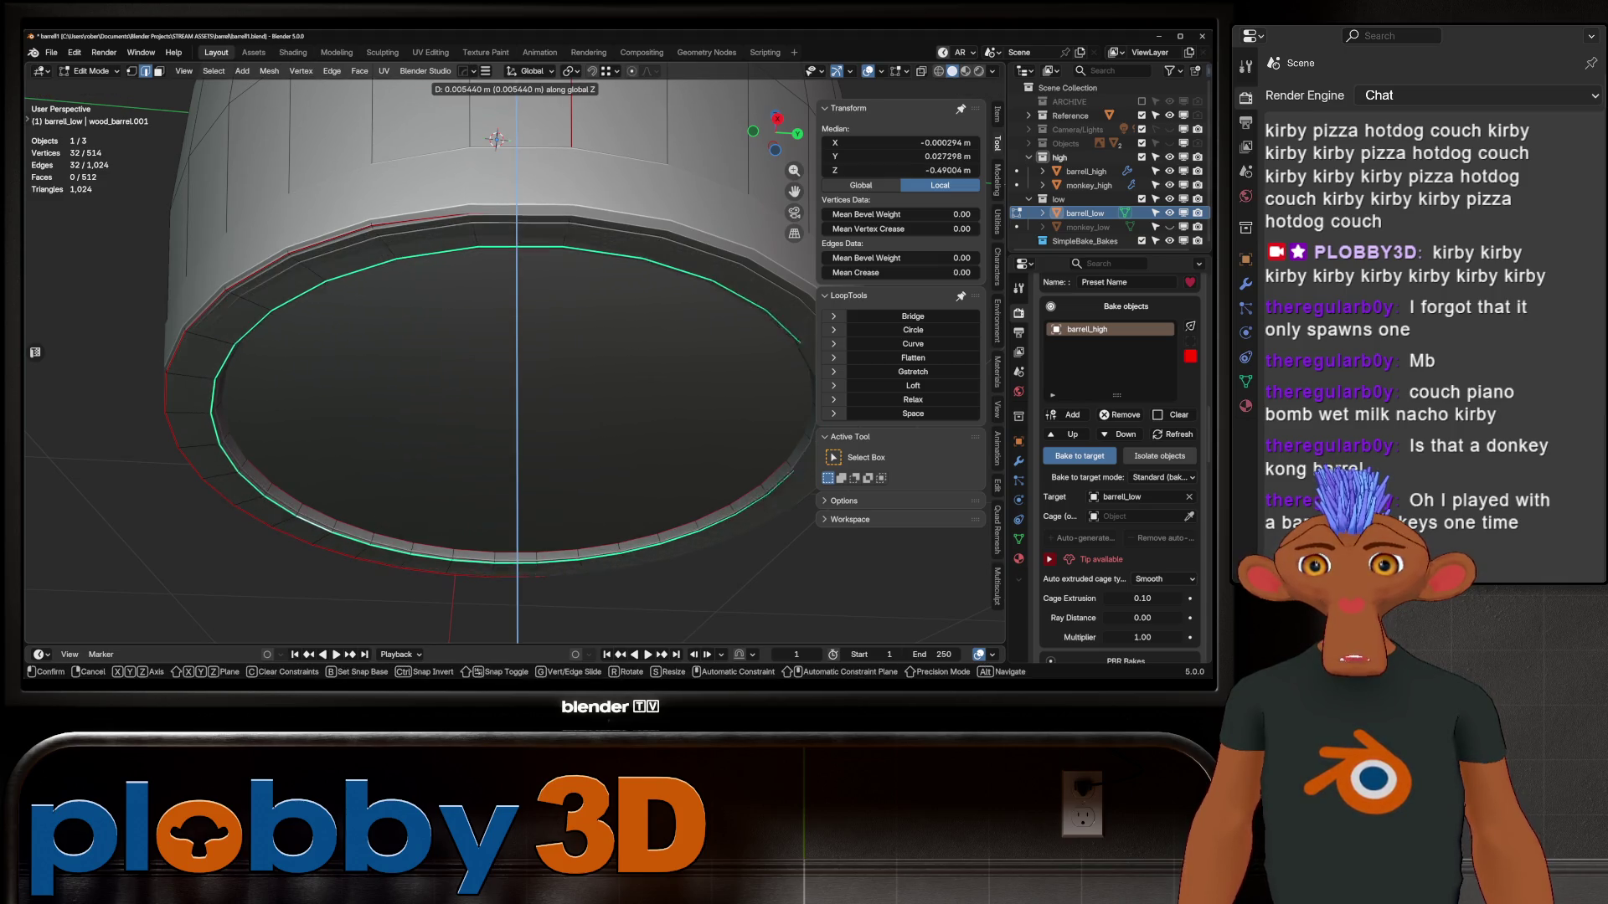
key(Return)
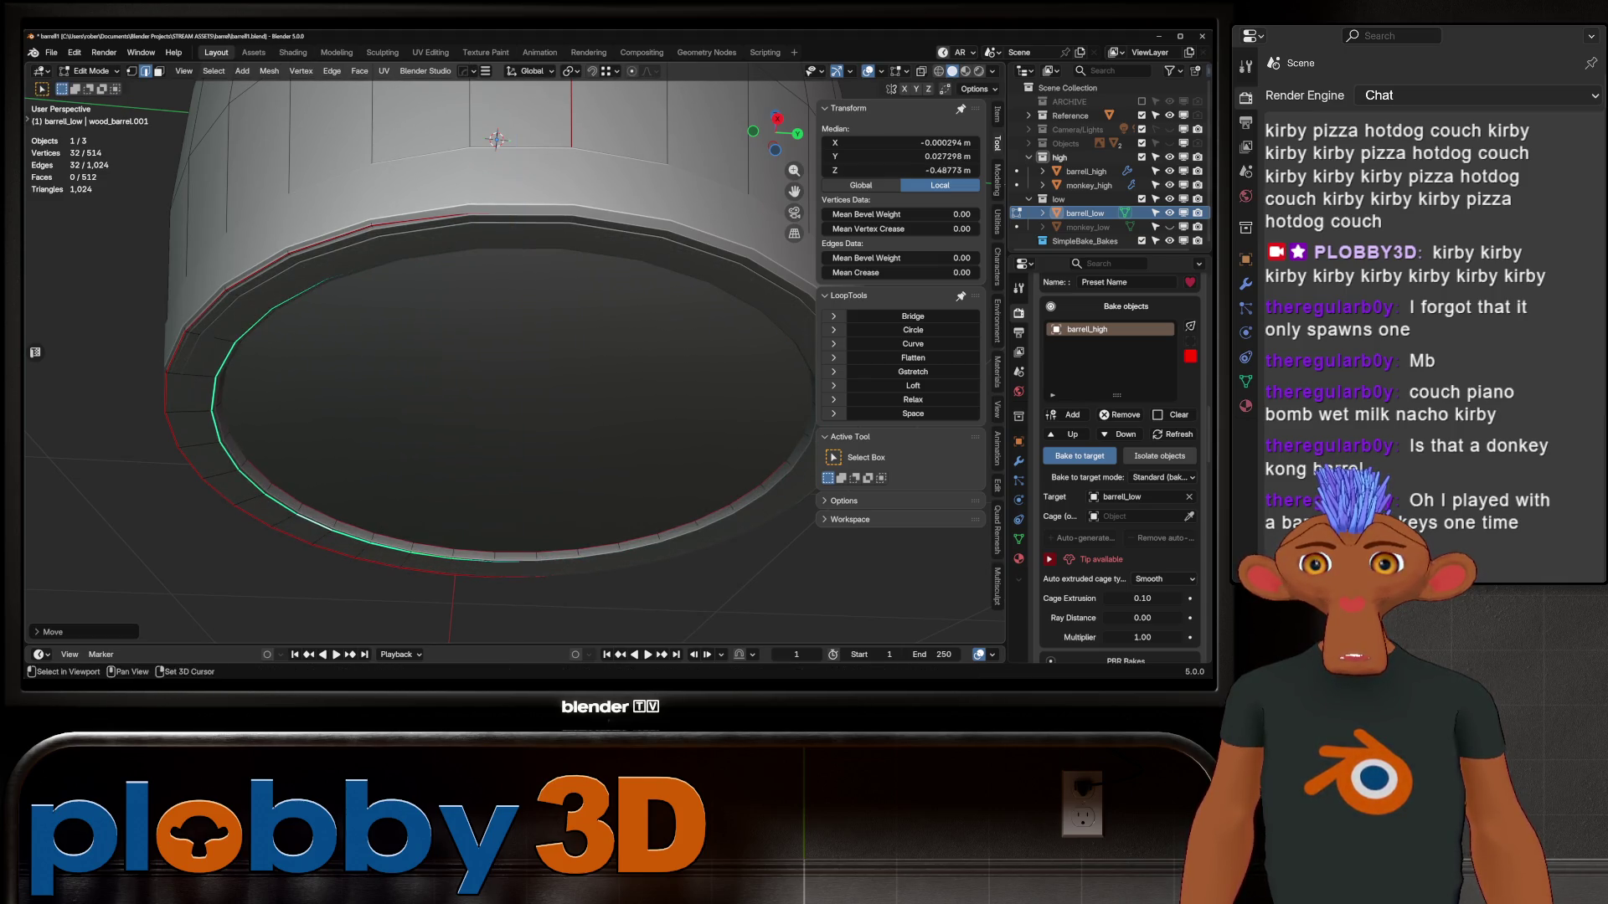
middle_drag(419, 418, 462, 159)
key(Tab)
mouse_move(502, 418)
middle_down()
mouse_move(503, 360)
mouse_move(515, 373)
middle_up()
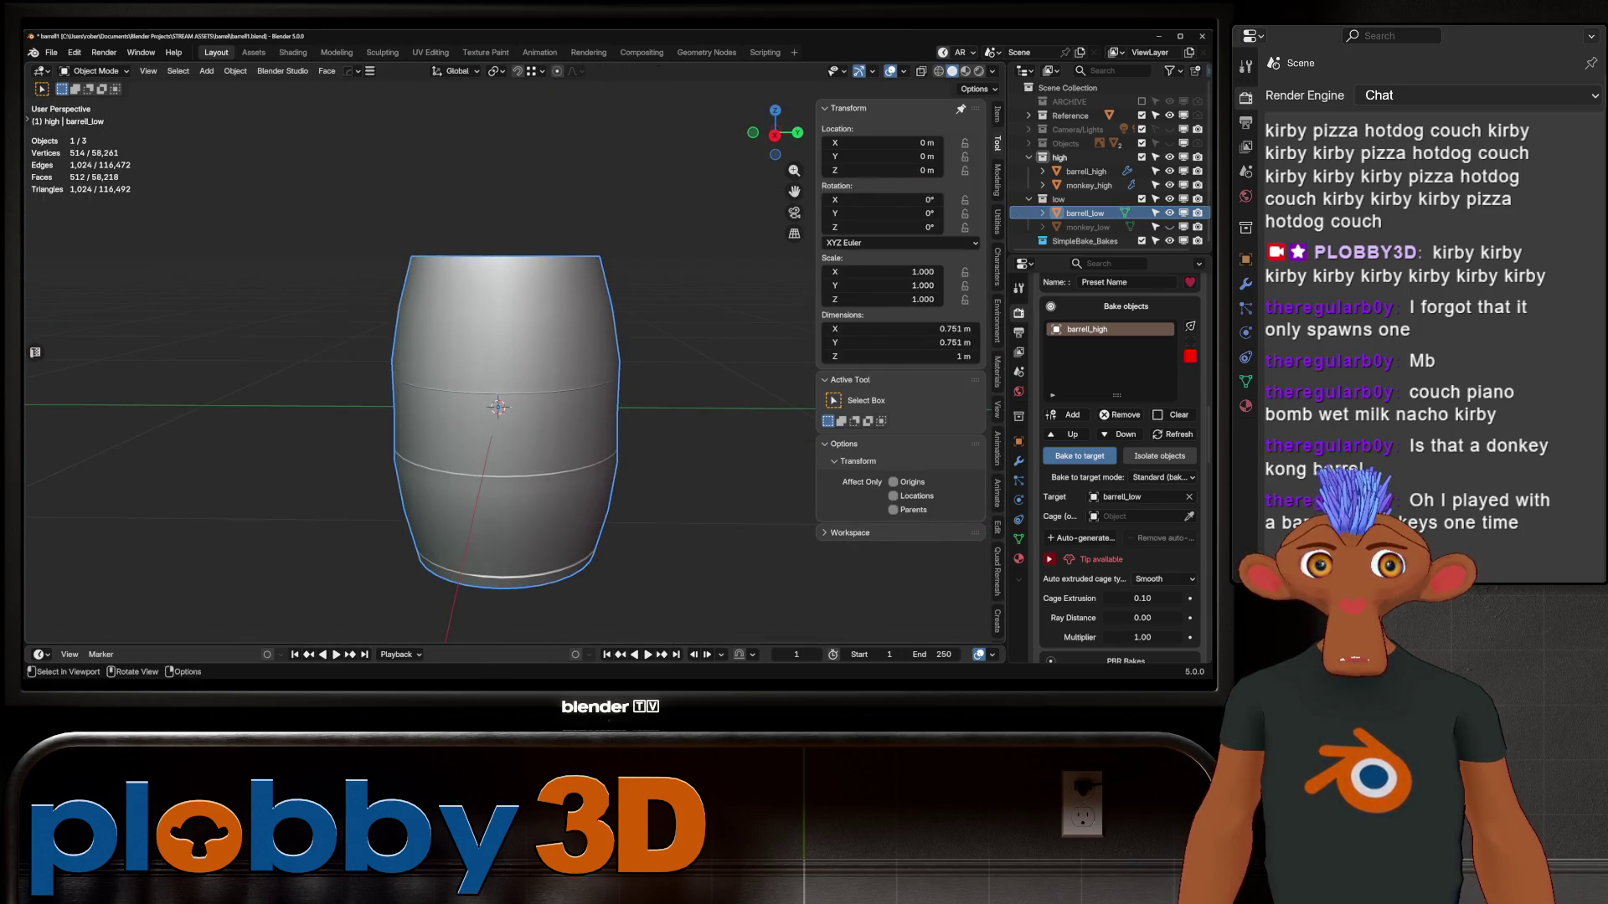
Add a Shrinkwrap targeting barrell_high to barrell_low, apply it with Ctrl+A, and re-enter Edit Mode
click(1018, 461)
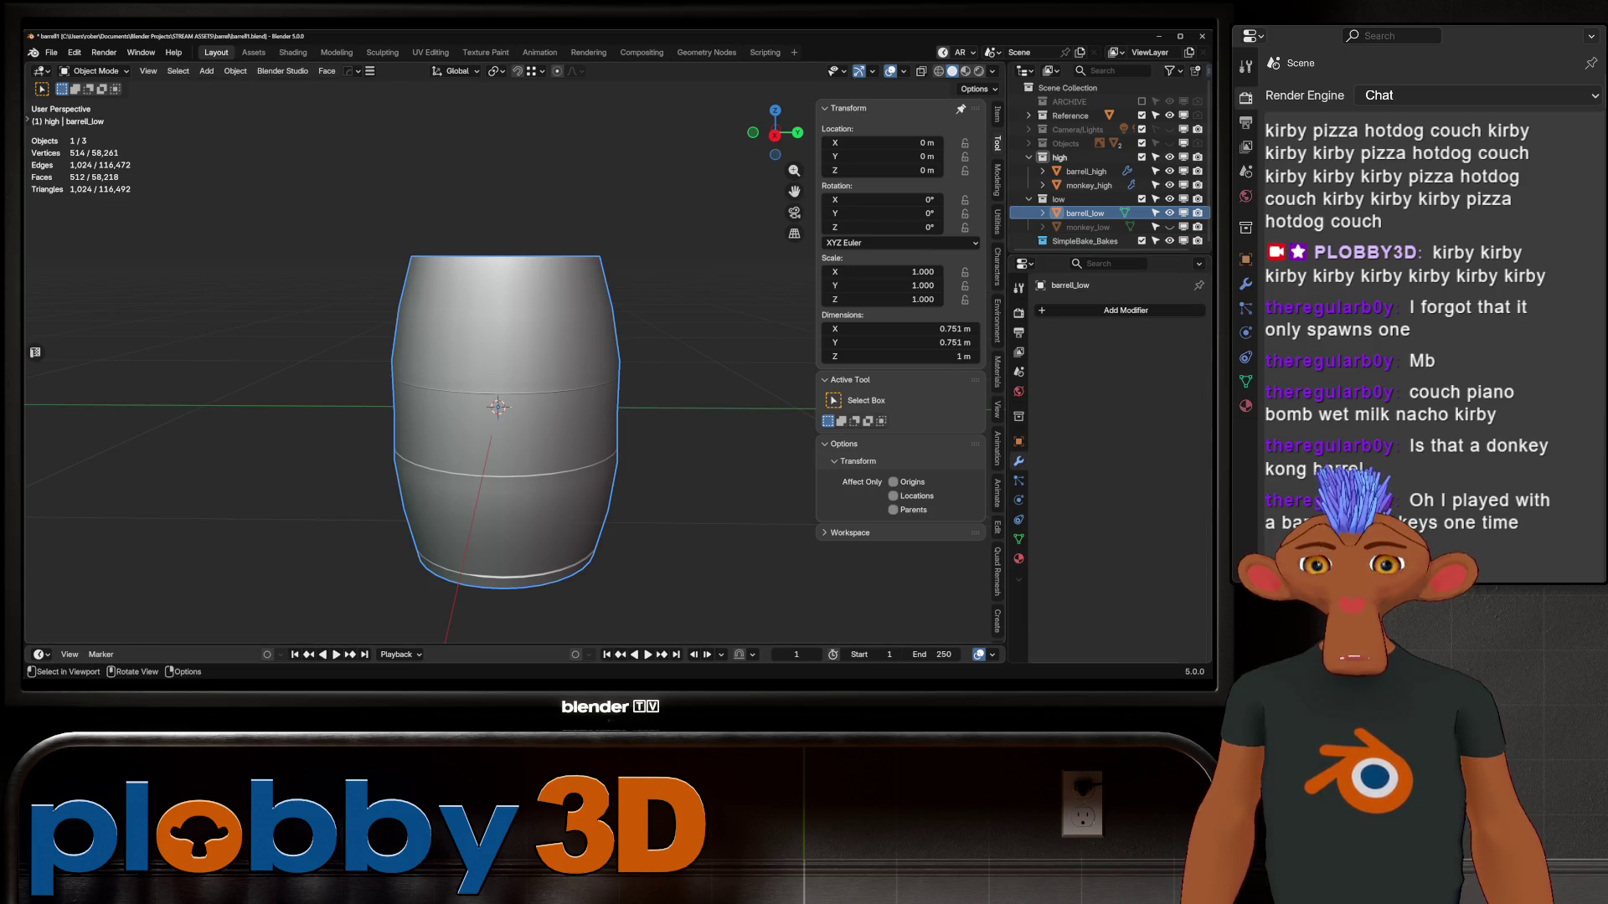
click(1125, 310)
mouse_move(1055, 296)
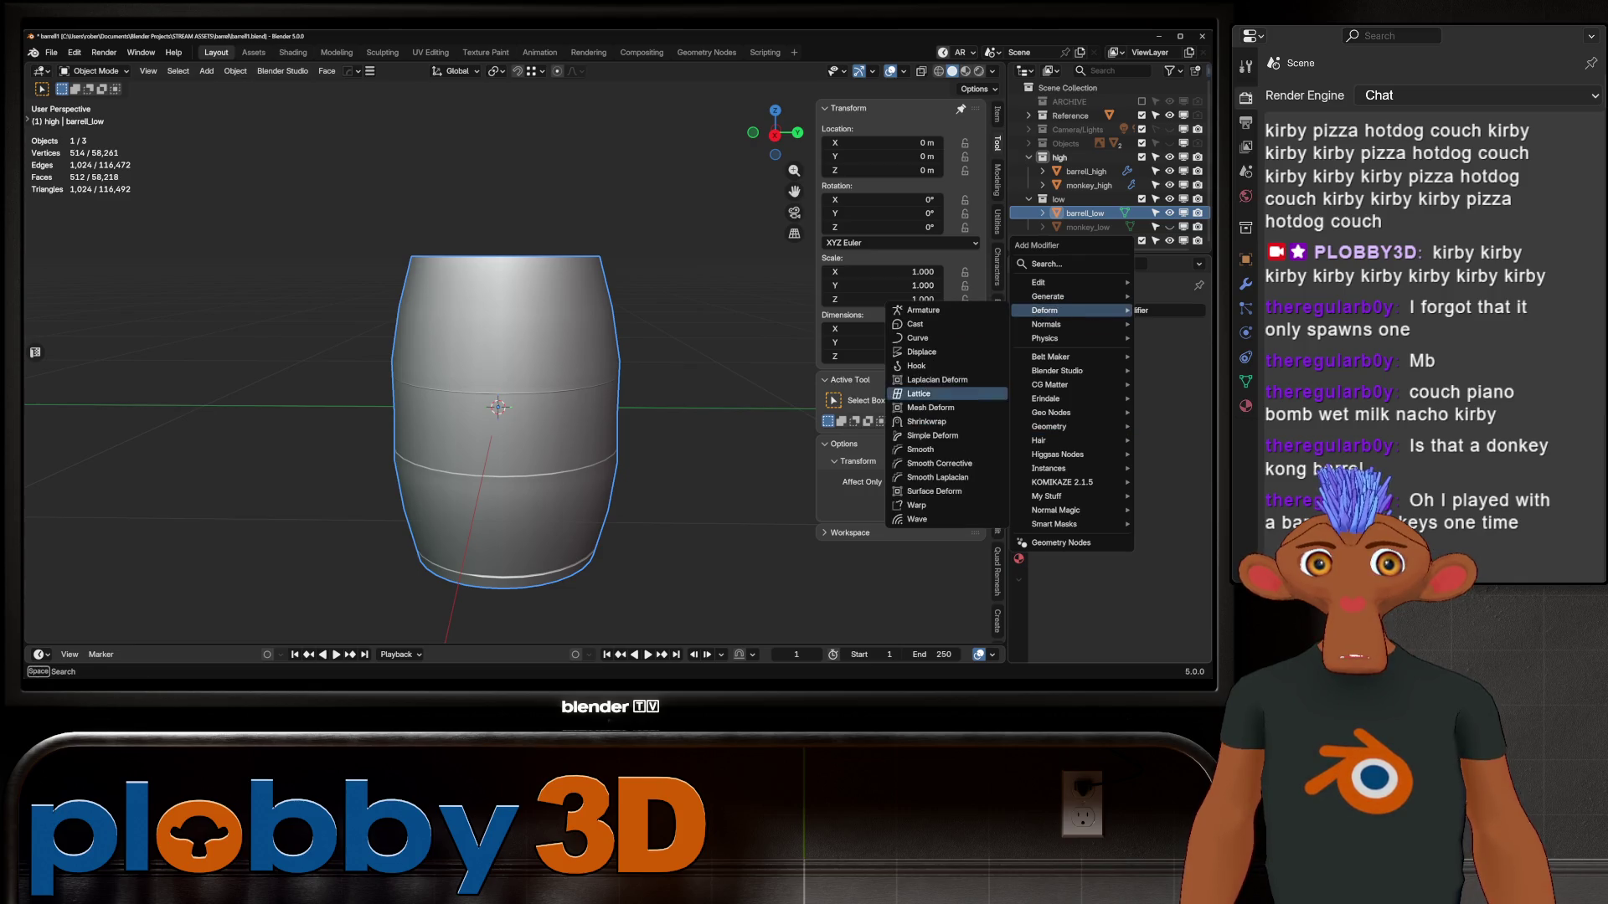
click(926, 421)
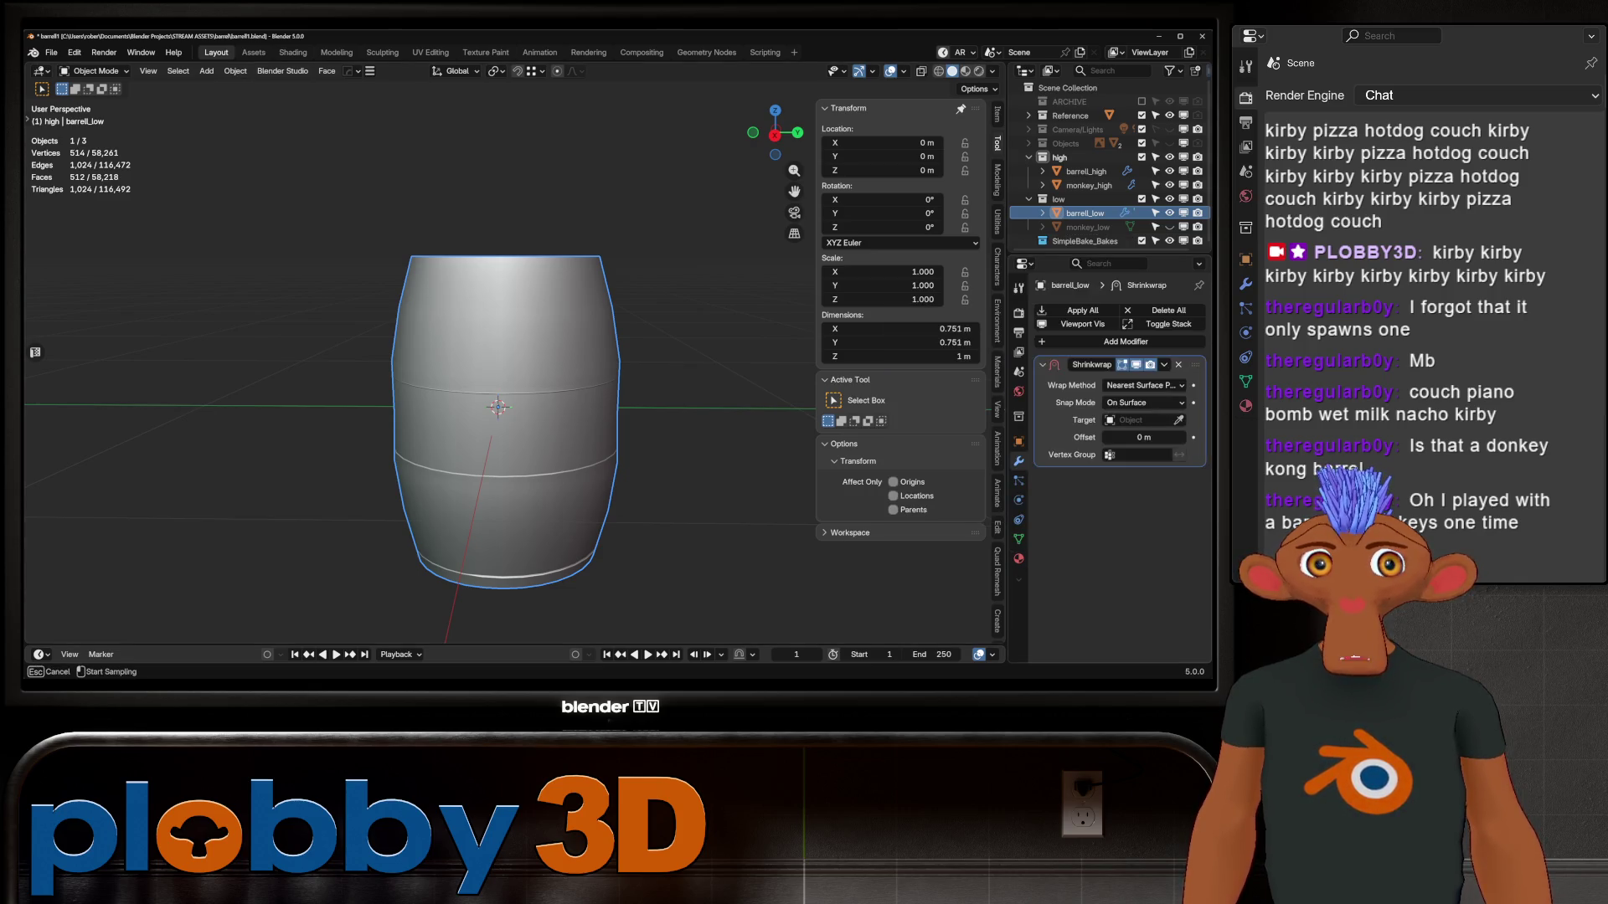
click(1086, 171)
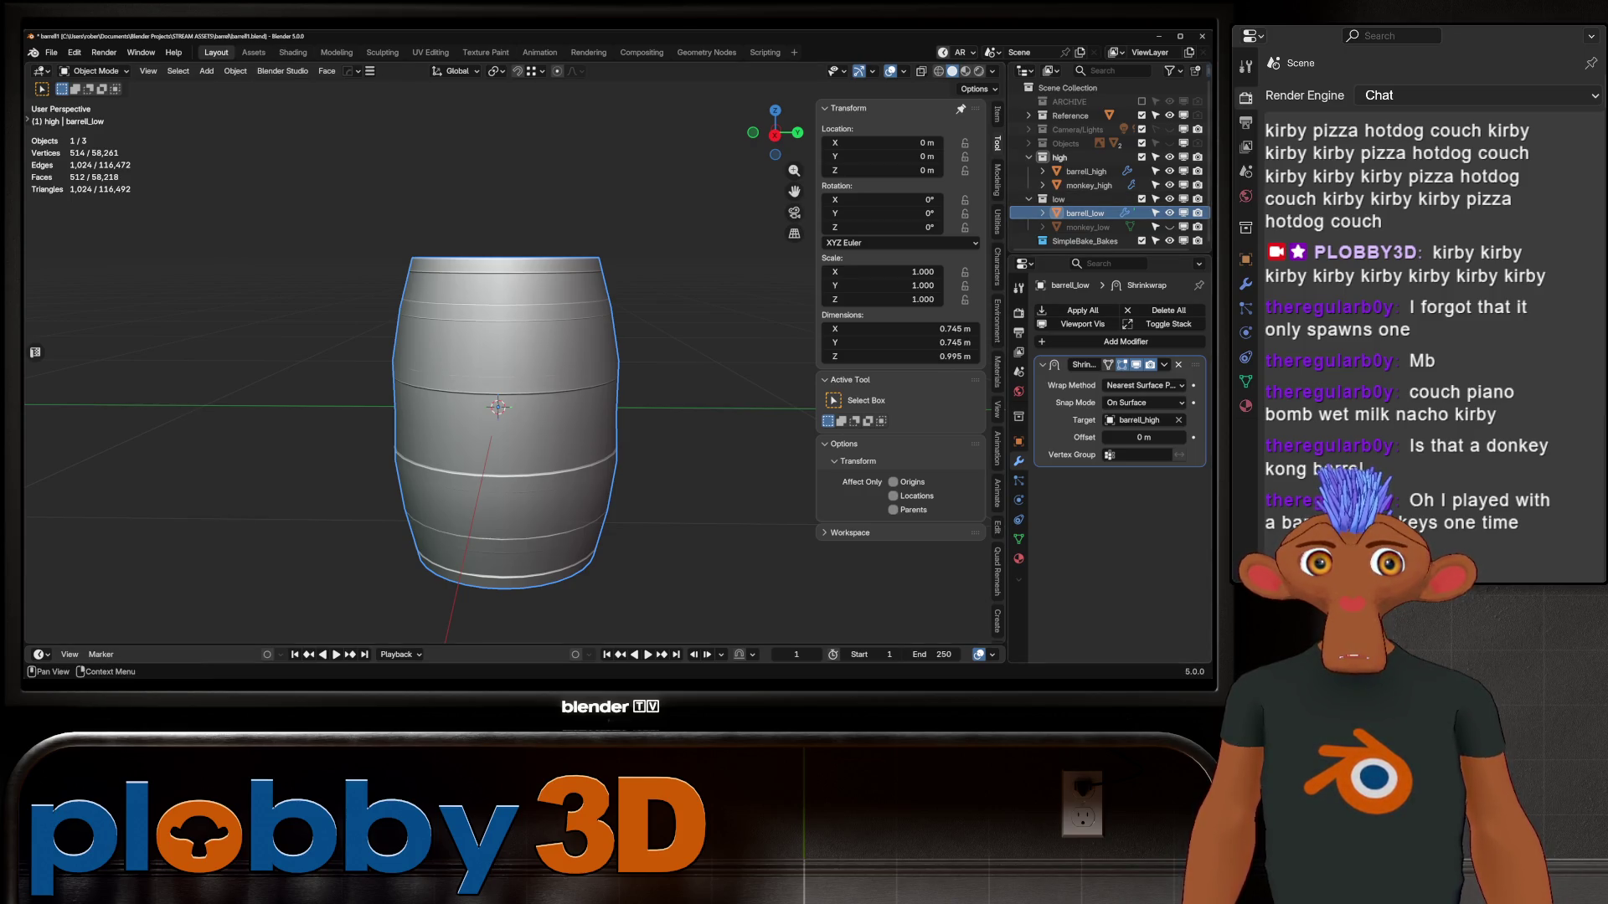
key(ctrl+a)
key(Tab)
mouse_move(502, 377)
middle_down()
mouse_move(527, 318)
mouse_move(552, 323)
middle_up()
scroll(576, 321, up, 3)
In Edit Mode, select the upper and lower hoop edge loops of the low-poly barrel
key(alt+s)
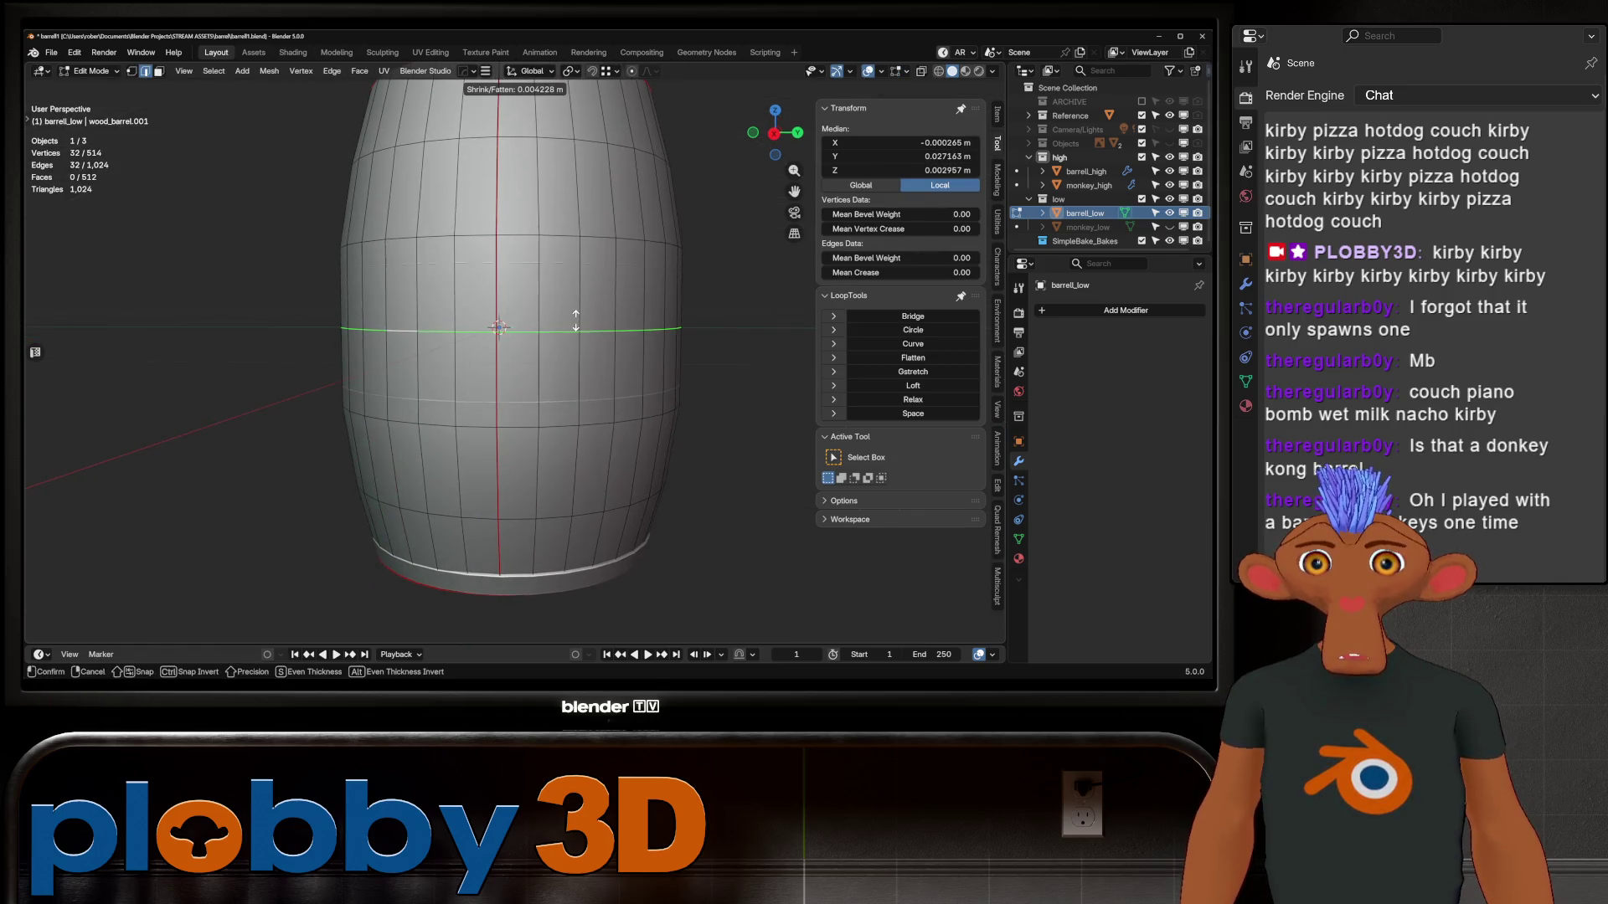
key(Escape)
key(Tab)
key(Tab)
alt+click(576, 237)
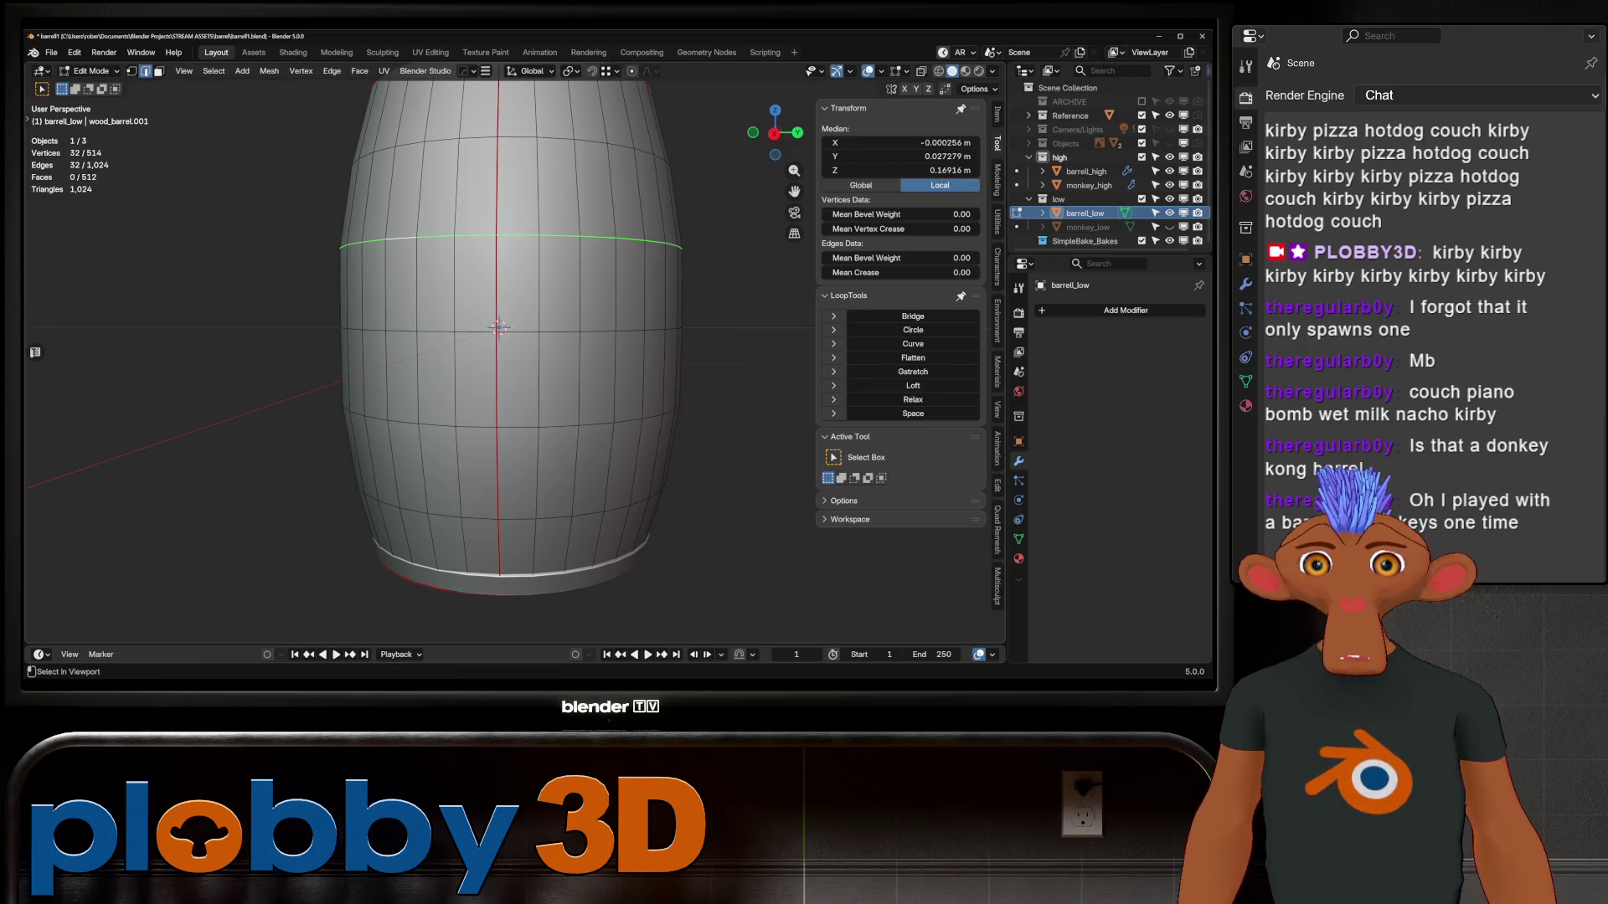
alt+shift+click(647, 394)
Shrink both hoop loops slightly inward with Alt+S, then return to Object Mode
key(s)
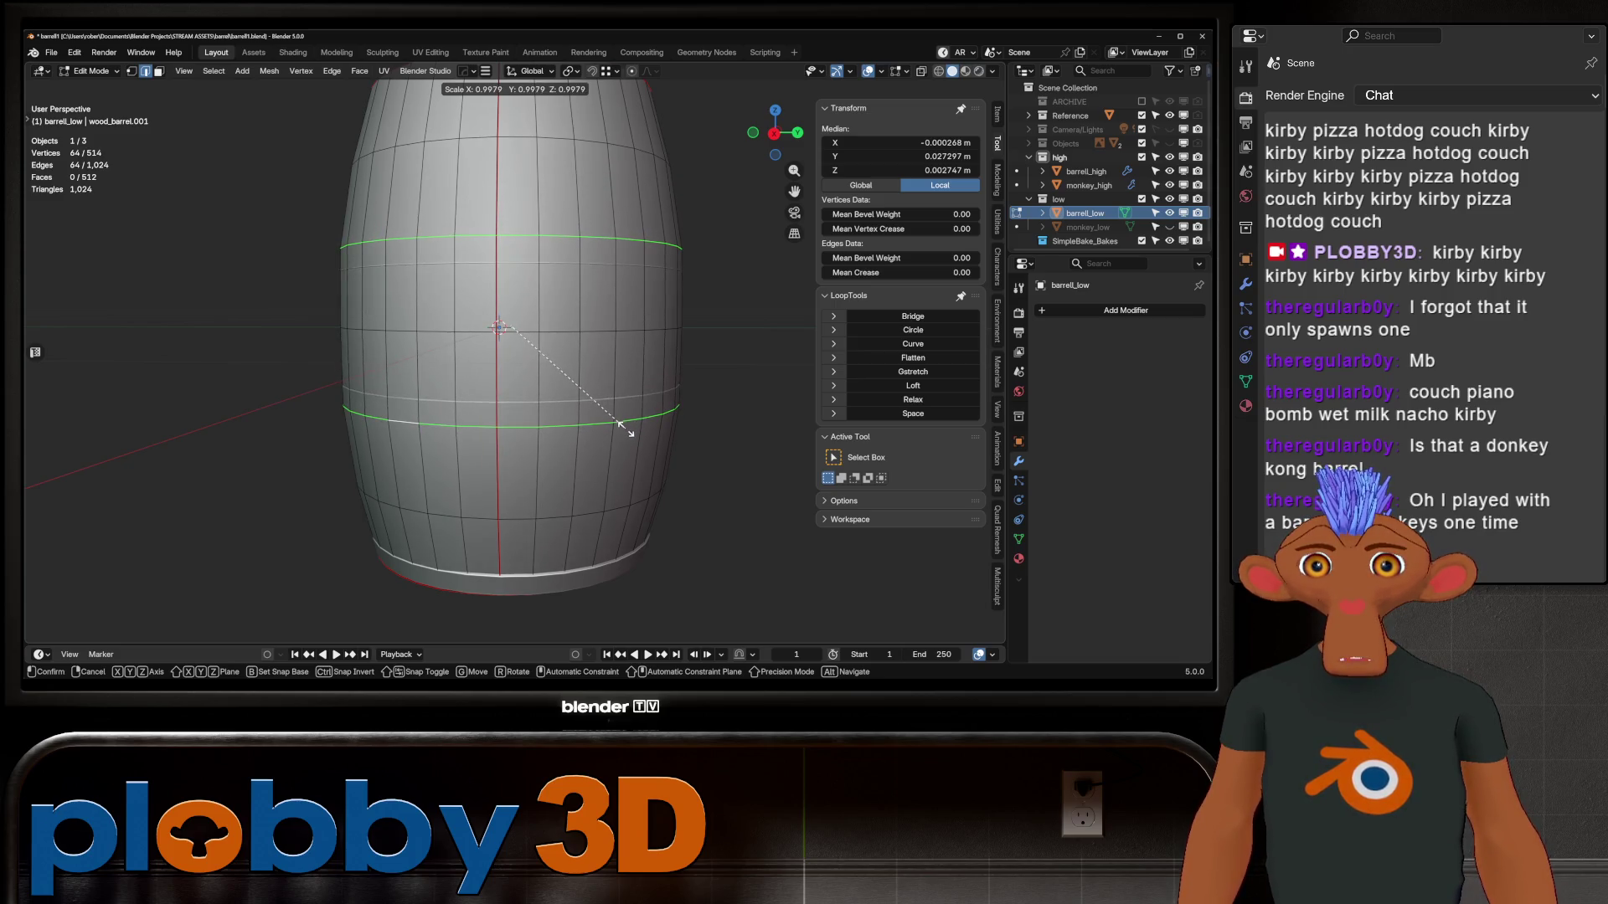
right_click(625, 433)
key(ctrl+z)
mouse_move(625, 434)
middle_down()
mouse_move(620, 503)
mouse_move(591, 434)
middle_up()
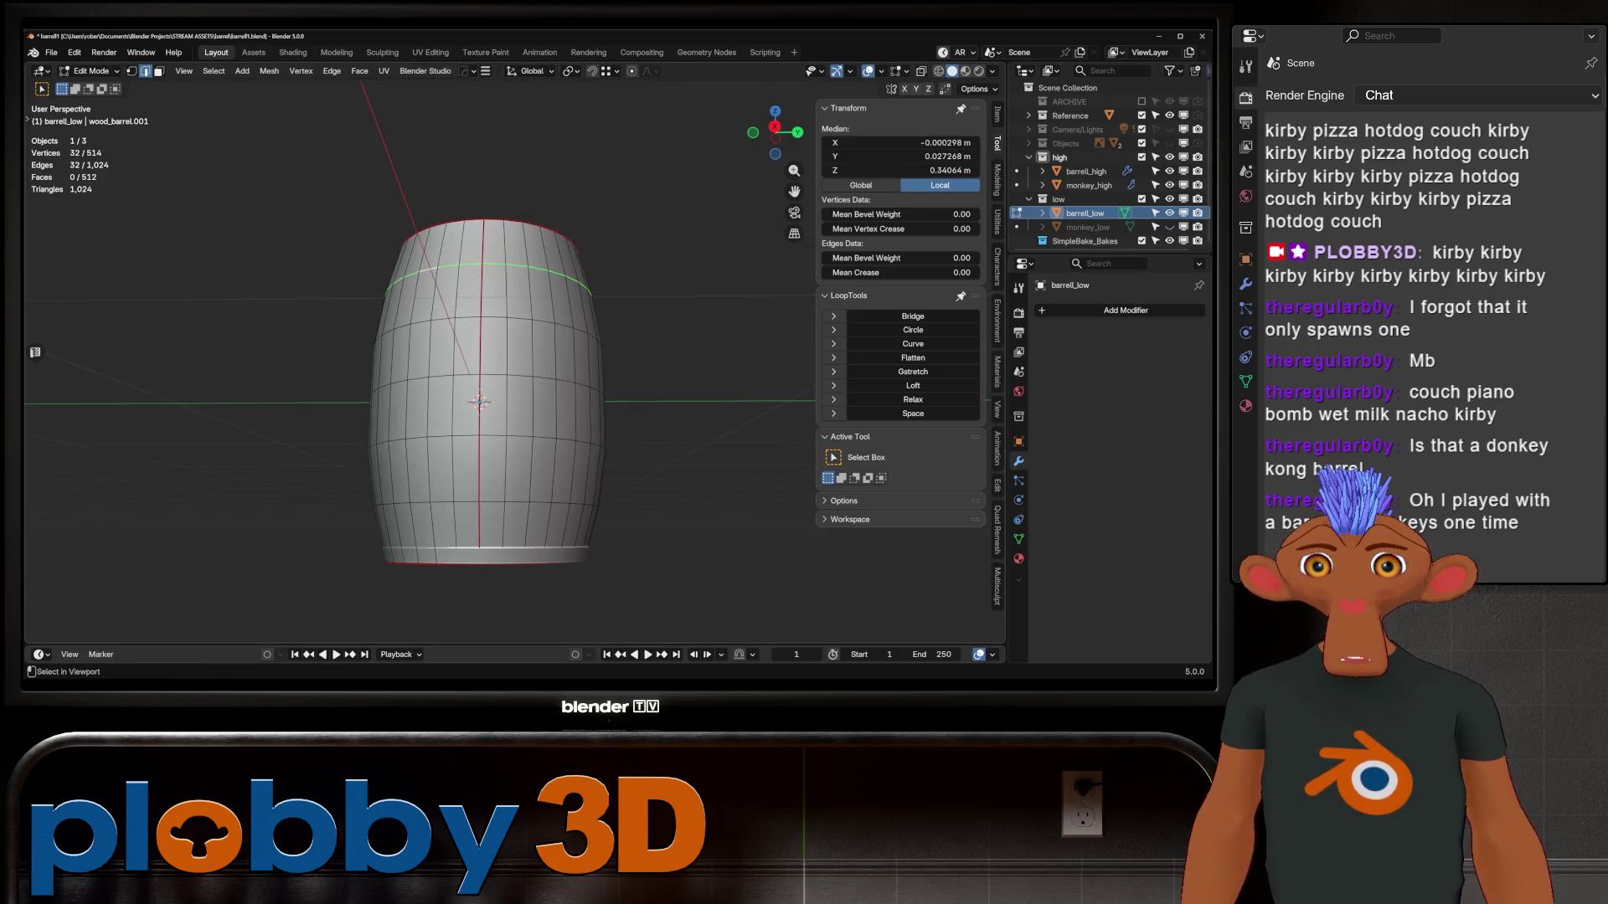
key(alt+s)
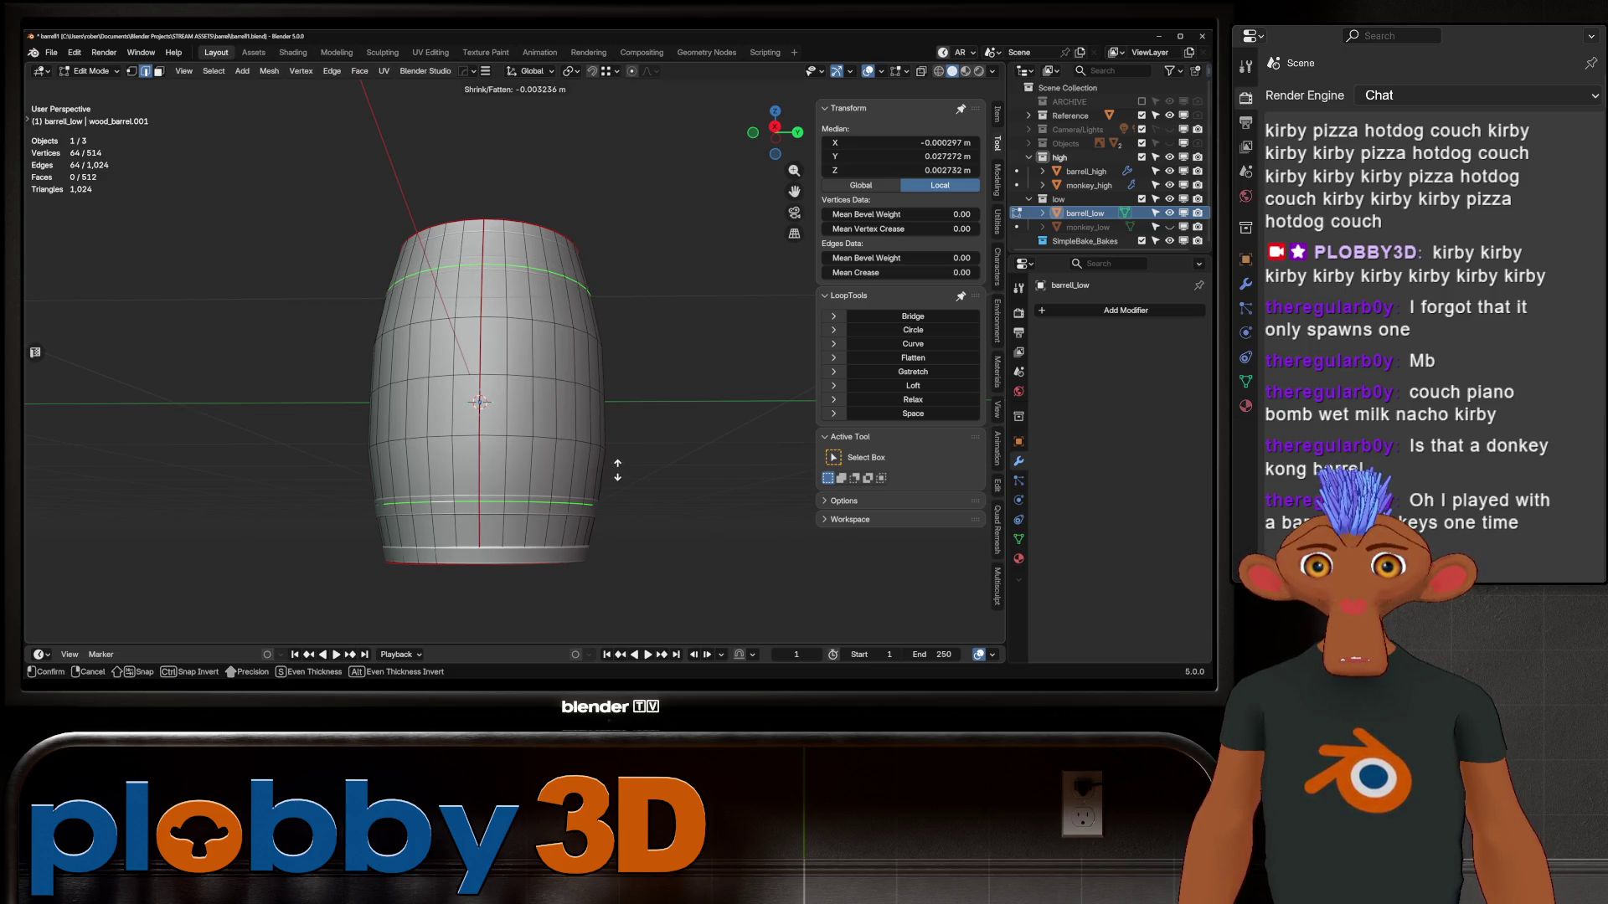
click(617, 468)
middle_drag(617, 468, 587, 519)
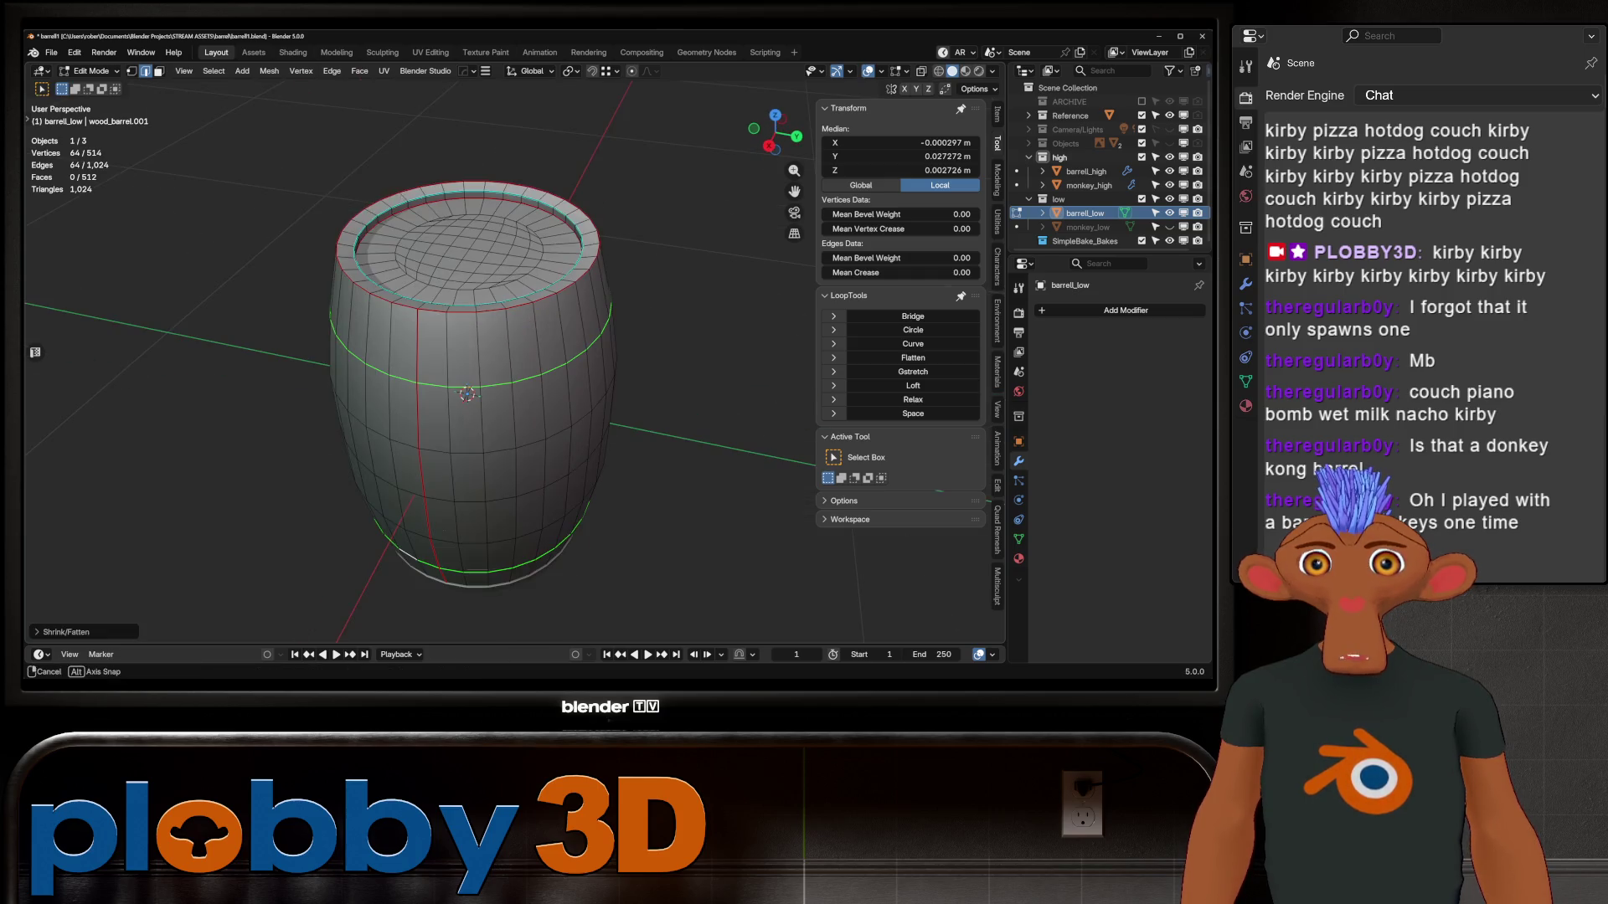
key(Tab)
middle_drag(502, 418, 544, 402)
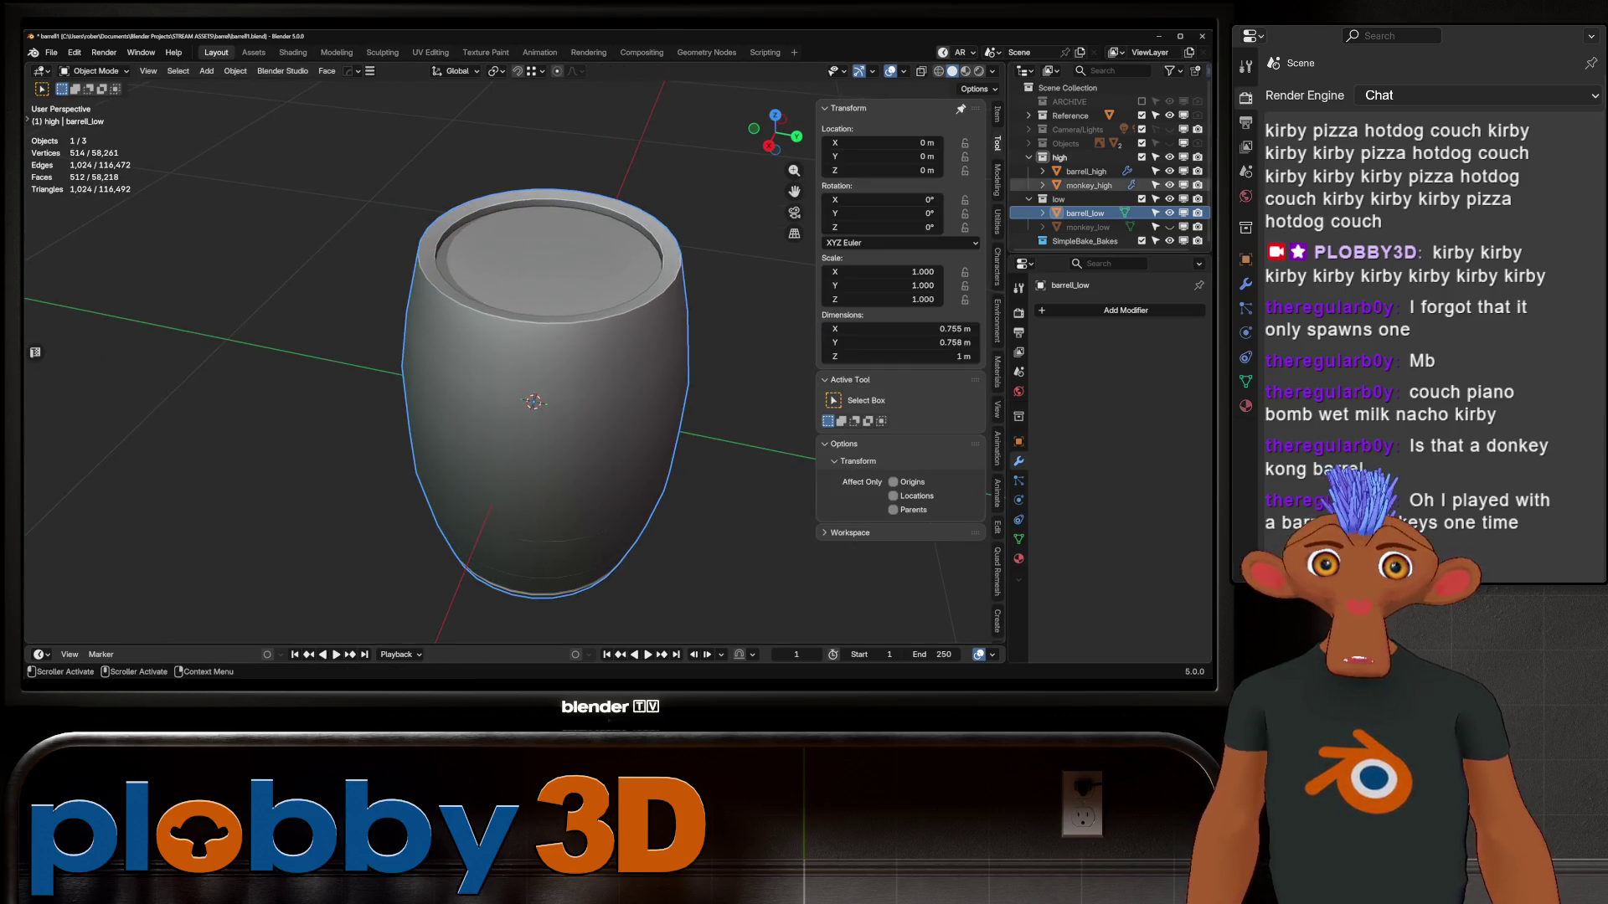
Select barrell_low and bring up the SimpleBake settings in the Render tab
click(1086, 171)
click(1084, 213)
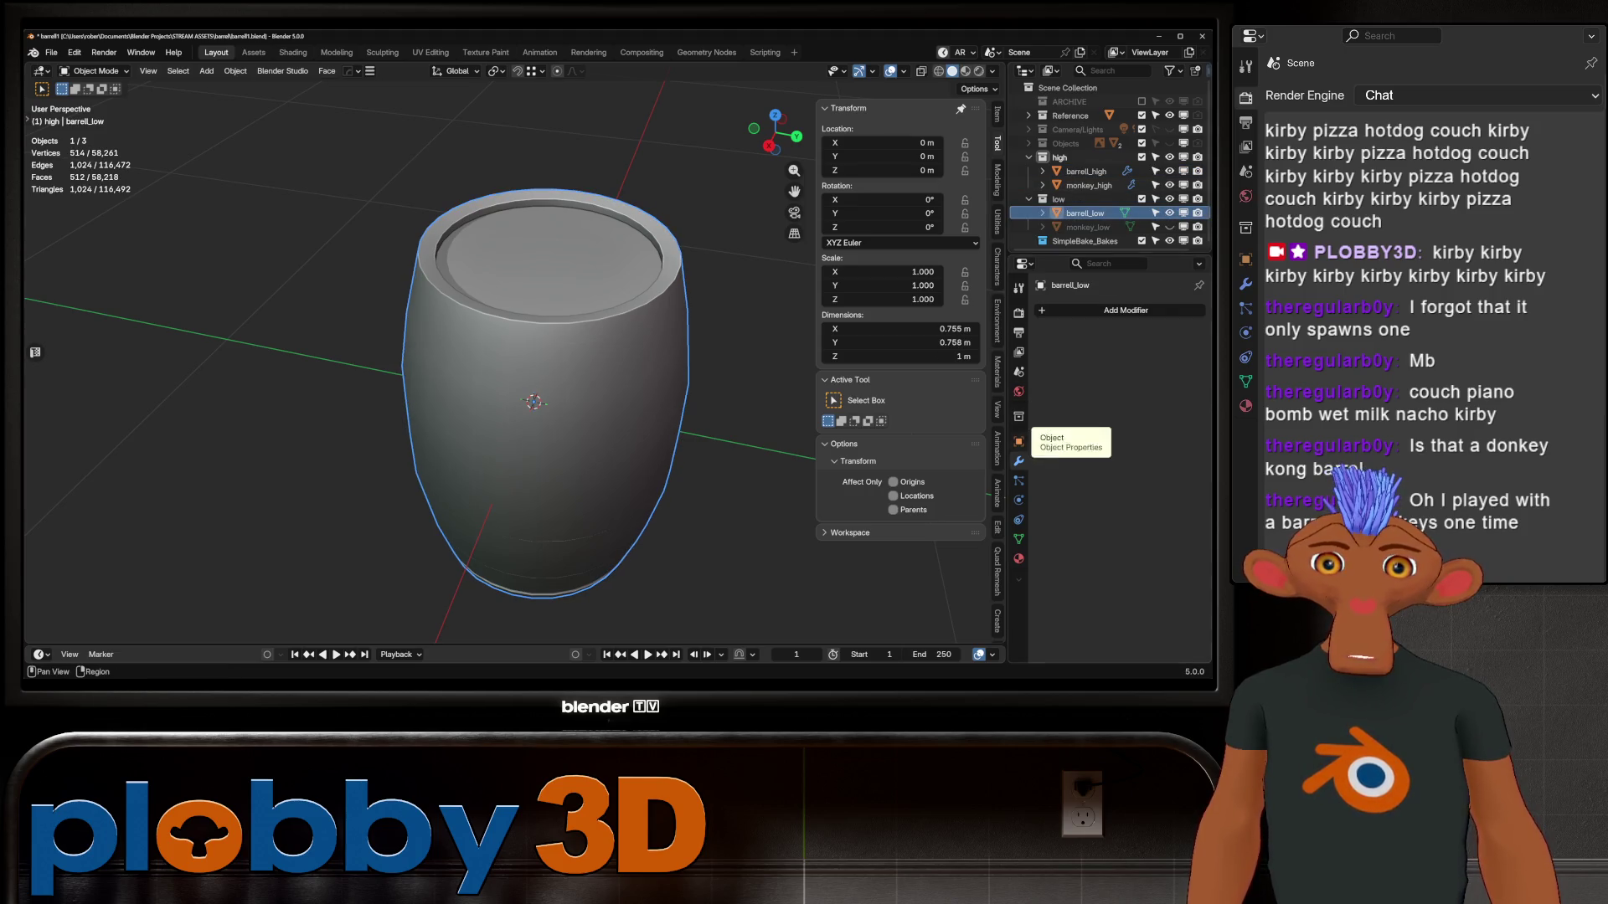
middle_drag(536, 418, 528, 326)
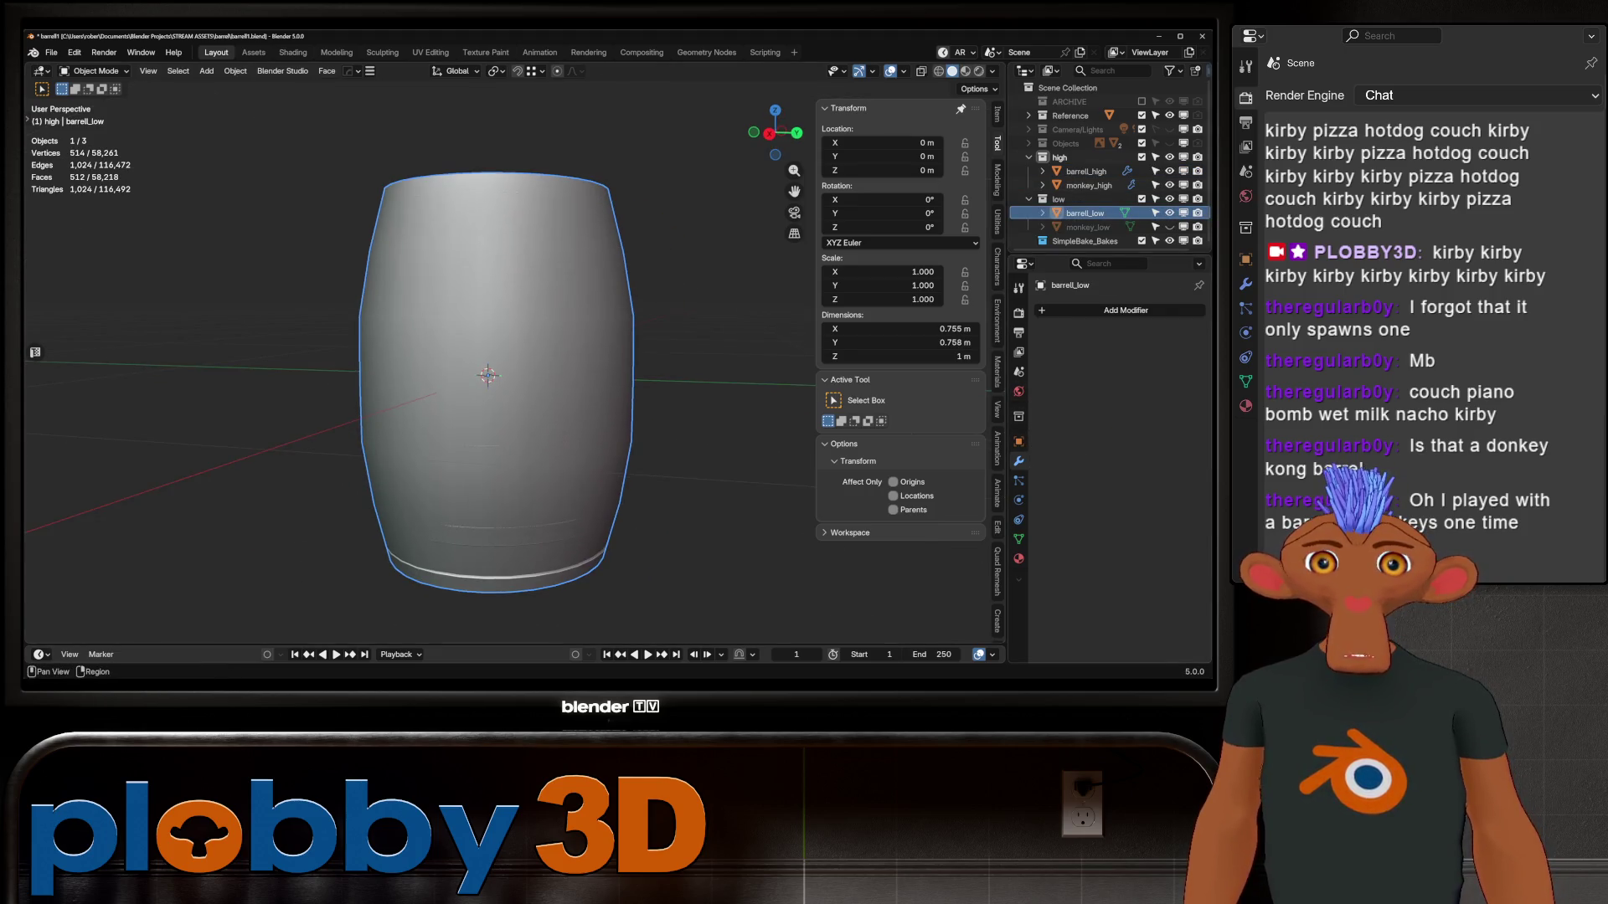
click(1018, 312)
scroll(1113, 469, down, 5)
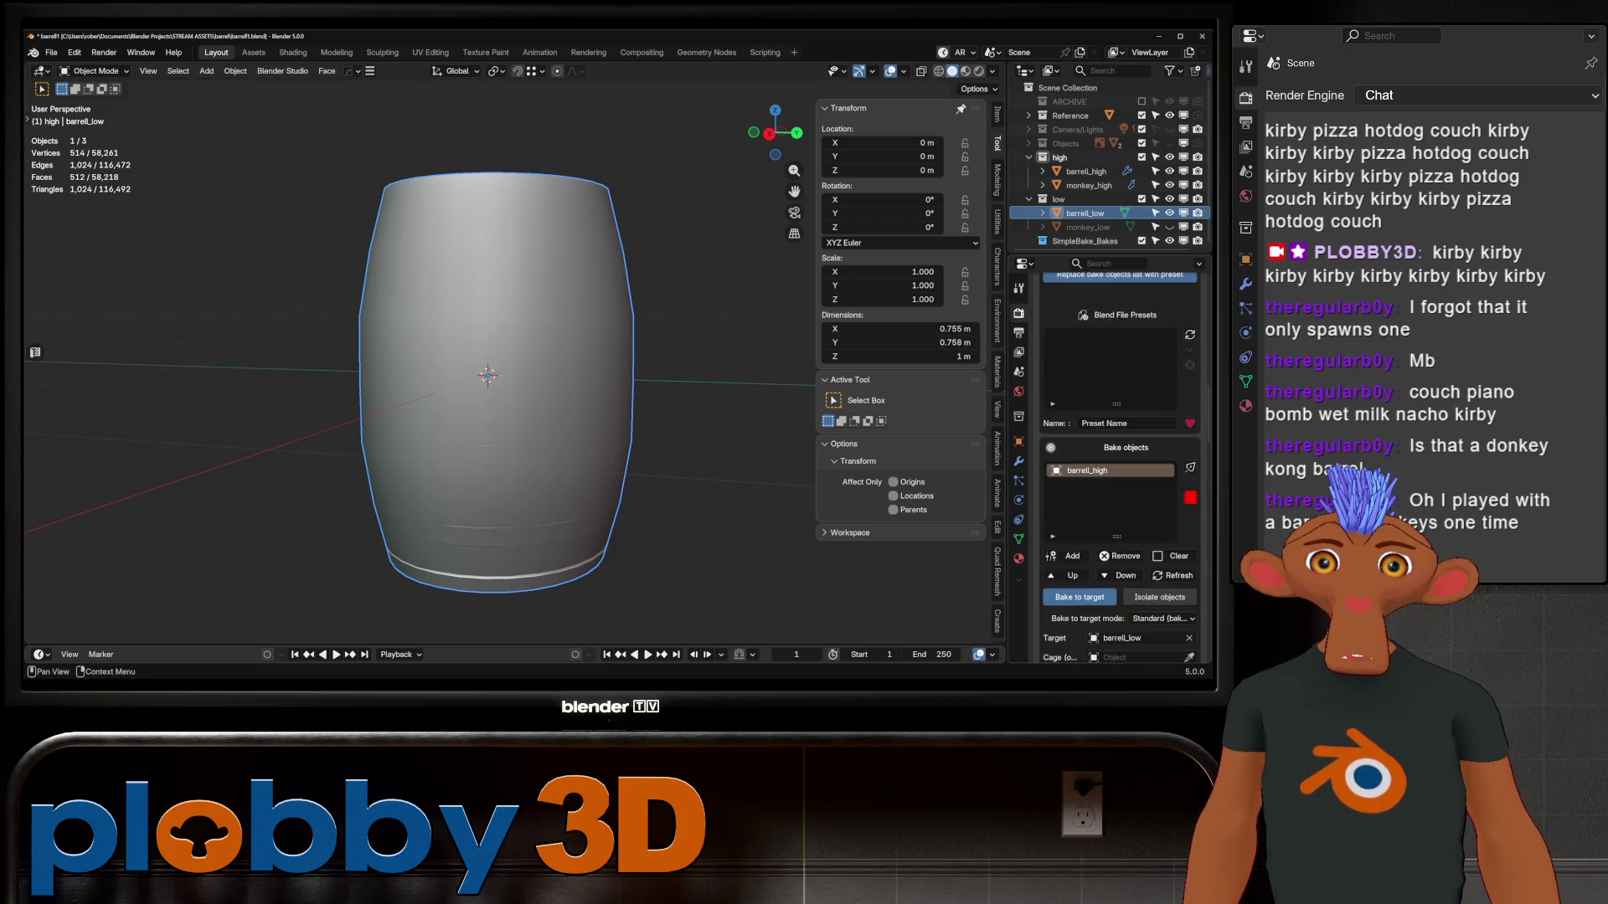
scroll(1120, 468, down, 1)
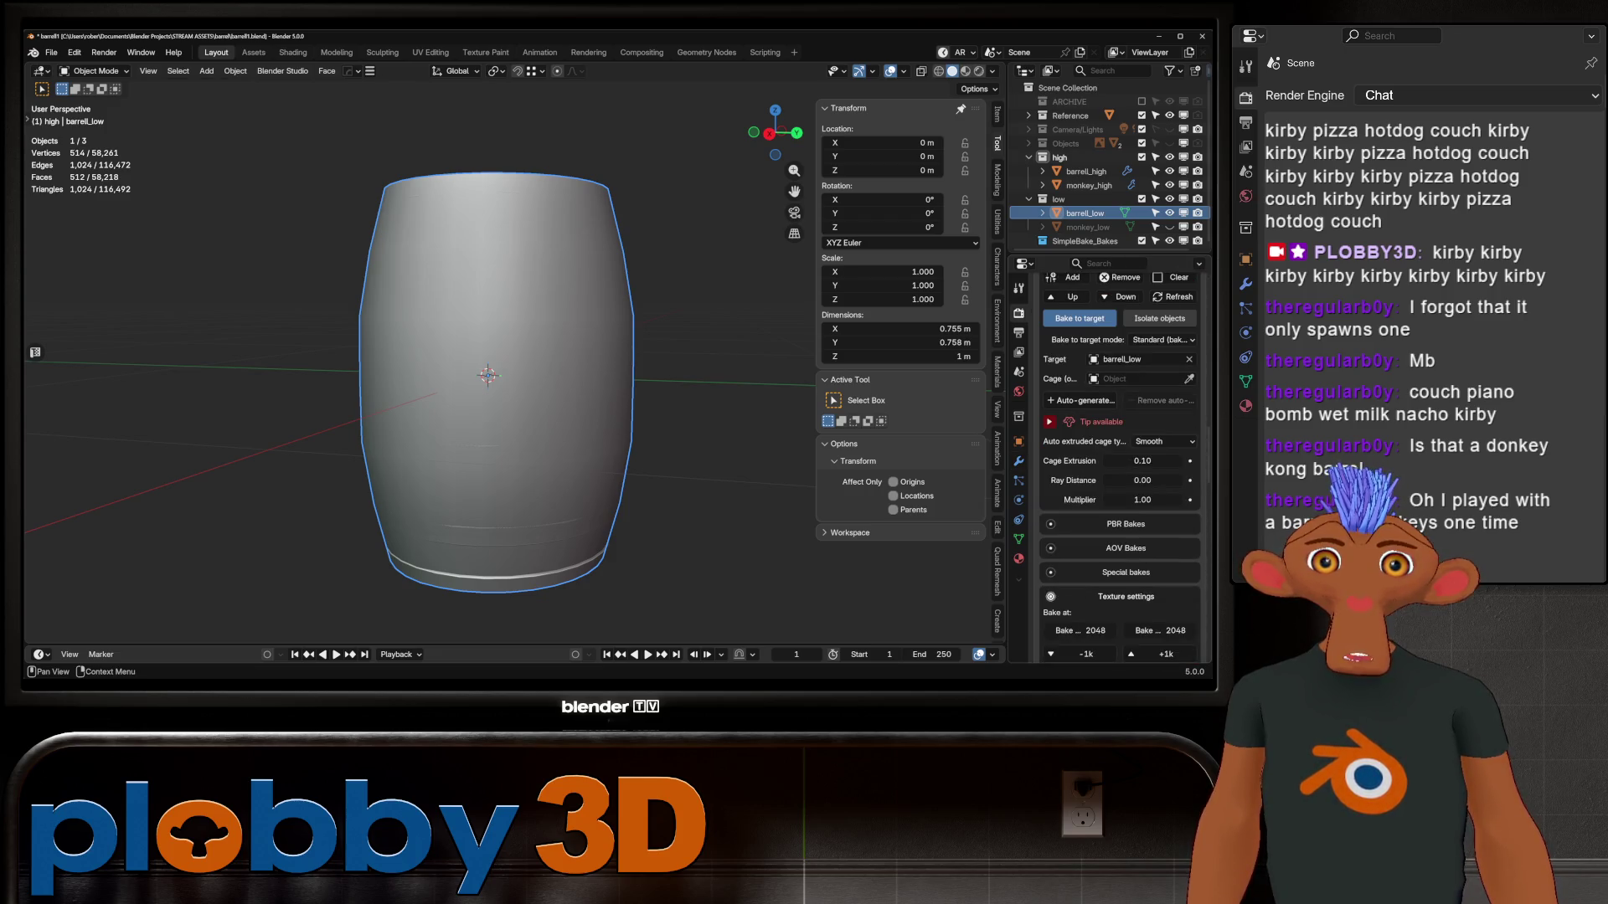
Auto-generate a cage with 0.00 extrusion, inspect it, then remove it and enter Edit Mode
click(1080, 400)
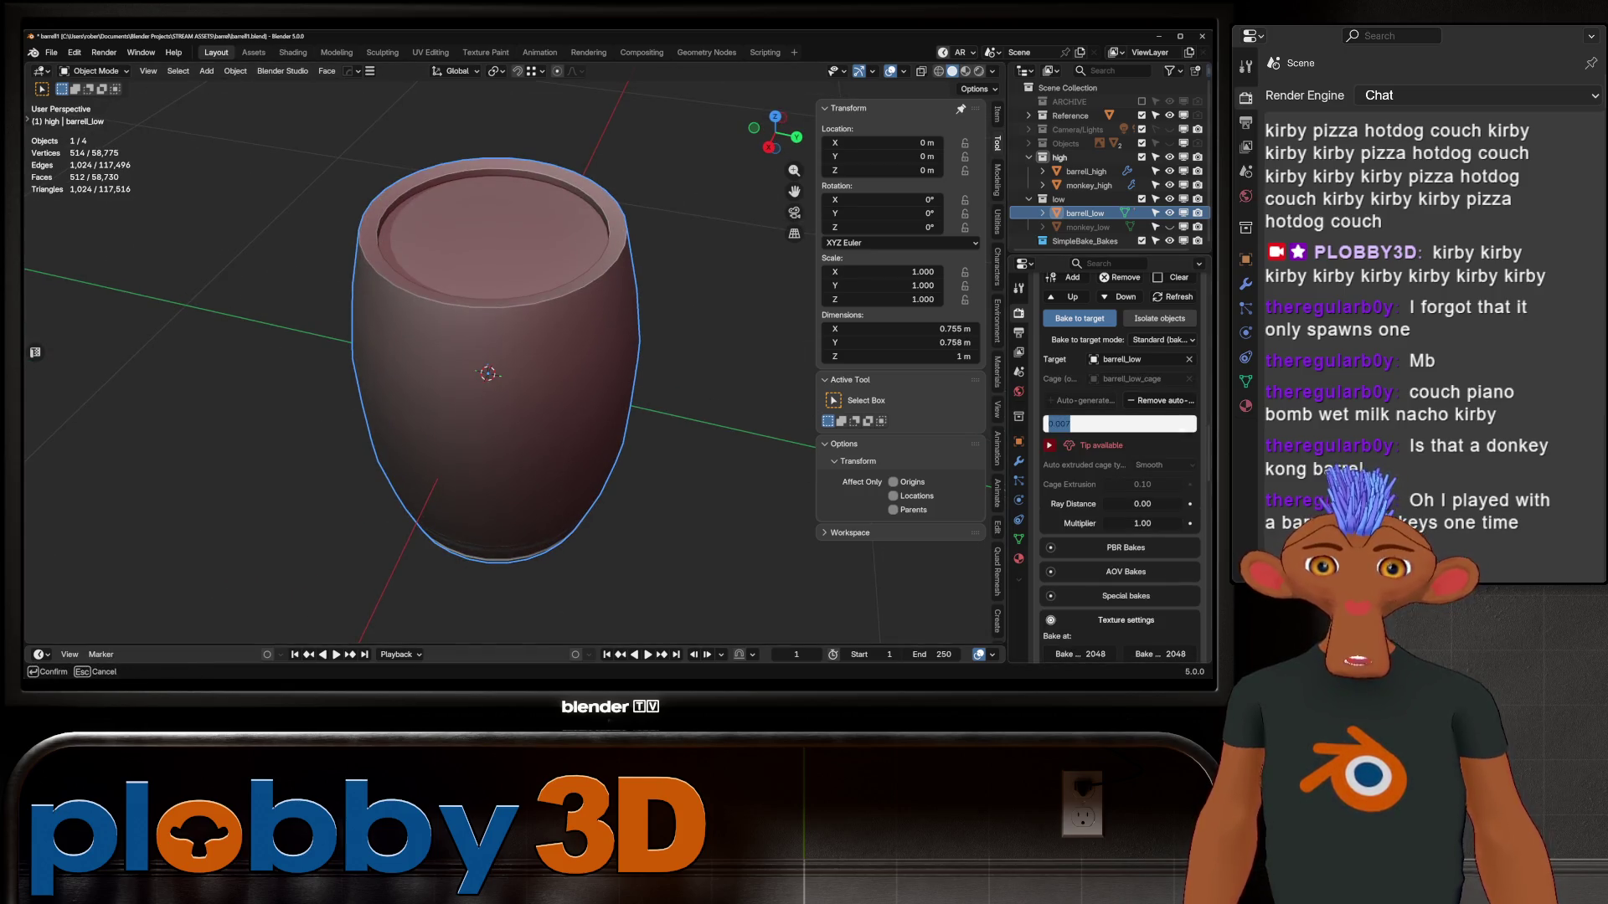
key(Return)
middle_drag(489, 373, 488, 235)
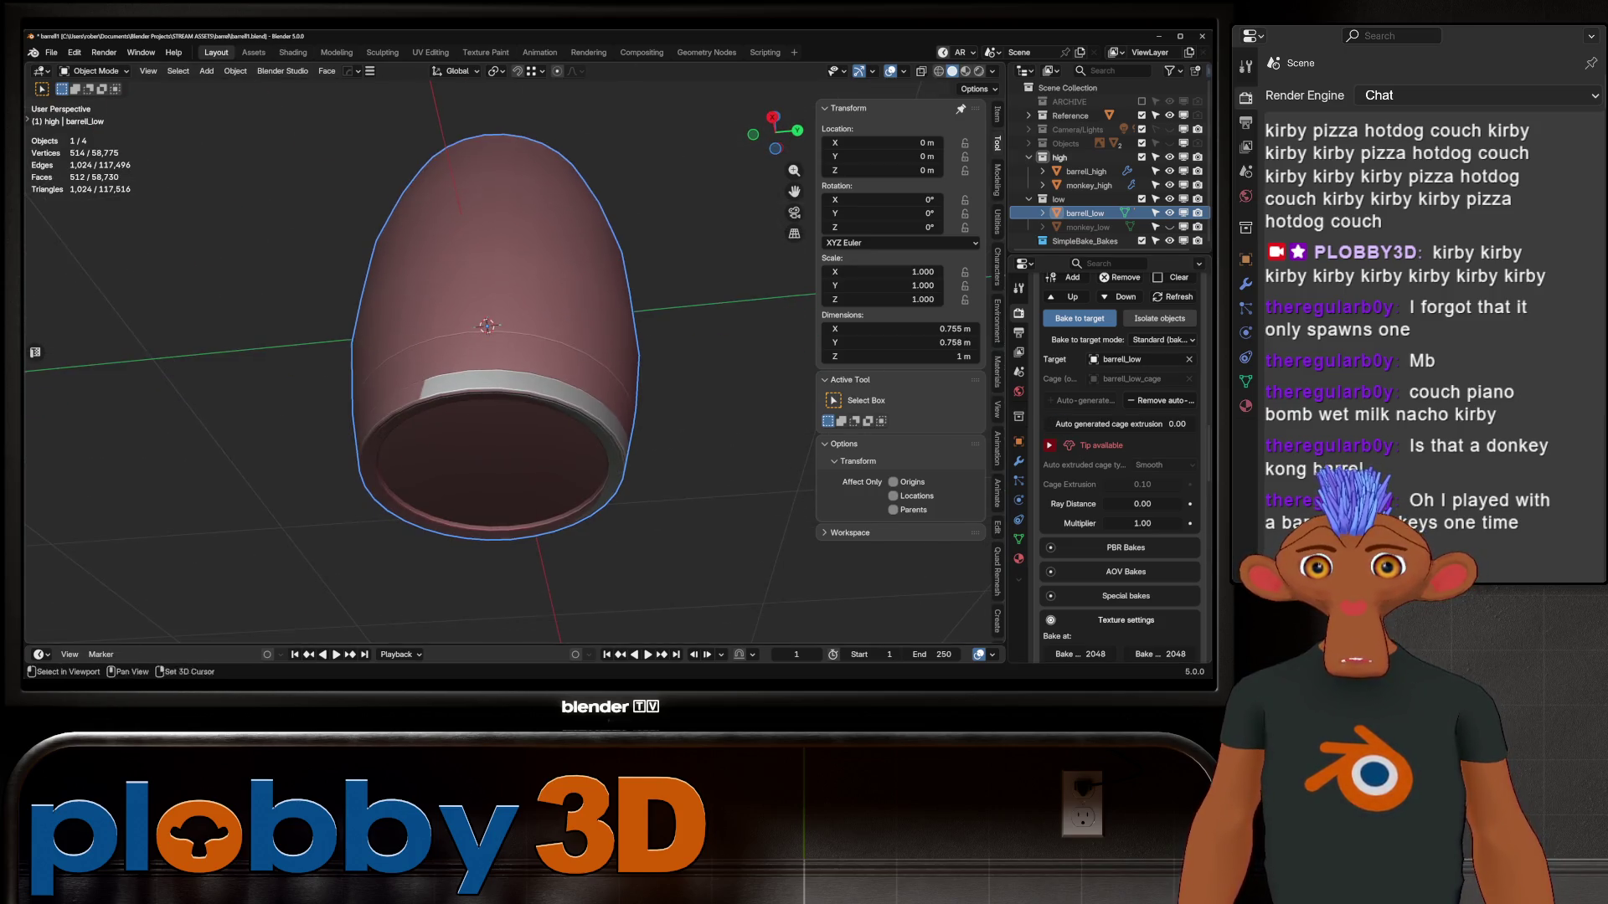
click(1160, 400)
key(Tab)
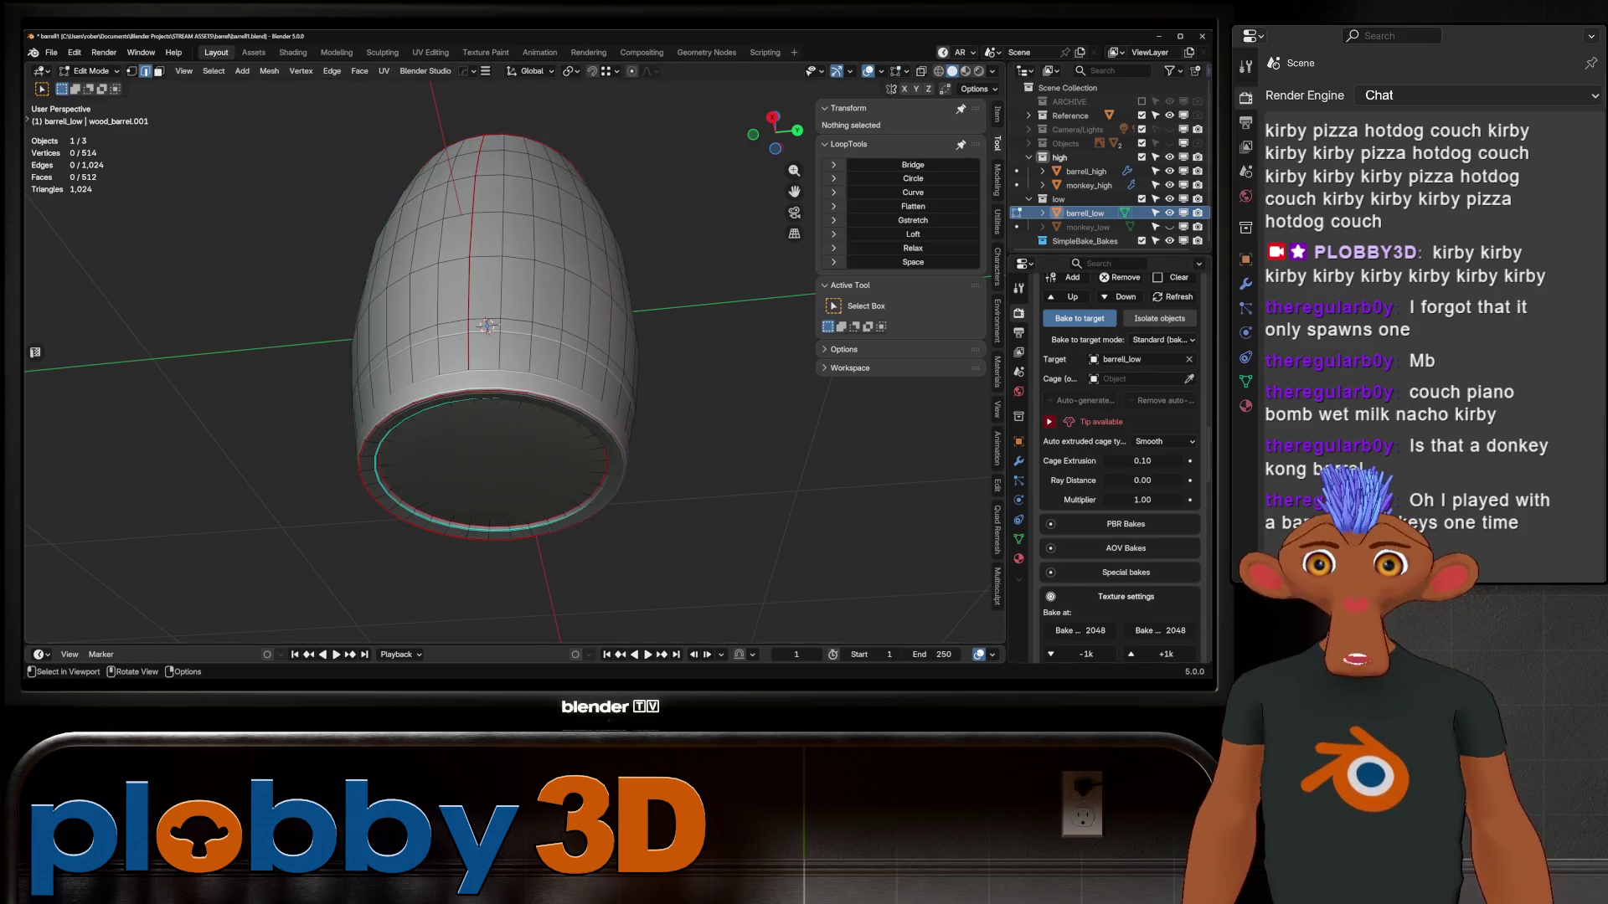
Select the face loop near the barrel's base and isolate barrell_low in local view
key(3)
alt+click(482, 251)
alt+click(503, 377)
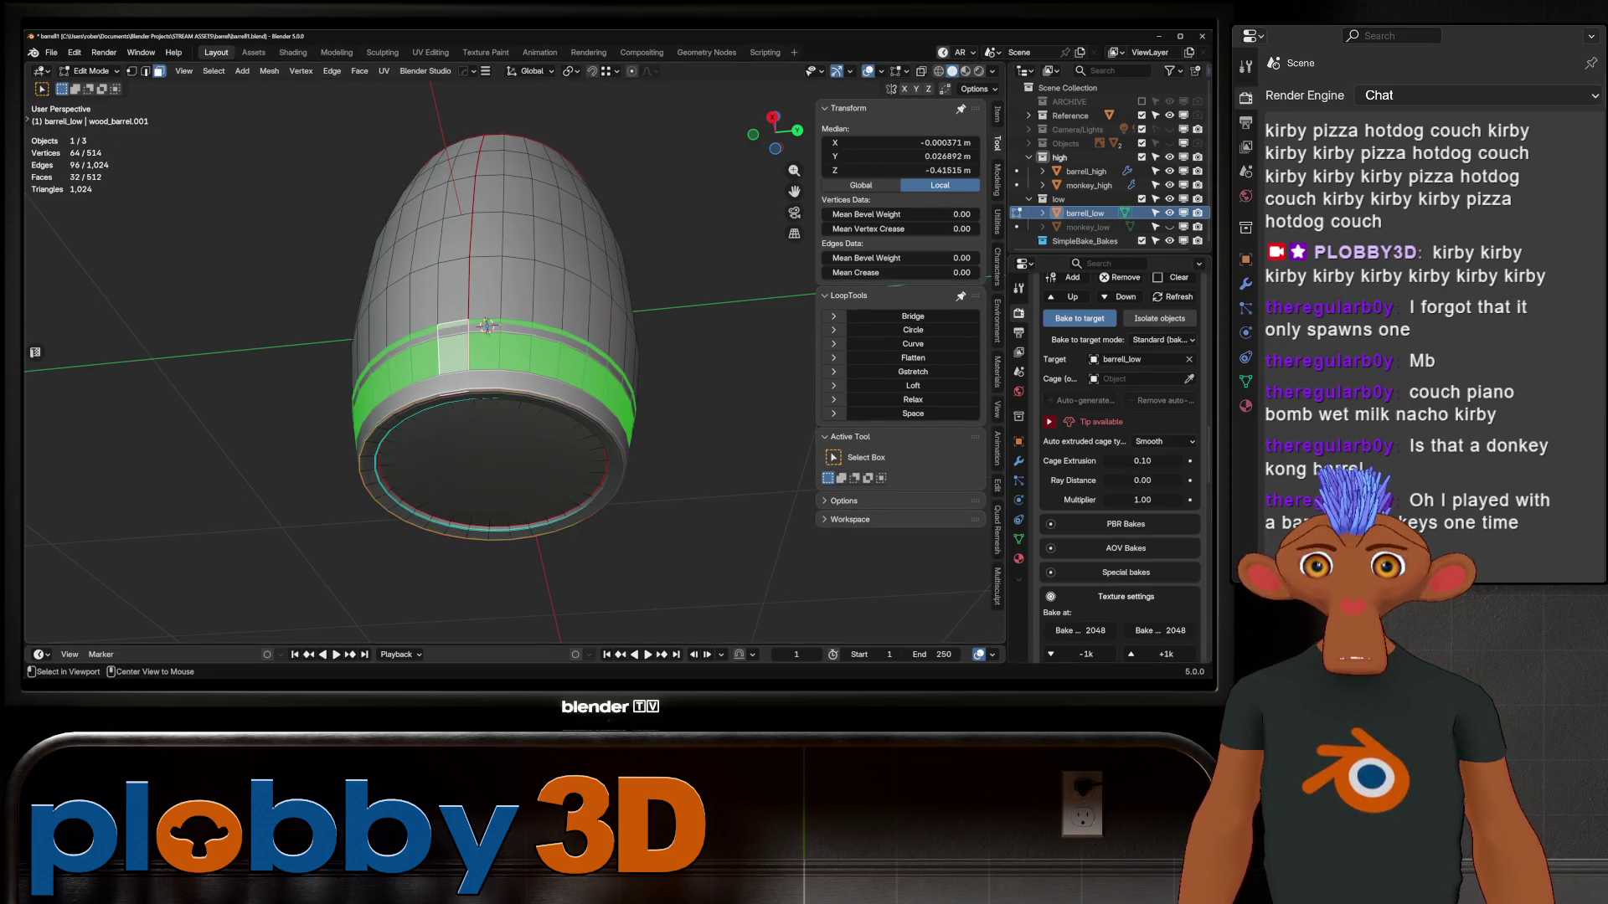
alt+click(427, 251)
mouse_move(488, 325)
ctrl+middle_down()
mouse_move(510, 295)
mouse_move(513, 106)
ctrl+middle_up()
alt+click(510, 294)
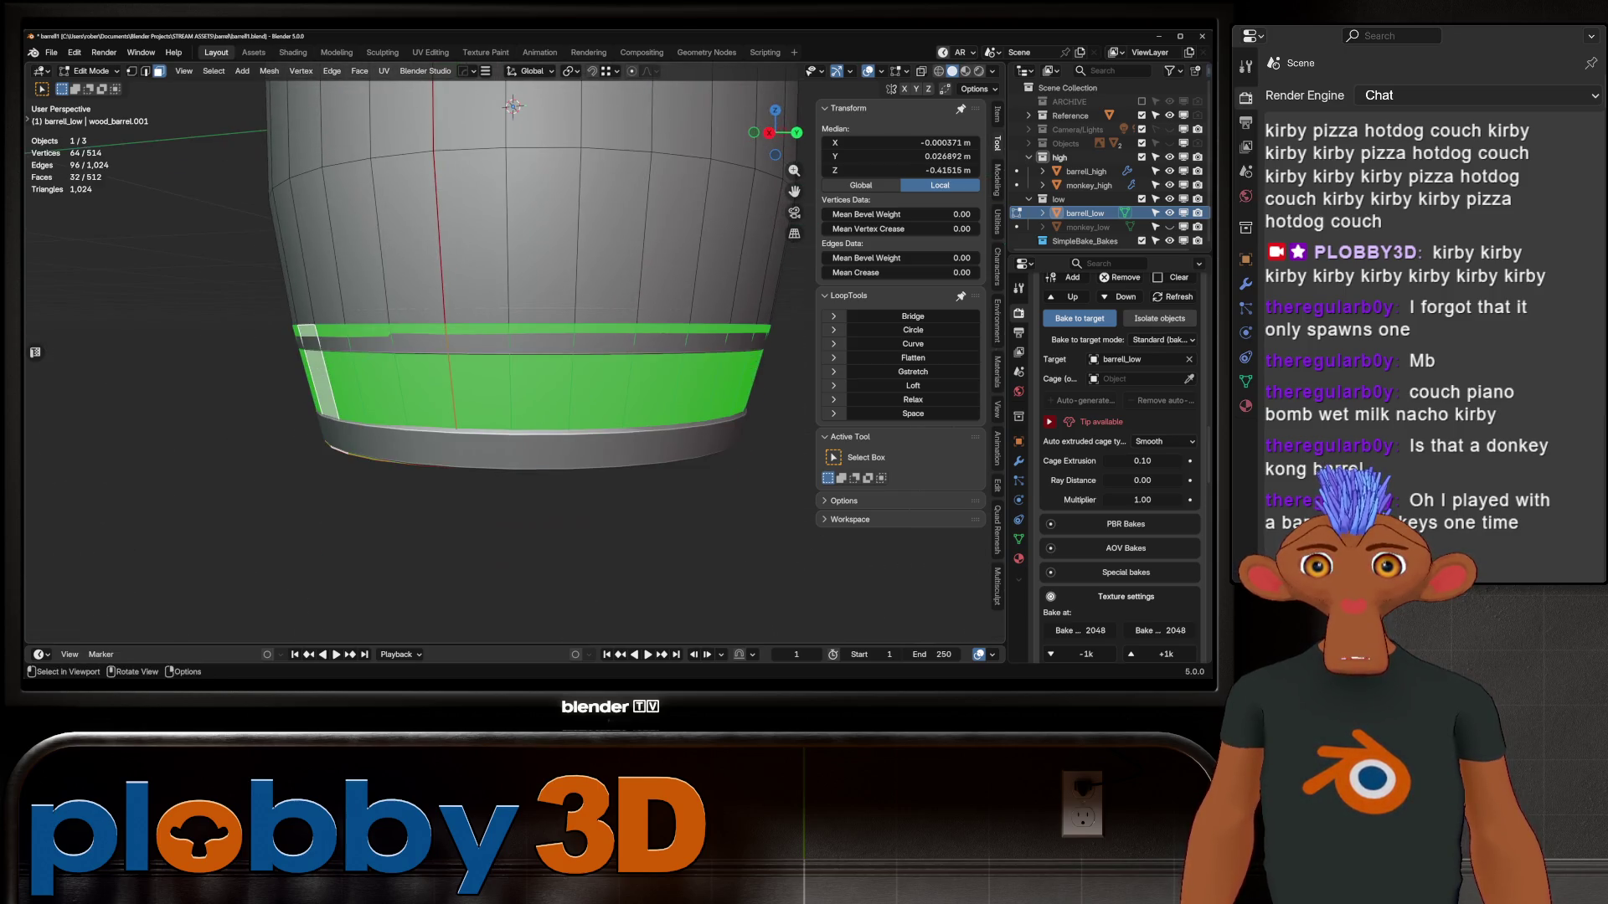
key(KP_Divide)
middle_drag(440, 469, 441, 394)
Cut a new edge loop near the base with Ctrl+R and leave local view
key(ctrl+r)
click(440, 394)
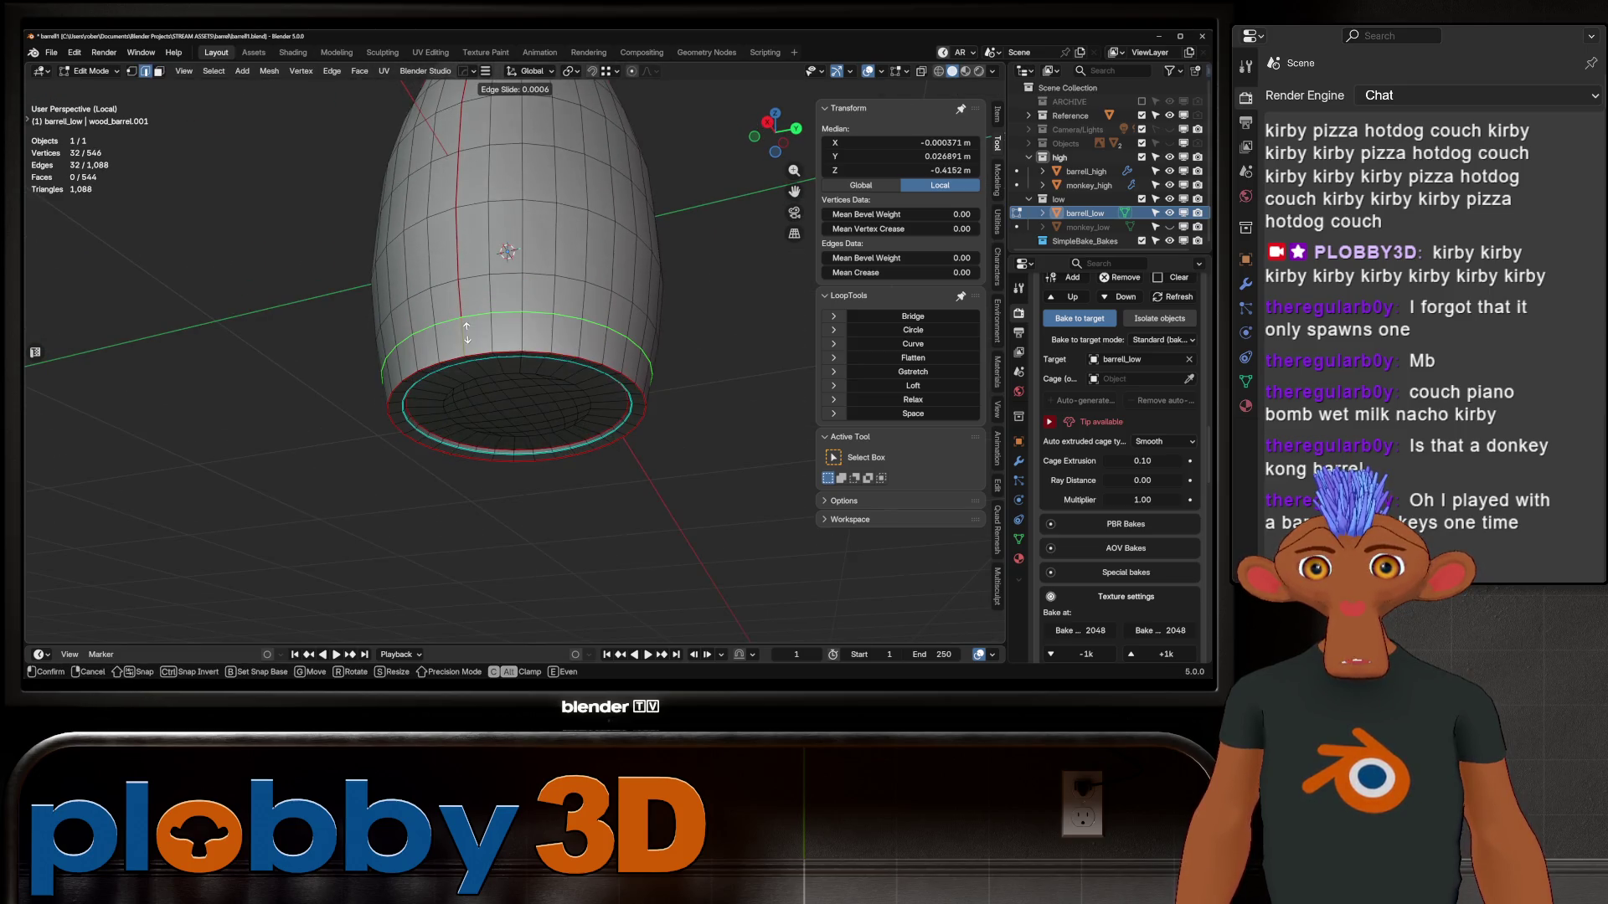
click(441, 515)
key(KP_Divide)
Shrink the bottom face band and its top edge loop inward with Alt+S
key(3)
alt+click(431, 445)
key(alt+s)
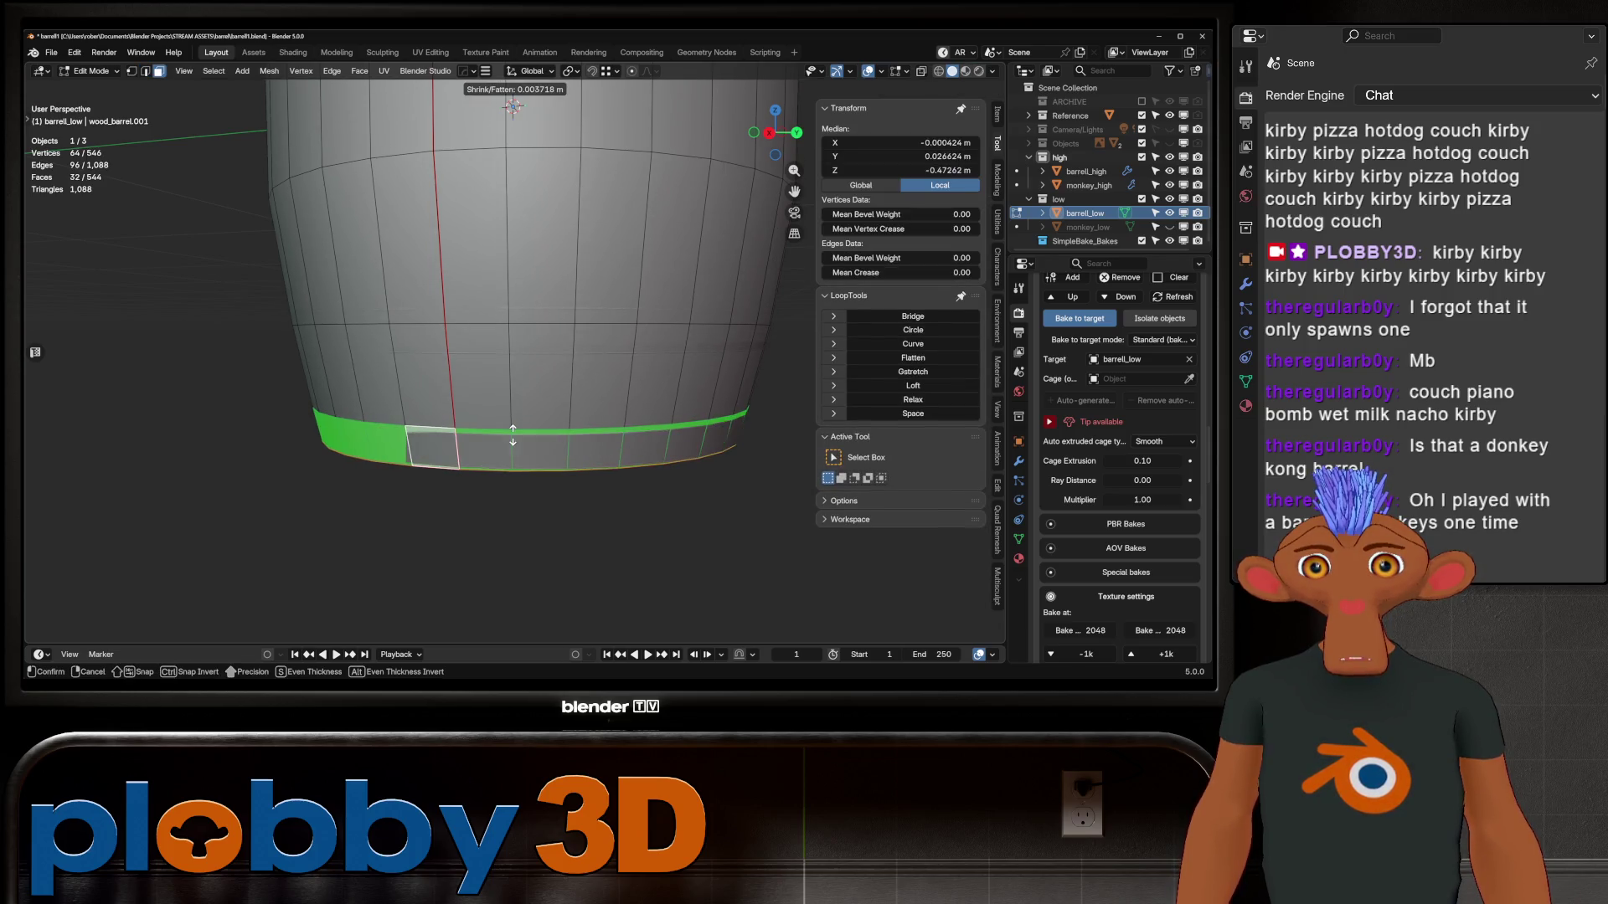
click(513, 427)
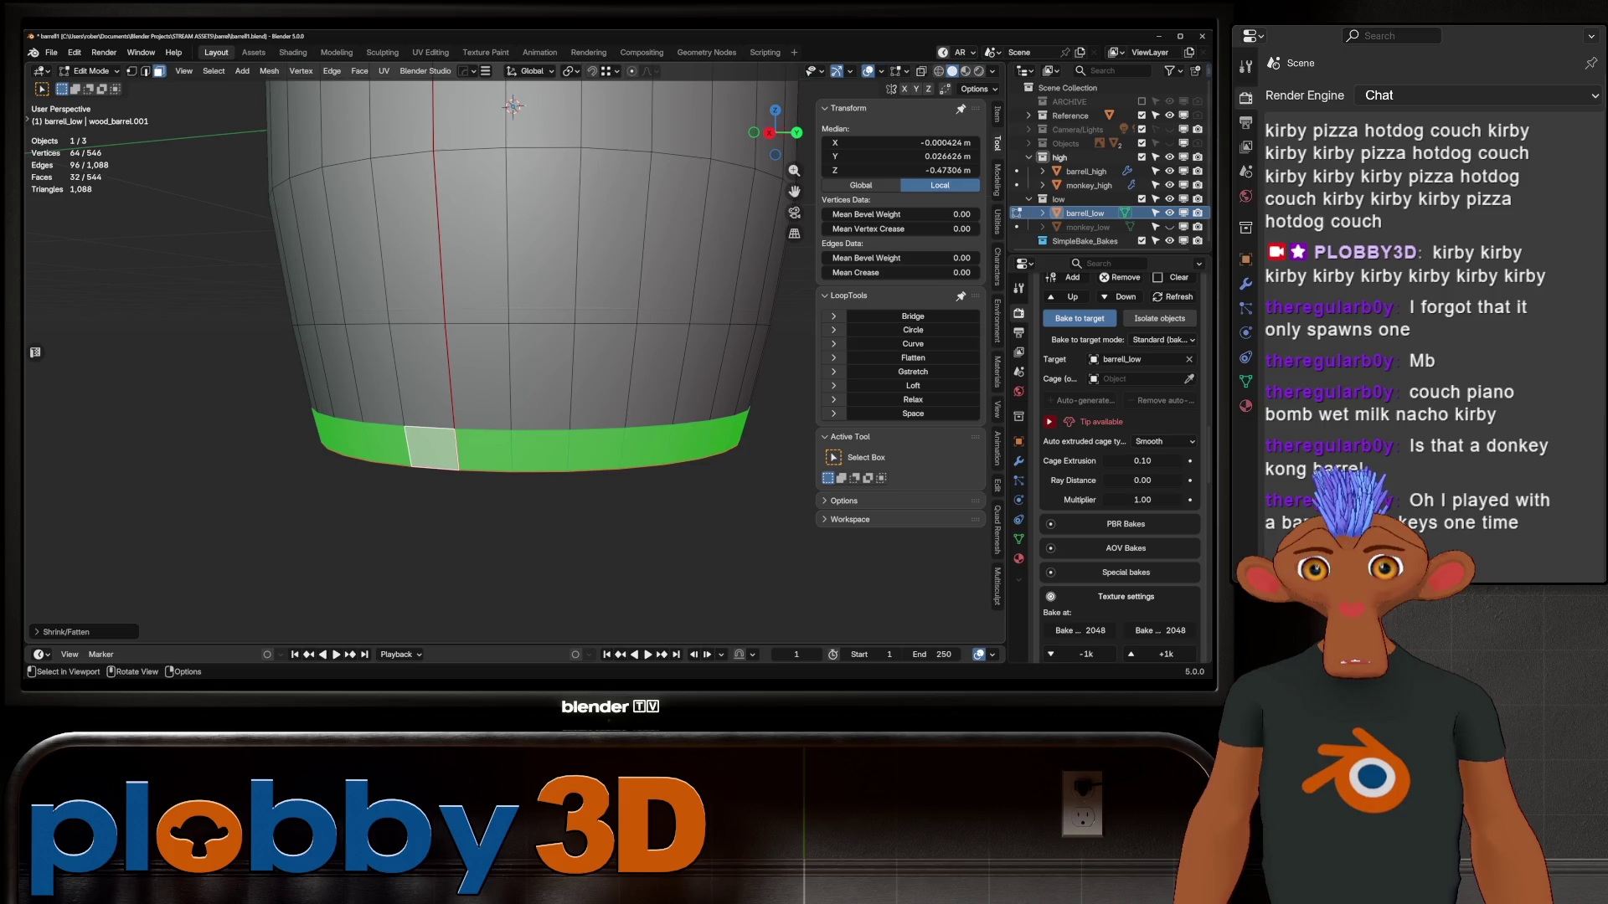
key(2)
alt+click(513, 424)
key(alt+s)
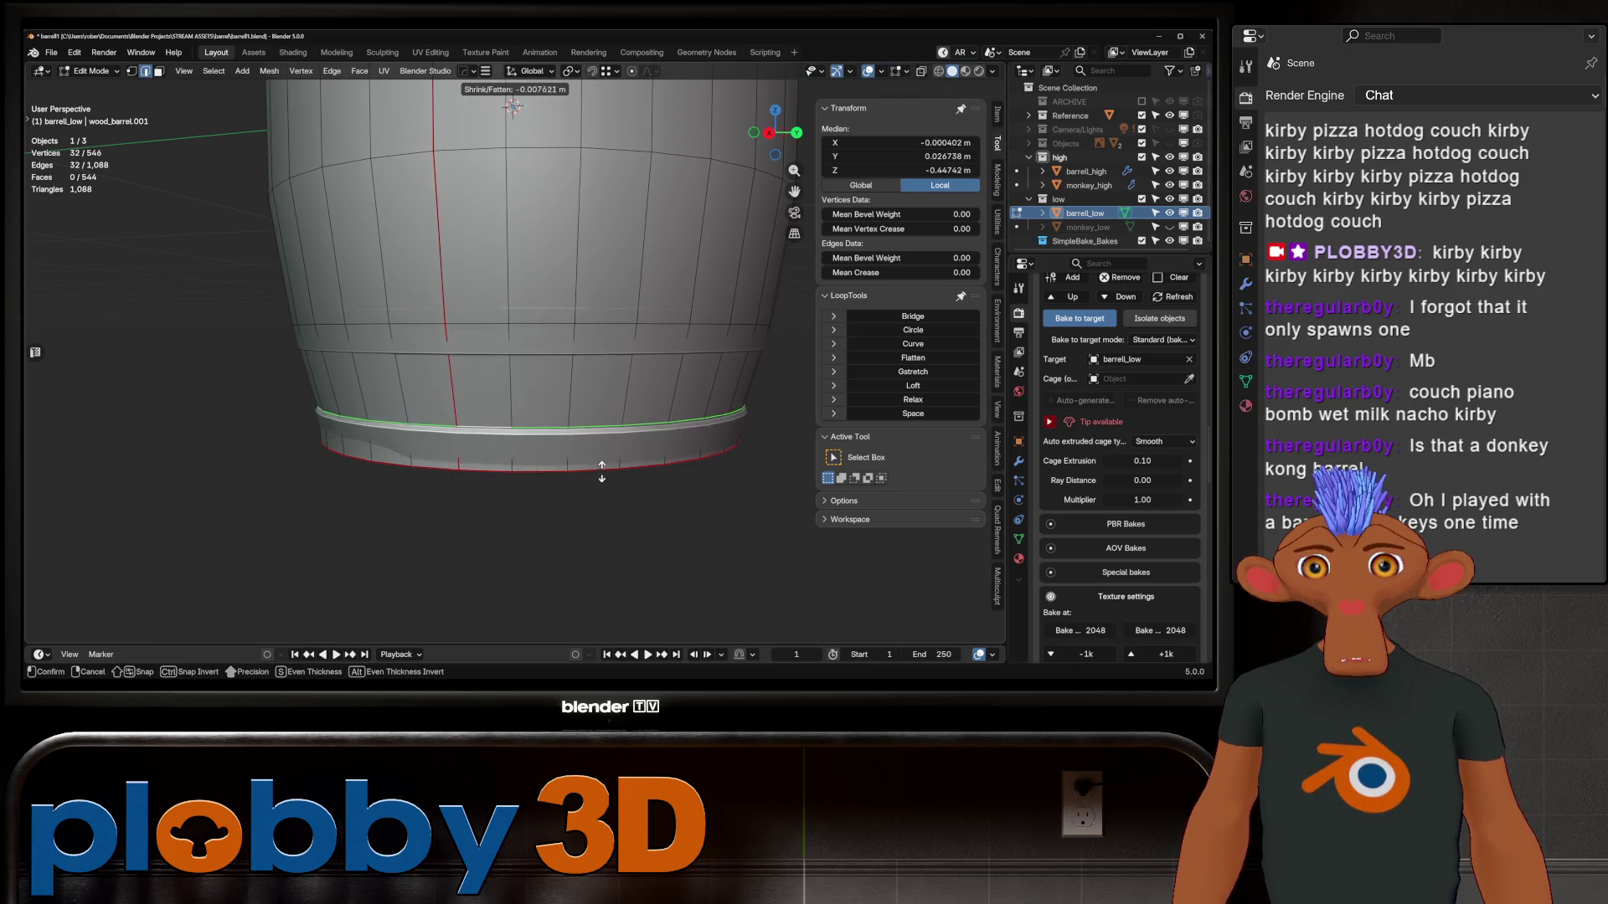
click(601, 471)
middle_drag(601, 471, 590, 360)
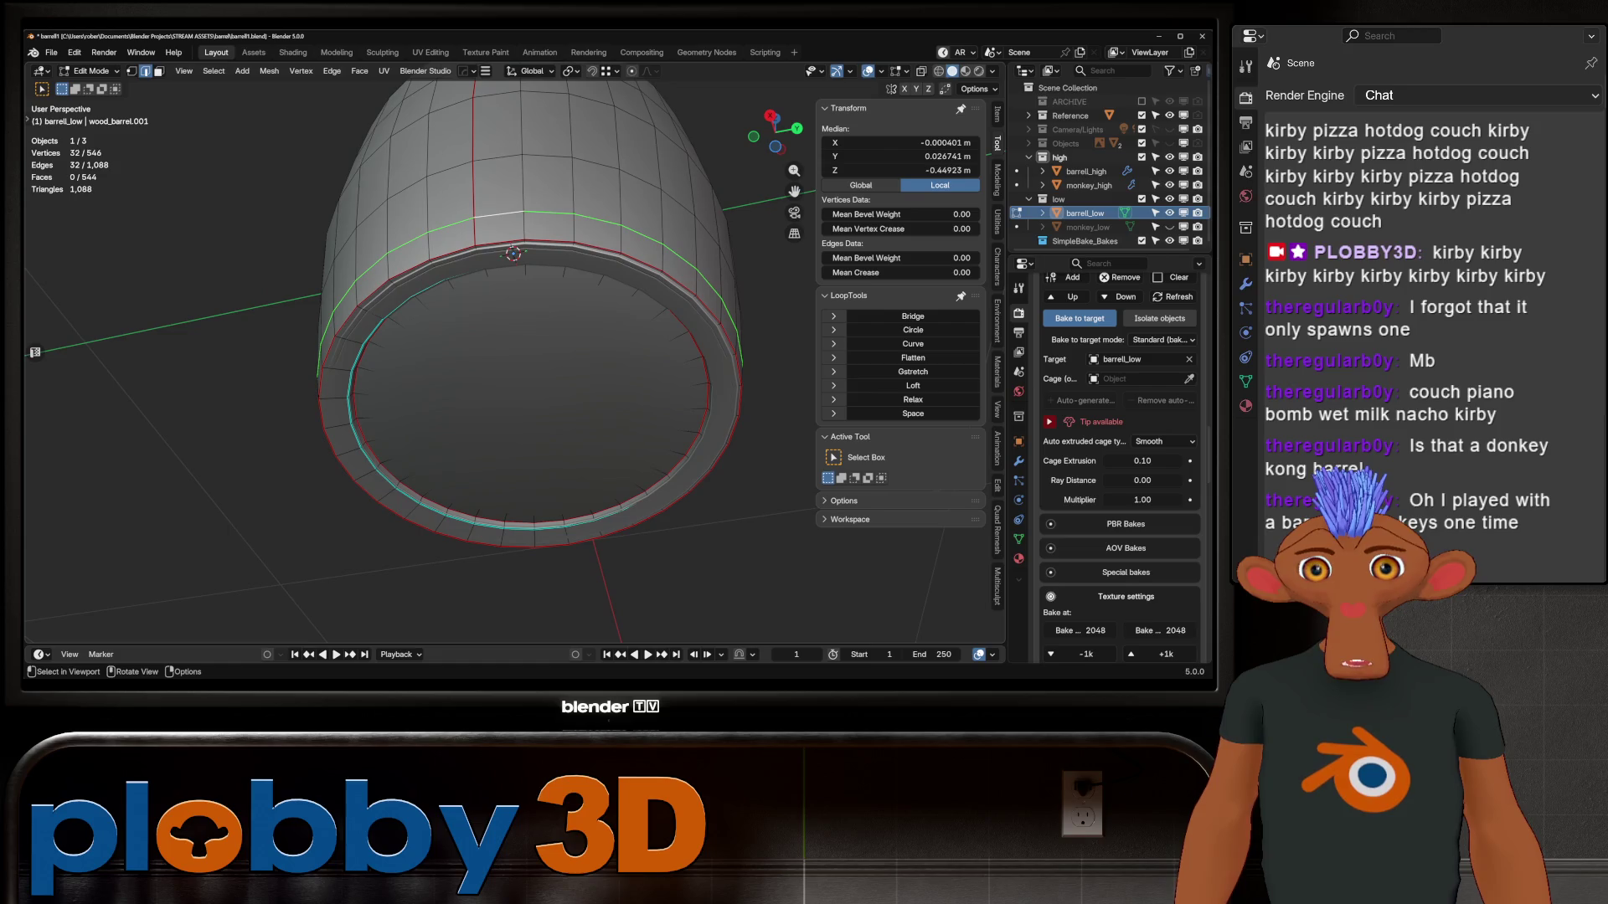
Try scaling the outer rim edge loop slightly, then undo it
alt+click(328, 355)
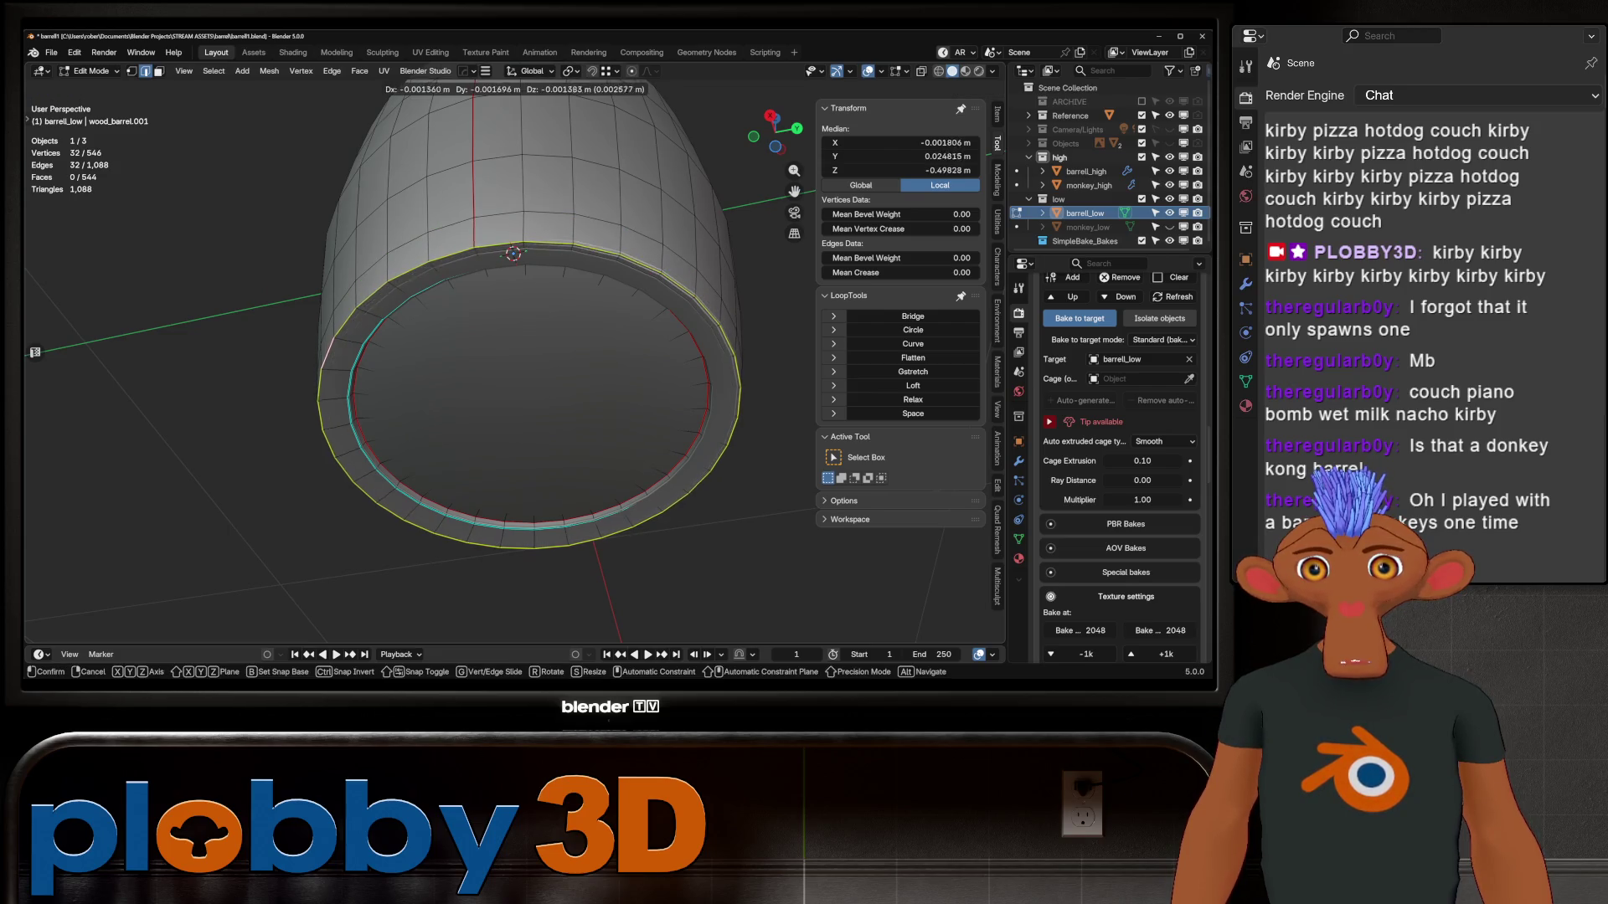
key(s)
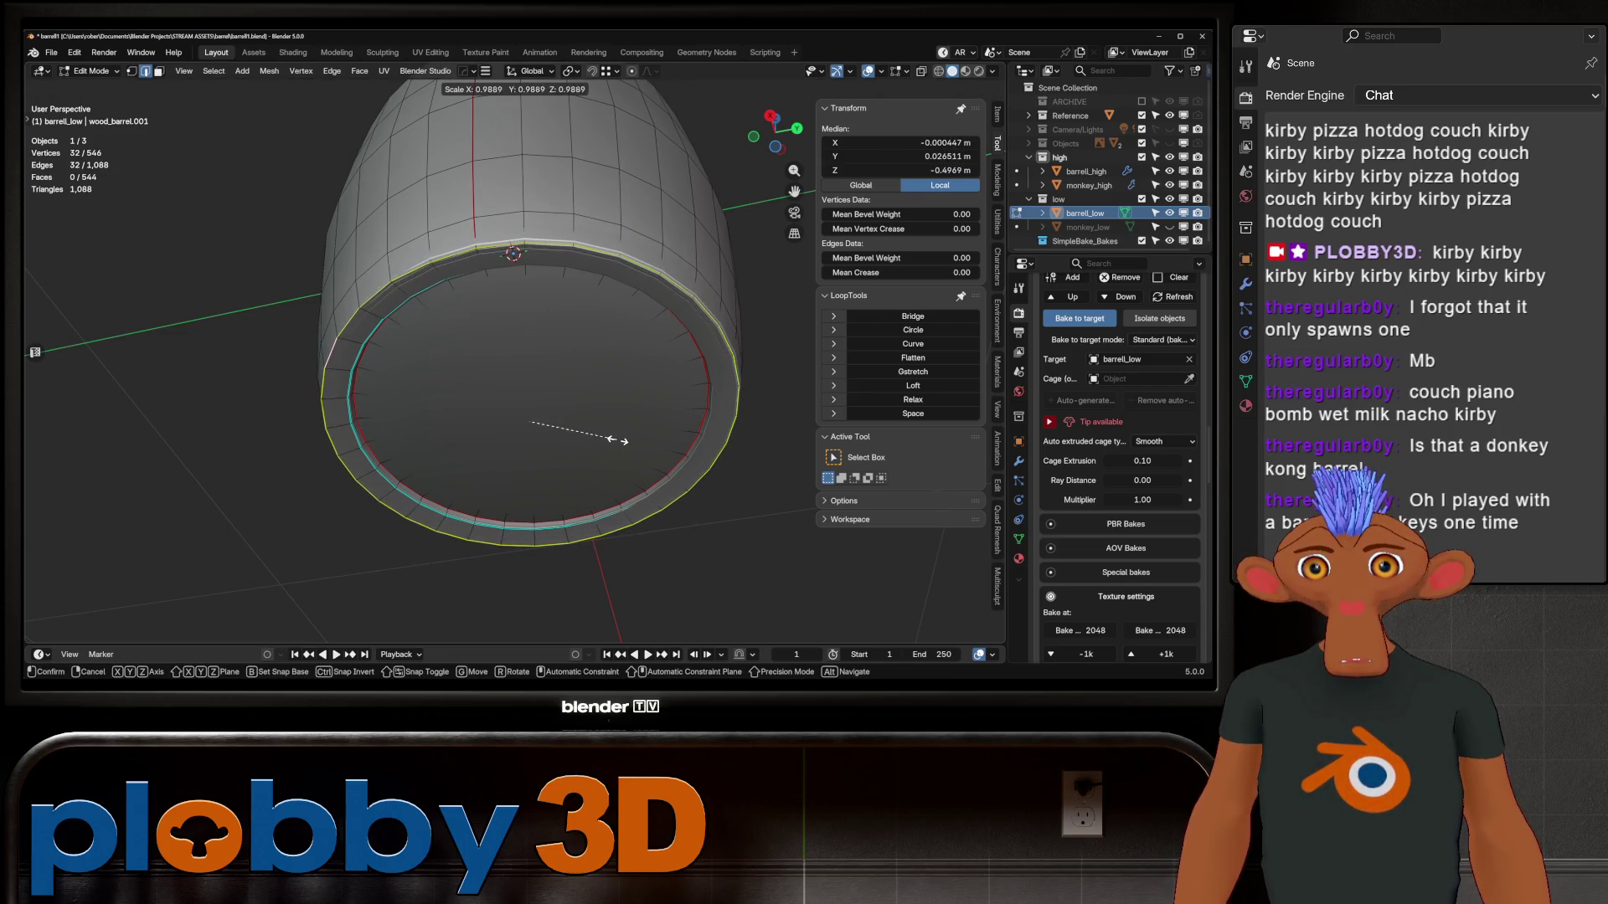
click(598, 435)
key(ctrl+z)
key(ctrl+z)
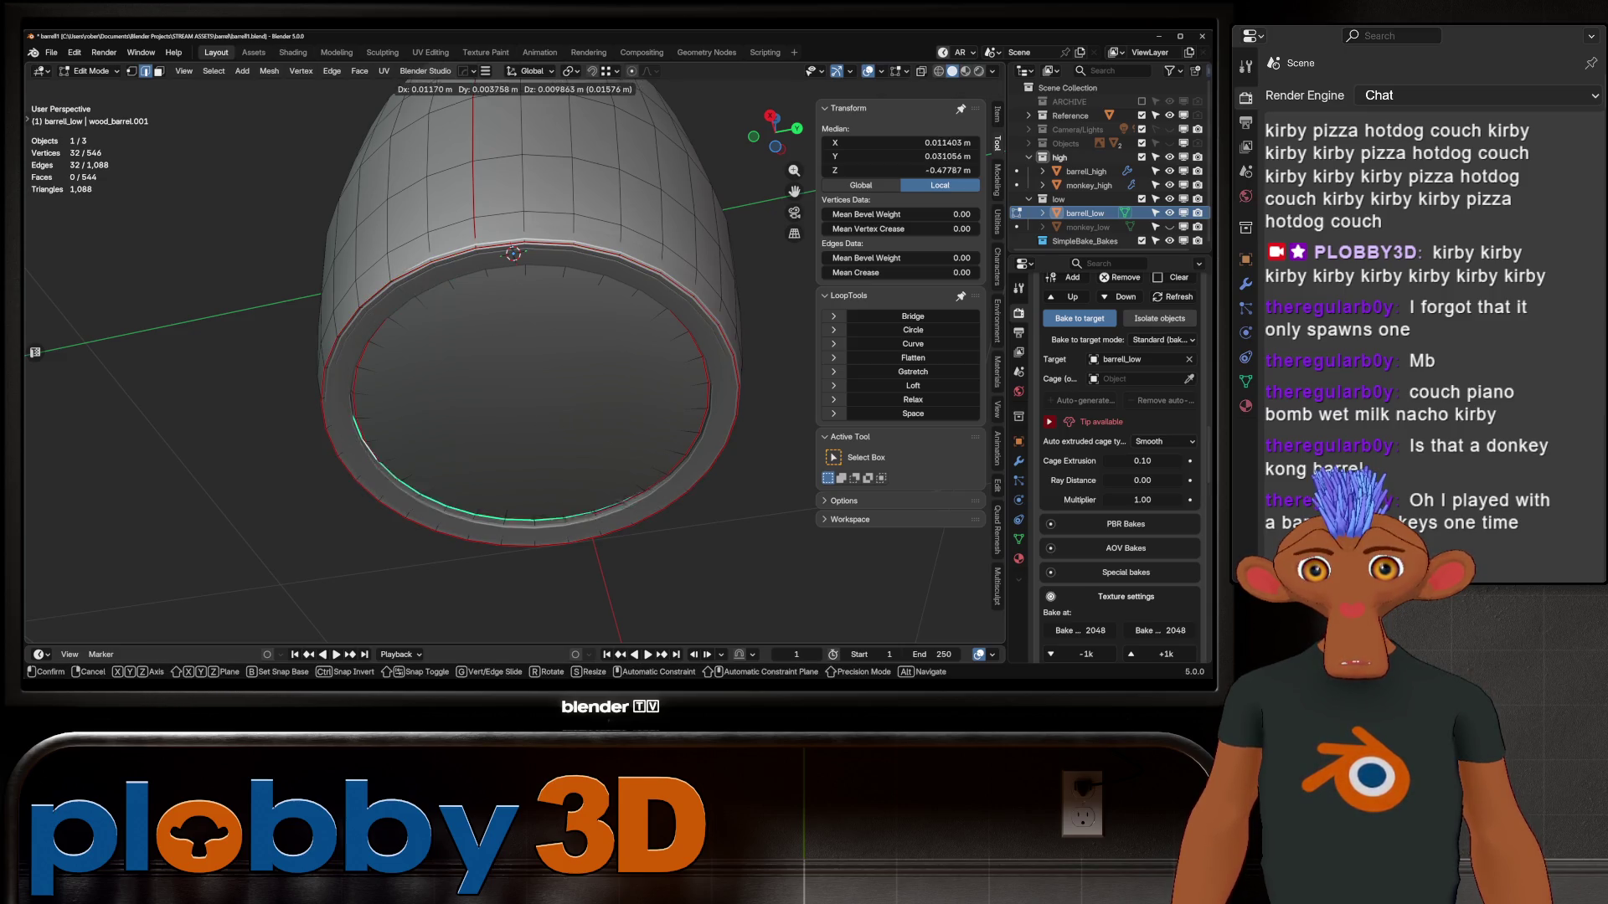
Slide the selected rim loop into place several times, then return to Object Mode
key(g)
key(g)
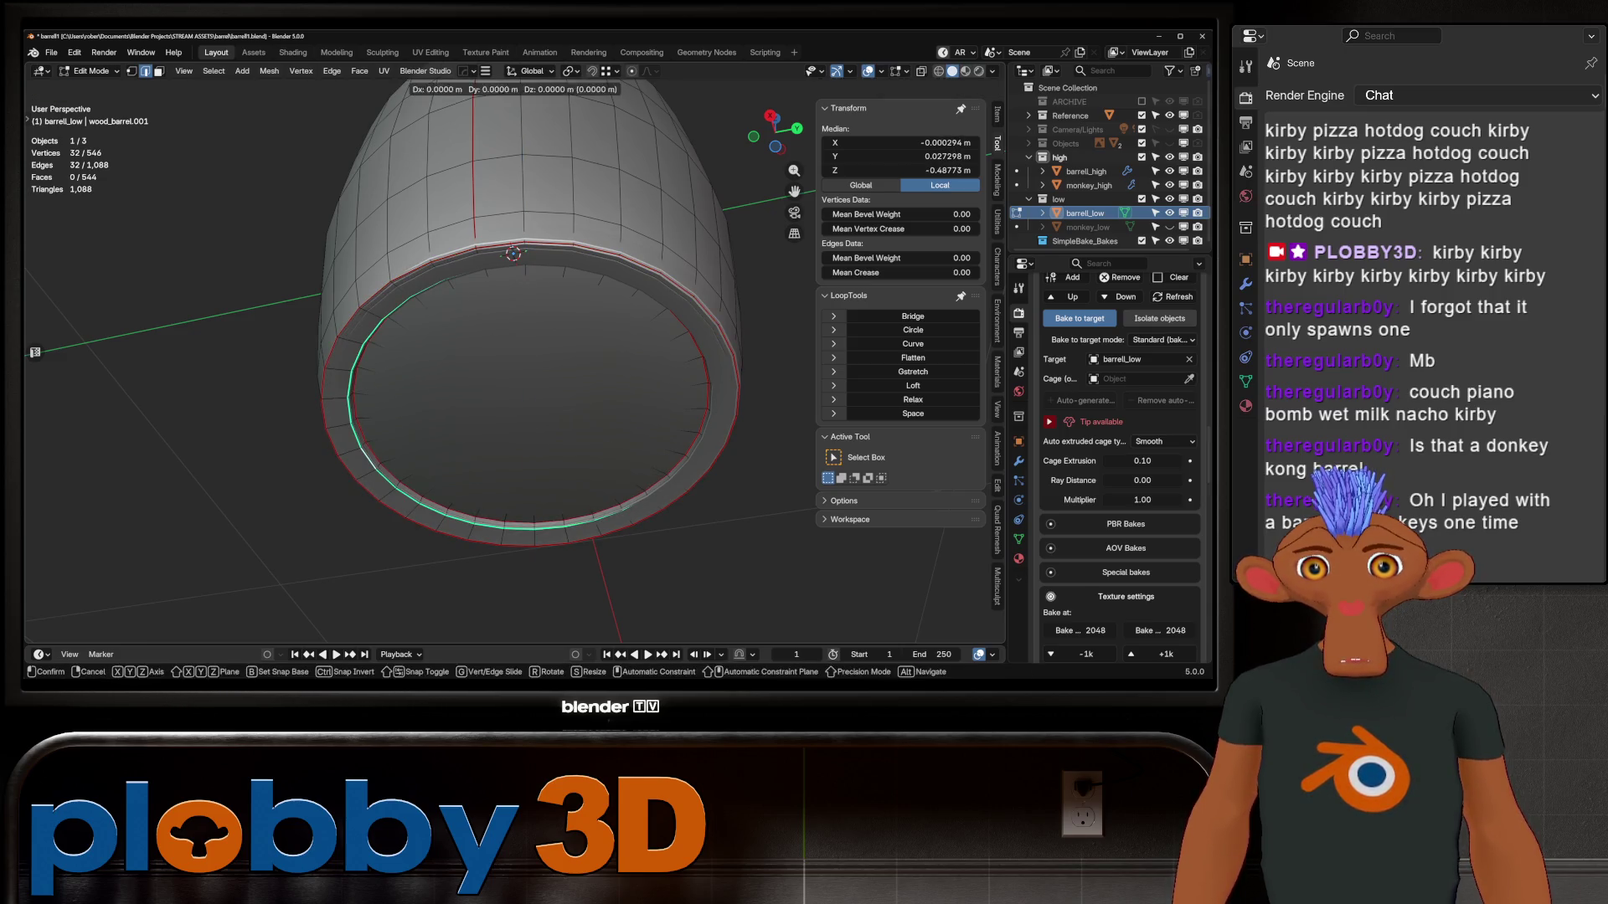
key(Return)
middle_drag(513, 253, 515, 177)
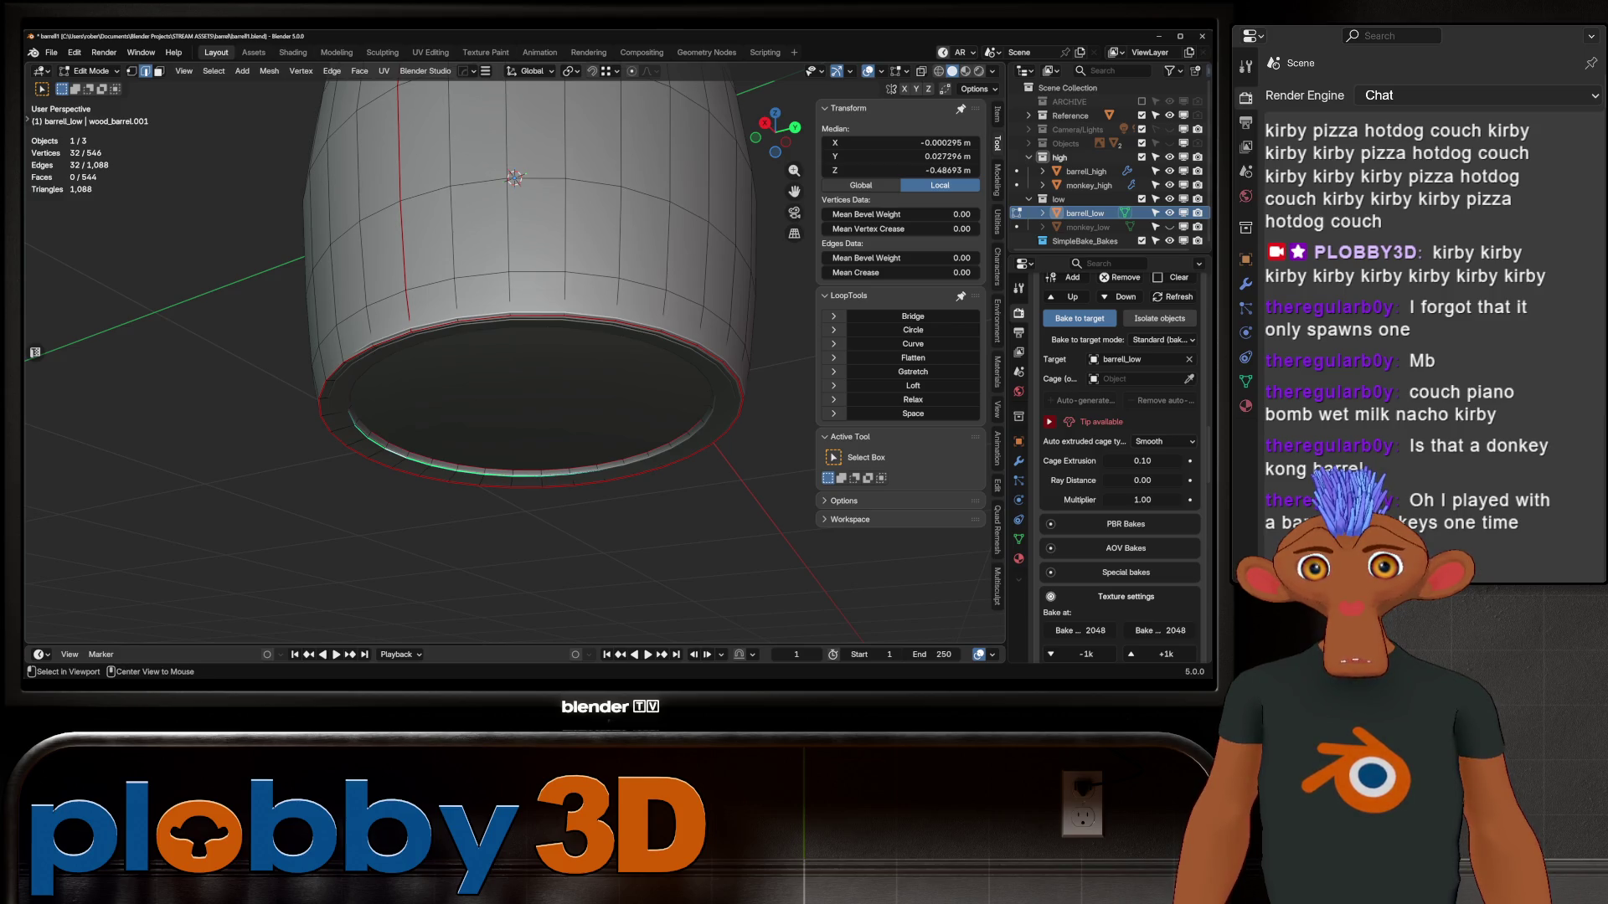
key(g)
key(g)
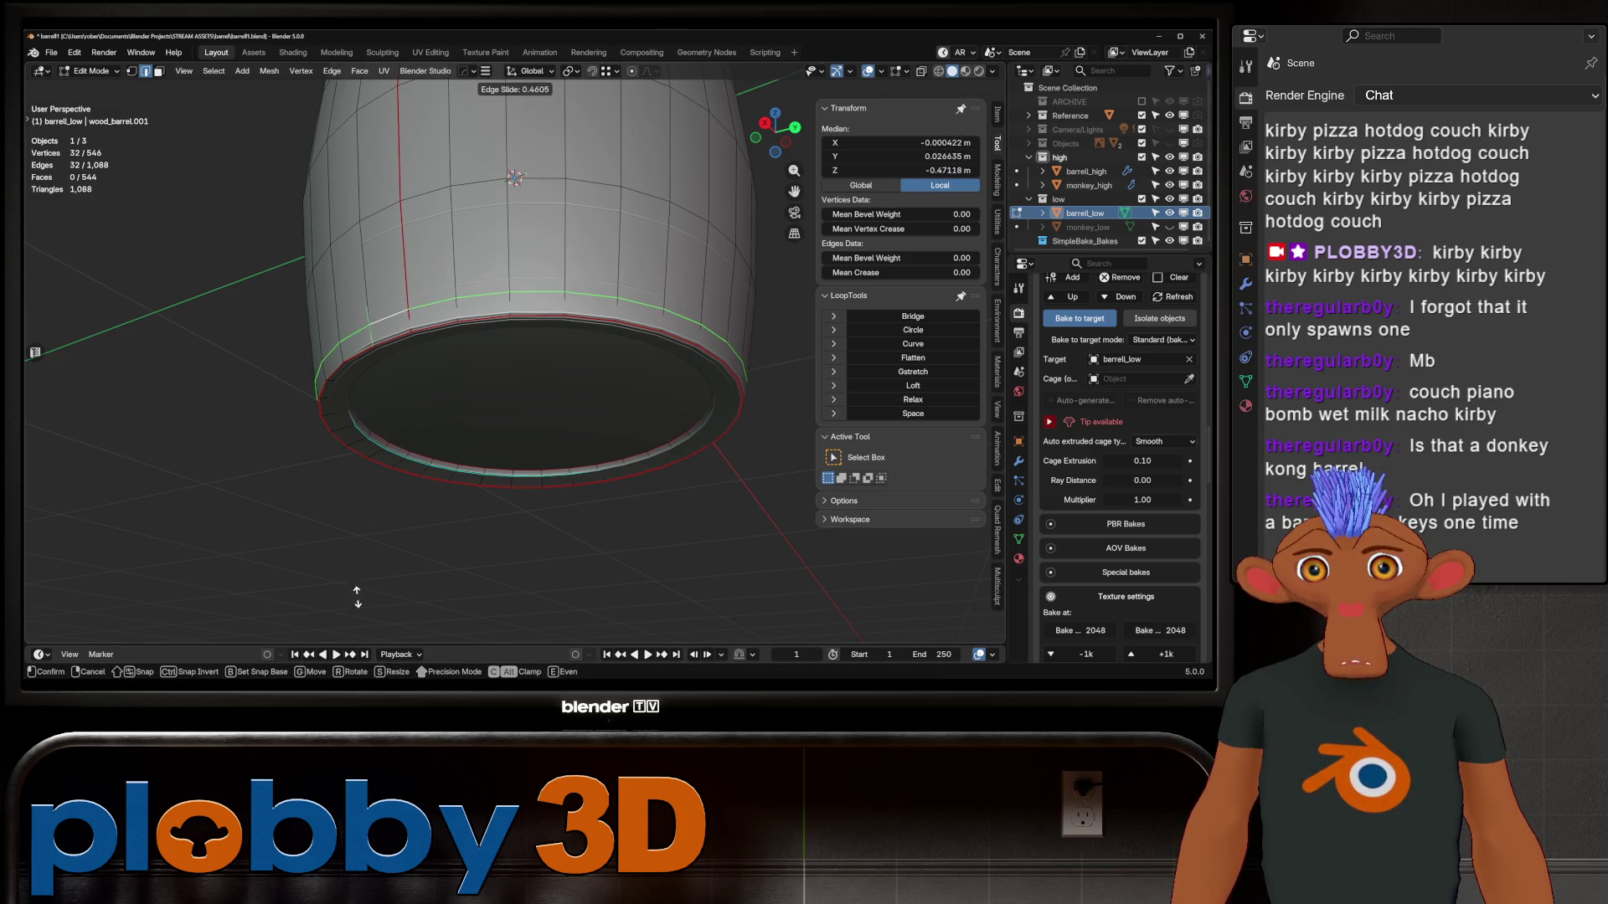
click(357, 594)
key(g)
key(g)
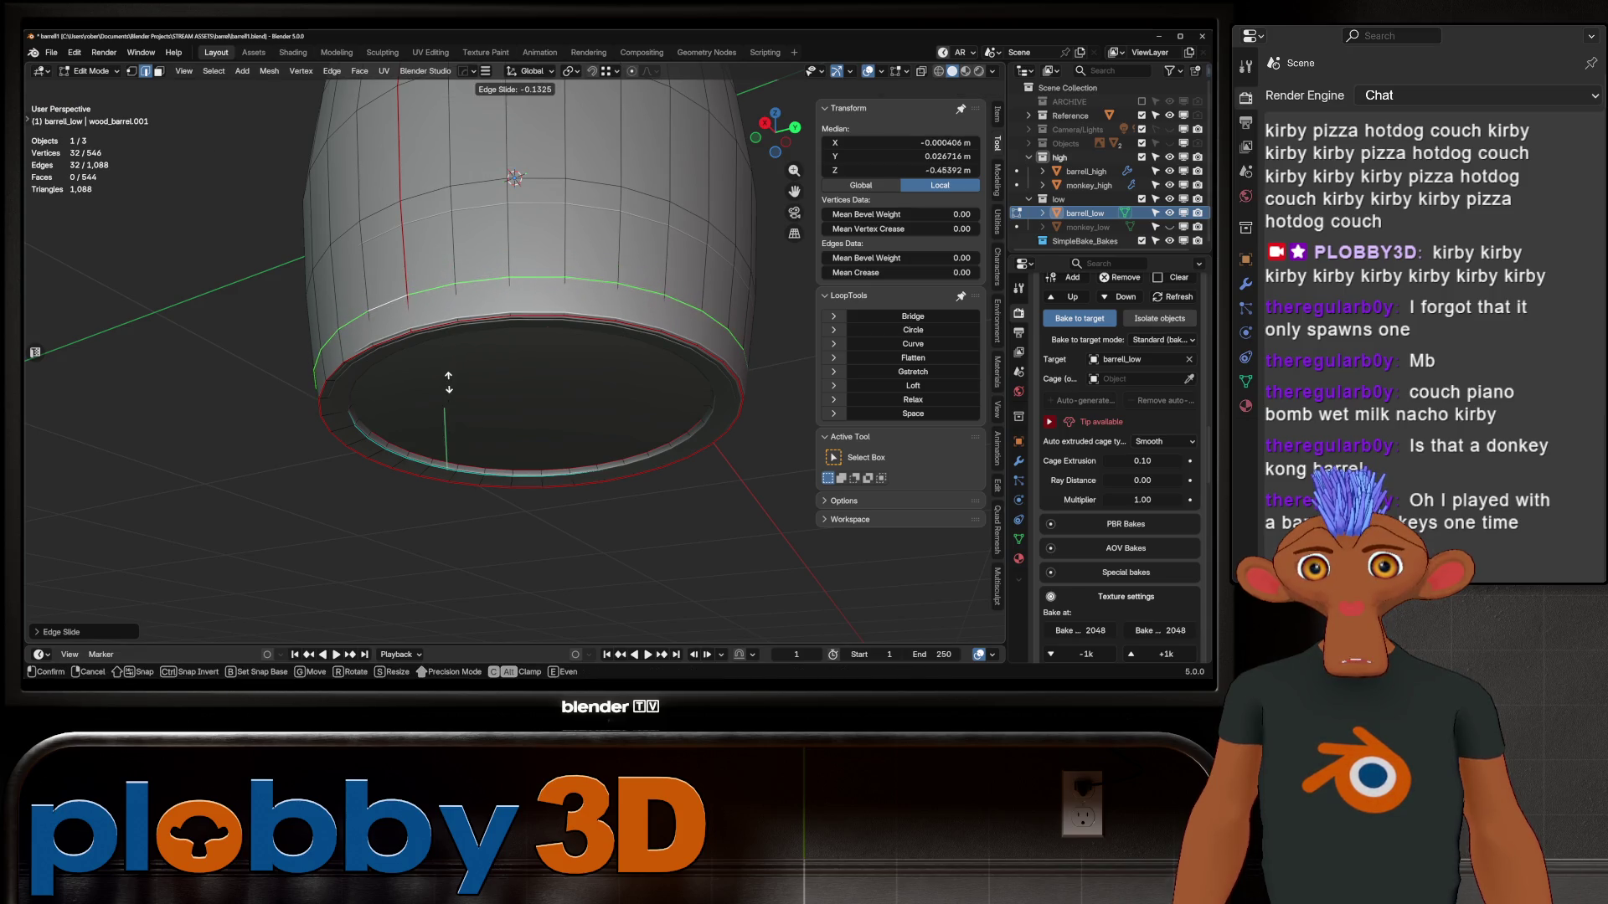
click(448, 383)
scroll(515, 335, down, 5)
key(Tab)
mouse_move(503, 377)
middle_down()
mouse_move(502, 351)
mouse_move(502, 410)
mouse_move(502, 352)
middle_up()
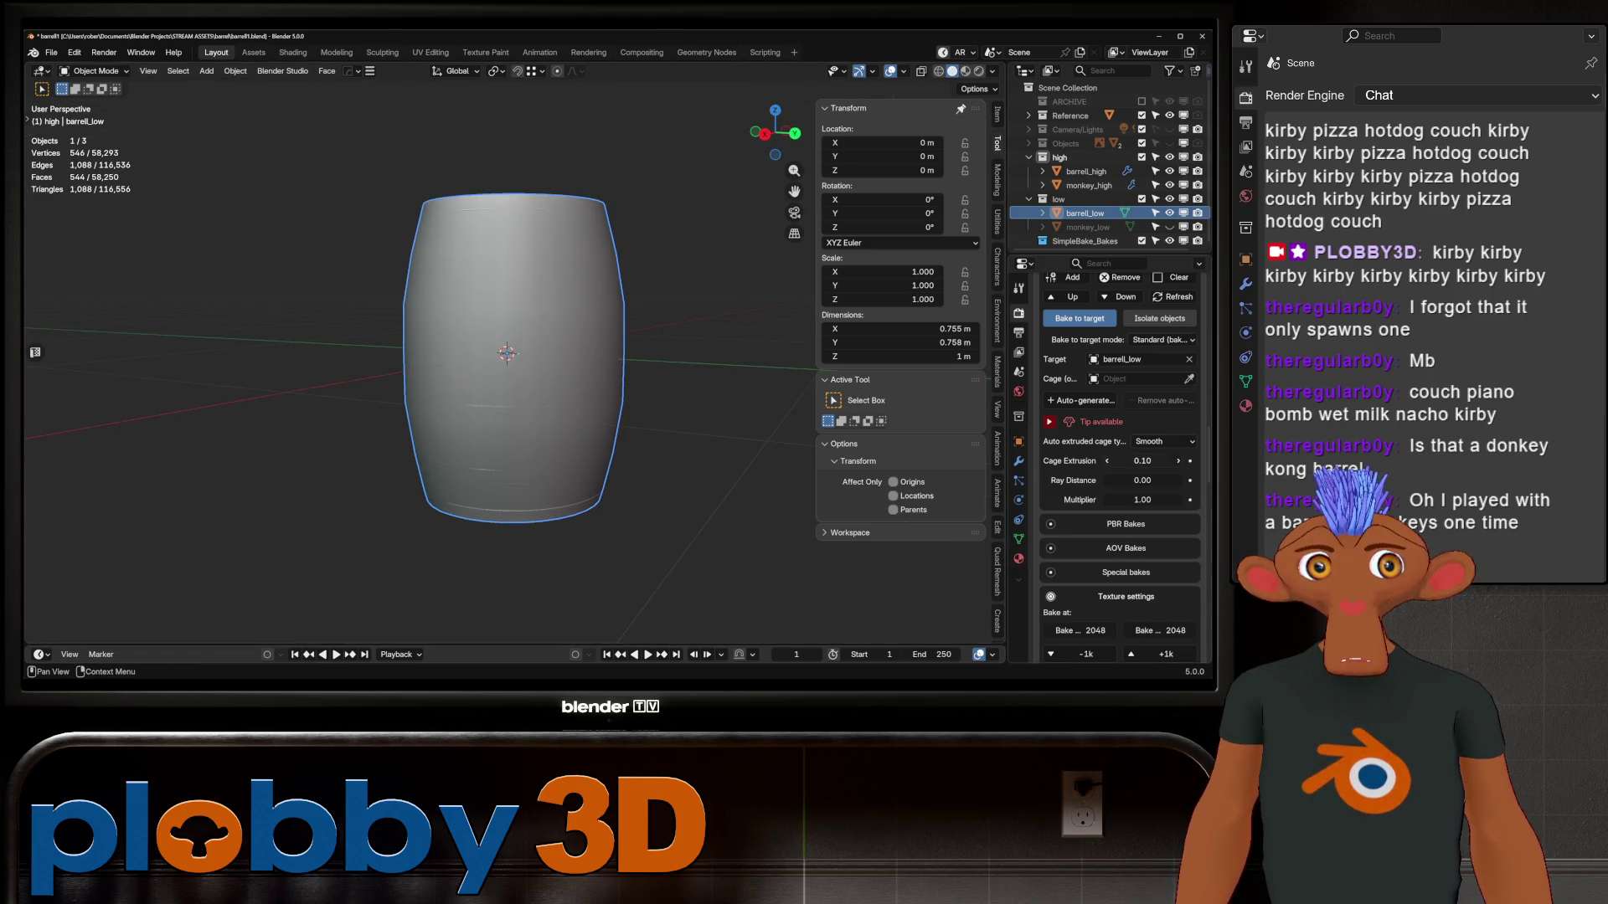
Auto-generate a SimpleBake cage, adjust its extrusion, inspect the open bottom, then remove it and enter Edit Mode
click(1086, 400)
middle_drag(502, 394, 503, 335)
click(1120, 424)
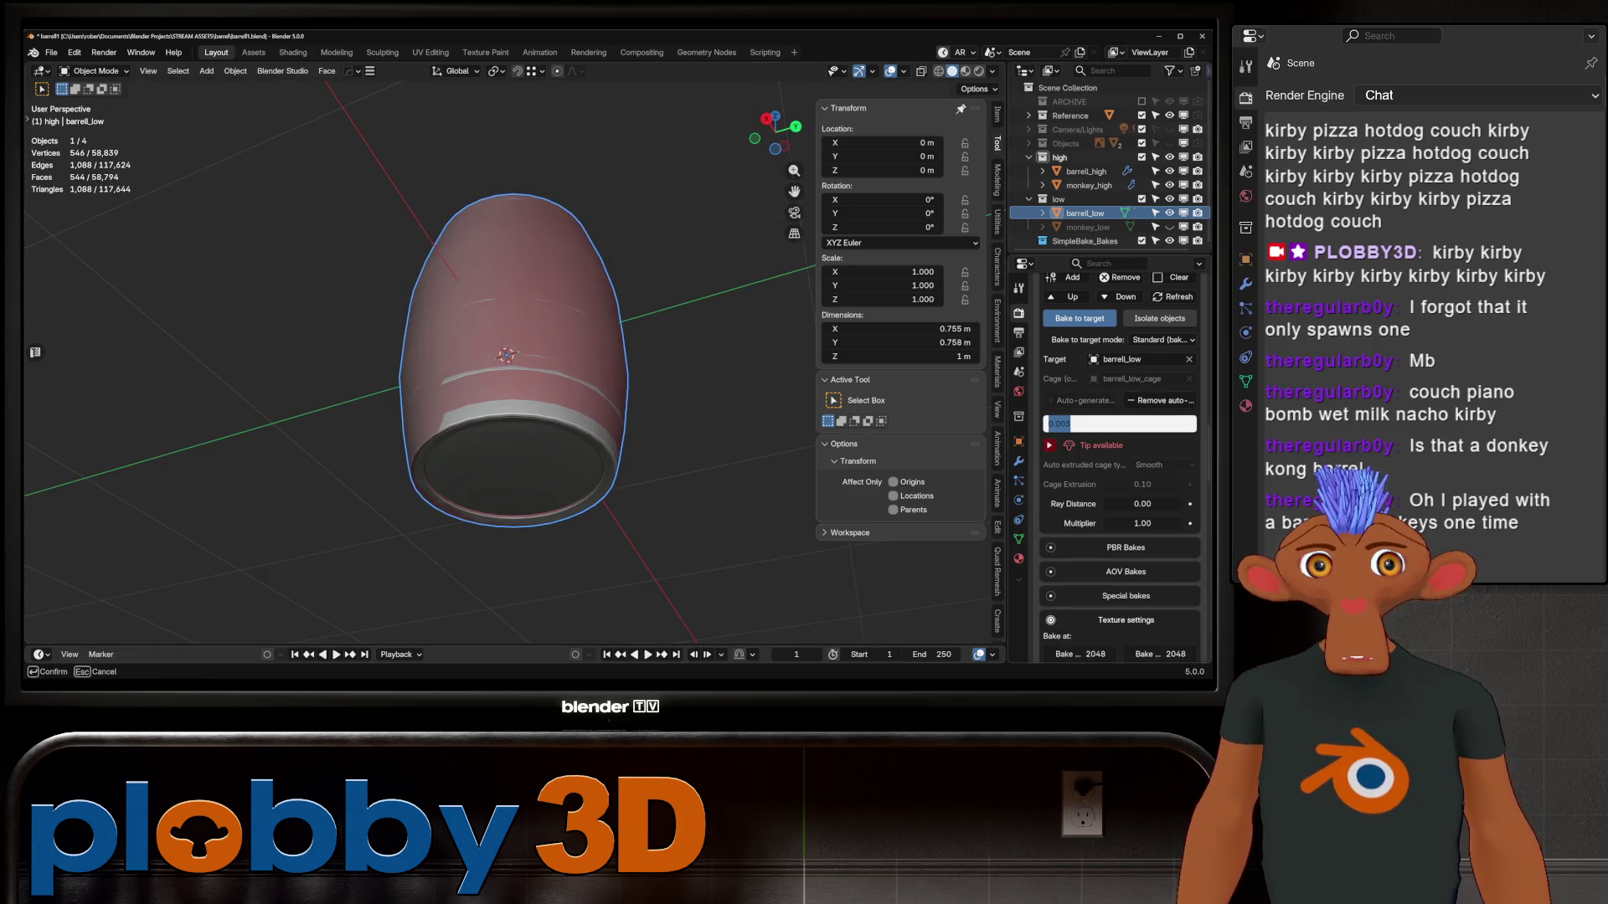
key(Return)
middle_drag(503, 377, 502, 326)
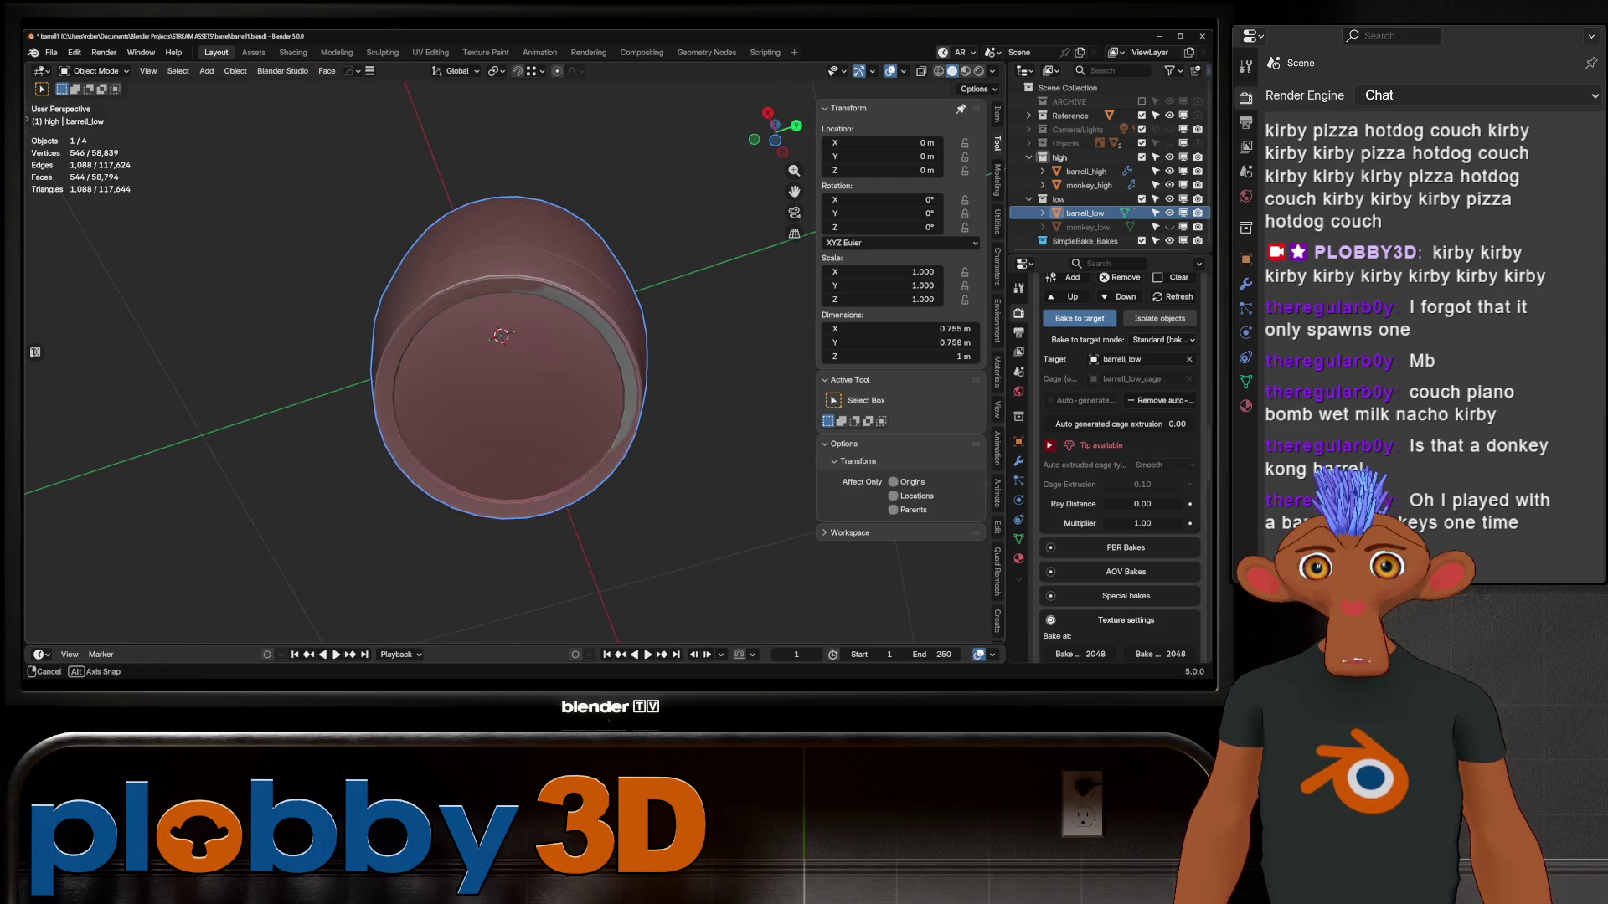
click(1161, 400)
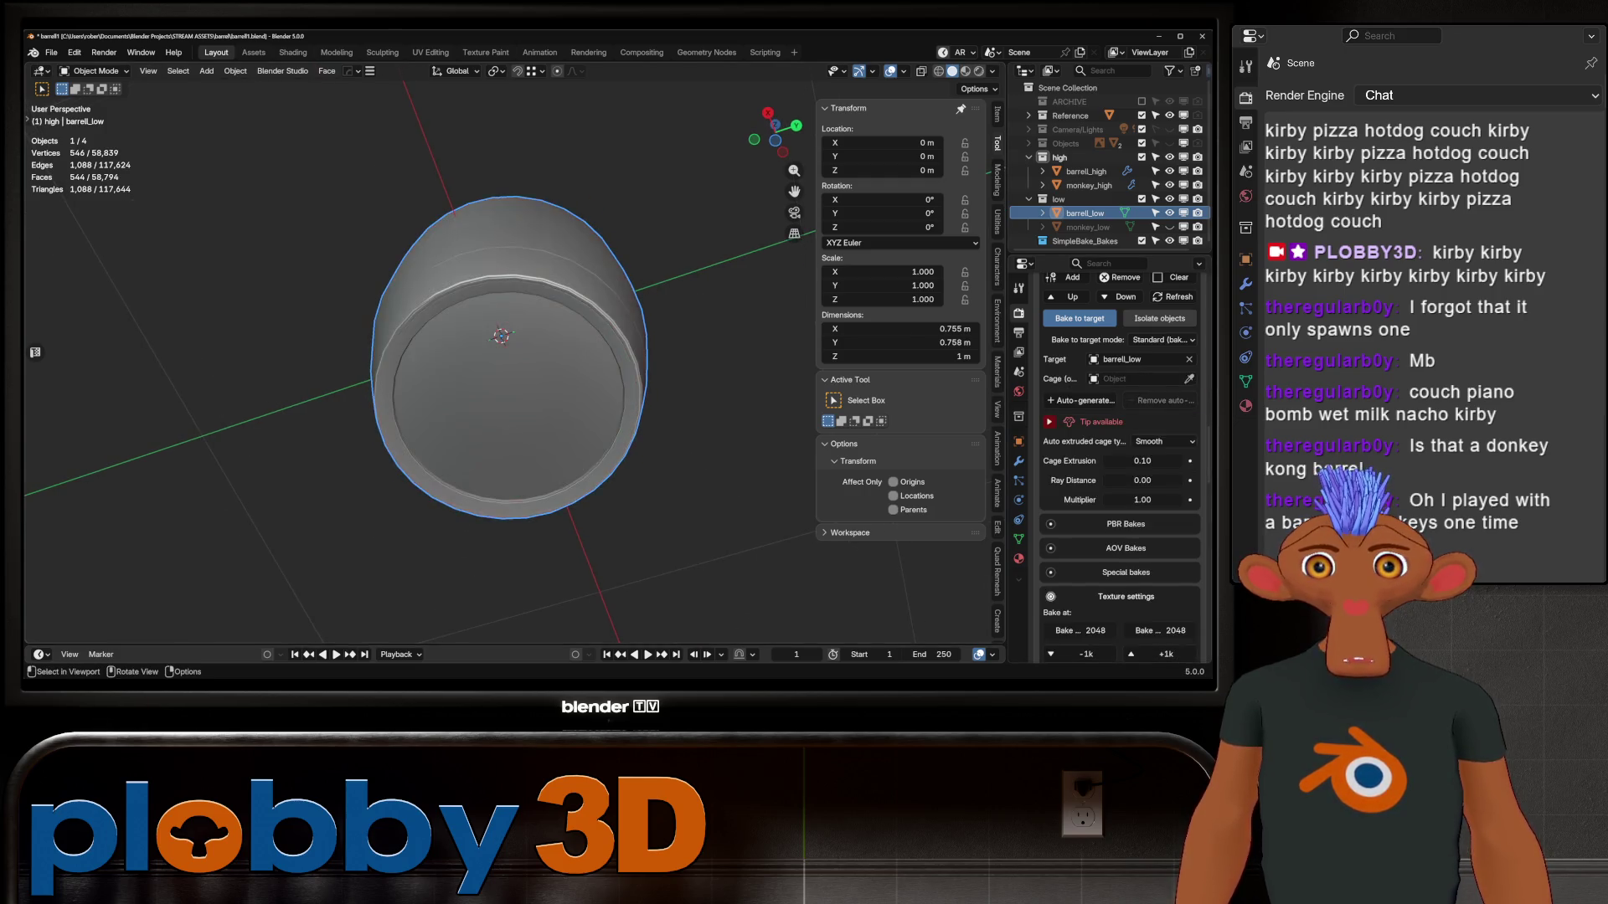
key(Tab)
scroll(469, 335, up, 3)
middle_drag(469, 335, 469, 285)
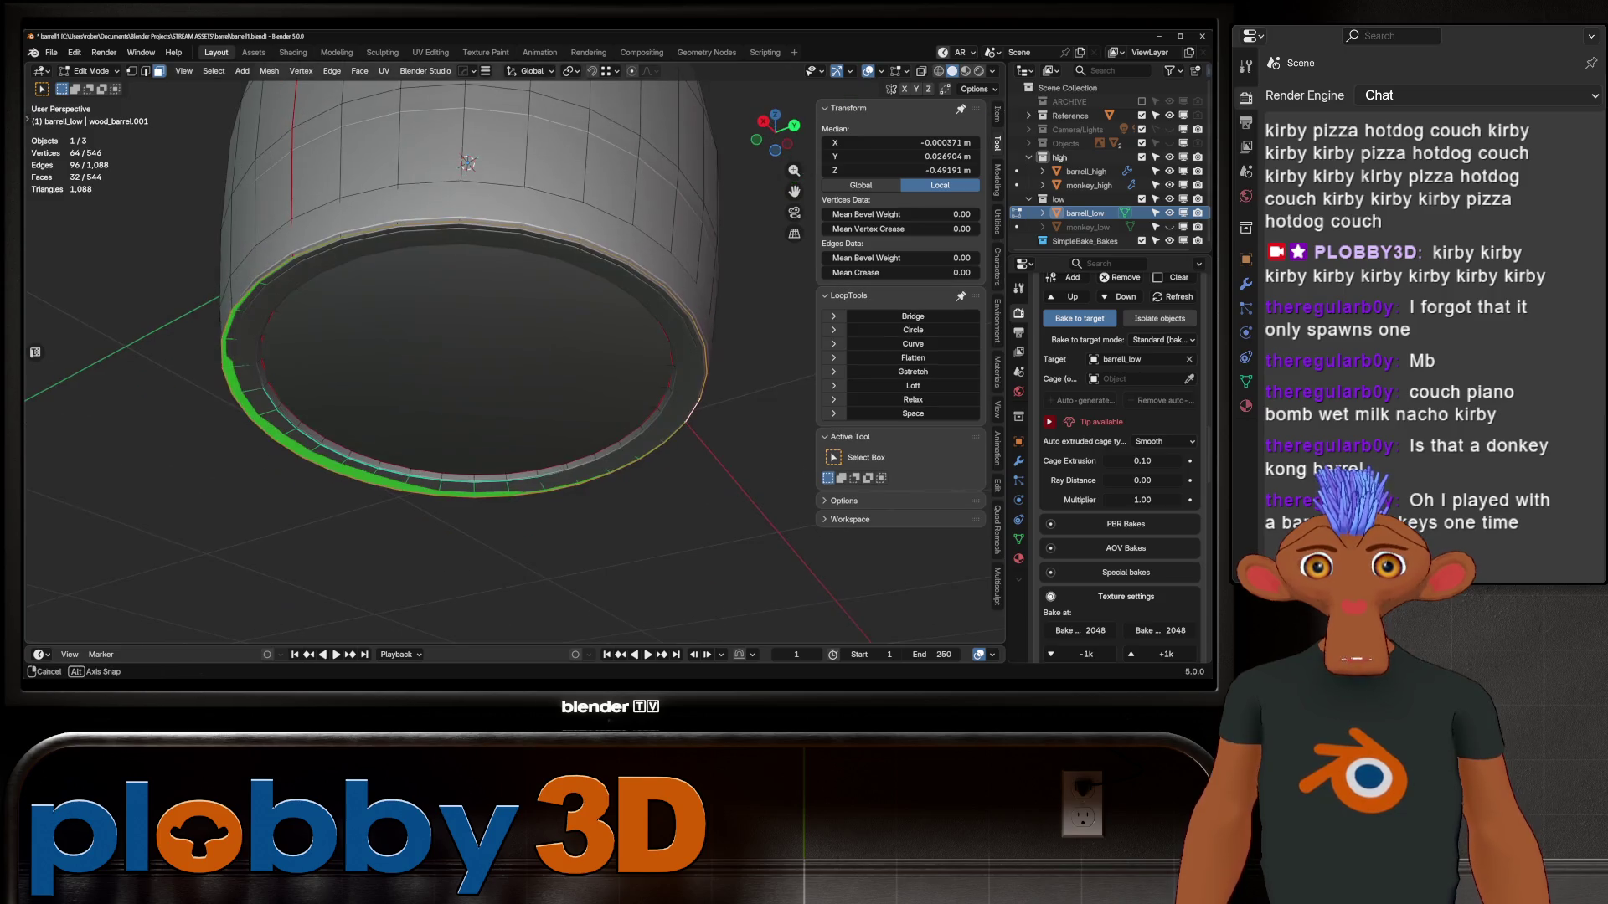
Flatten the bottom edge ring with LoopTools Flatten
key(s)
key(z)
key(0)
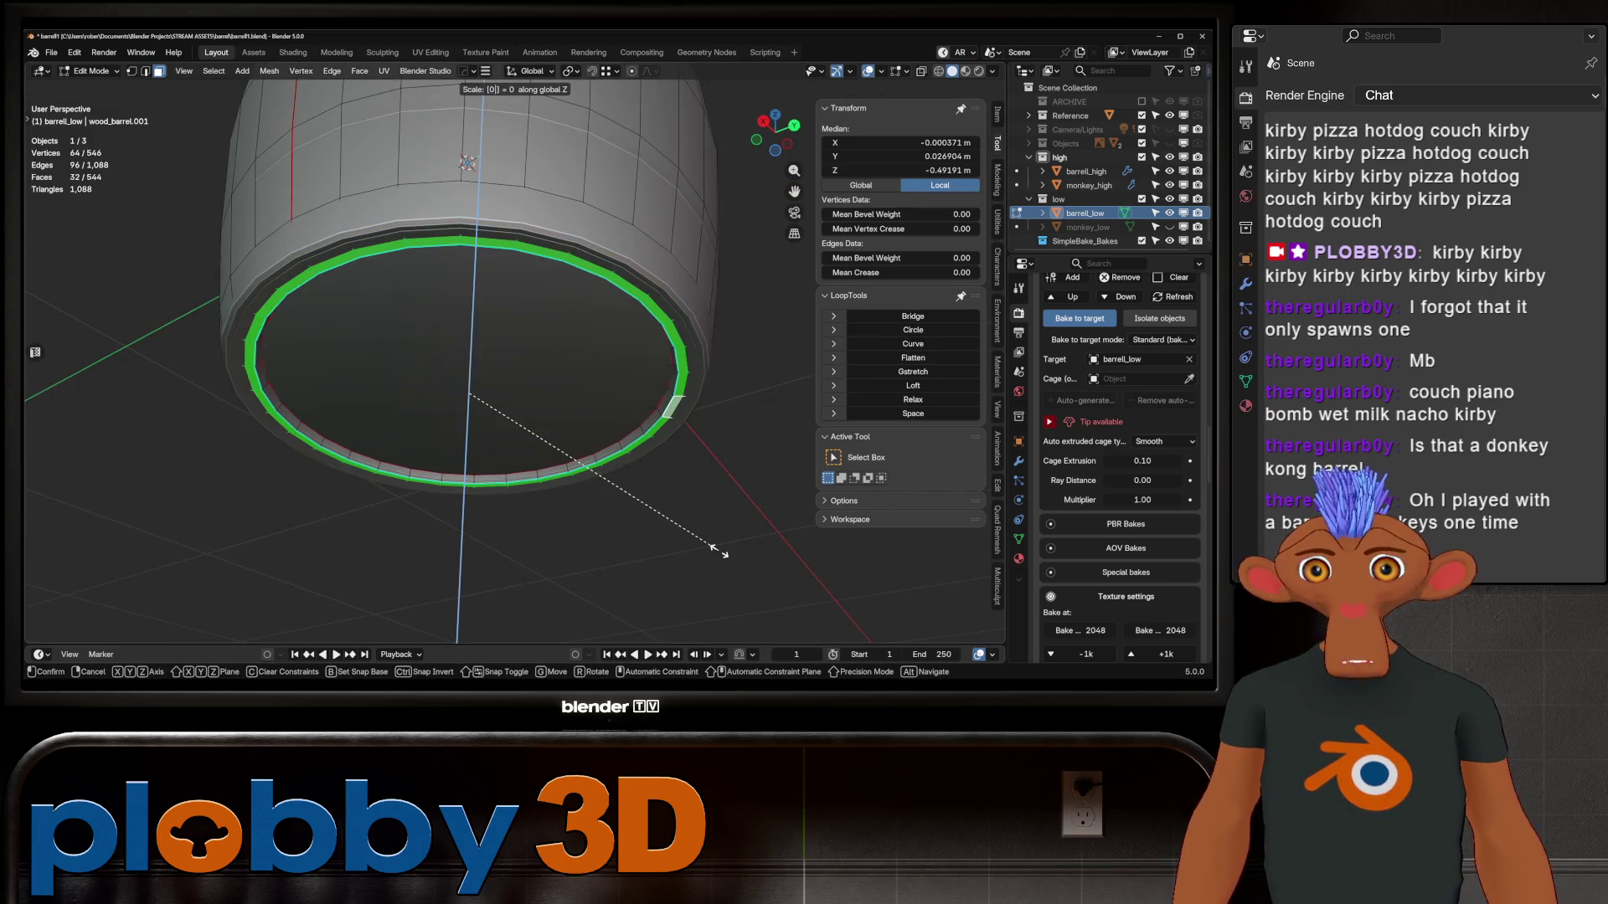
key(Escape)
key(KP_Divide)
mouse_move(502, 335)
middle_down()
mouse_move(502, 259)
mouse_move(494, 330)
middle_up()
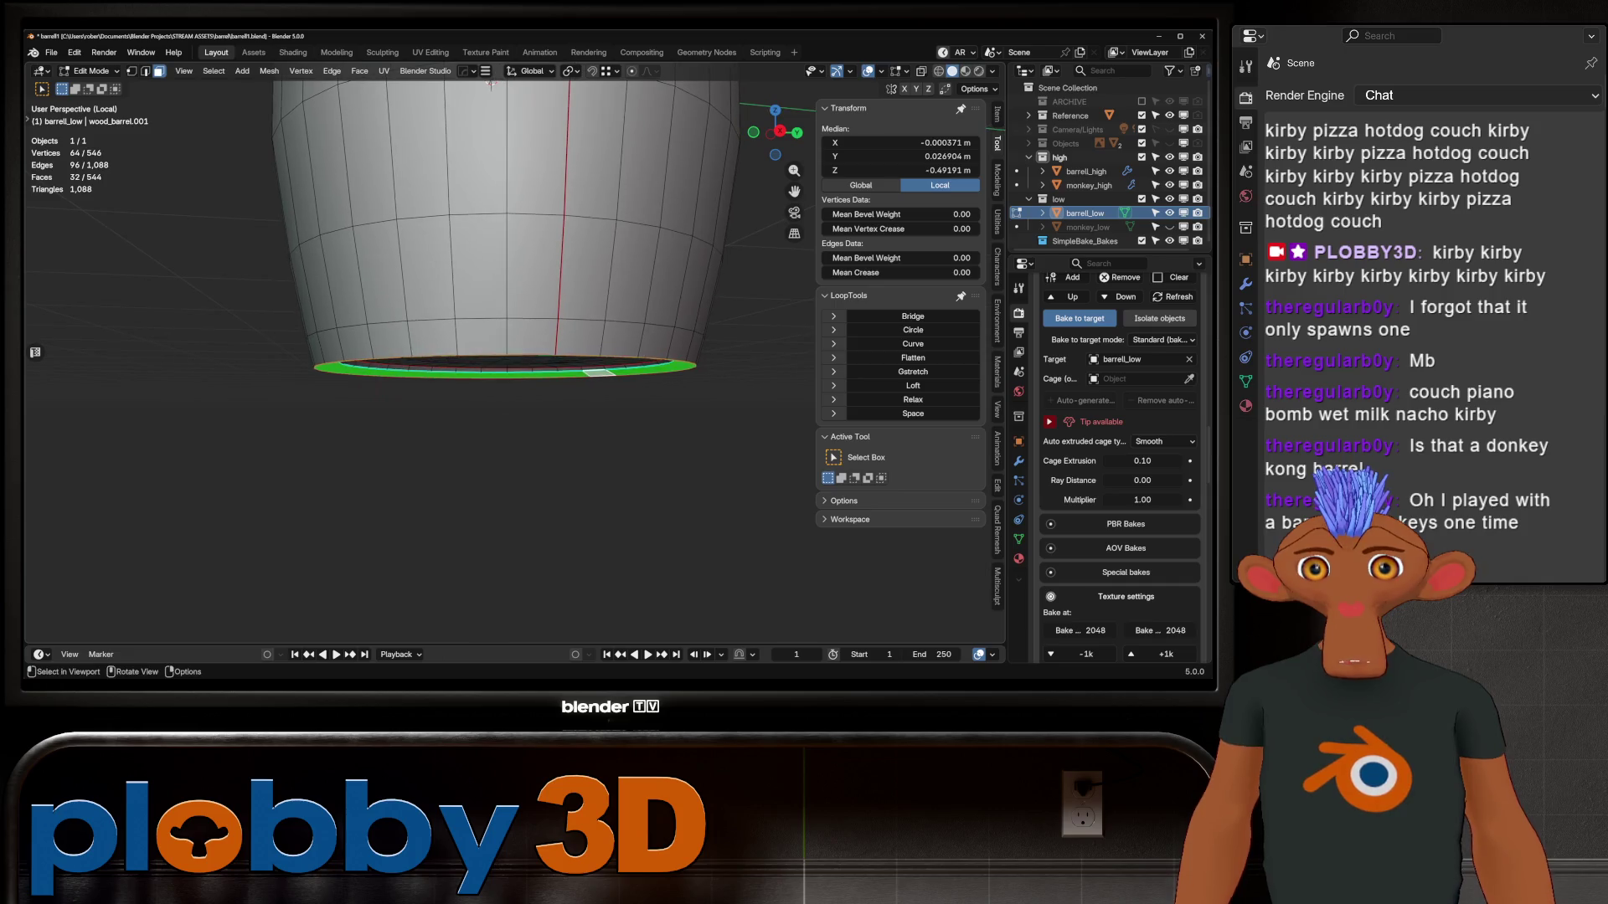
click(913, 357)
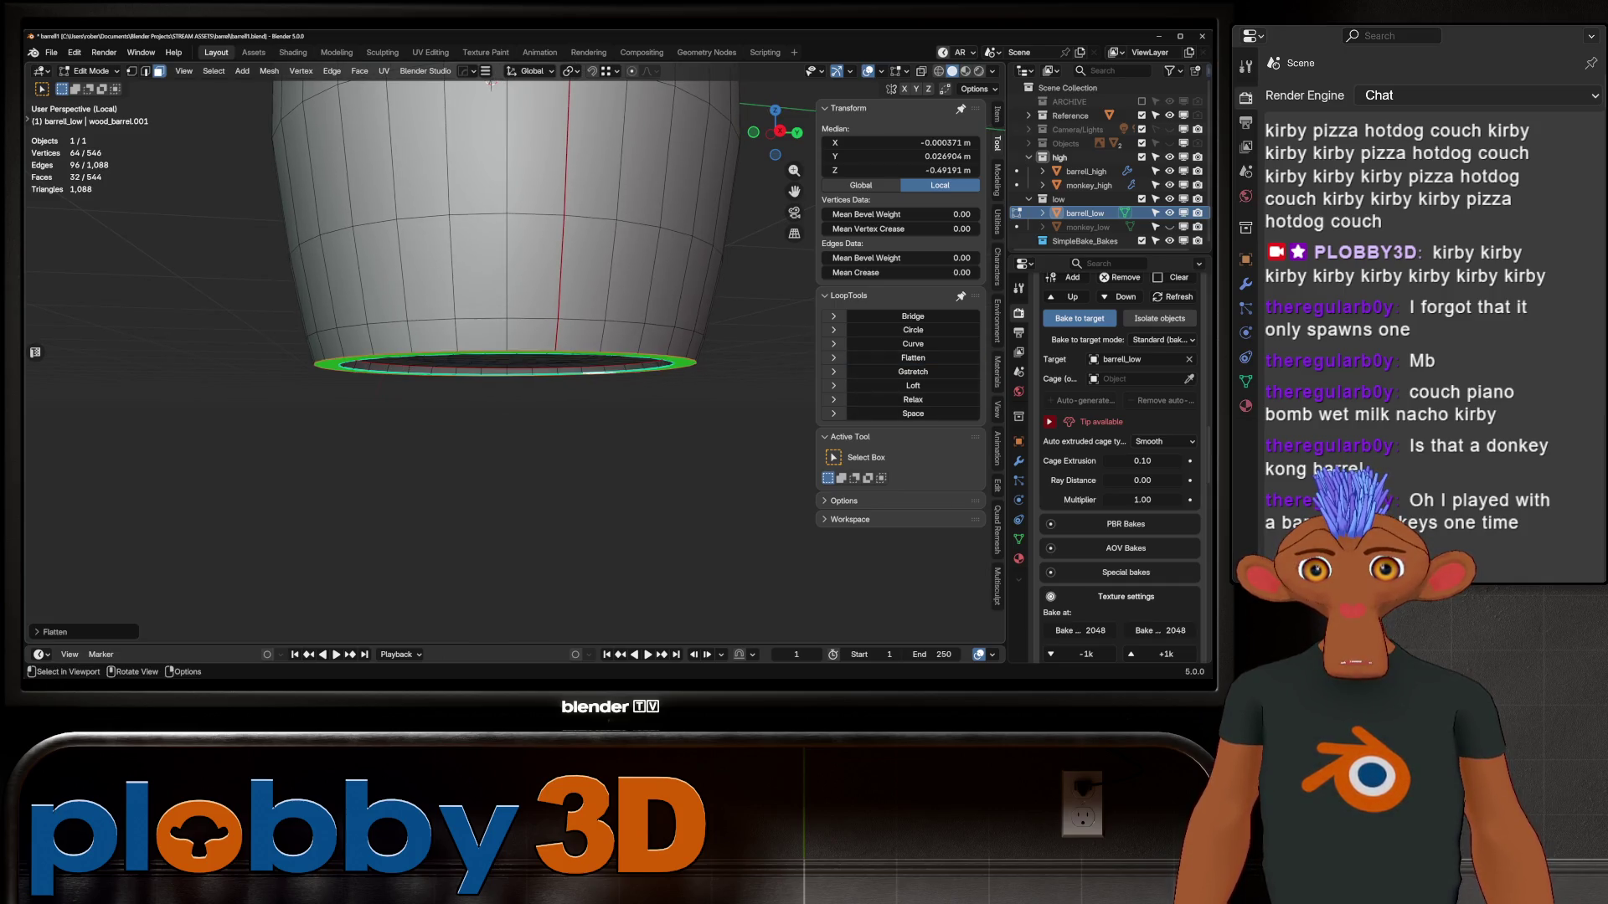
middle_drag(502, 335, 519, 393)
key(KP_Divide)
Widen the bottom ring and another rim loop, scaling with Z excluded (Shift+Z)
key(s)
key(shift+z)
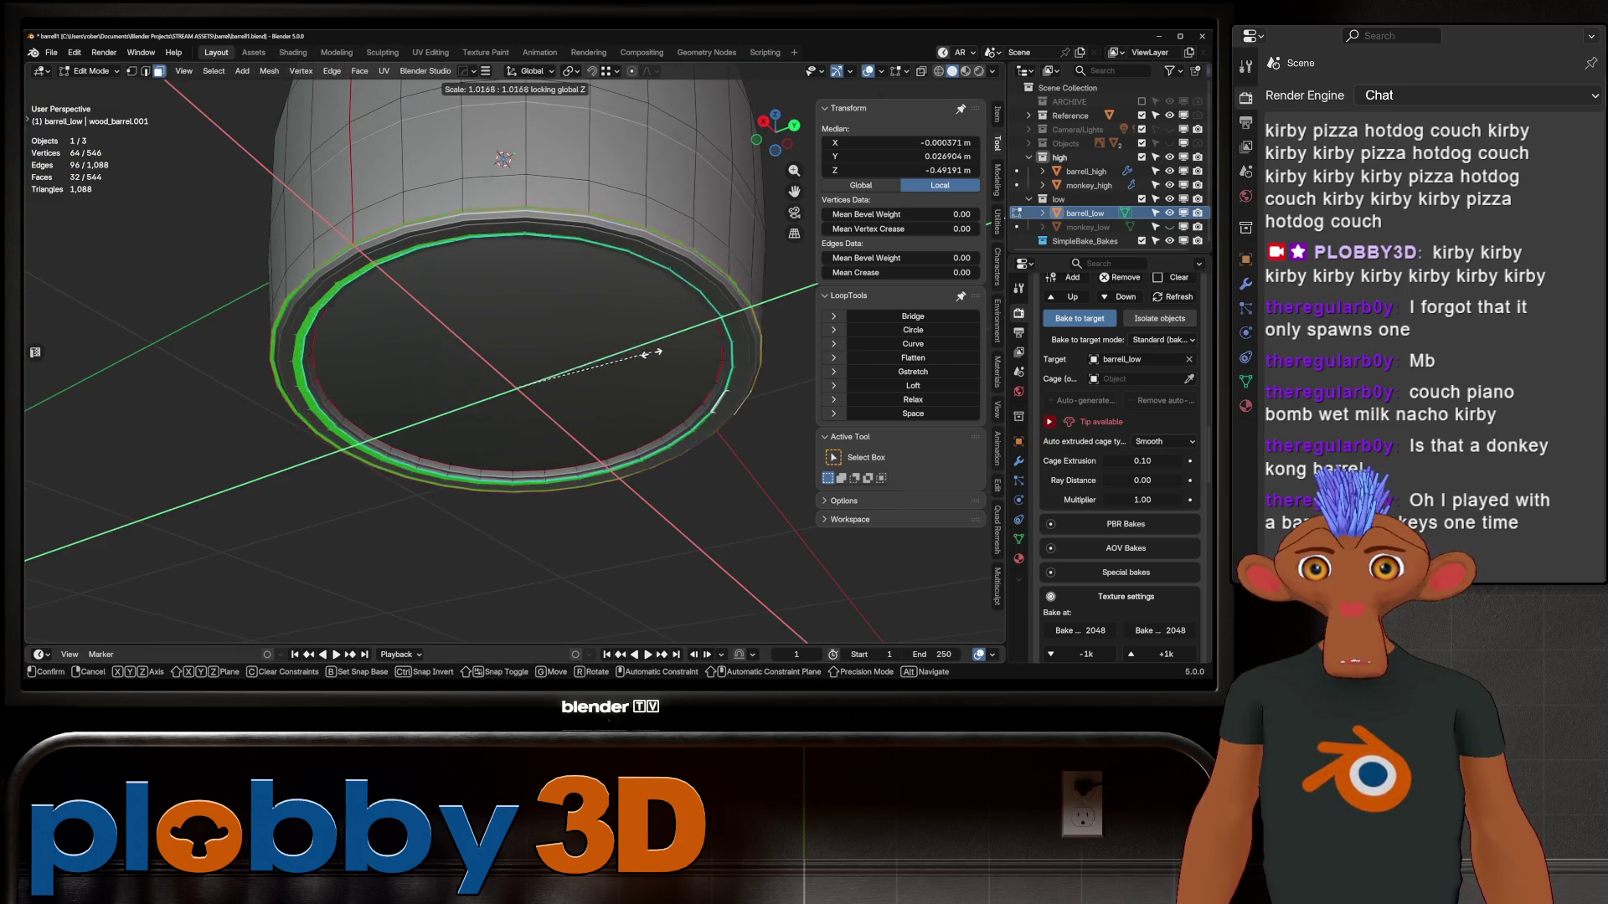
click(634, 379)
scroll(634, 379, up, 4)
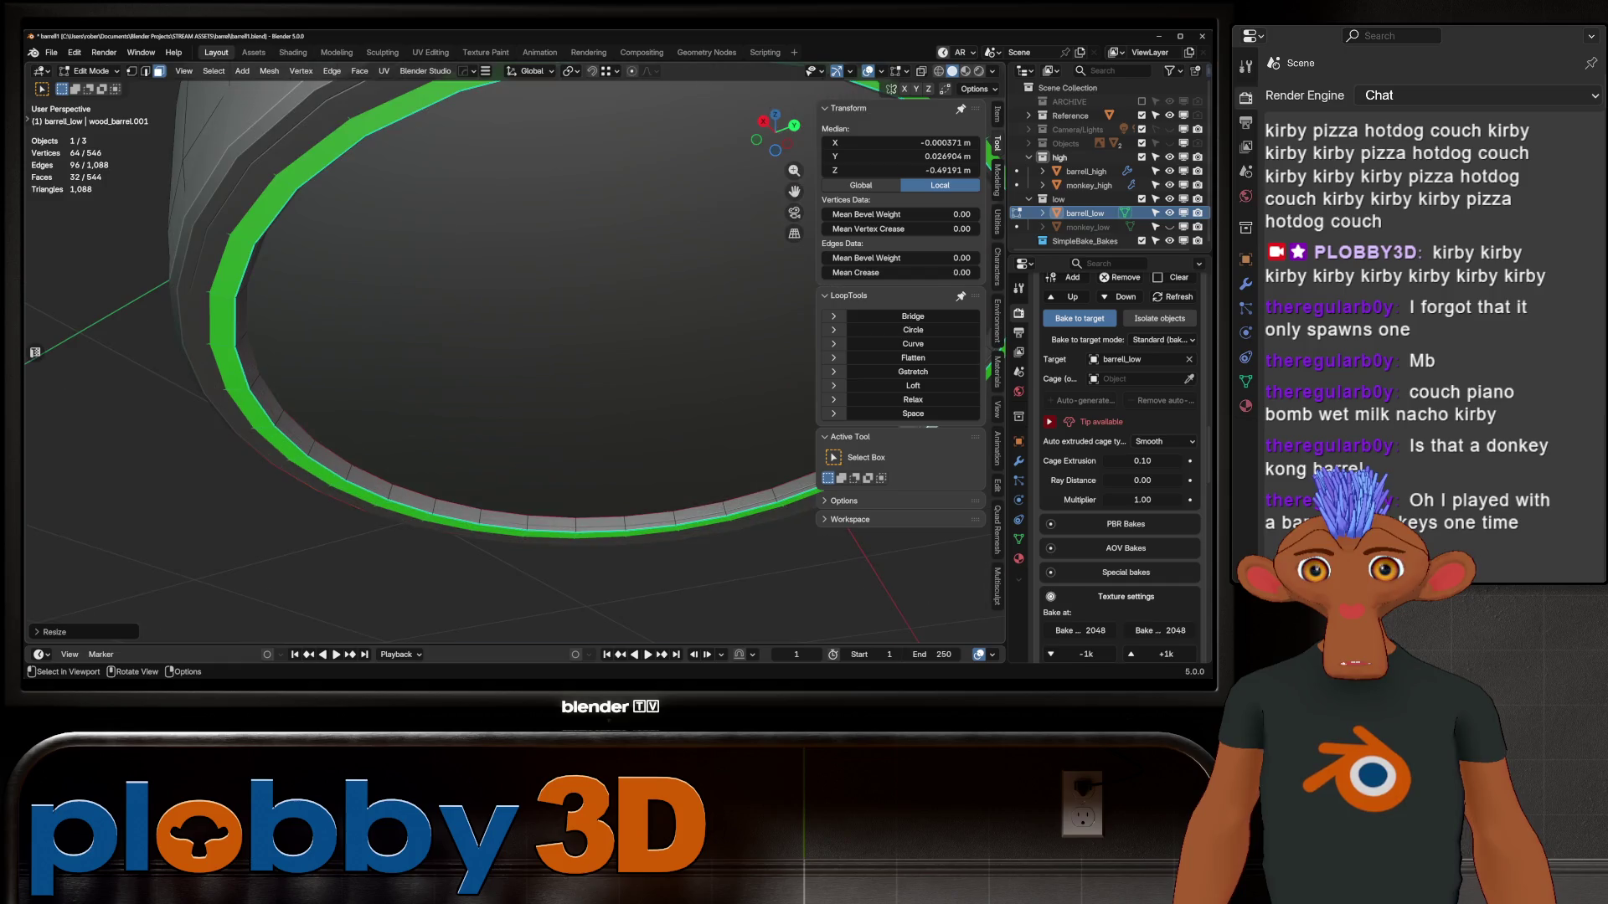
alt+click(267, 400)
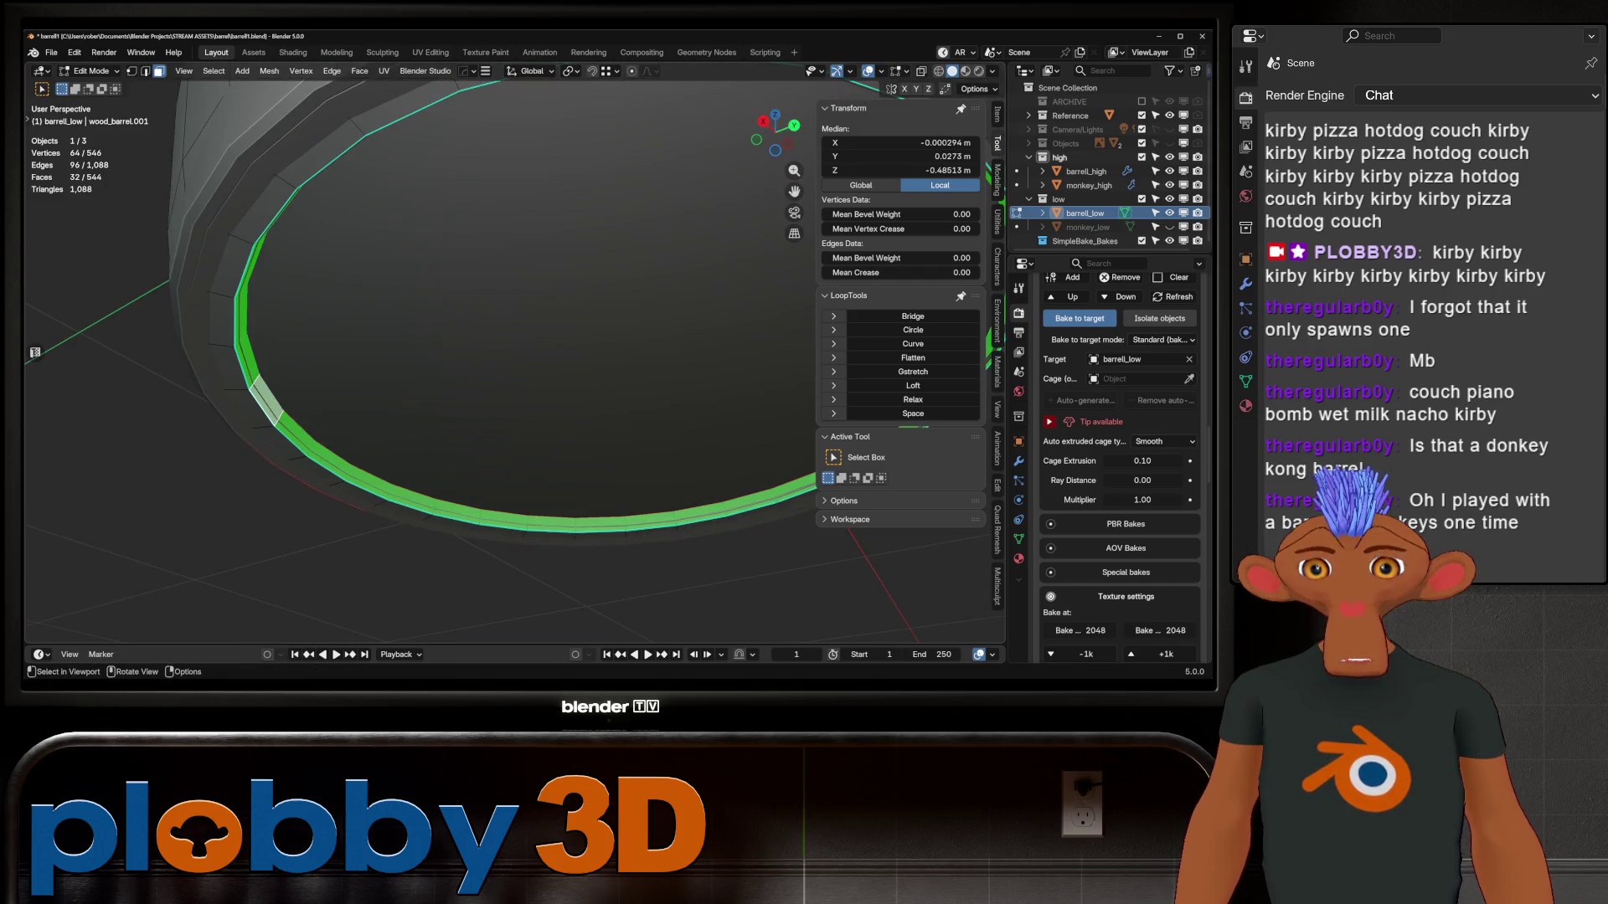
key(s)
key(shift+z)
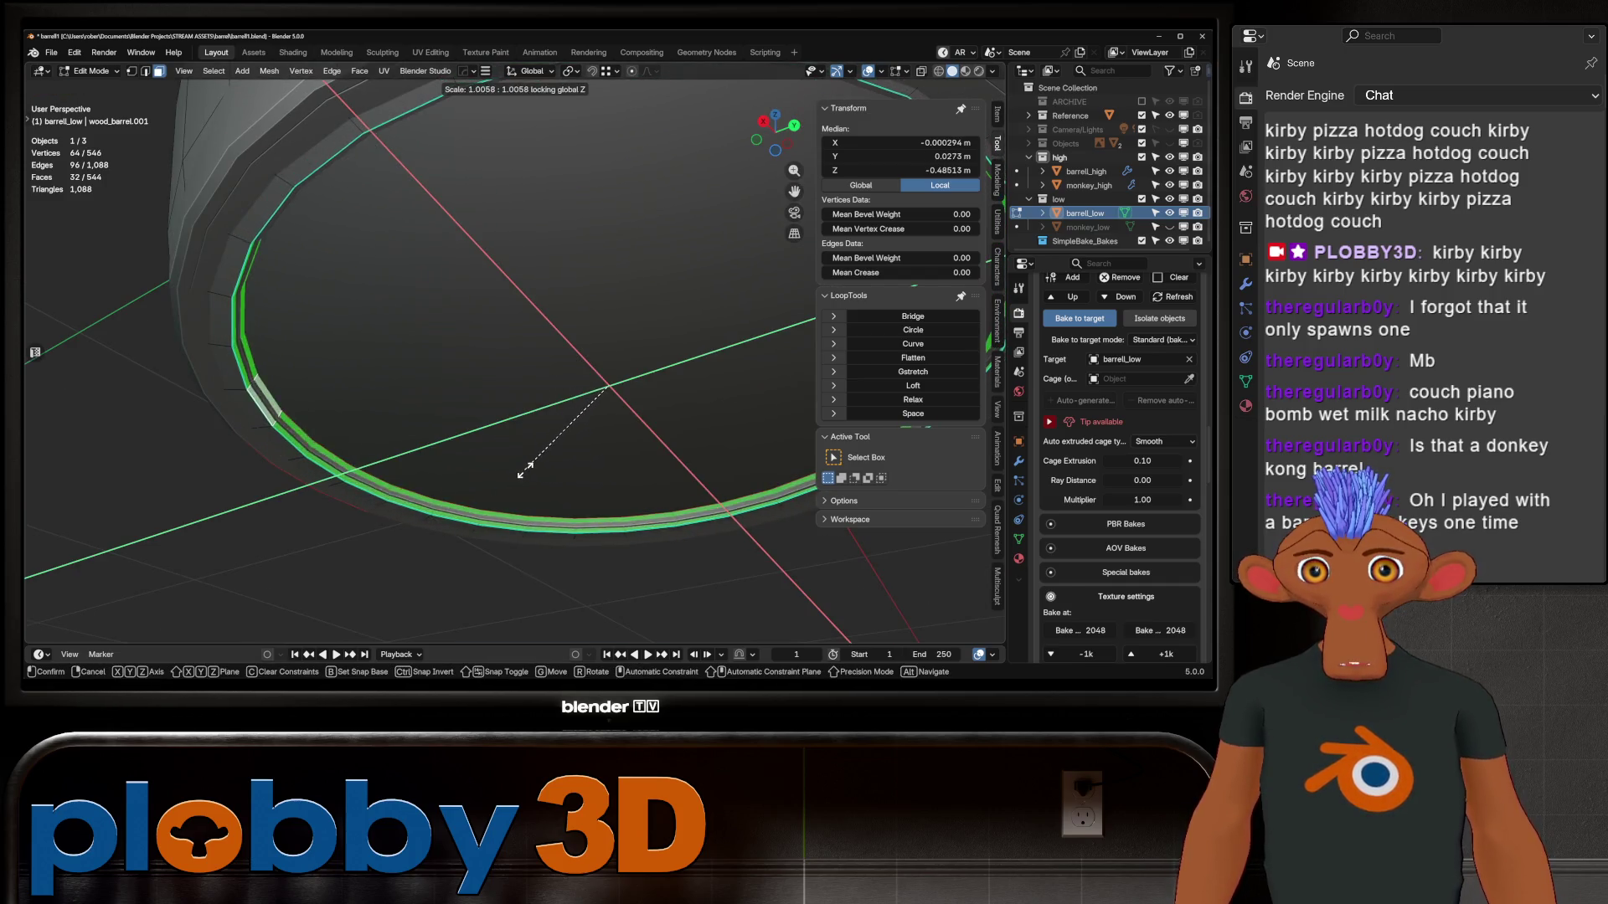
click(527, 459)
Edge-slide two rim loops along the base, then return to Object Mode and frame the barrel
click(293, 442)
key(2)
alt+click(318, 456)
key(g)
key(g)
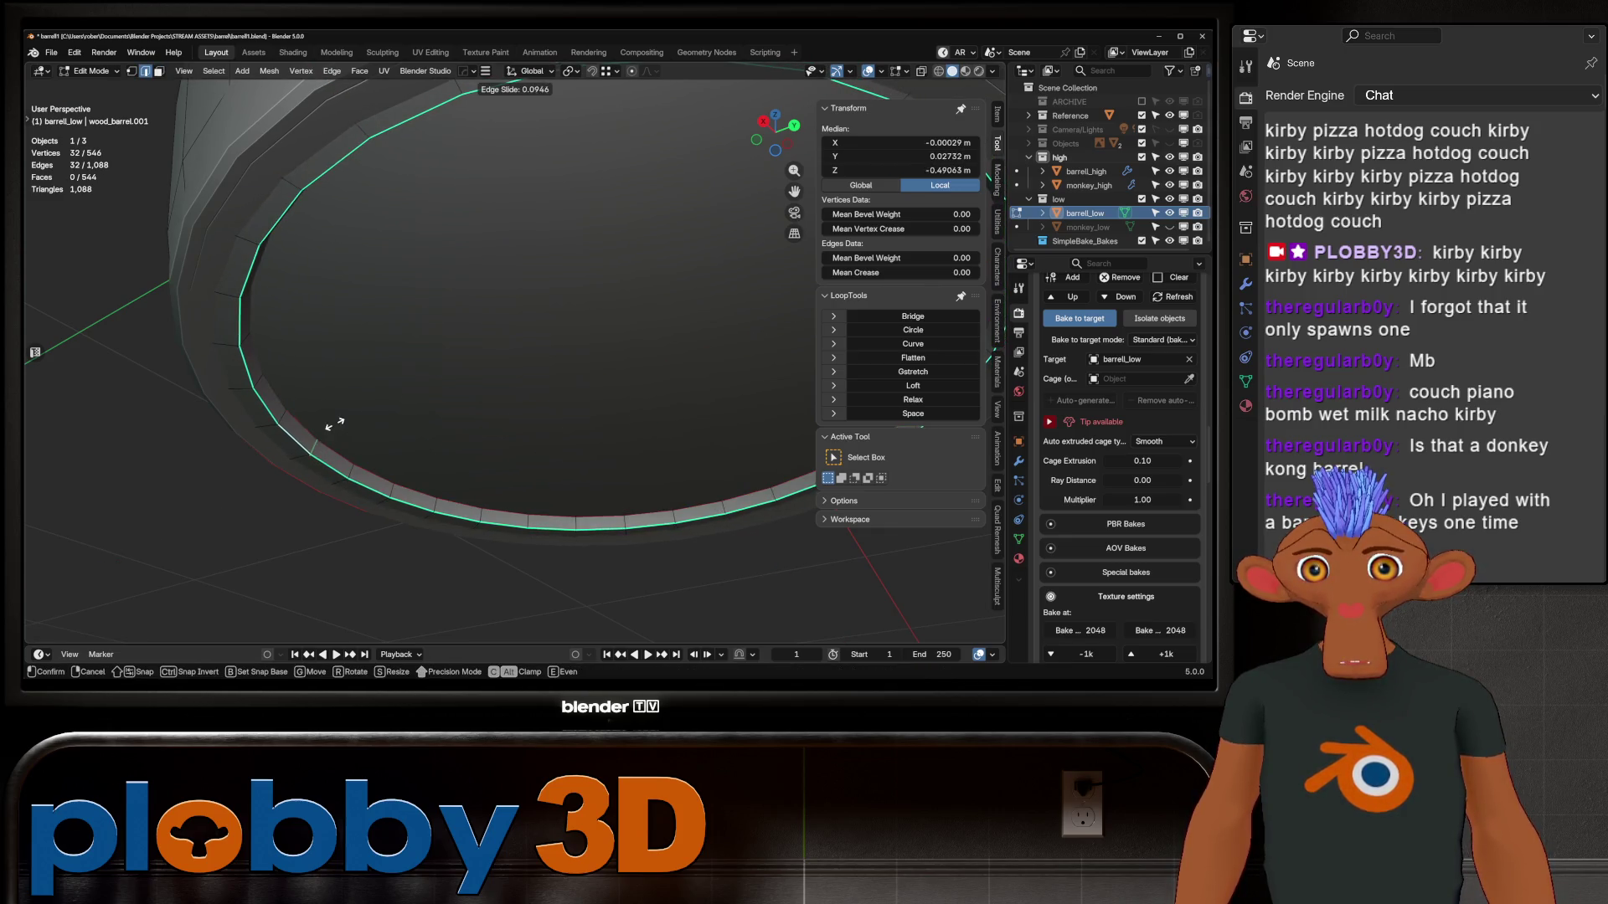
click(366, 347)
ctrl+click(243, 341)
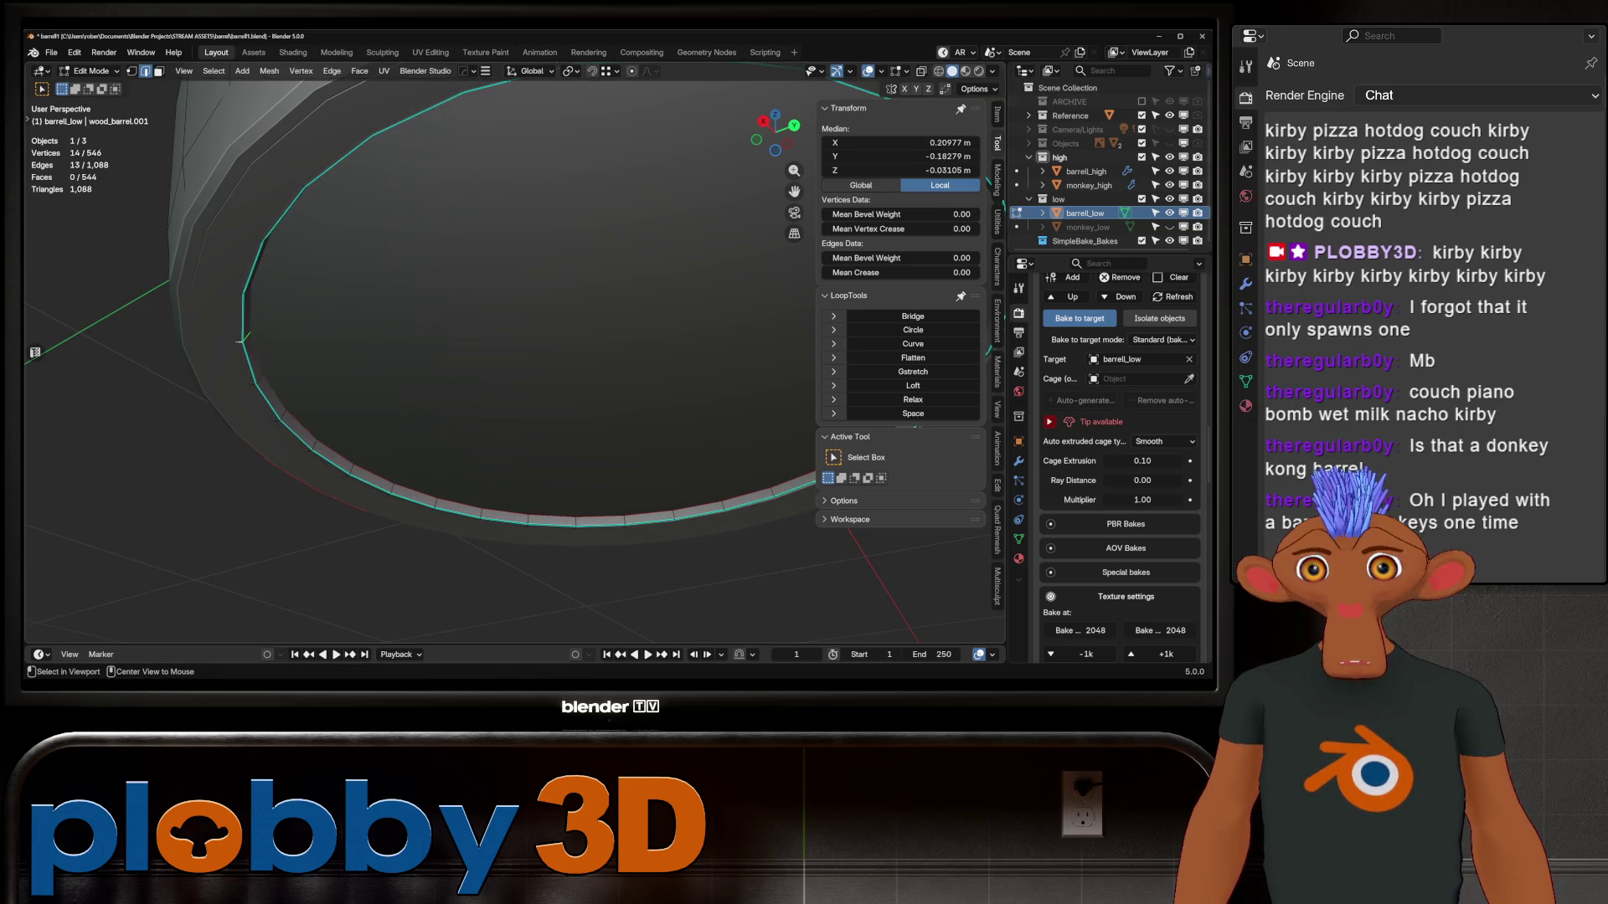
middle_drag(502, 377, 535, 235)
key(g)
key(g)
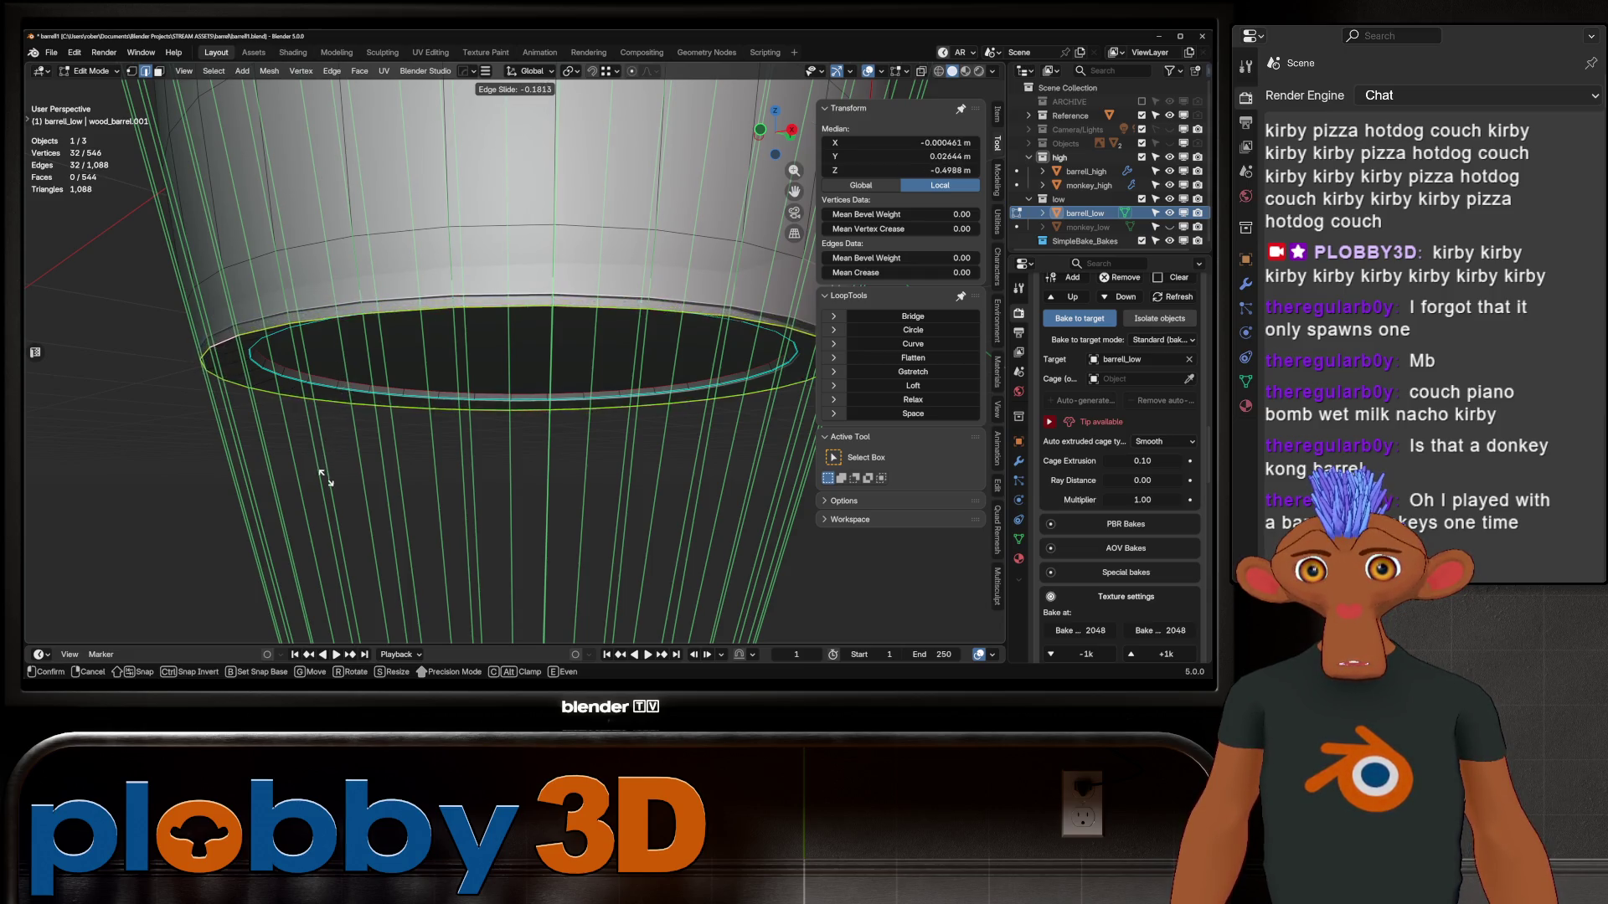
click(355, 376)
key(Tab)
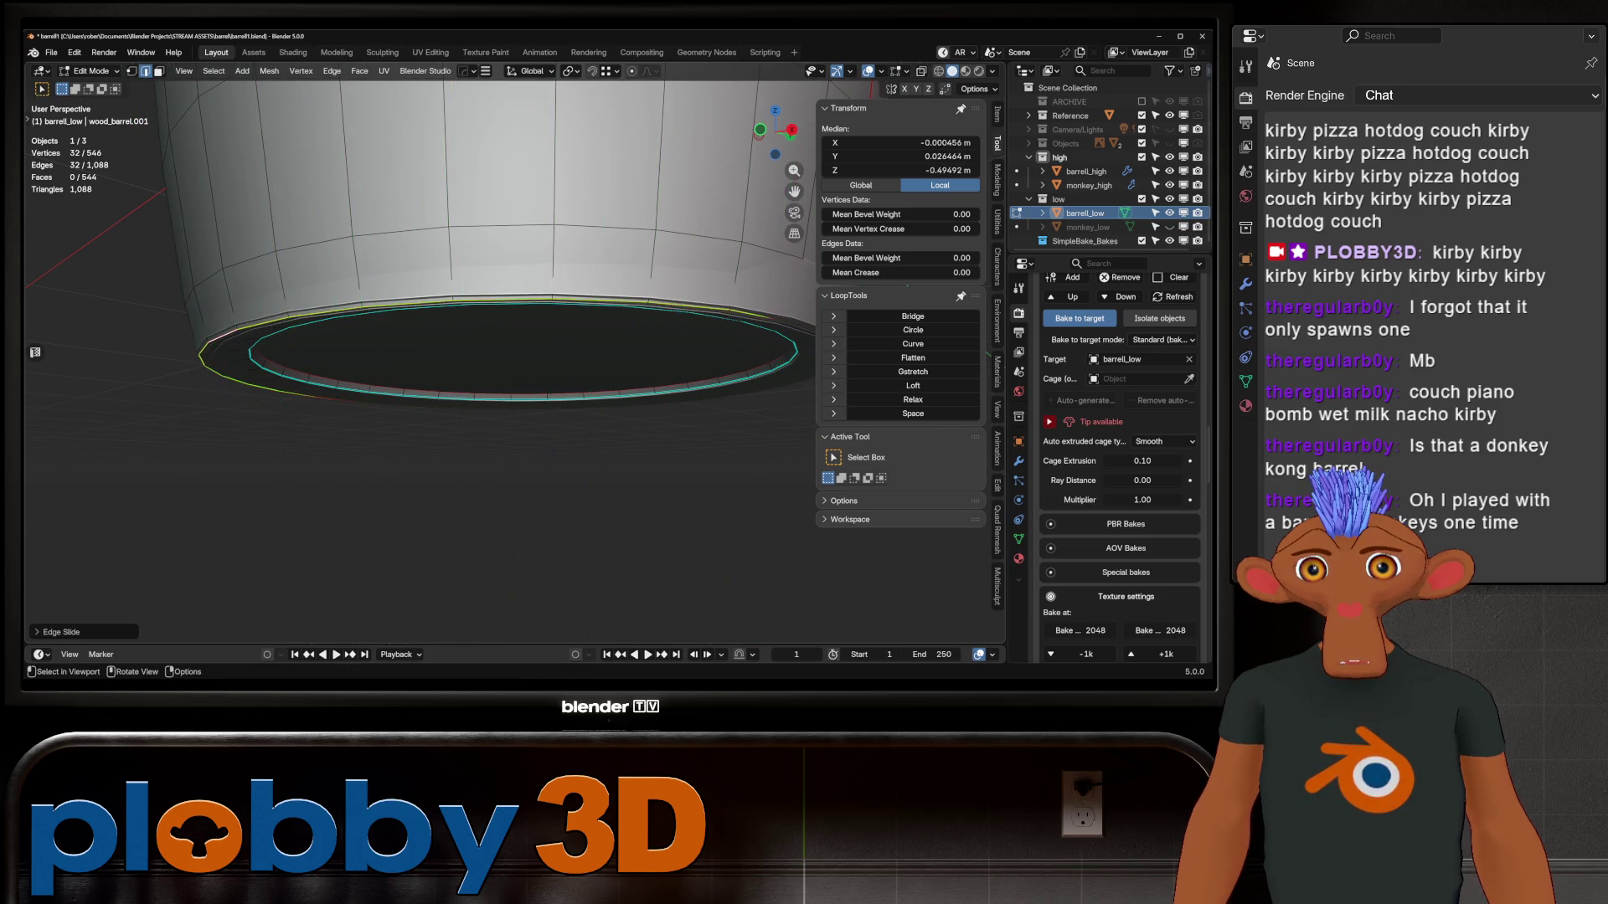
key(KP_Decimal)
scroll(473, 251, up, 2)
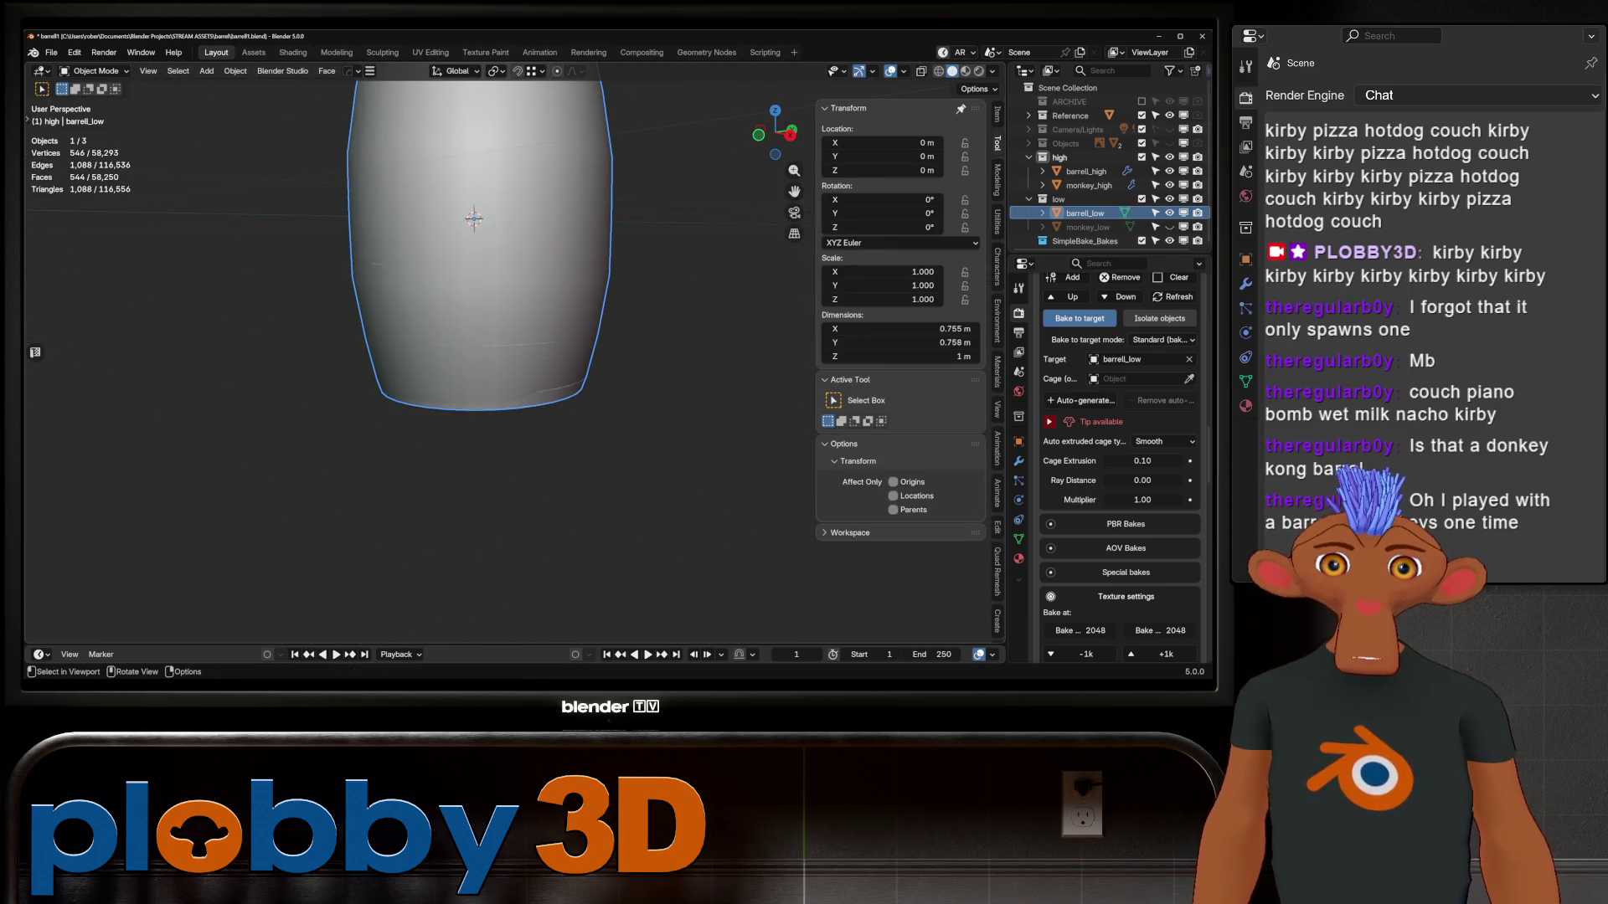
Preview the auto-generated bake cage around the low-poly barrel, then remove it
click(1080, 400)
middle_drag(586, 460, 586, 318)
middle_drag(670, 377, 612, 368)
click(1160, 400)
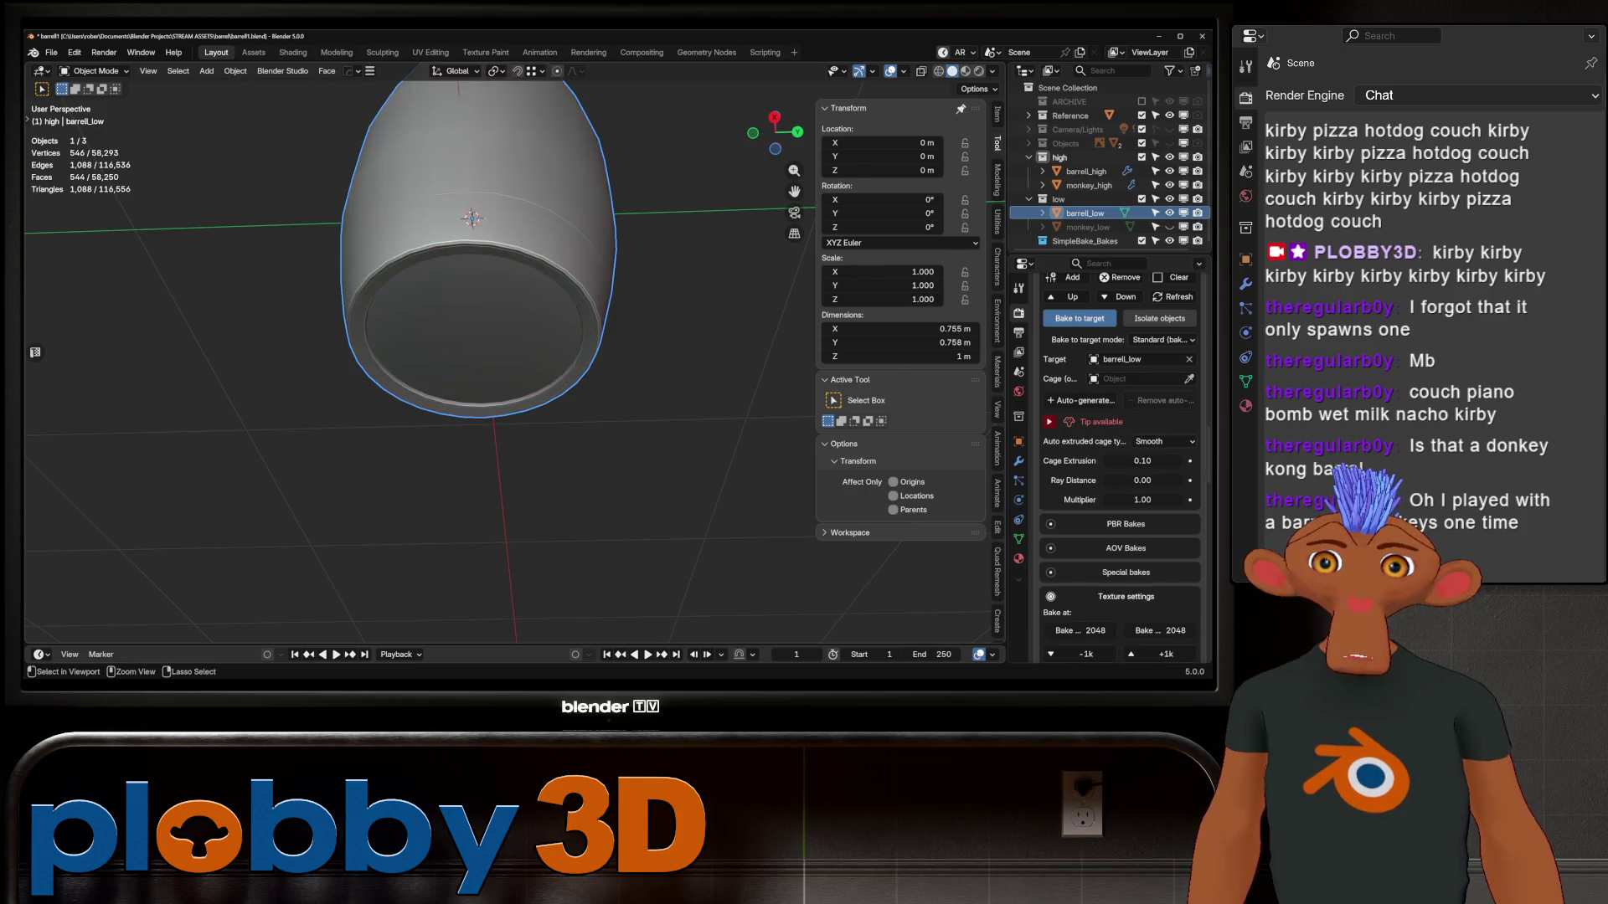
In Edit Mode, select the inner rim face loop and scale it slightly
key(Tab)
middle_drag(473, 219, 480, 248)
key(3)
click(477, 251)
alt+click(481, 248)
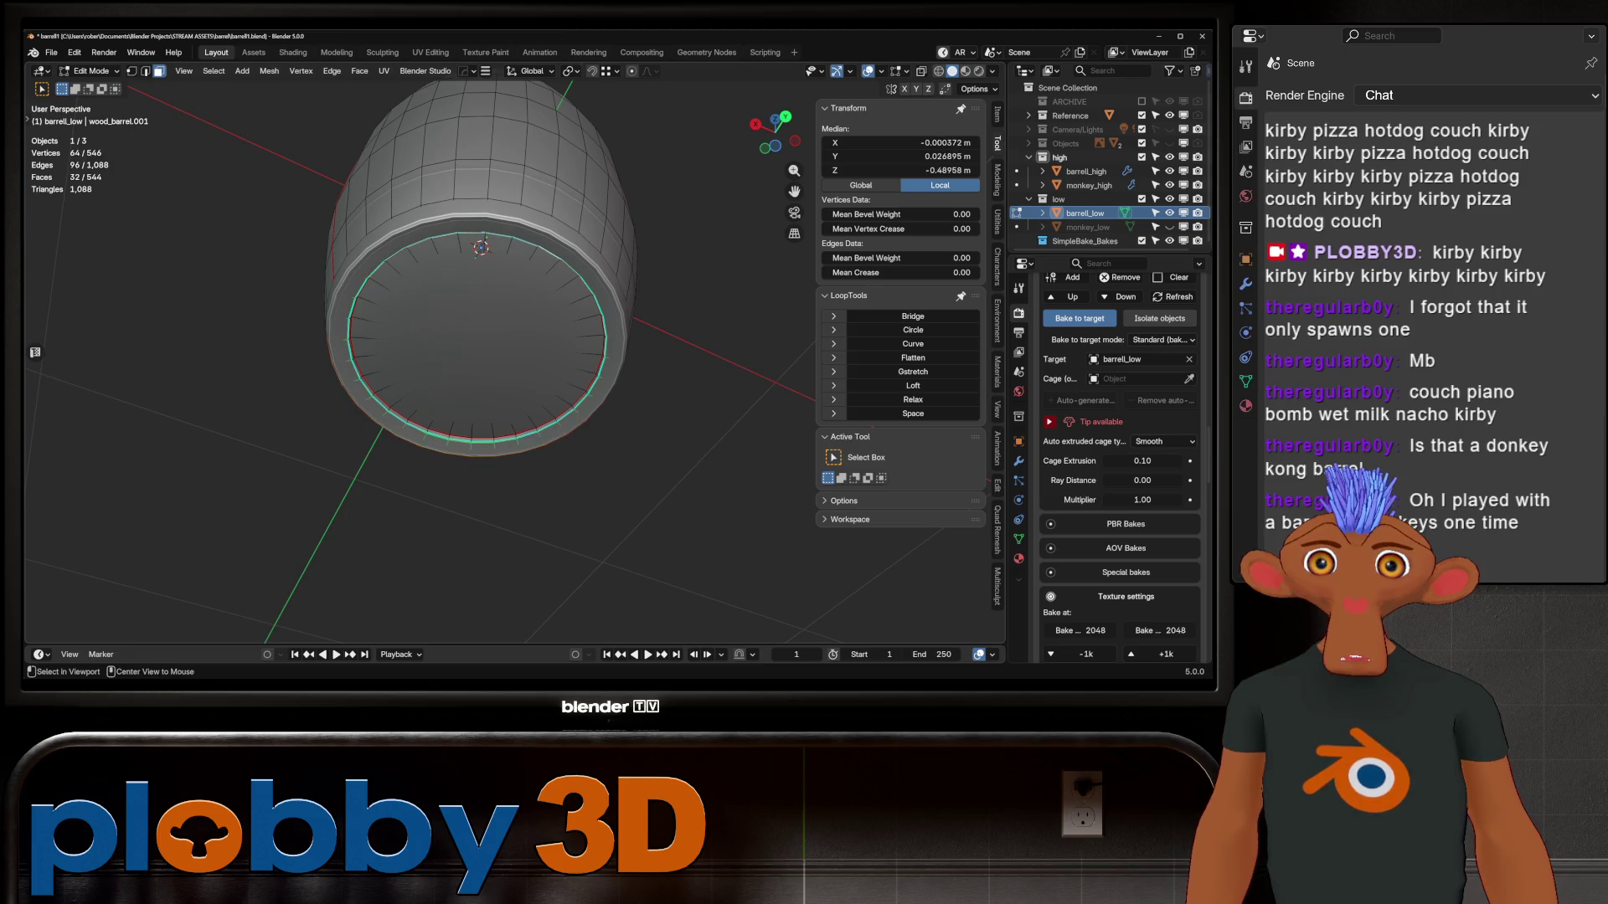
key(s)
click(481, 248)
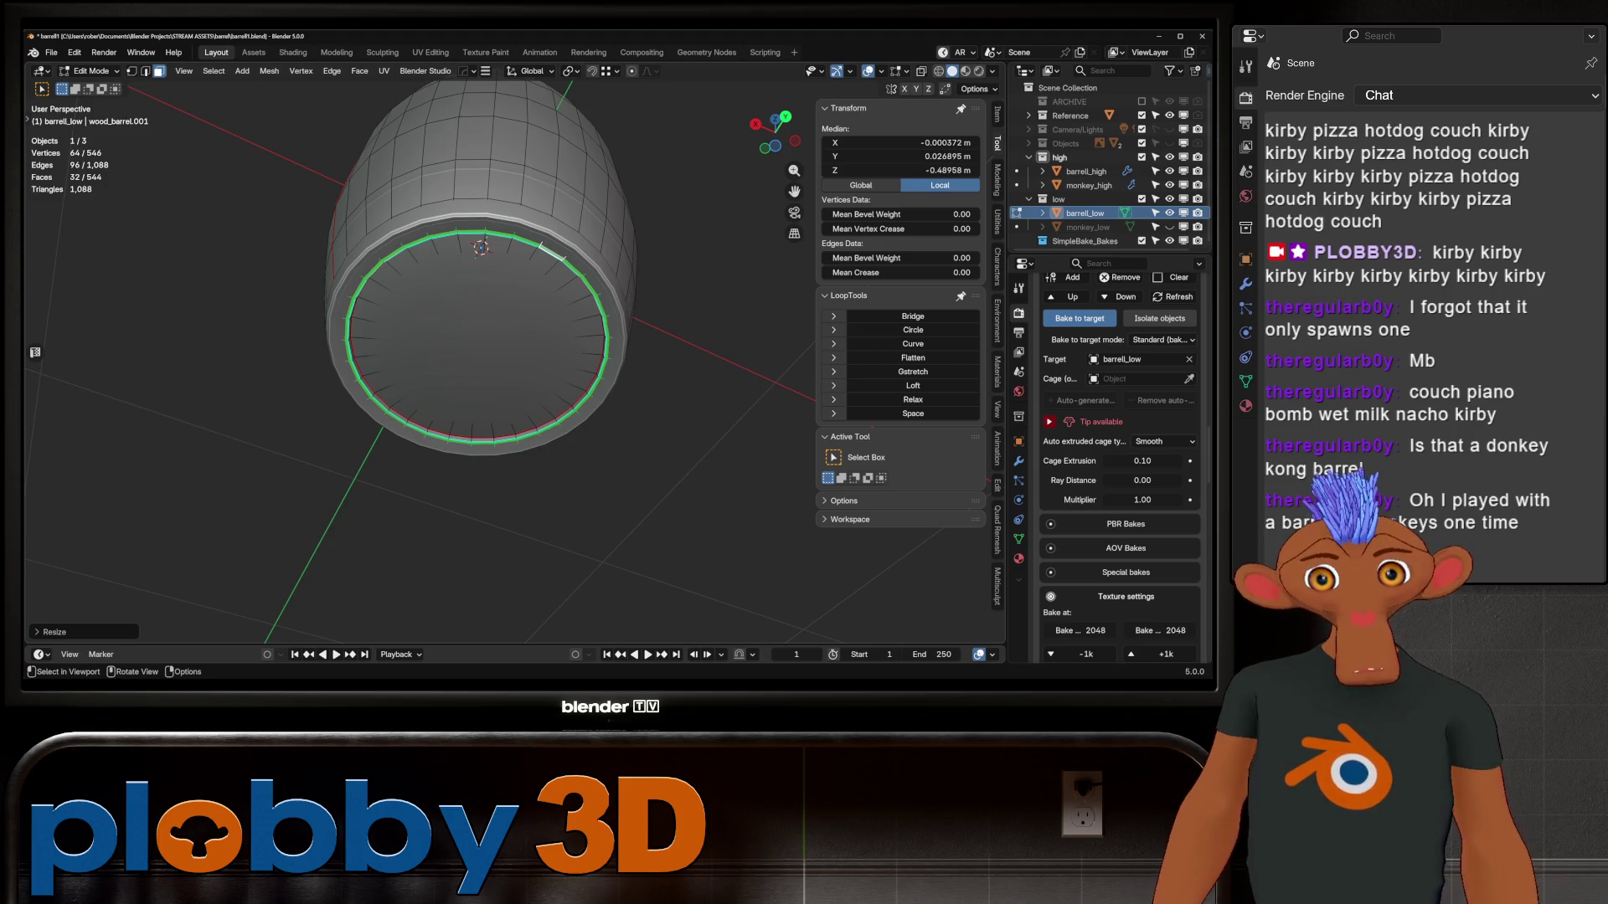
Isolate the barrel in see-through view and resize the rim edge loop
middle_drag(481, 248, 458, 296)
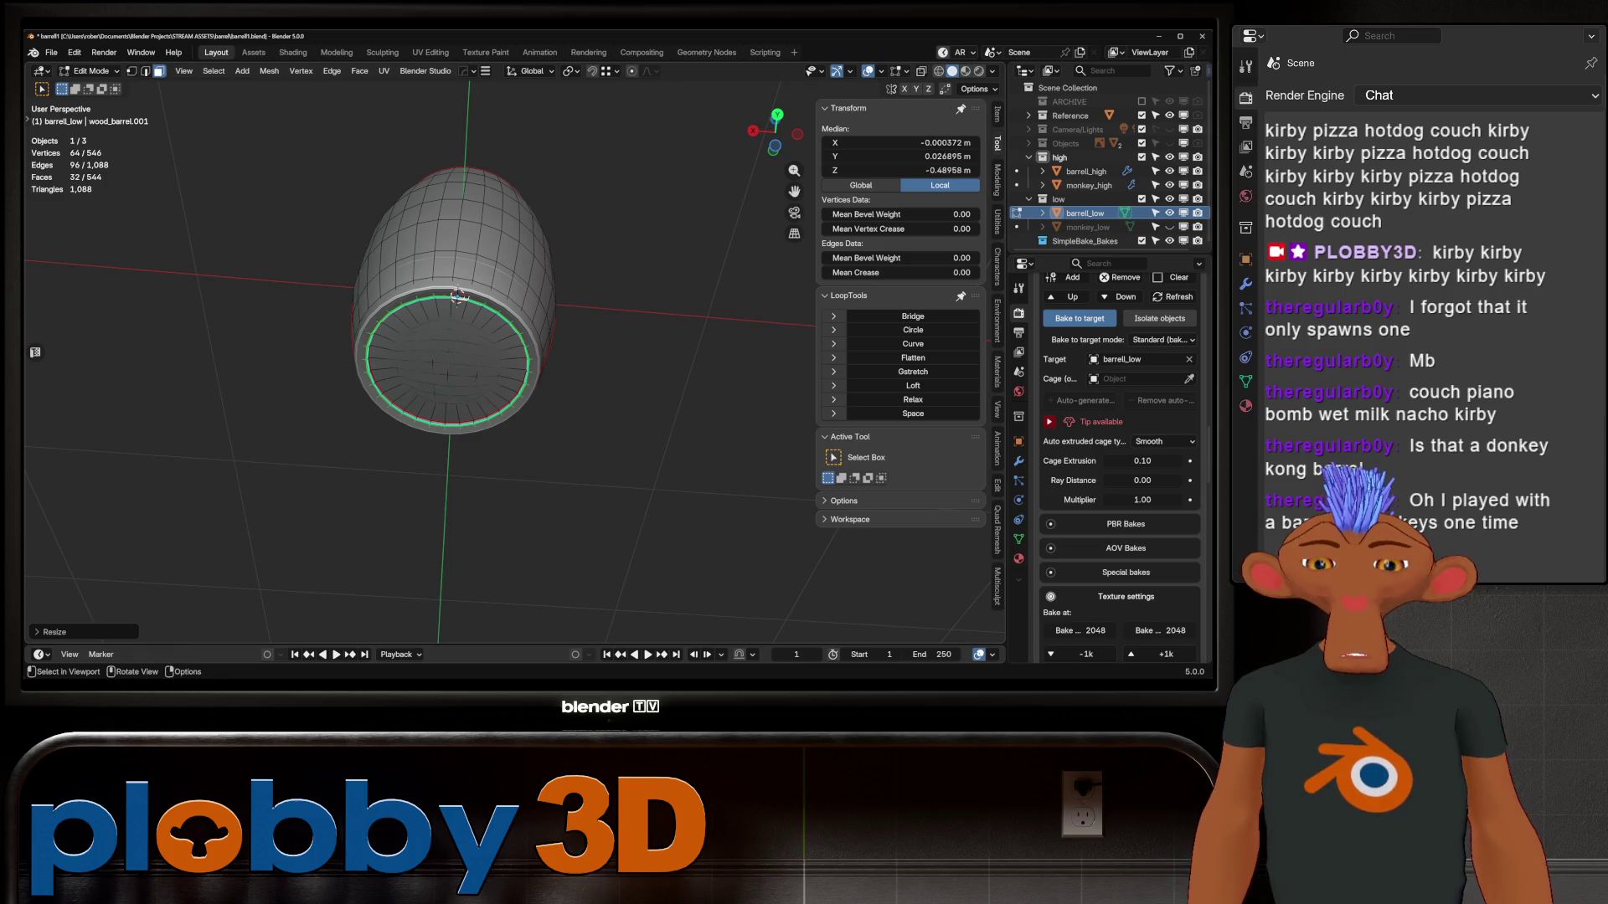
key(slash)
mouse_move(458, 297)
middle_down()
mouse_move(458, 251)
mouse_move(393, 255)
mouse_move(285, 338)
middle_up()
scroll(503, 351, up, 8)
key(alt+z)
key(2)
key(s)
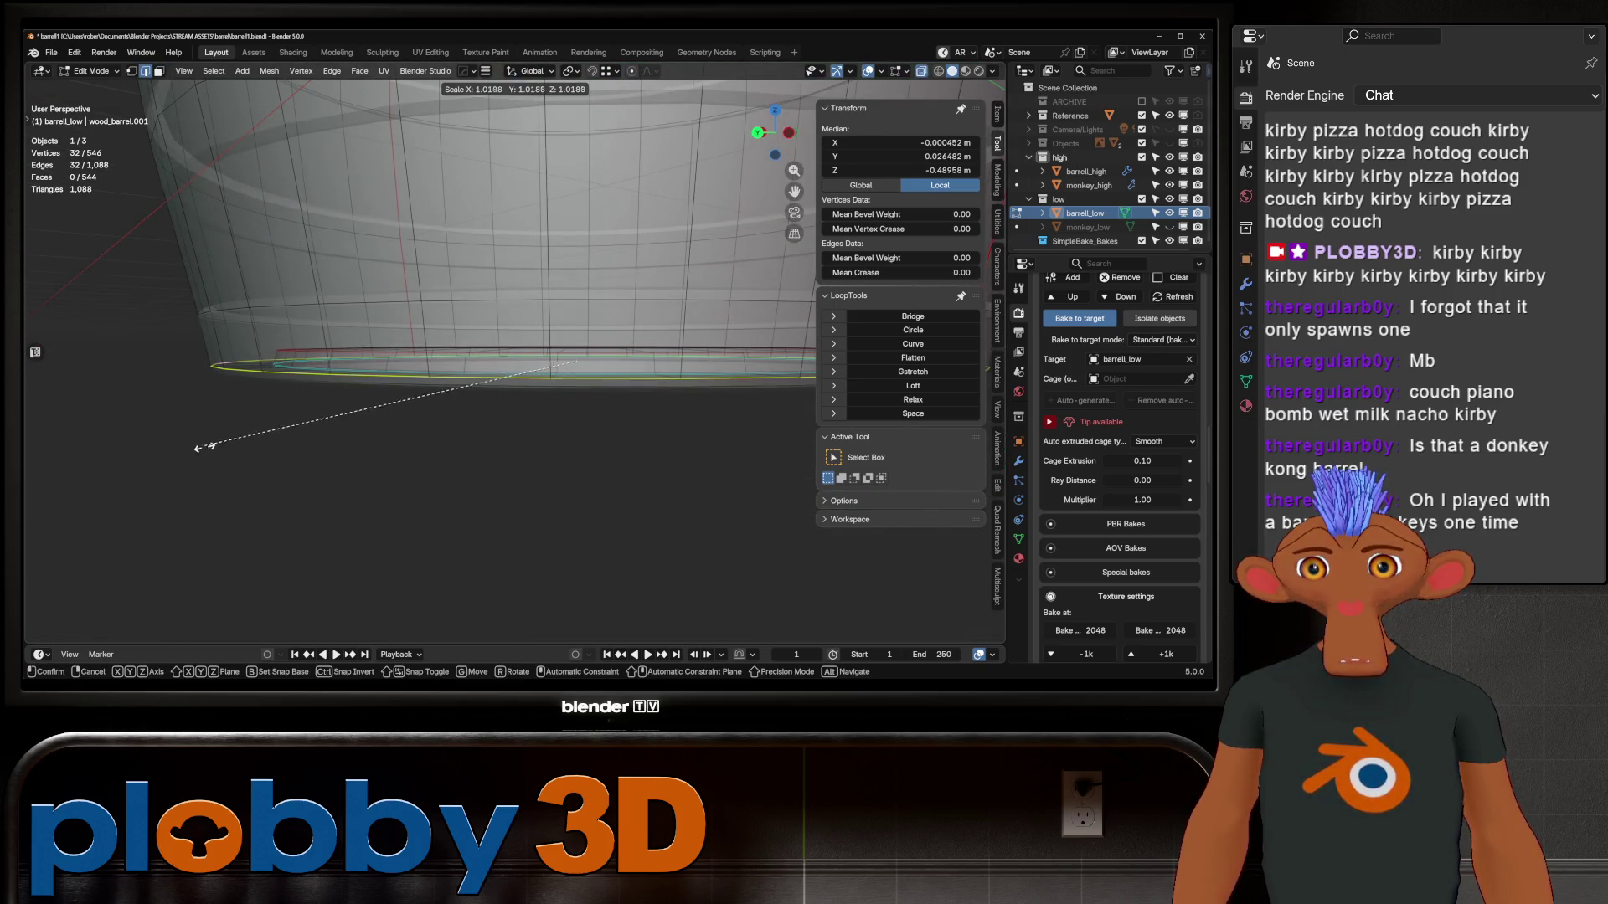
click(205, 450)
Slide the rim edge loop along the rim, then move it vertically along Z
key(g)
key(g)
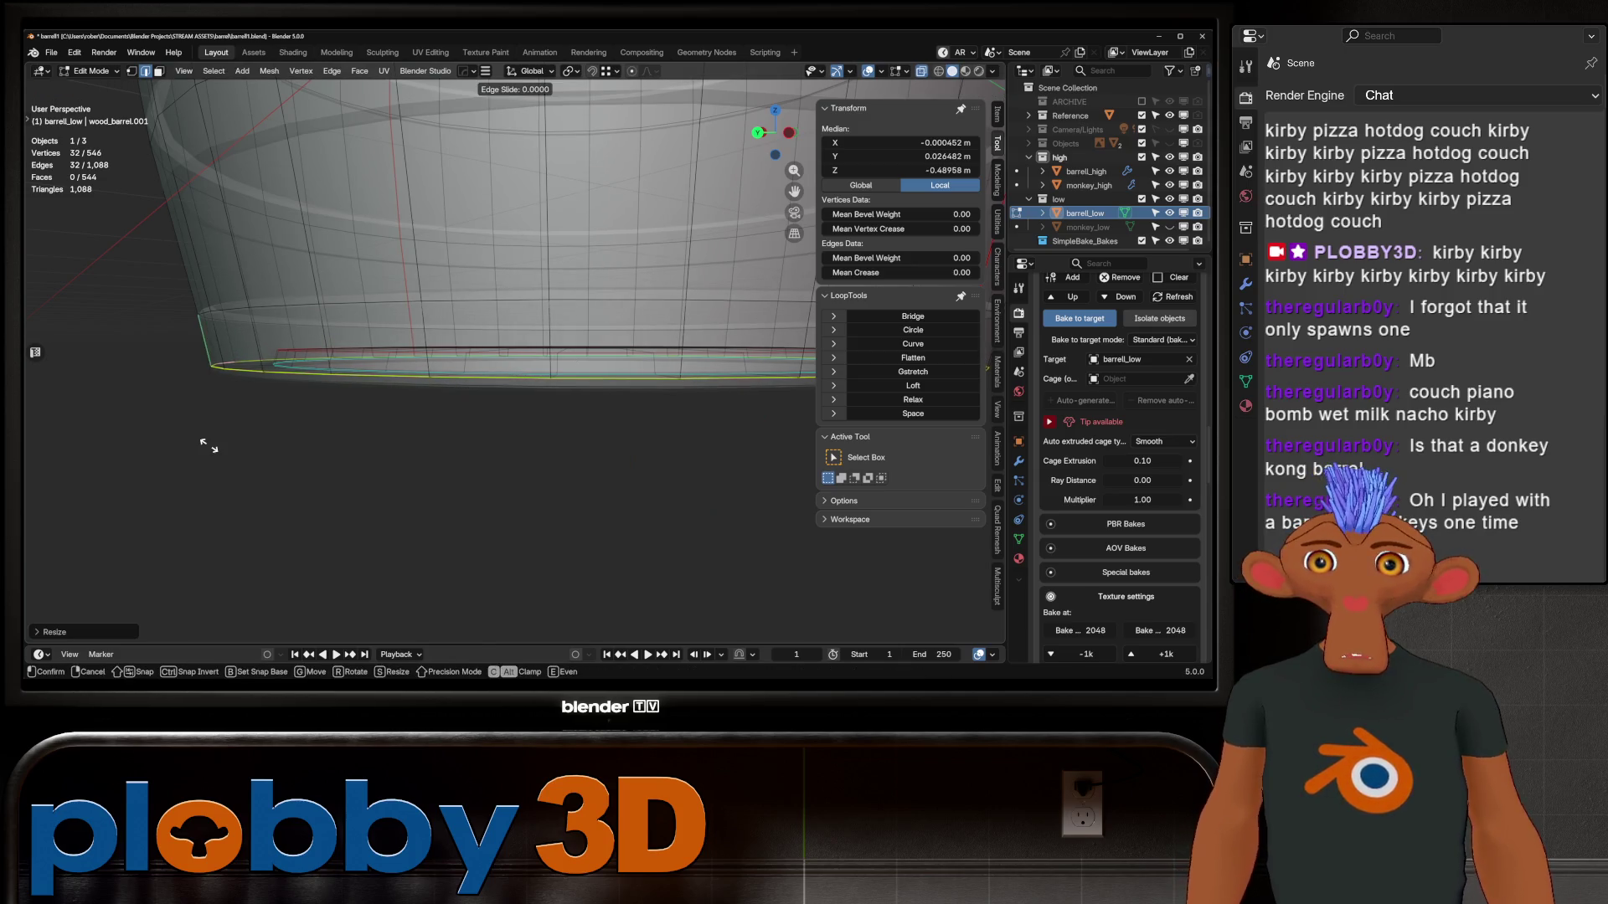
middle_drag(210, 534, 218, 620)
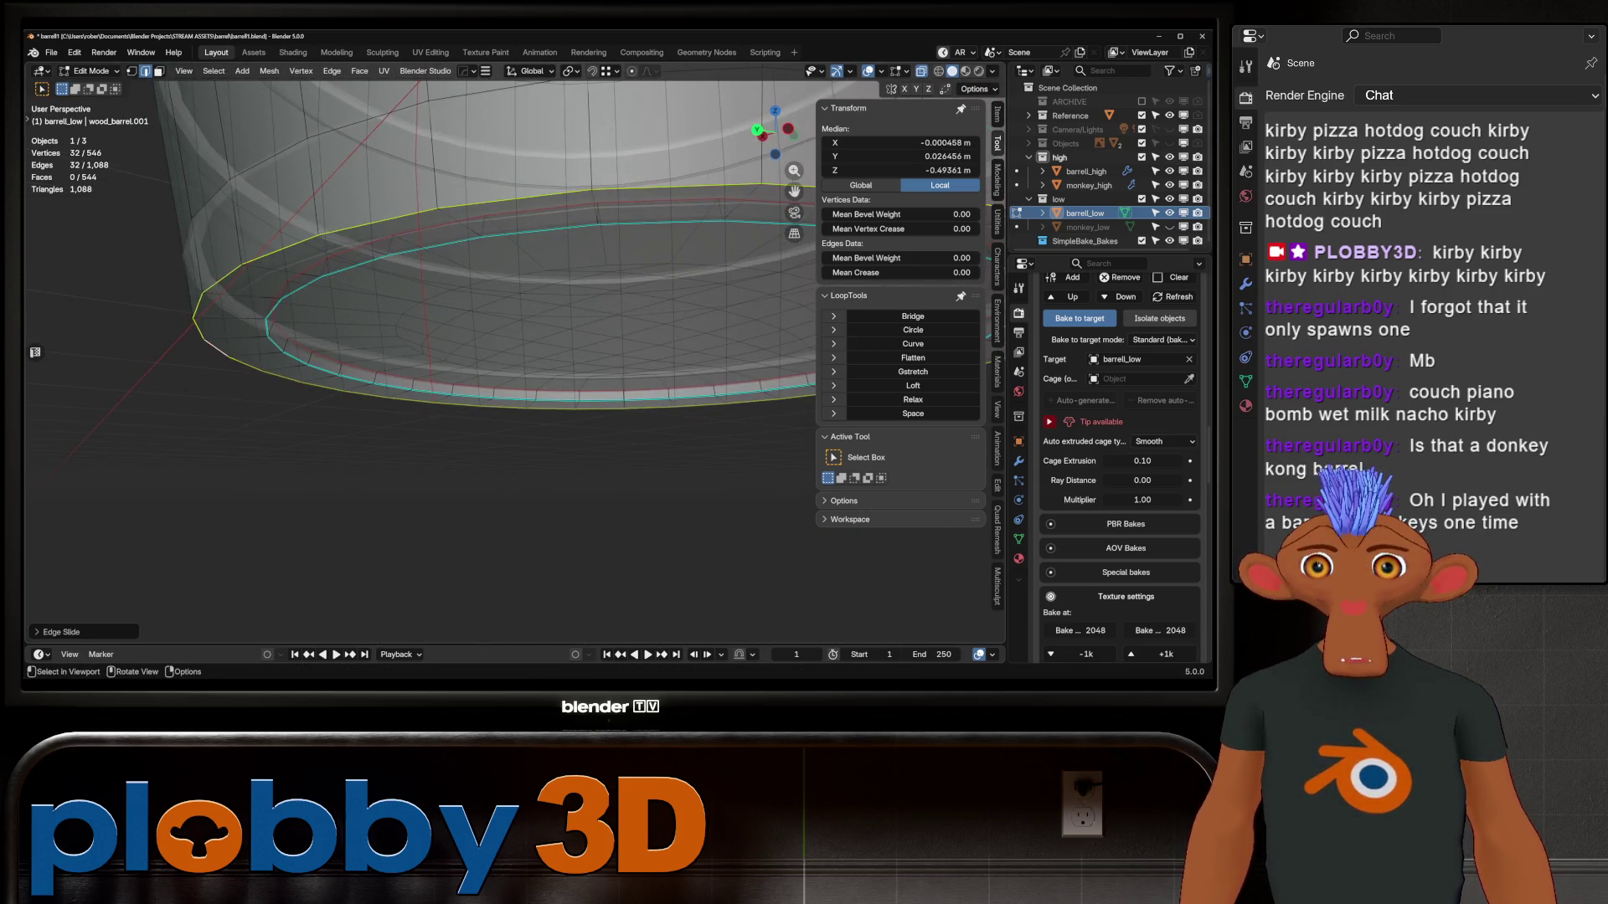
key(Return)
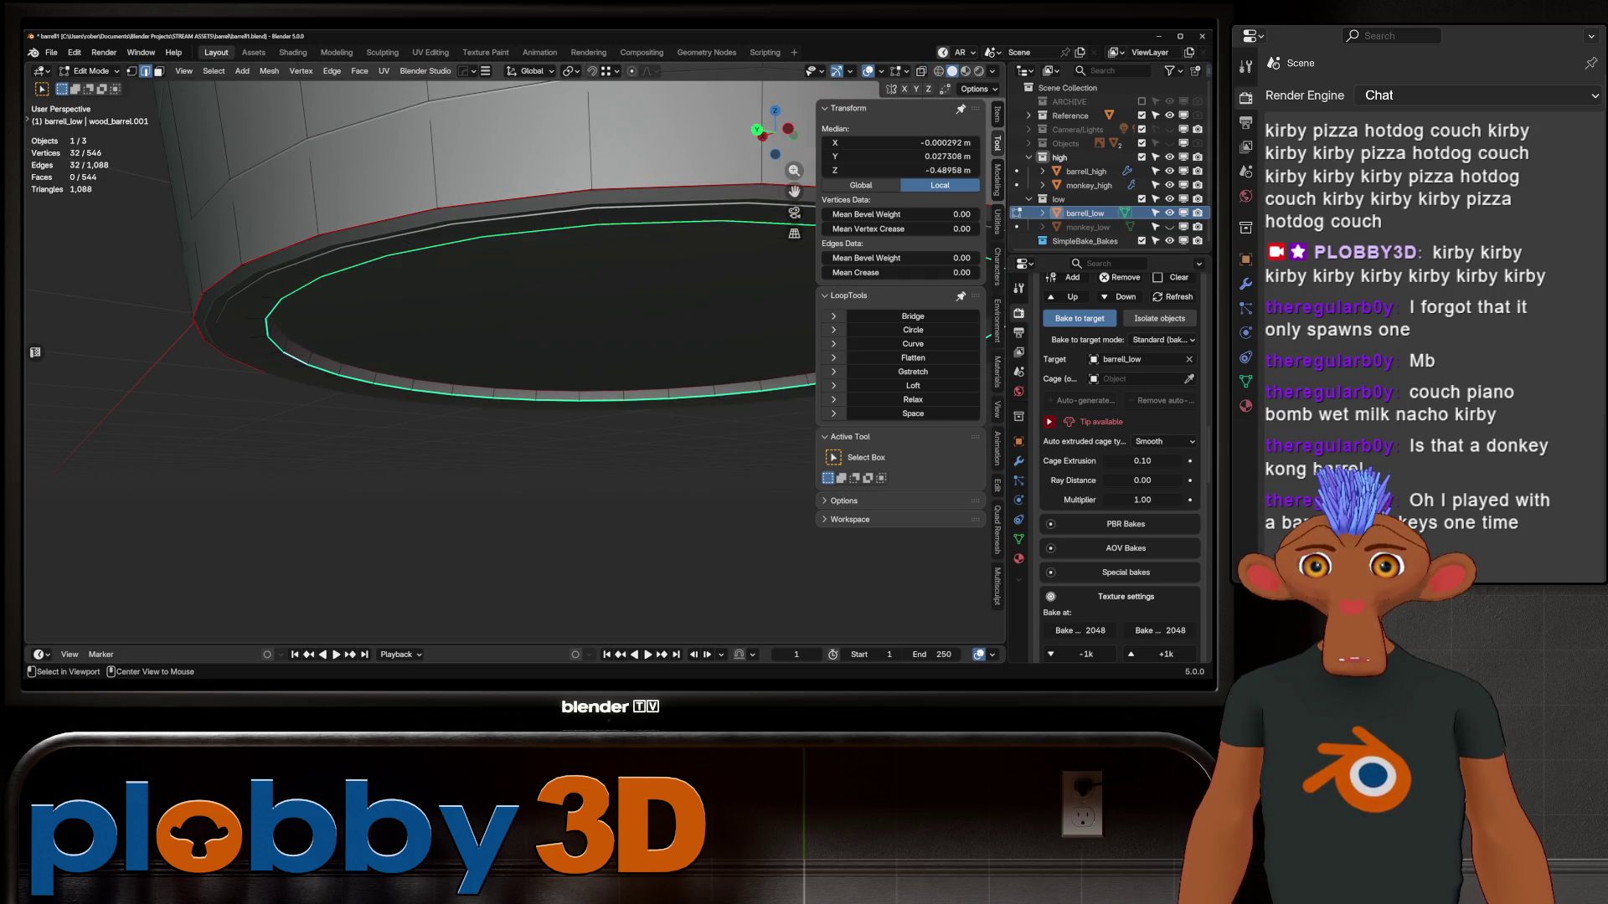
key(alt+z)
key(g)
key(x)
key(z)
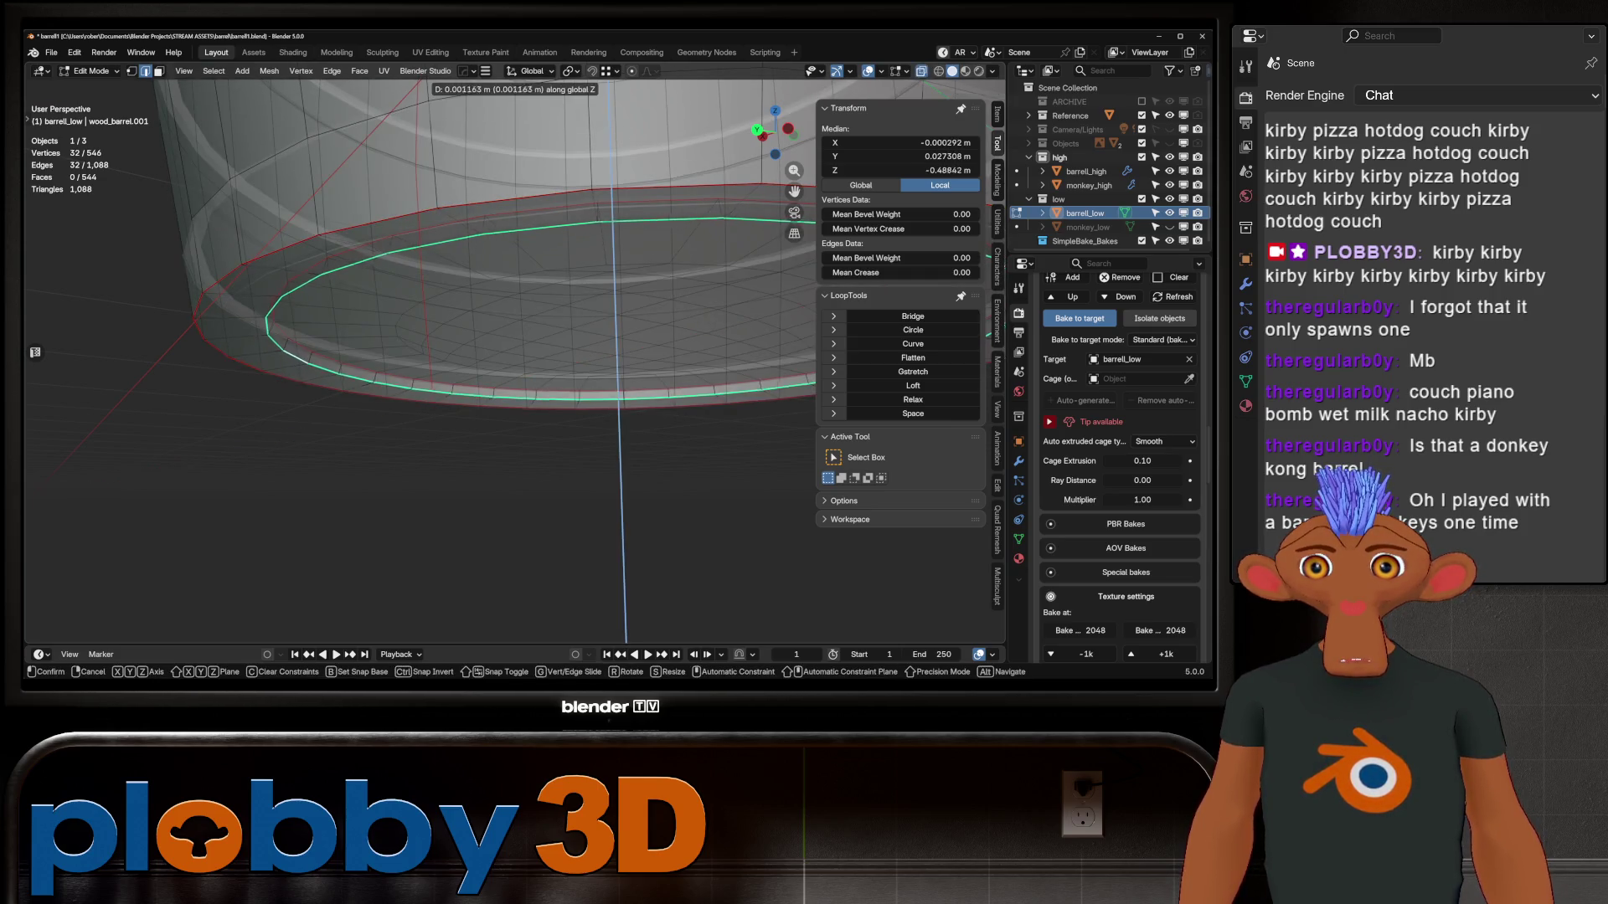
key(Return)
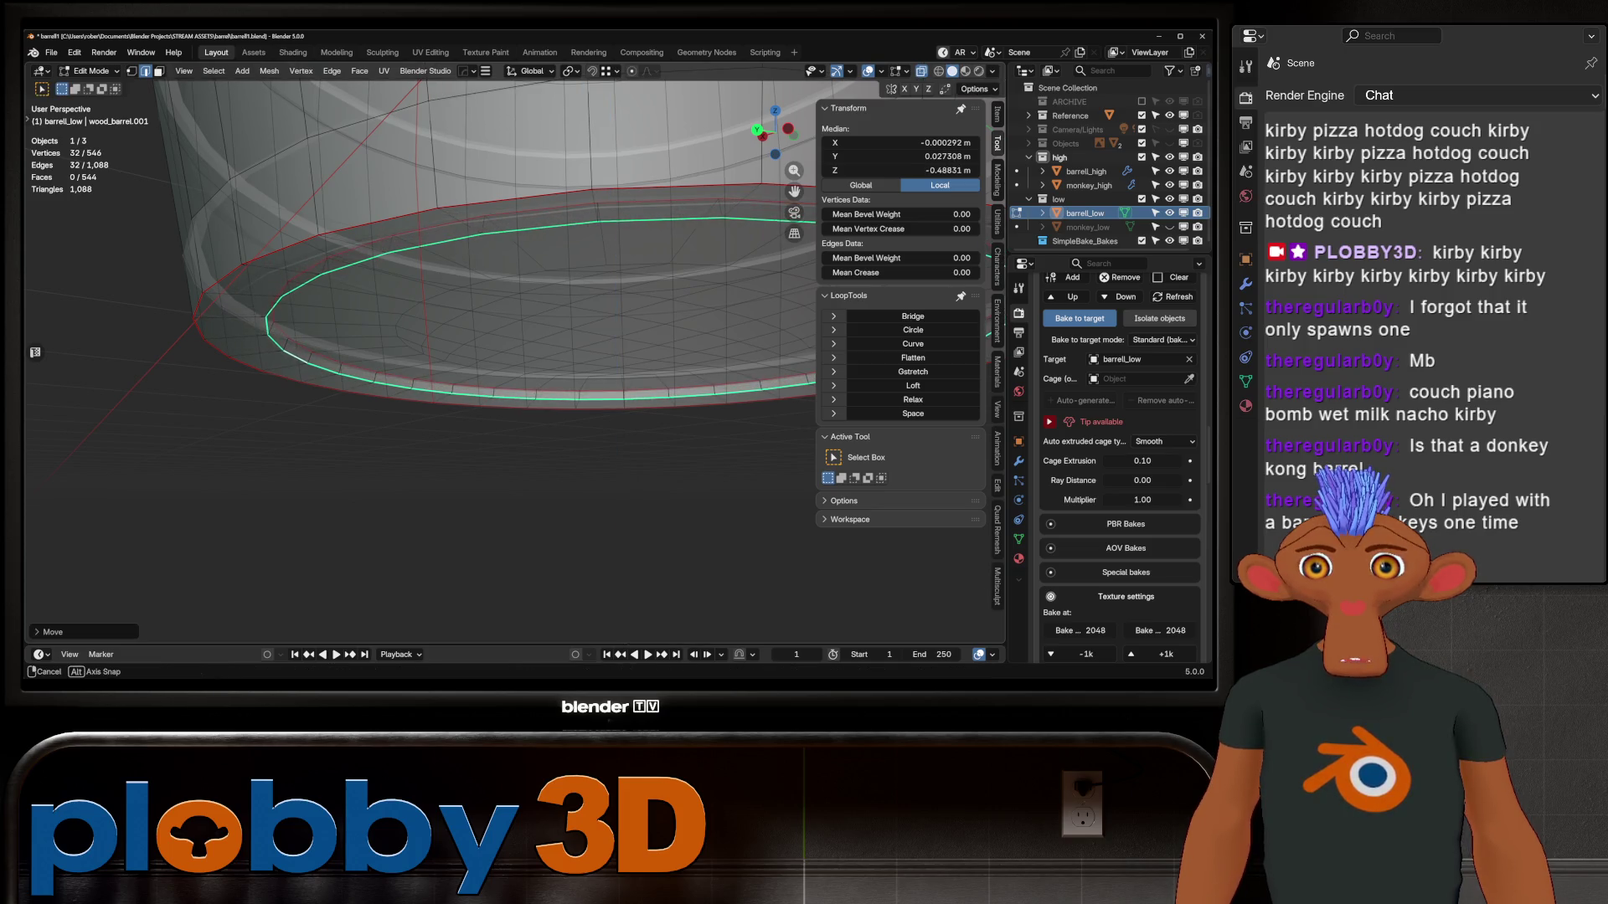
Check the rim in solid and see-through shading, cancelling trial scale and move adjustments
key(alt+z)
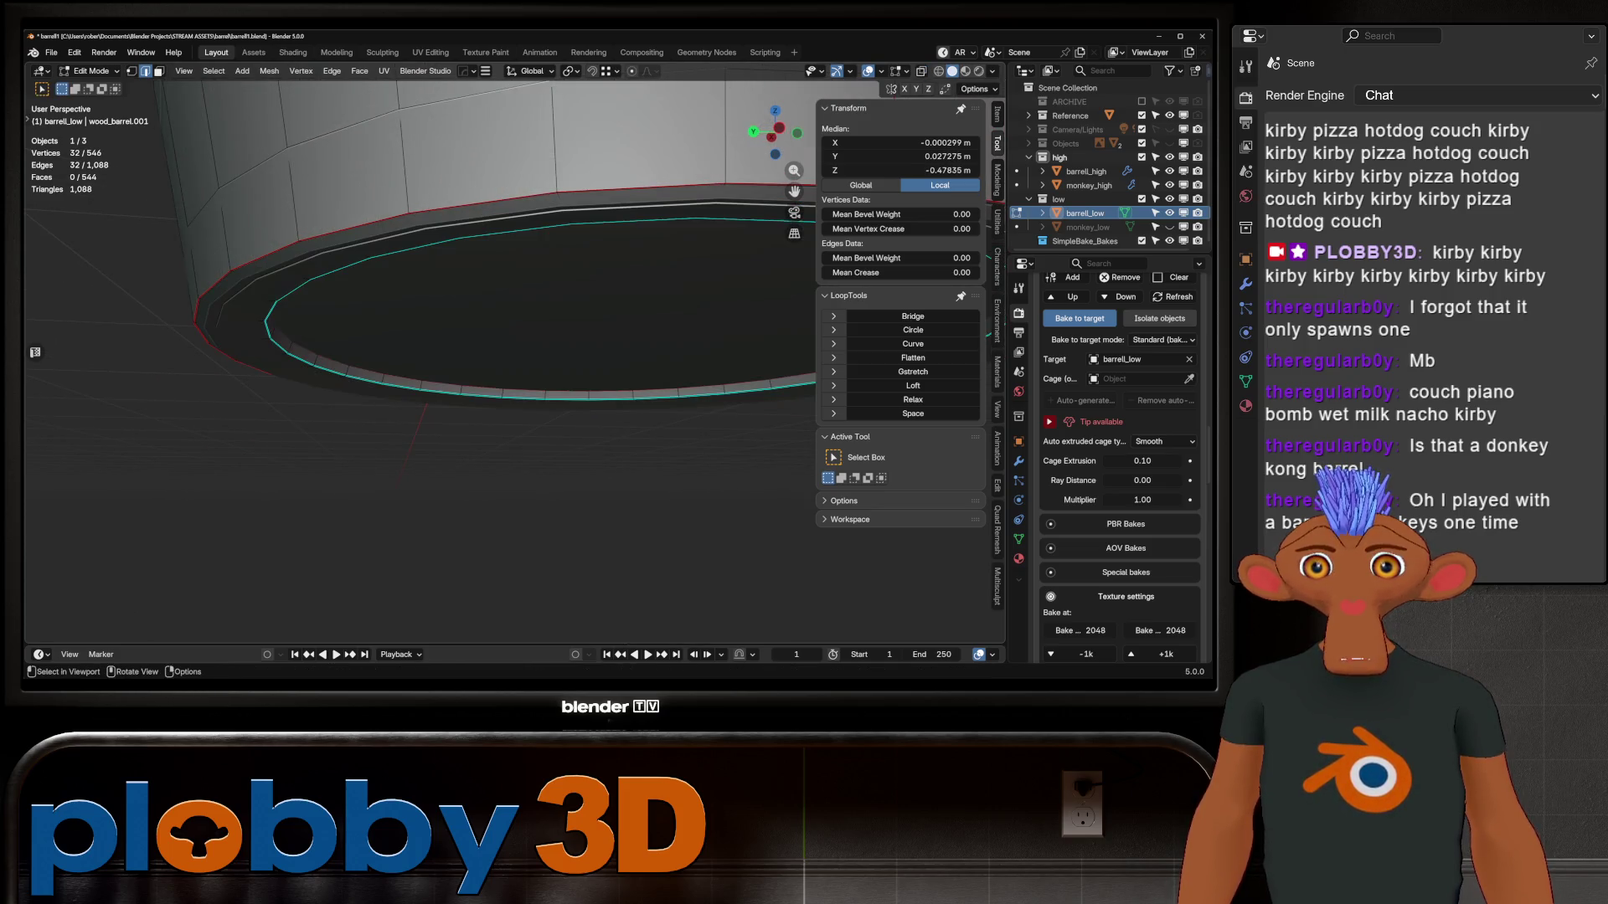
key(alt+z)
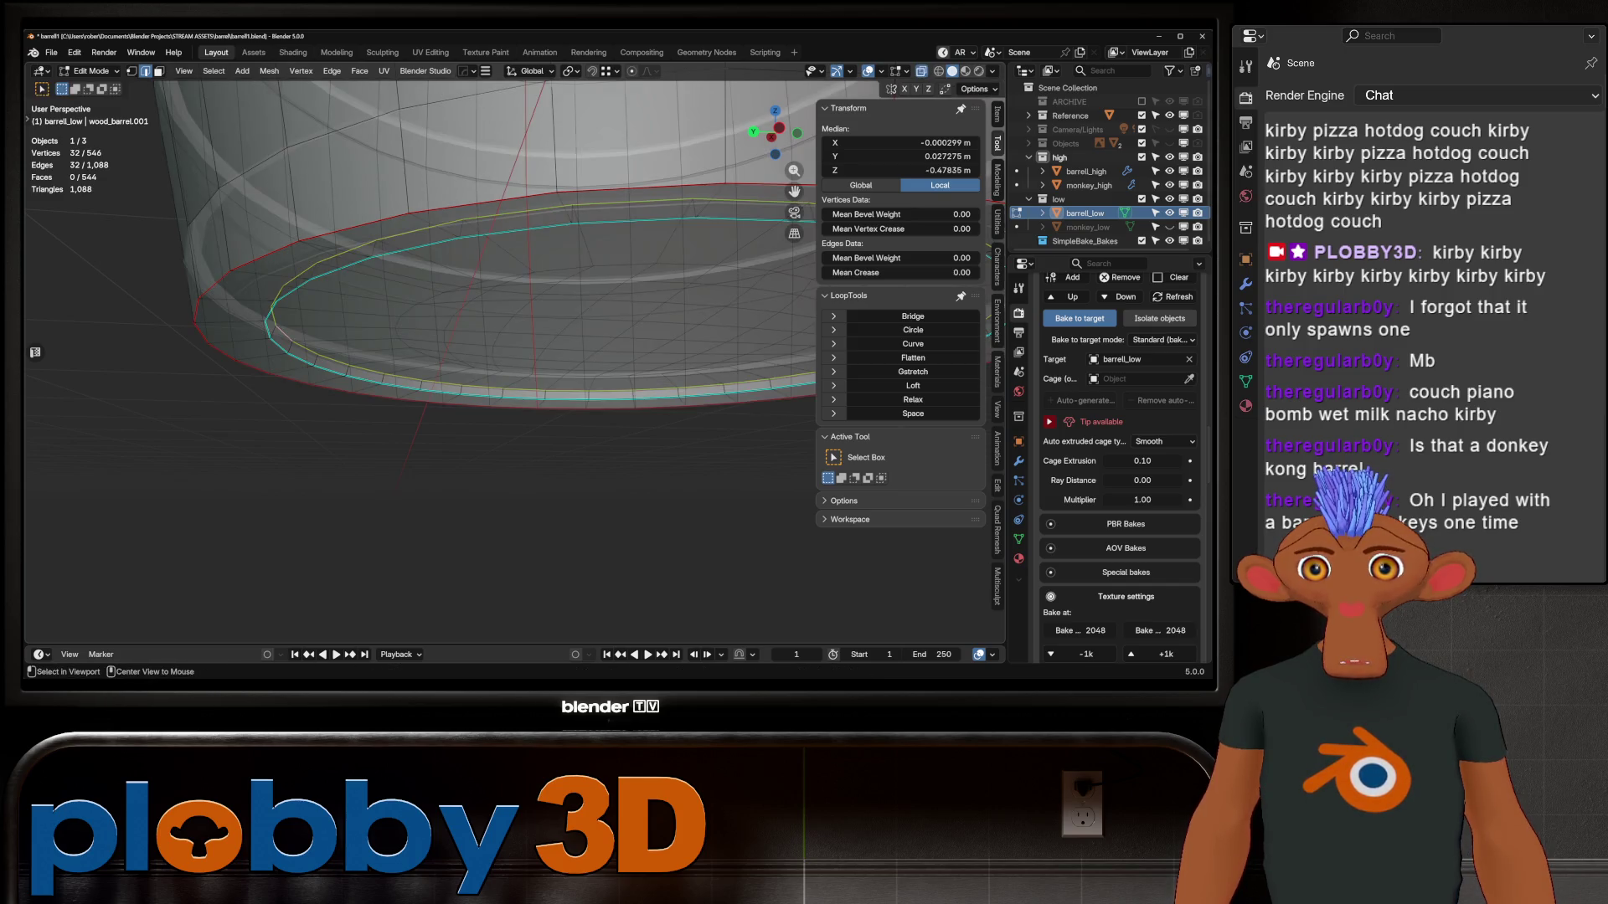
mouse_move(379, 335)
middle_down()
mouse_move(379, 303)
mouse_move(381, 485)
middle_up()
key(s)
key(Escape)
key(alt+z)
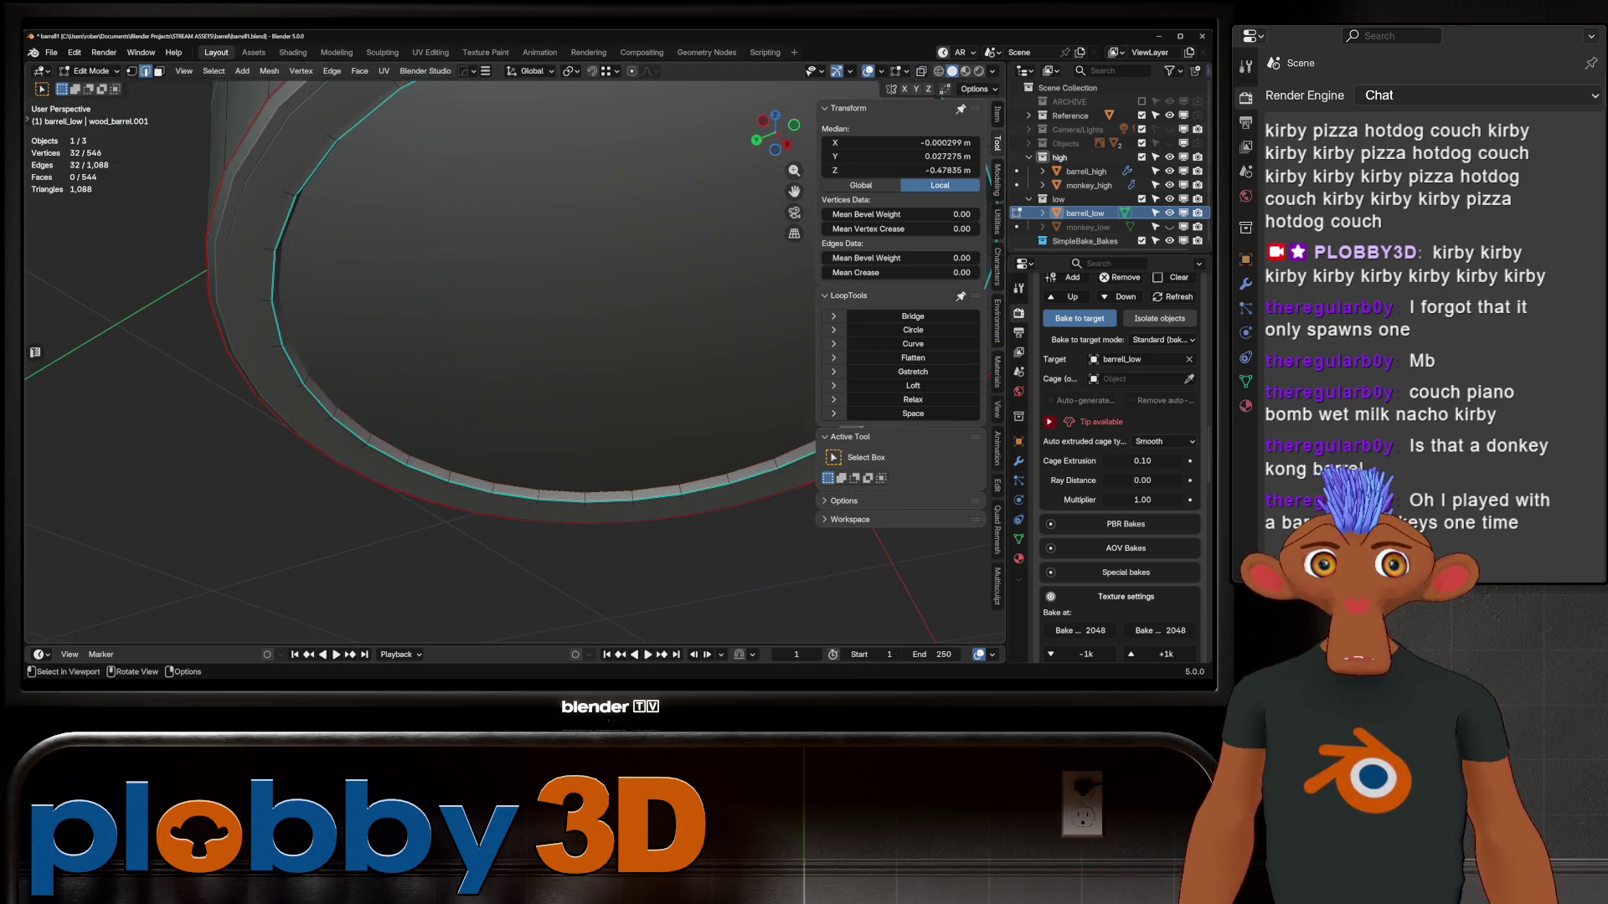
key(g)
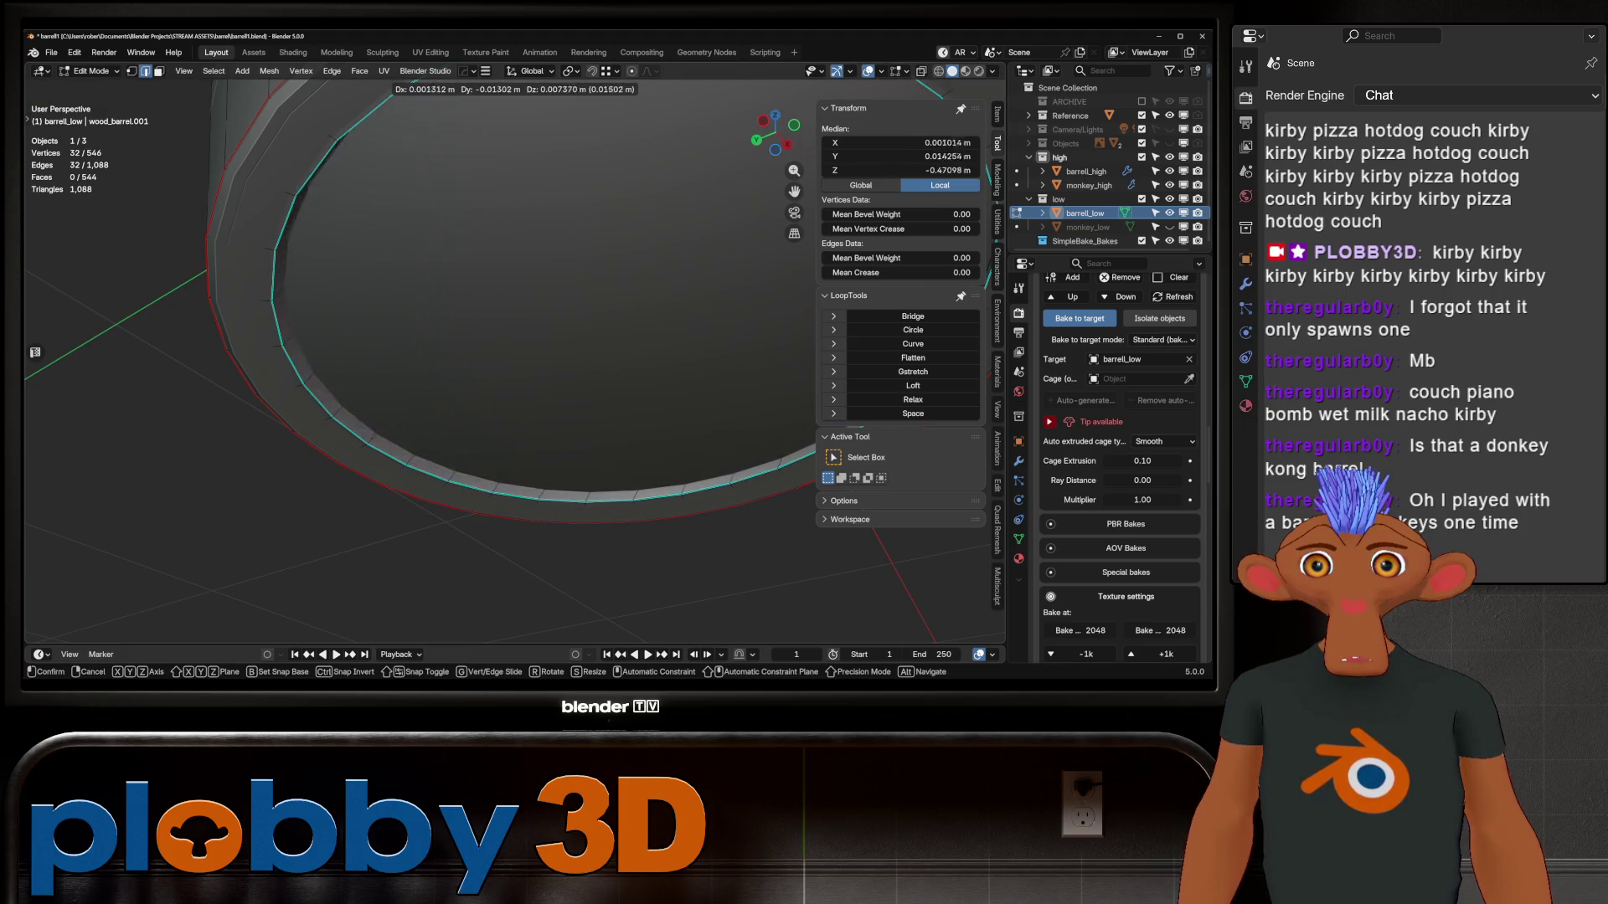
key(Escape)
Widen the rim loop with its height locked, then return to Object Mode
middle_drag(381, 486, 381, 393)
key(s)
key(shift+z)
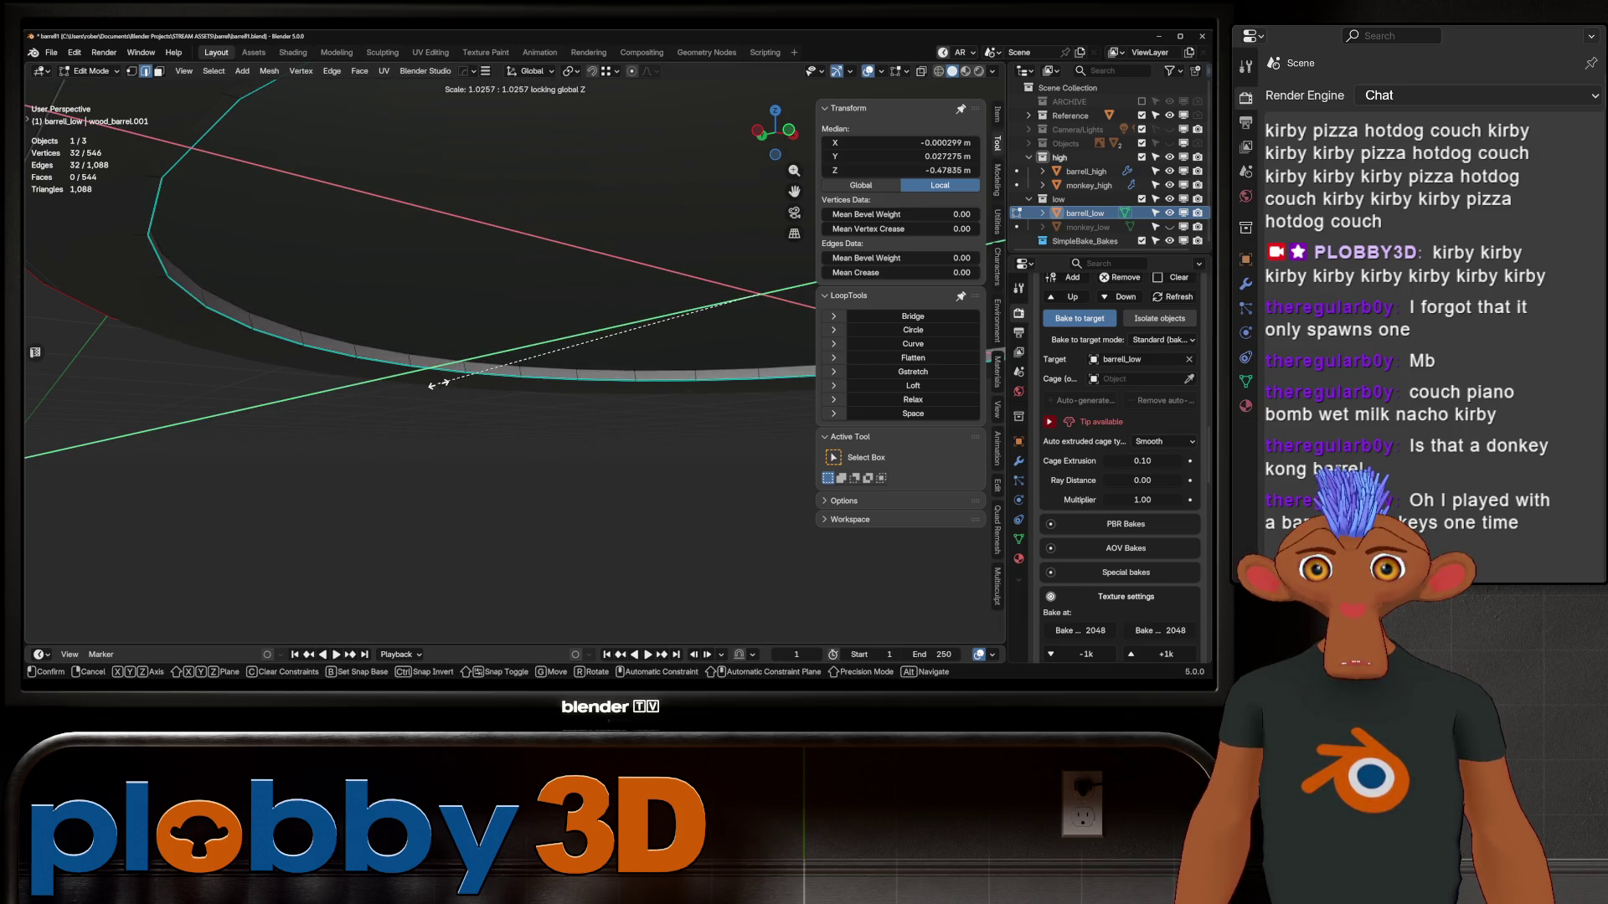
click(444, 374)
key(Tab)
scroll(444, 374, down, 5)
mouse_move(443, 374)
middle_down()
mouse_move(444, 335)
mouse_move(444, 368)
middle_up()
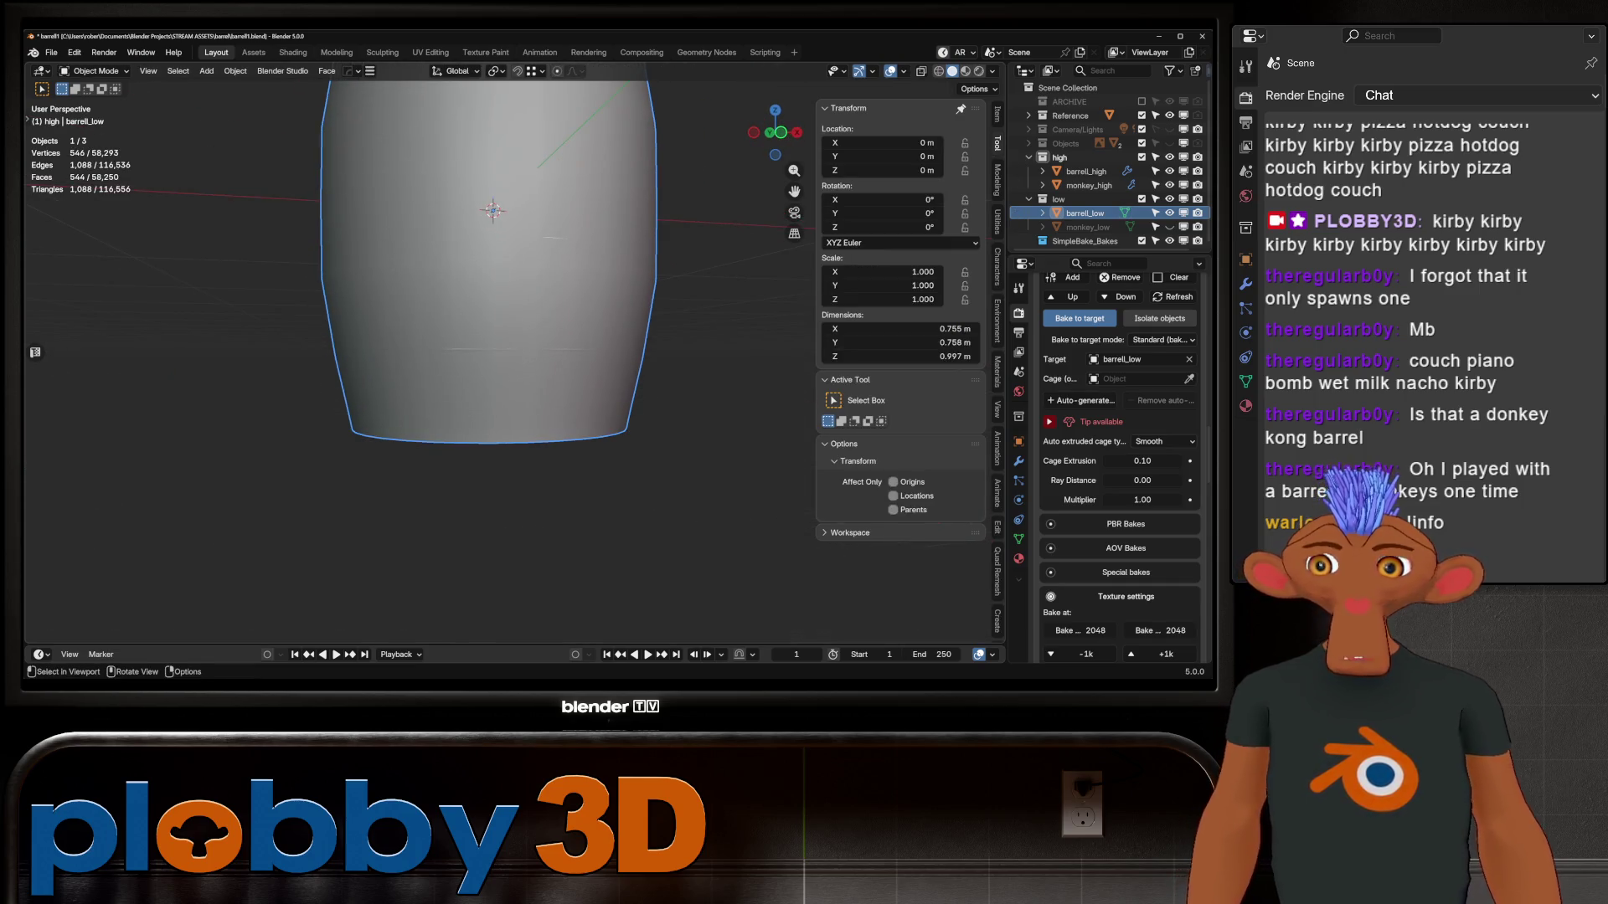
Auto-generate barrel_low's cage in SimpleBake and set its cage extrusion to 0.005
key(KP_Decimal)
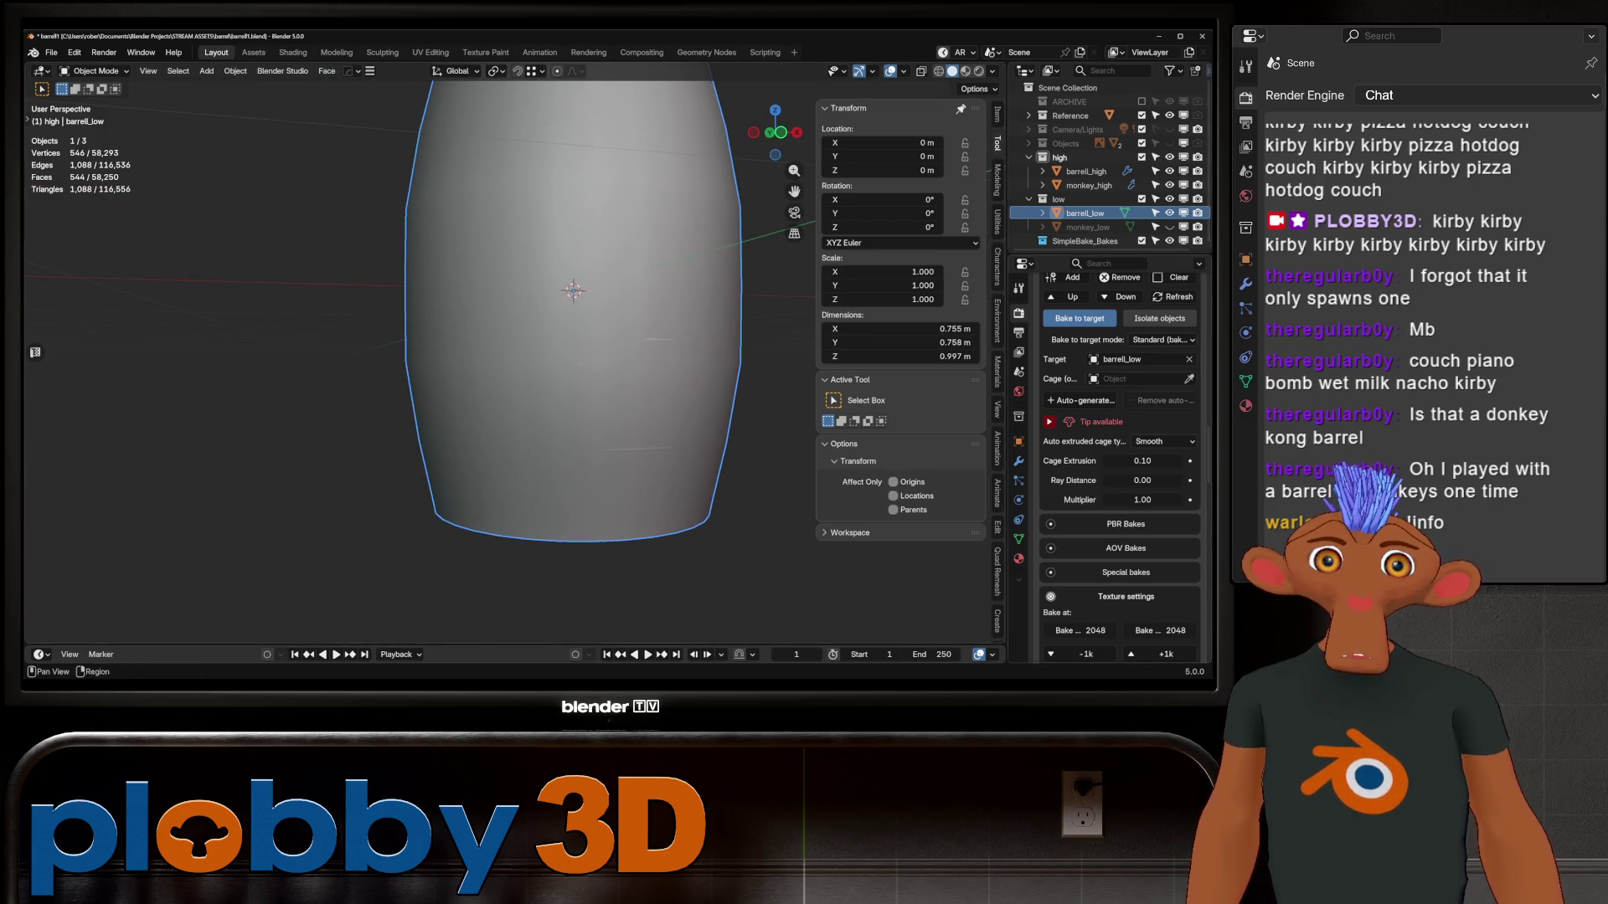
click(1084, 401)
middle_drag(586, 377, 587, 343)
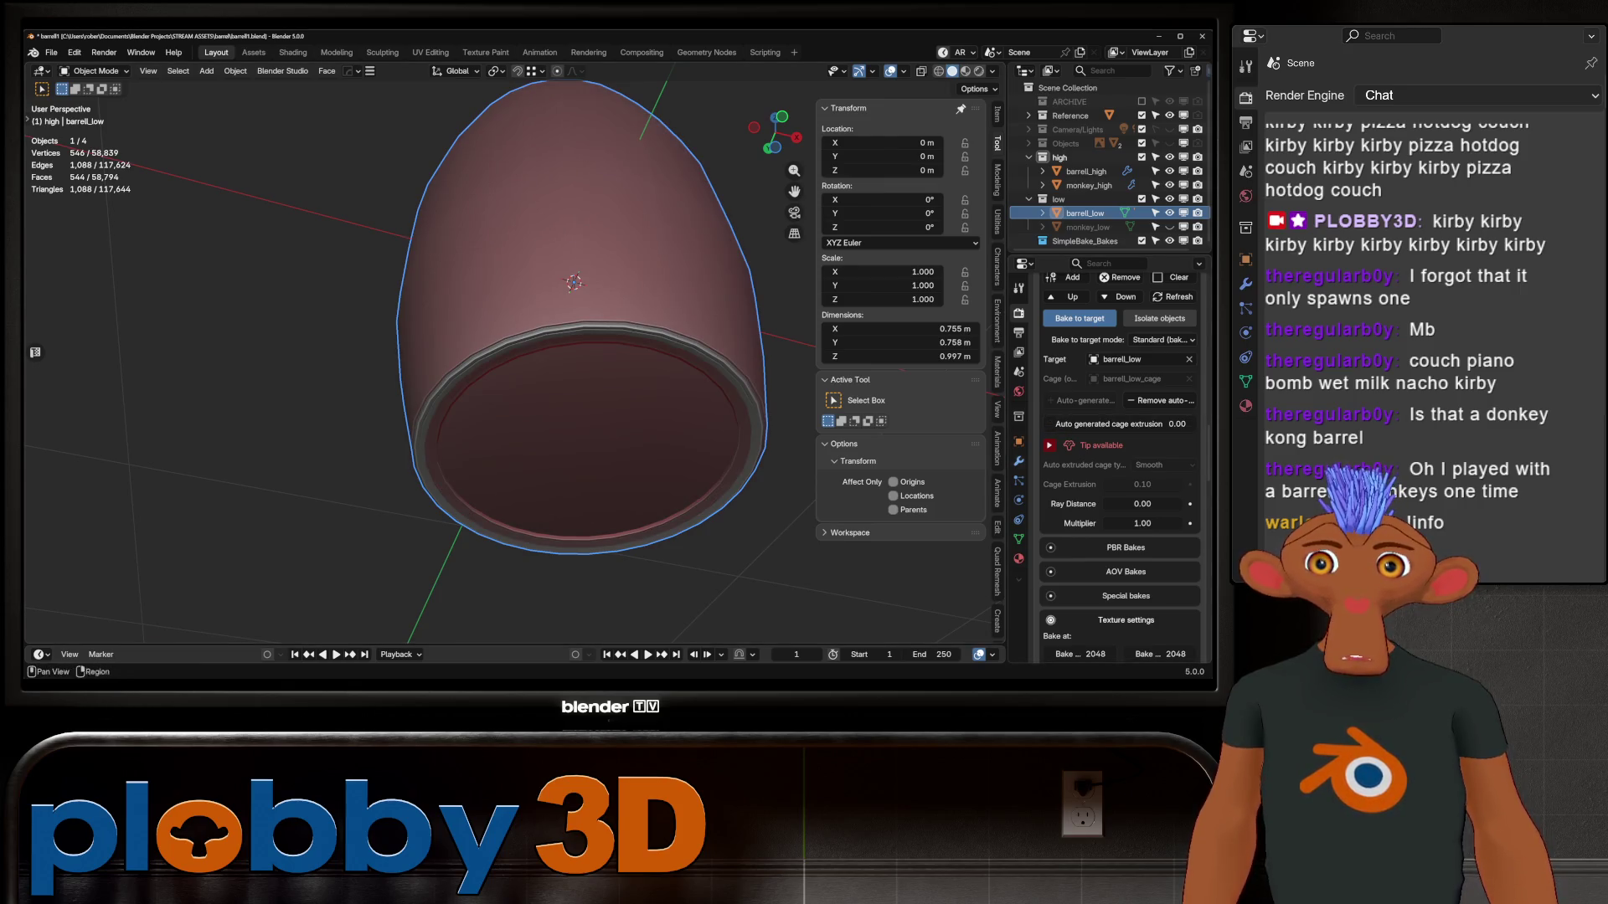
drag(1119, 424, 1120, 424)
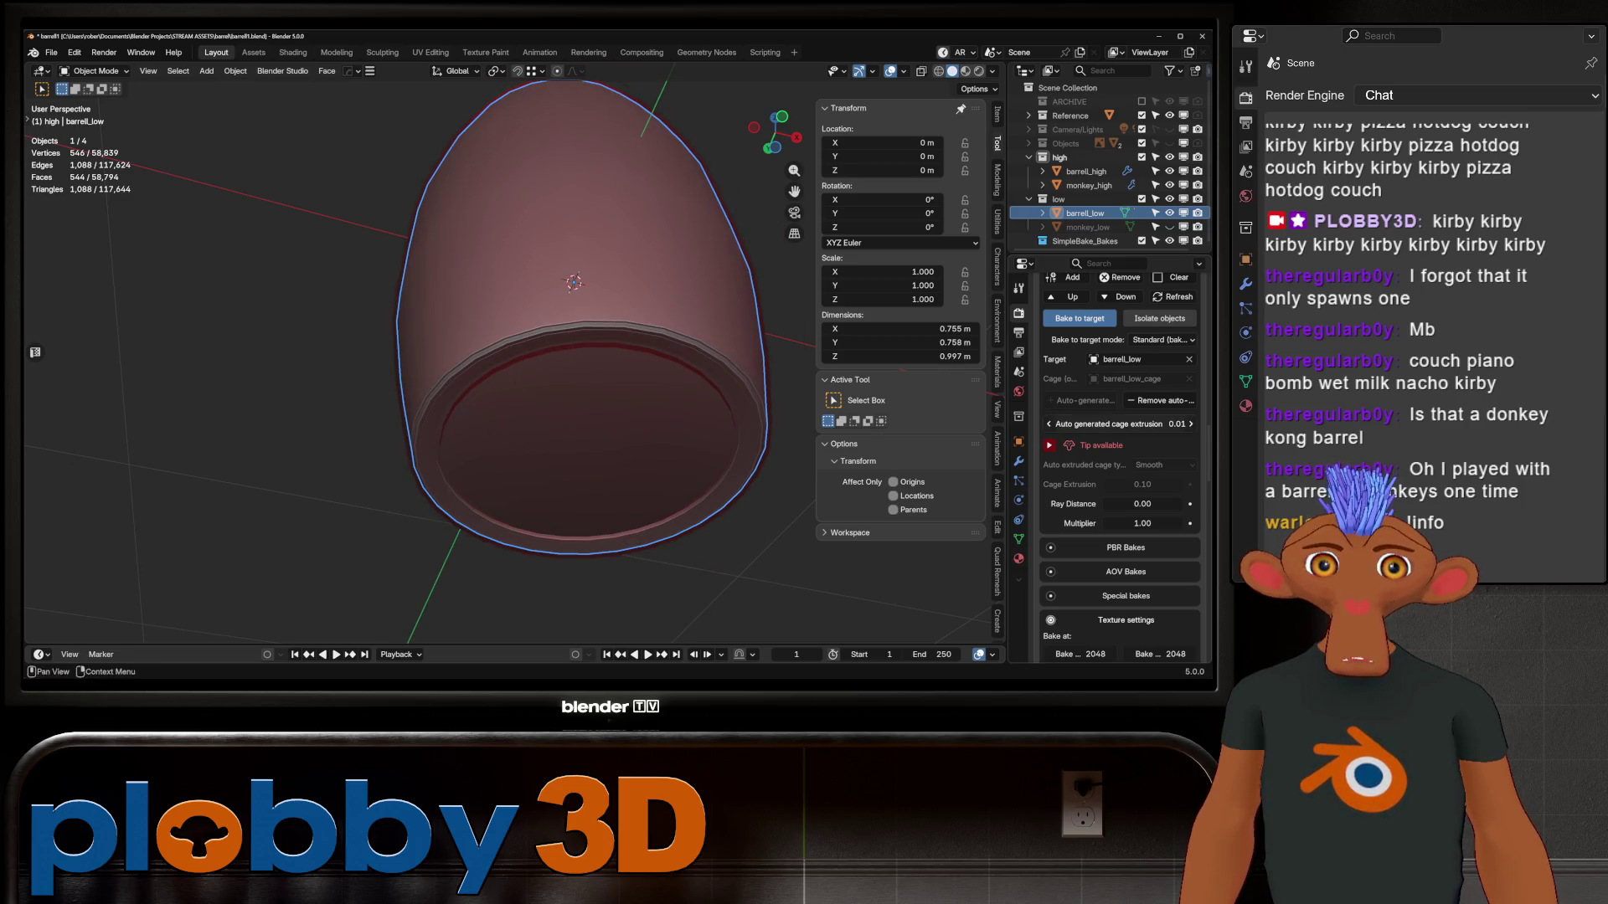
key(Return)
mouse_move(573, 318)
middle_down()
mouse_move(578, 569)
mouse_move(569, 468)
mouse_move(565, 519)
mouse_move(565, 486)
middle_up()
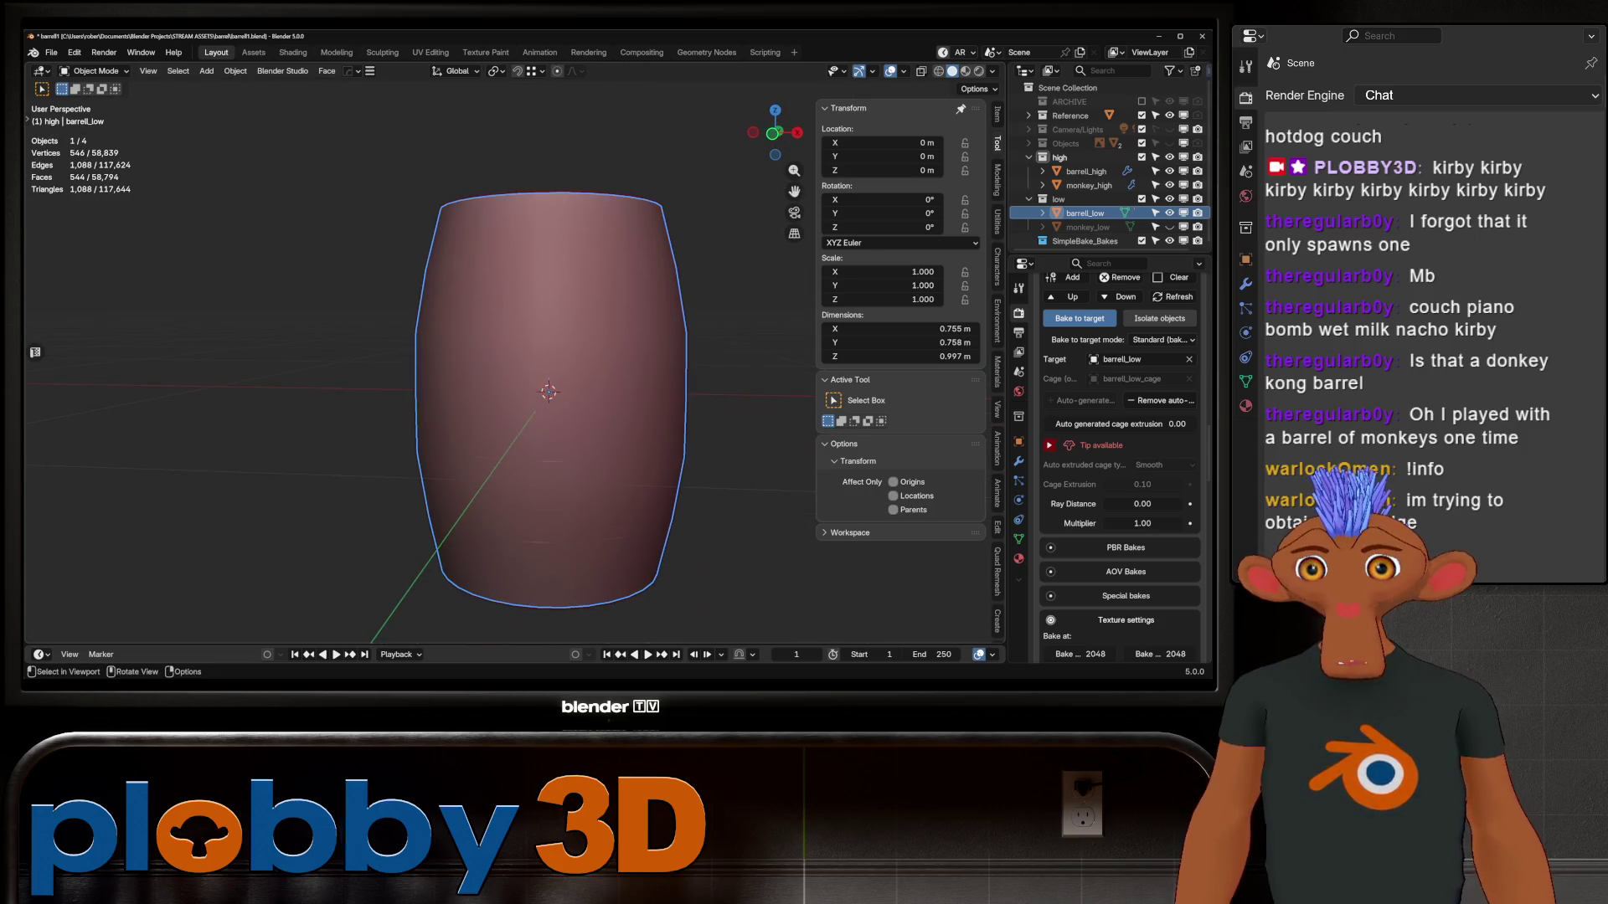
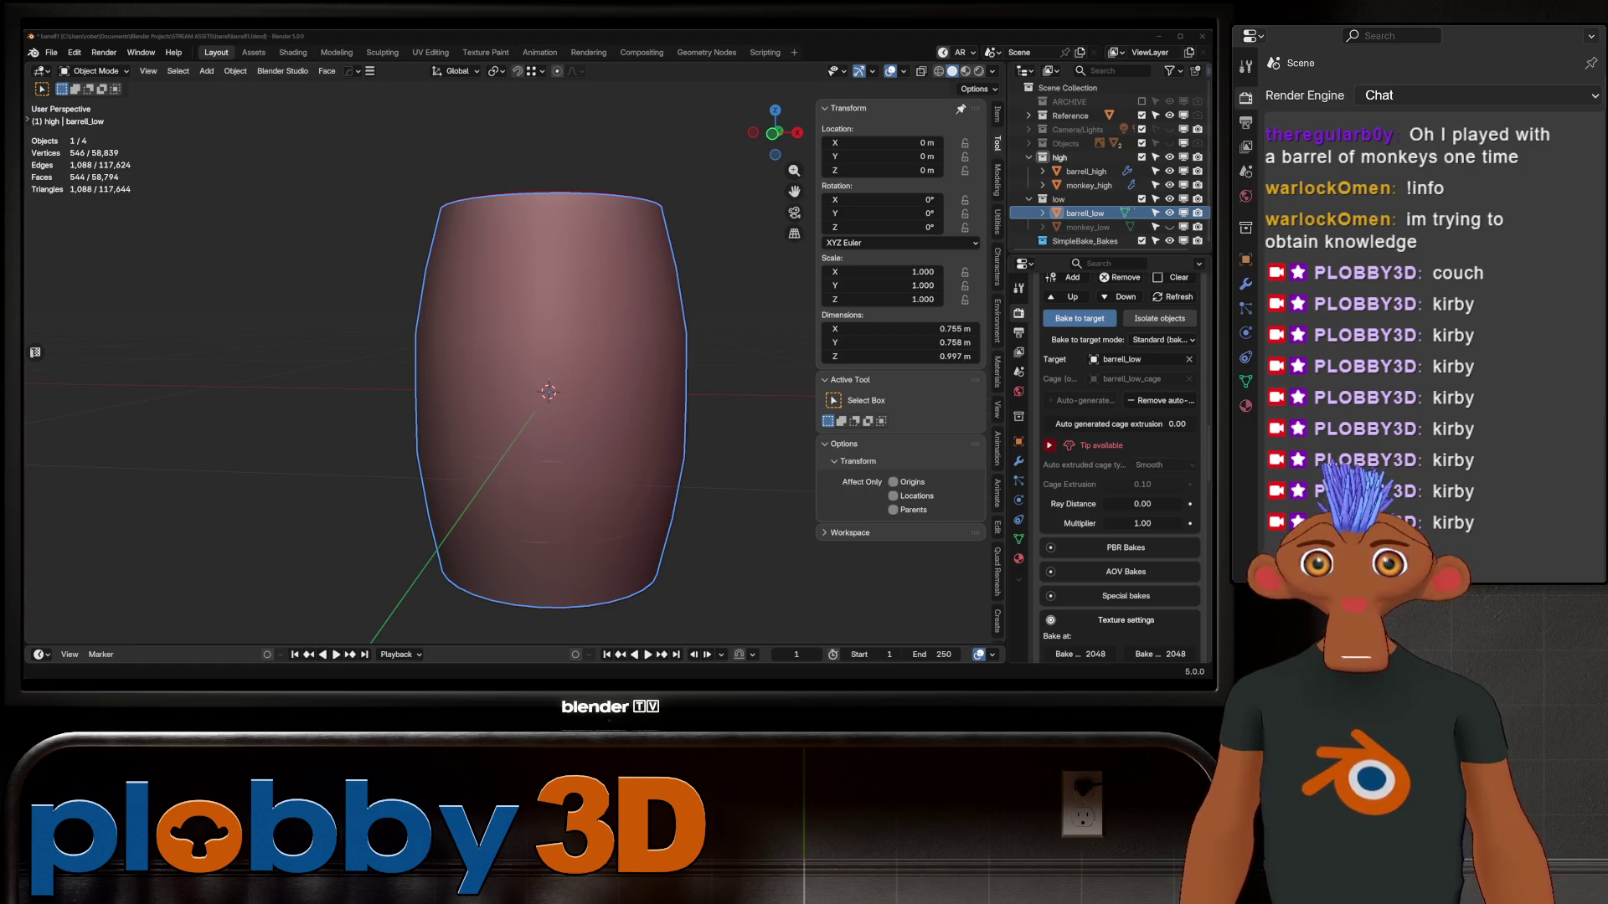
Orbit around the barrel to inspect its open top and underside
middle_drag(544, 335, 548, 419)
mouse_move(545, 335)
middle_down()
mouse_move(544, 435)
mouse_move(551, 318)
mouse_move(546, 410)
mouse_move(534, 355)
middle_up()
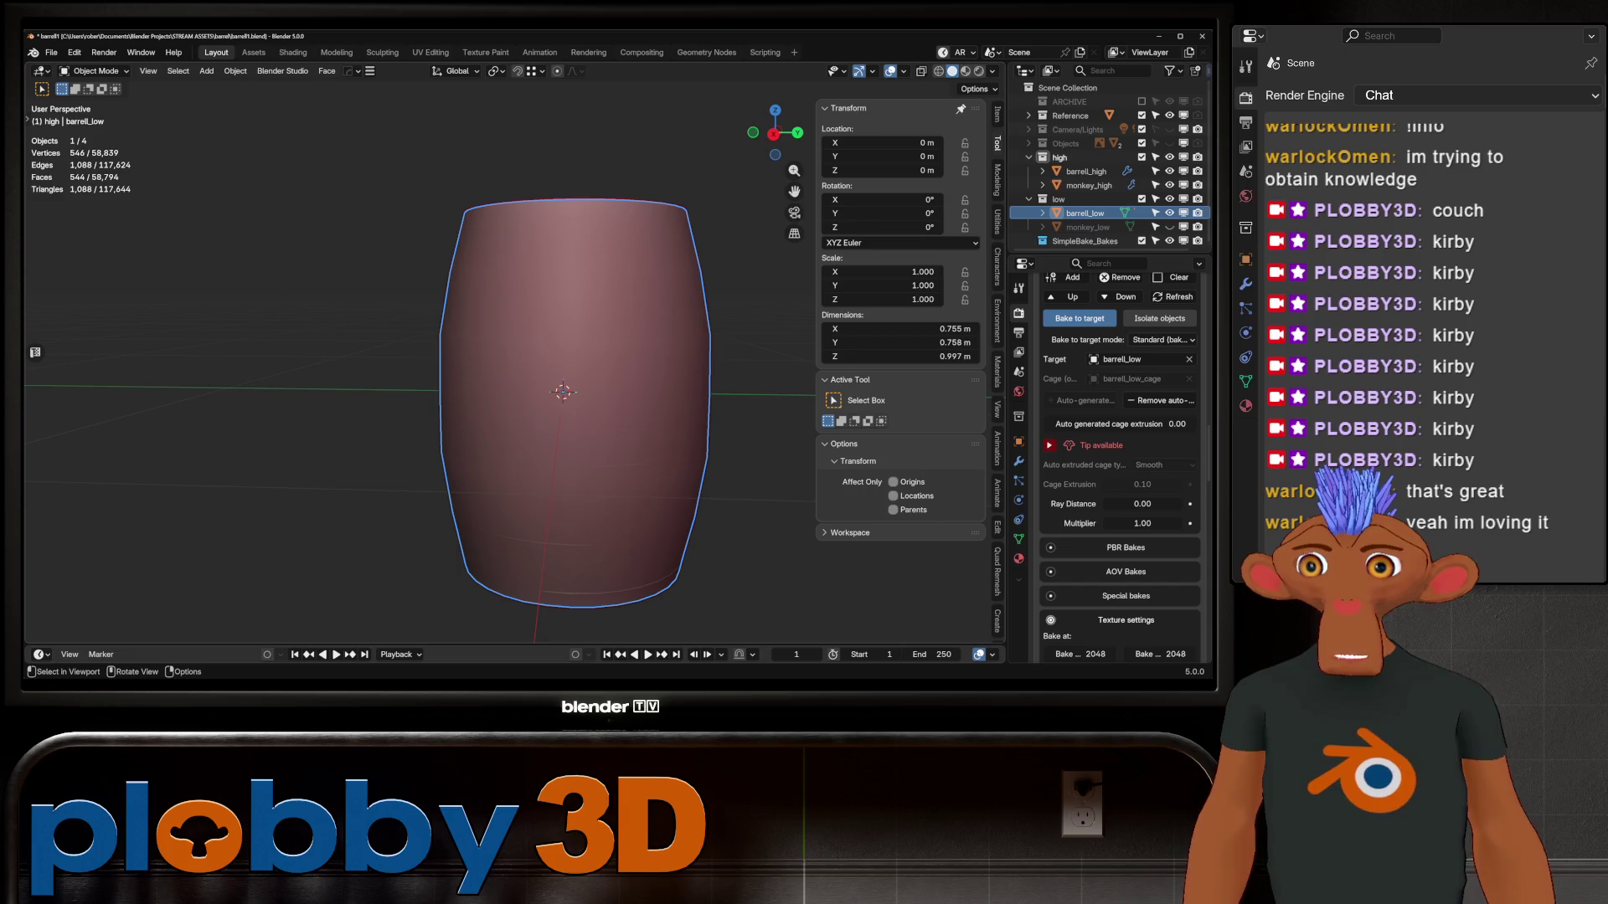
mouse_move(546, 352)
middle_down()
mouse_move(546, 444)
mouse_move(542, 356)
middle_up()
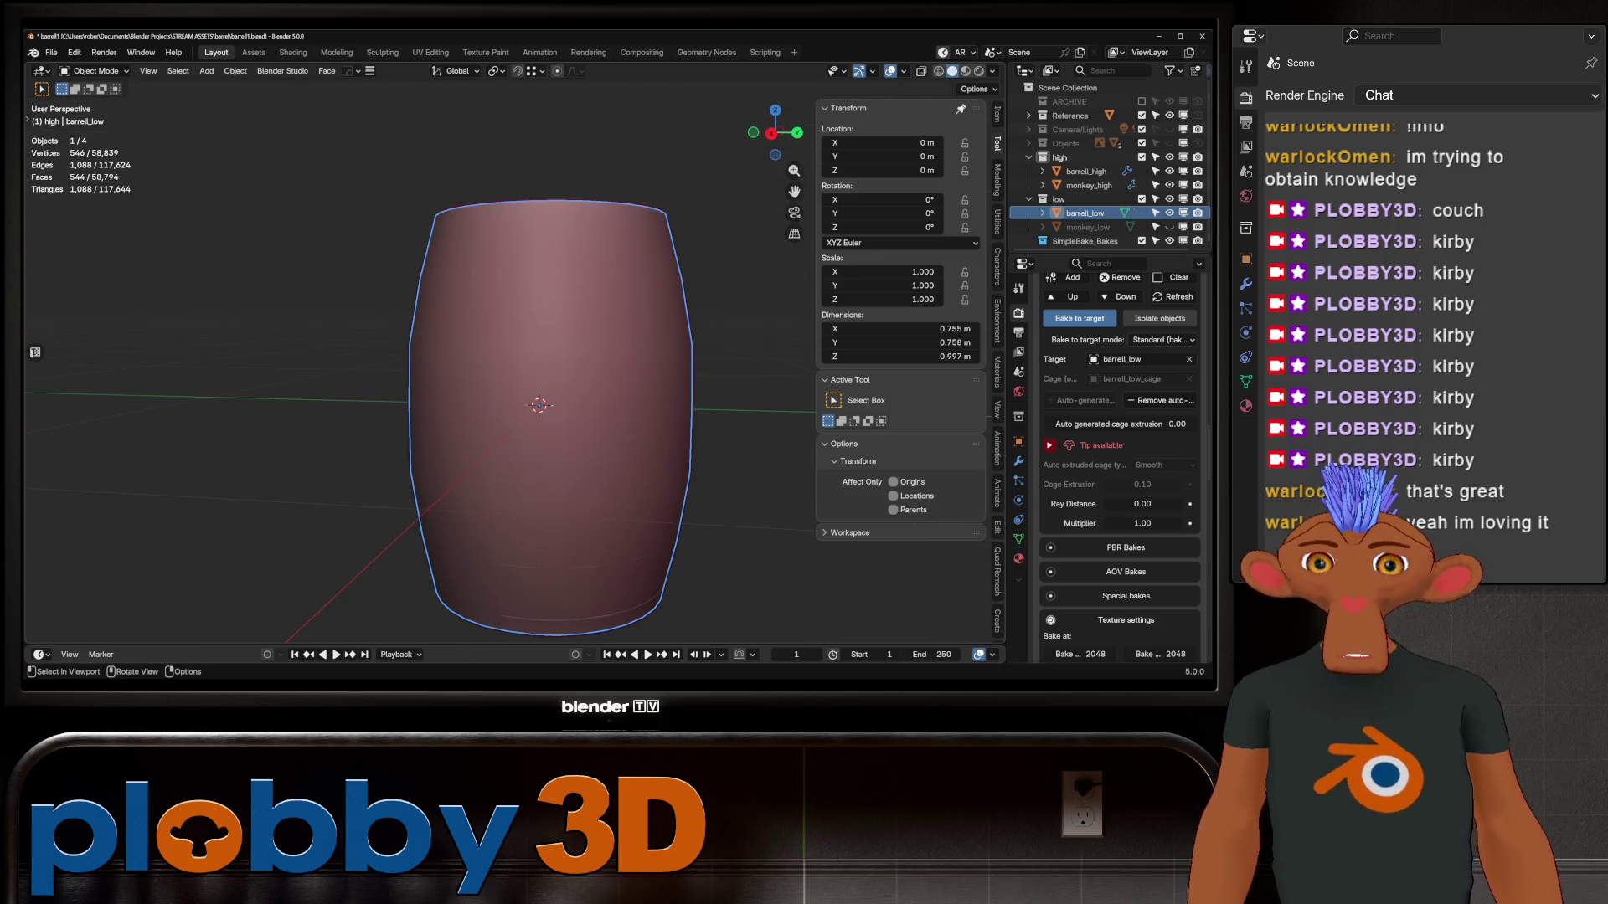
mouse_move(542, 355)
middle_down()
mouse_move(543, 452)
mouse_move(542, 318)
mouse_move(543, 390)
middle_up()
scroll(543, 389, down, 2)
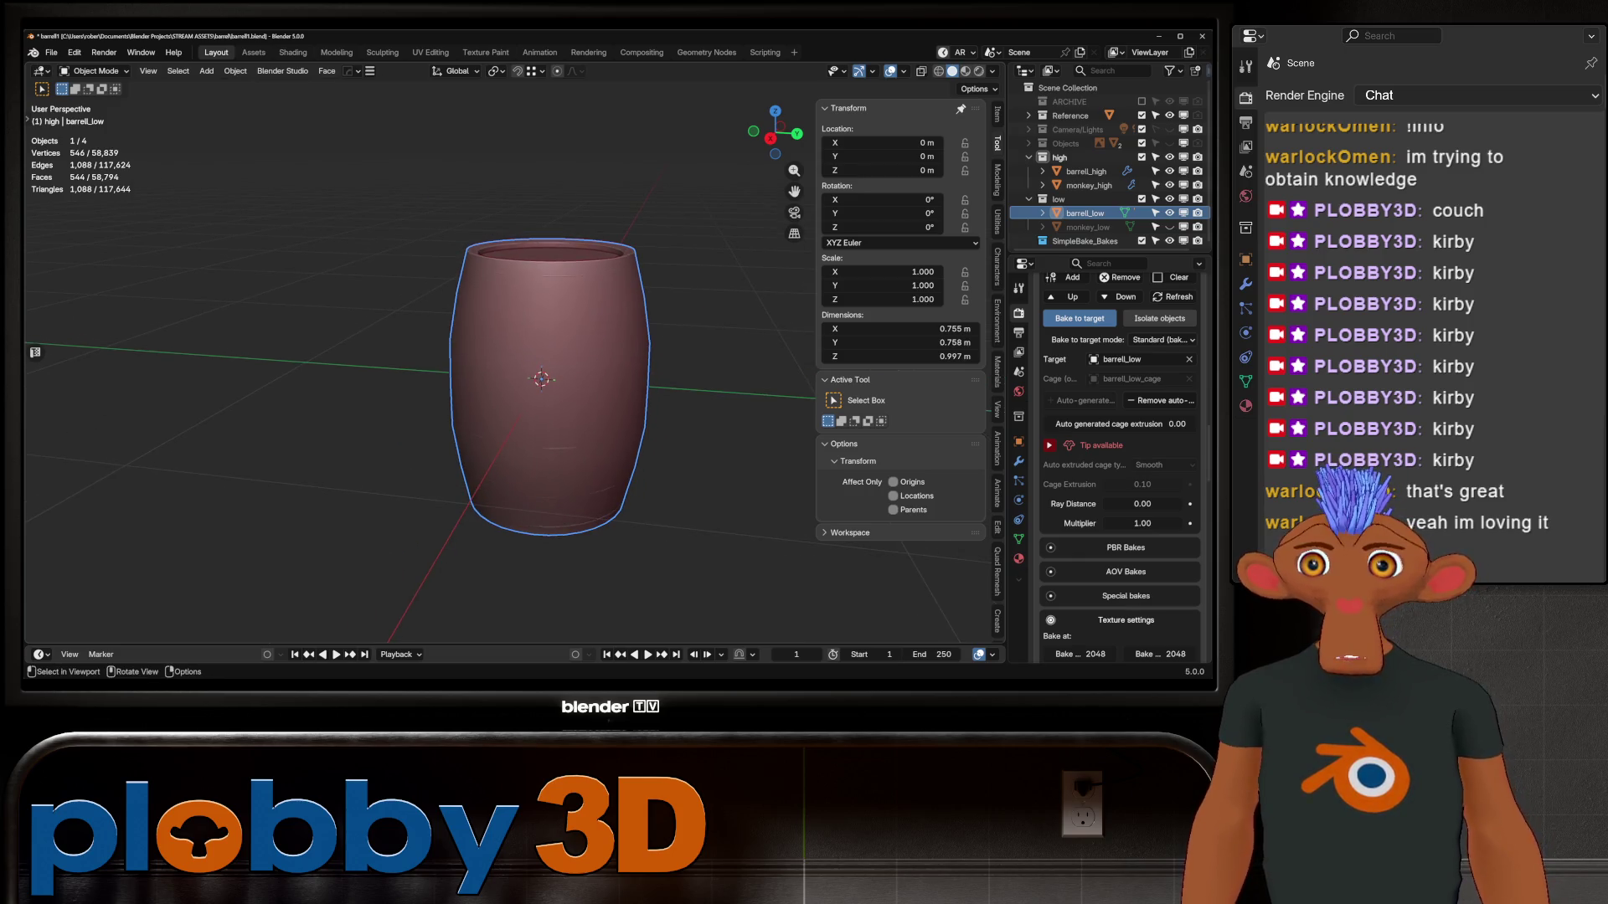
mouse_move(544, 377)
middle_down()
mouse_move(544, 469)
mouse_move(548, 372)
mouse_move(502, 385)
mouse_move(536, 360)
mouse_move(544, 377)
middle_up()
scroll(545, 377, up, 3)
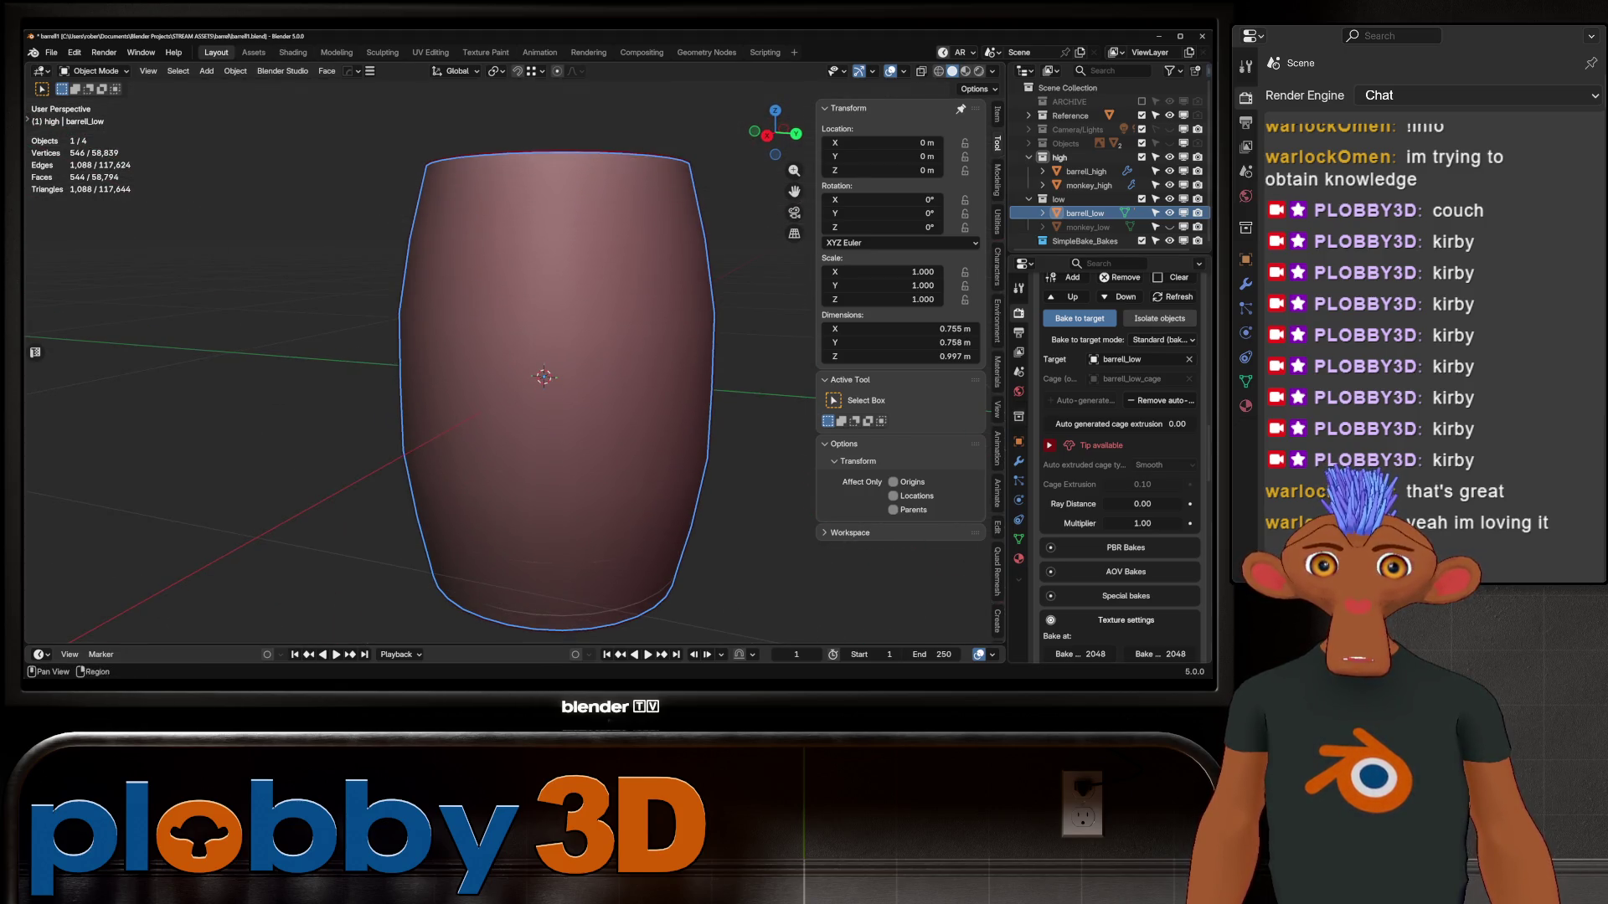
scroll(1119, 469, down, 3)
Enable PBR Bakes and the Ambient Occlusion special bake in SimpleBake
click(1050, 464)
scroll(1118, 418, down, 5)
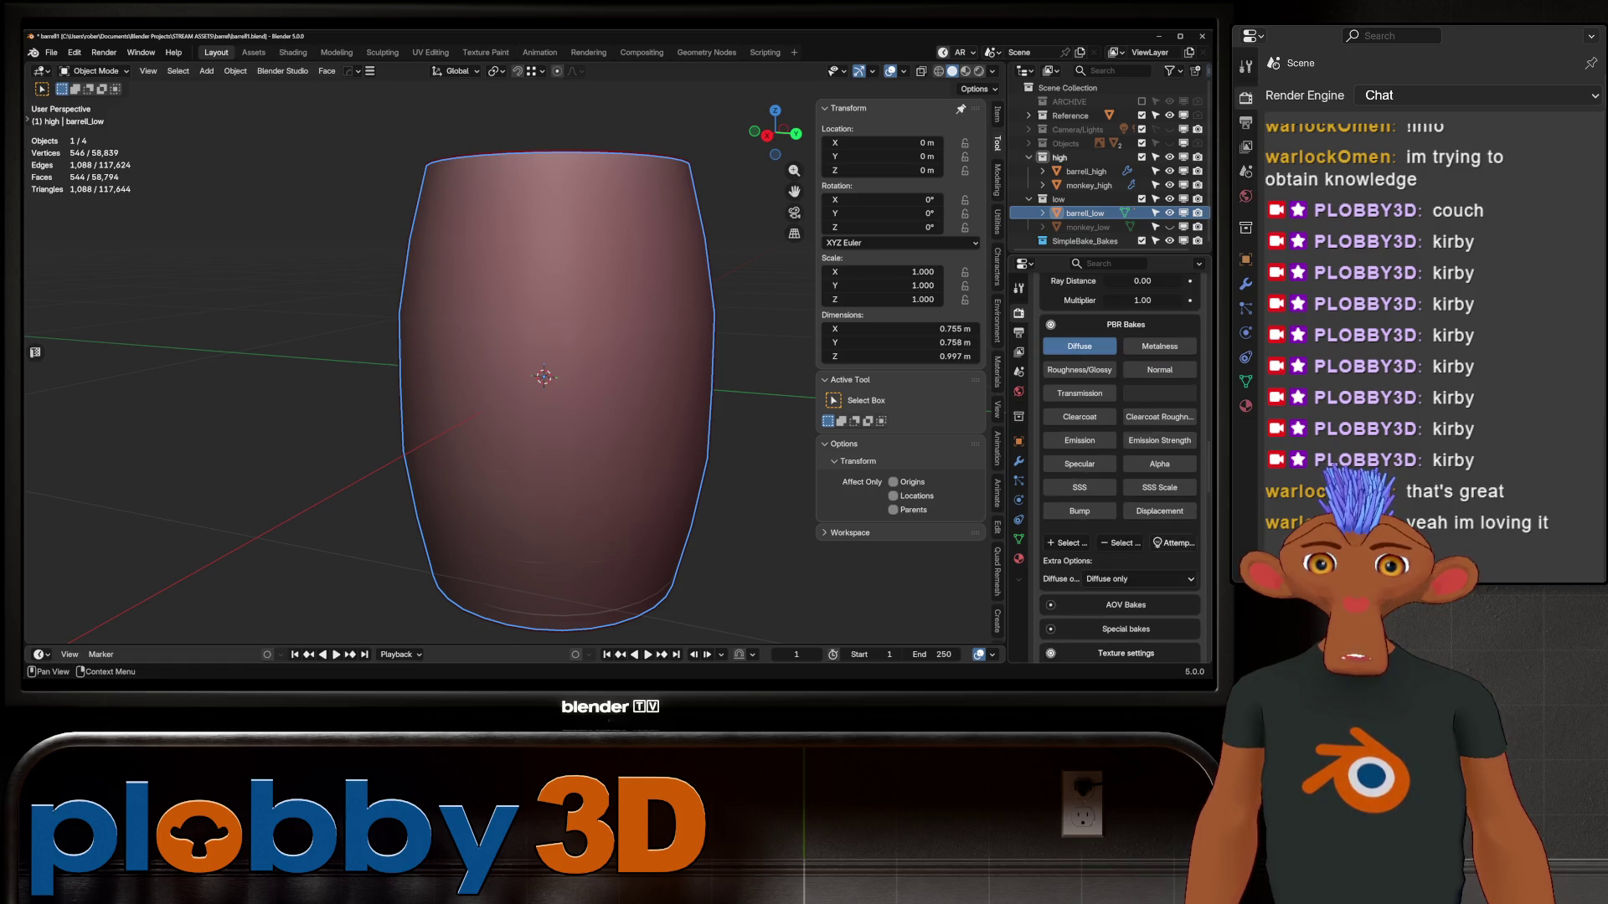
scroll(1119, 469, down, 5)
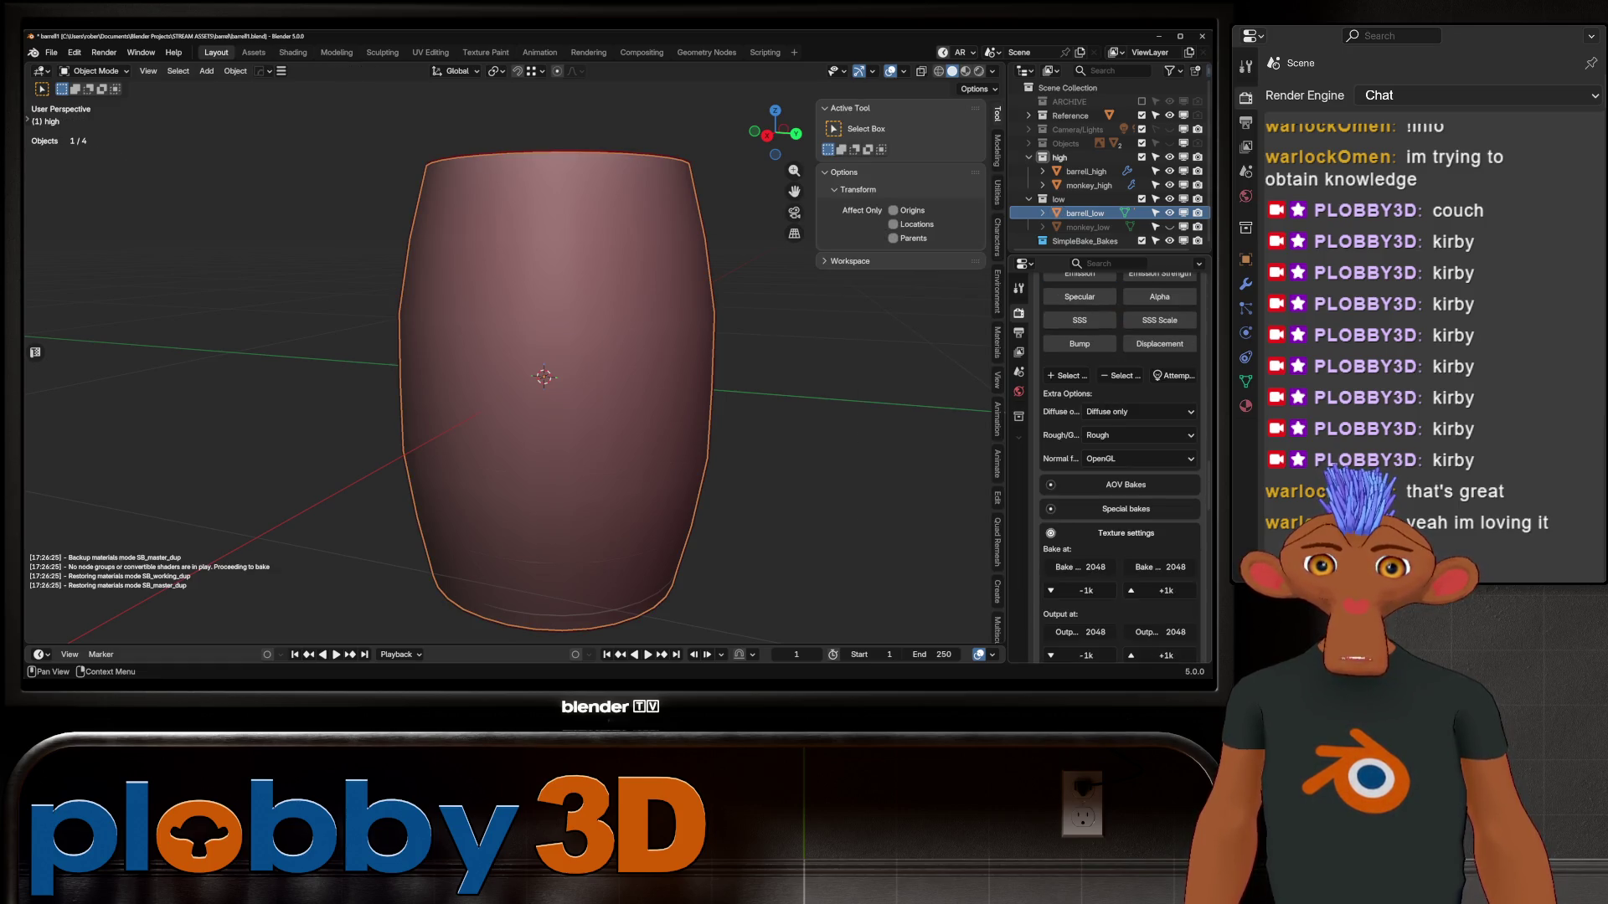
click(1050, 509)
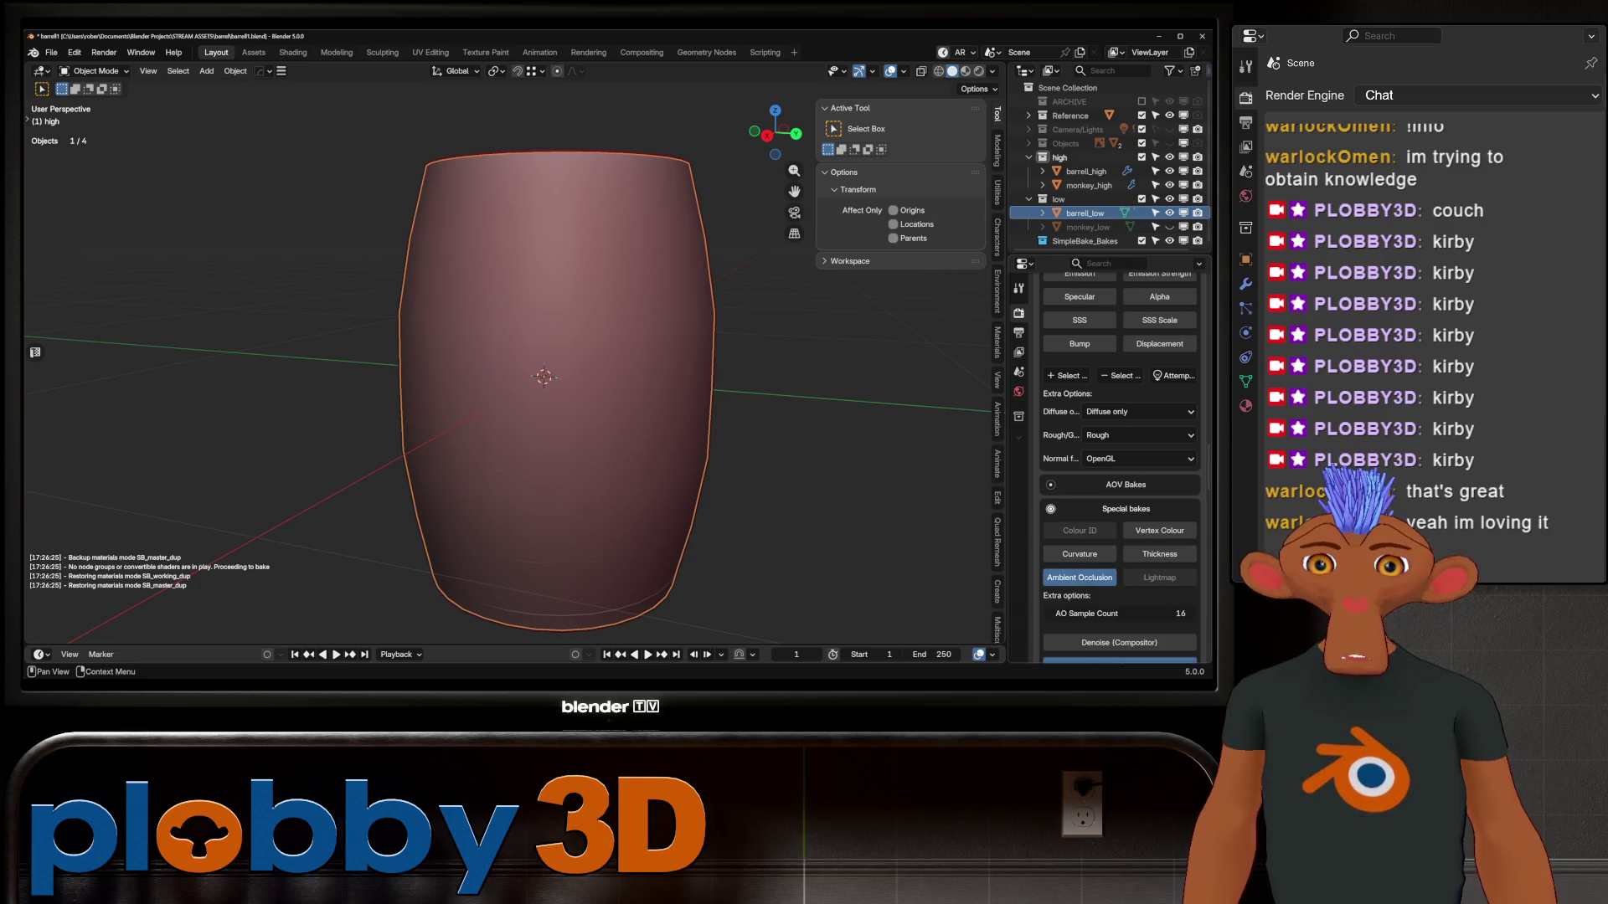
scroll(1119, 419, down, 7)
scroll(1118, 469, down, 5)
Set bake size 4096 with output size 1024 and bring up the export folder chooser
click(1166, 424)
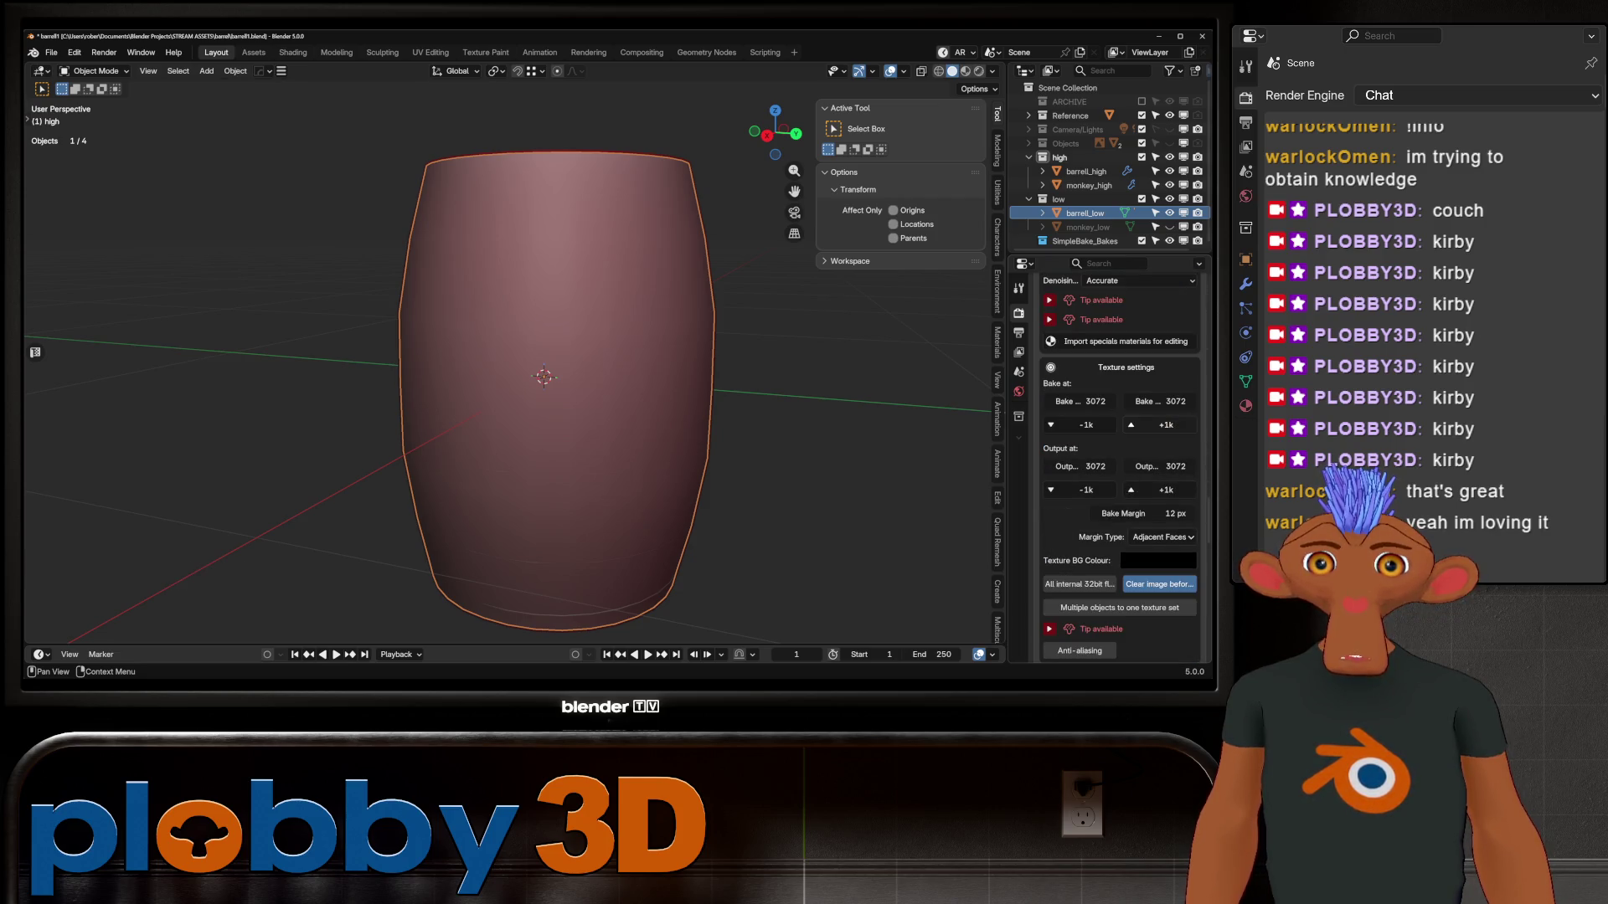
click(1086, 490)
scroll(1119, 490, down, 3)
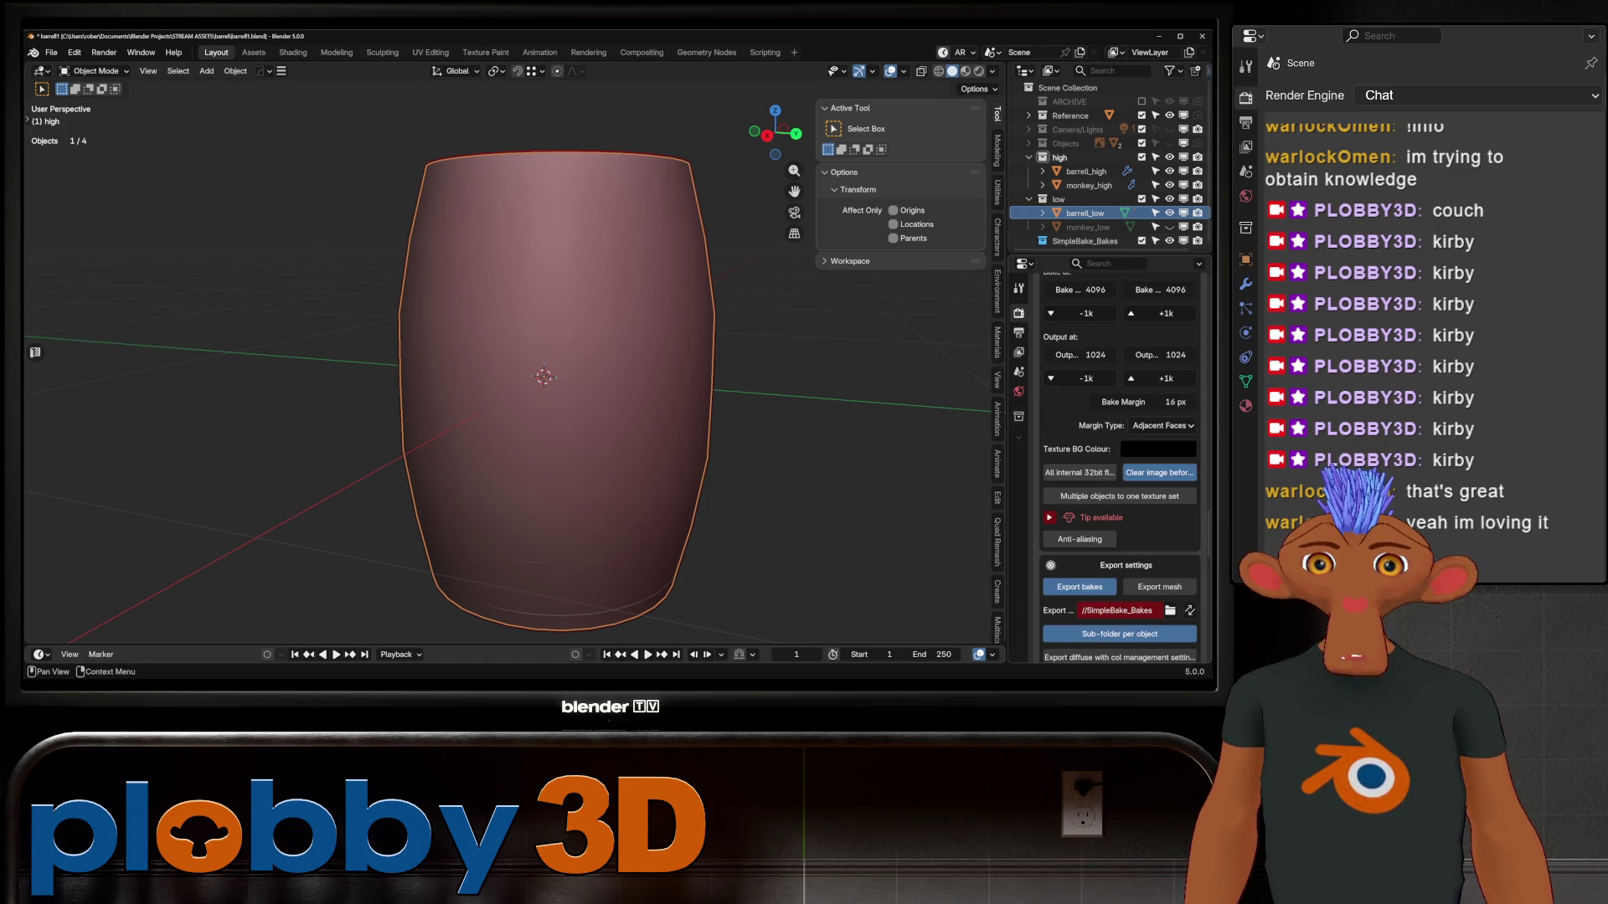
scroll(1118, 503, down, 3)
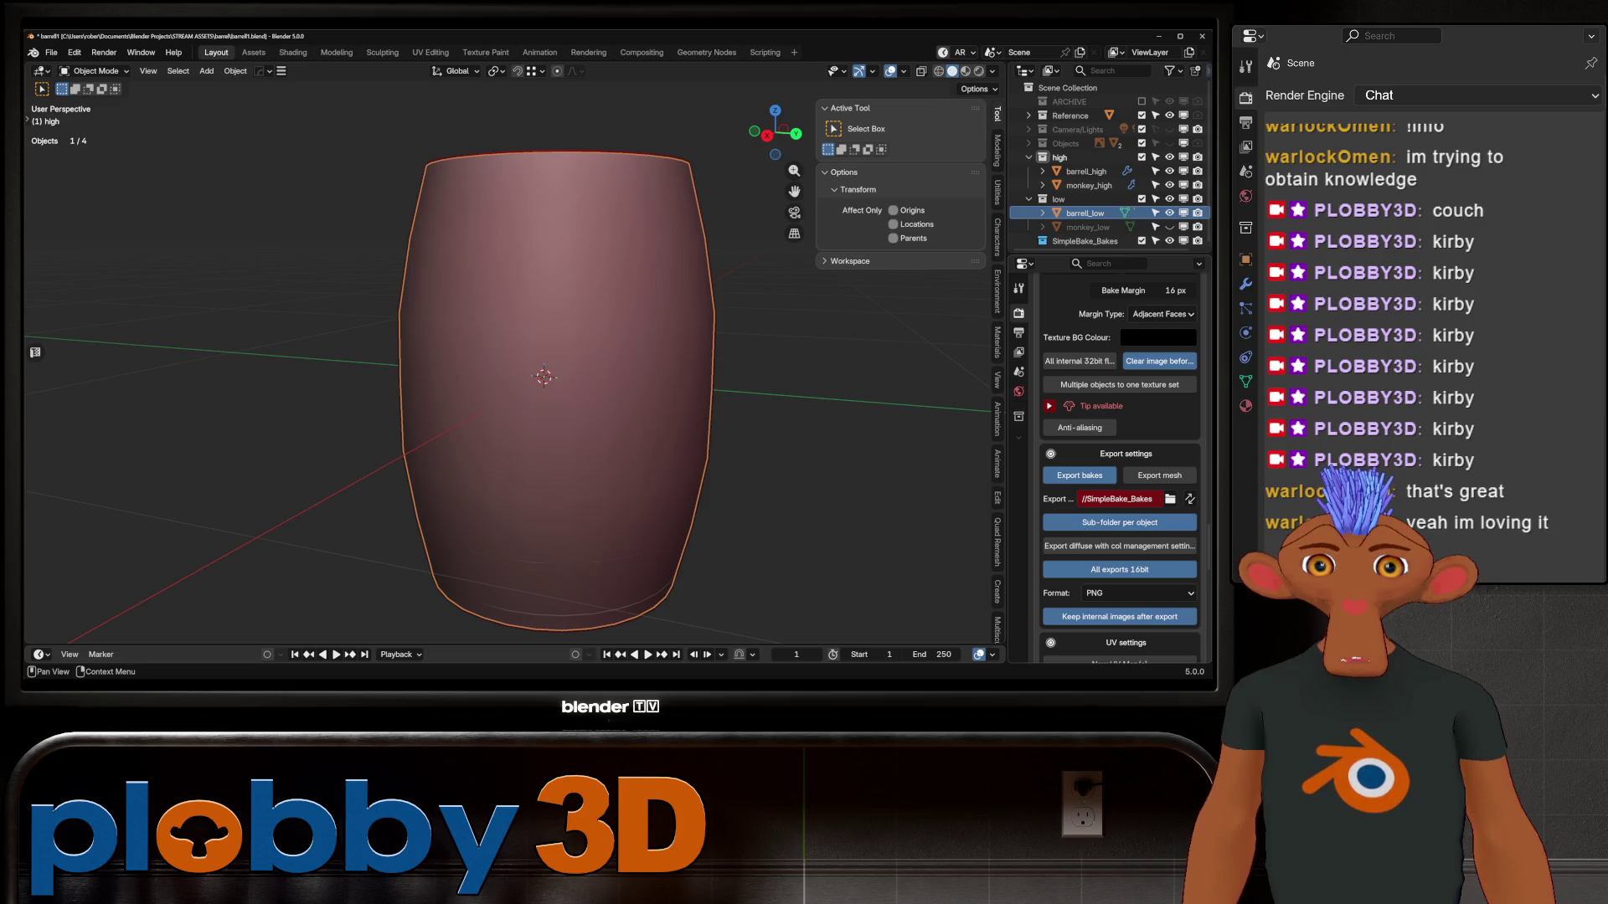
click(1170, 499)
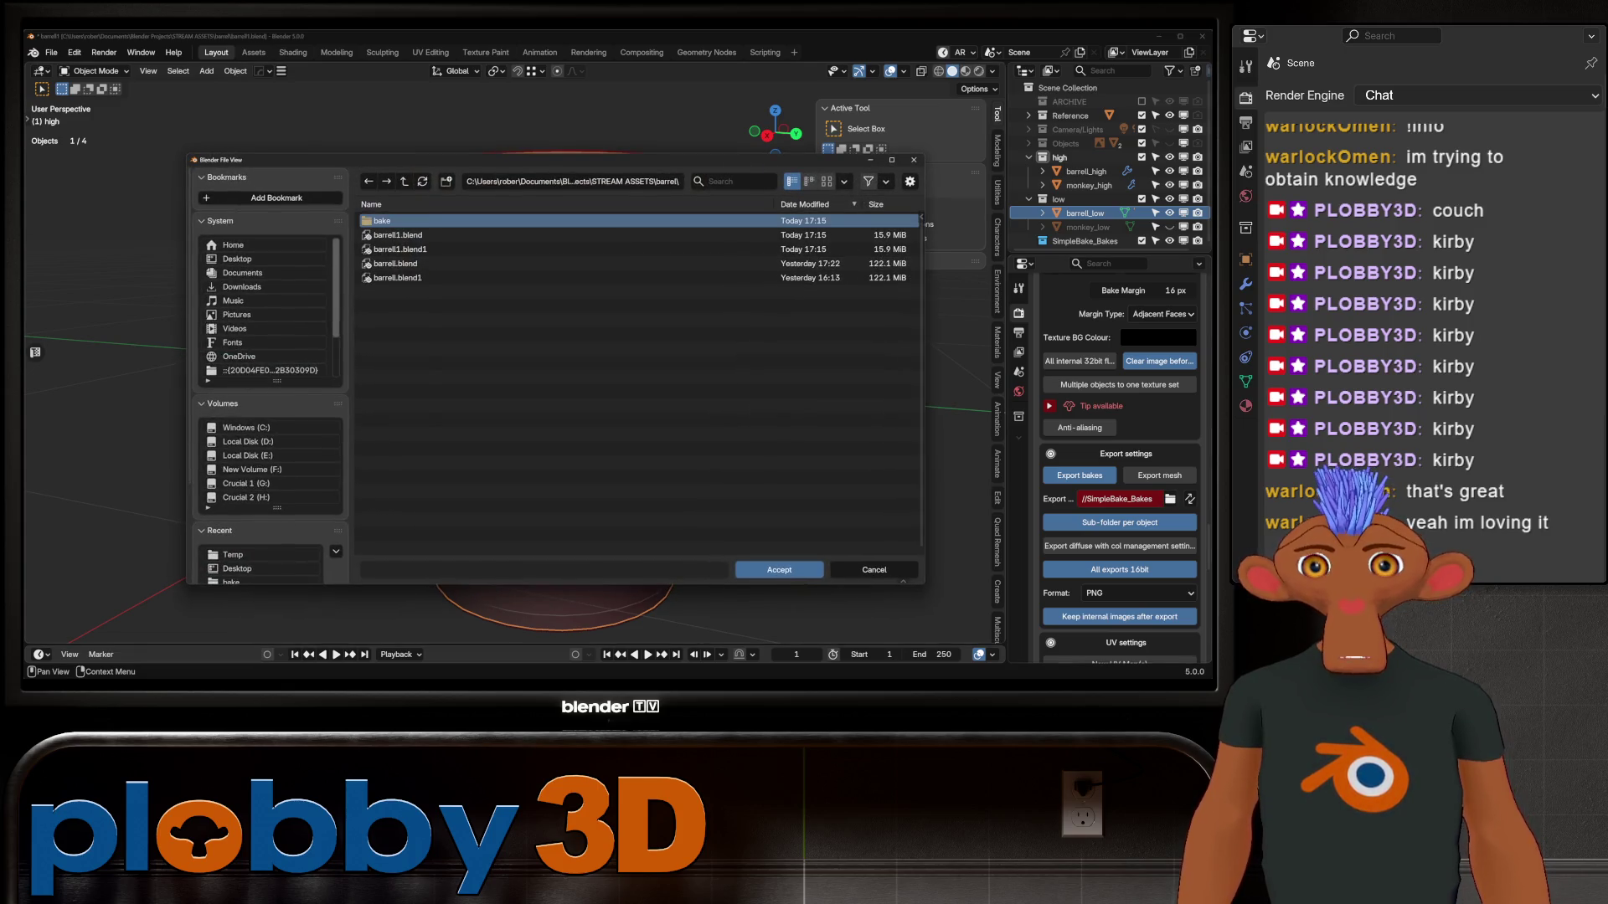
Delete the old 'bake' folder, create a 'bakes' folder, and accept it as the export destination
right_click(369, 221)
click(334, 344)
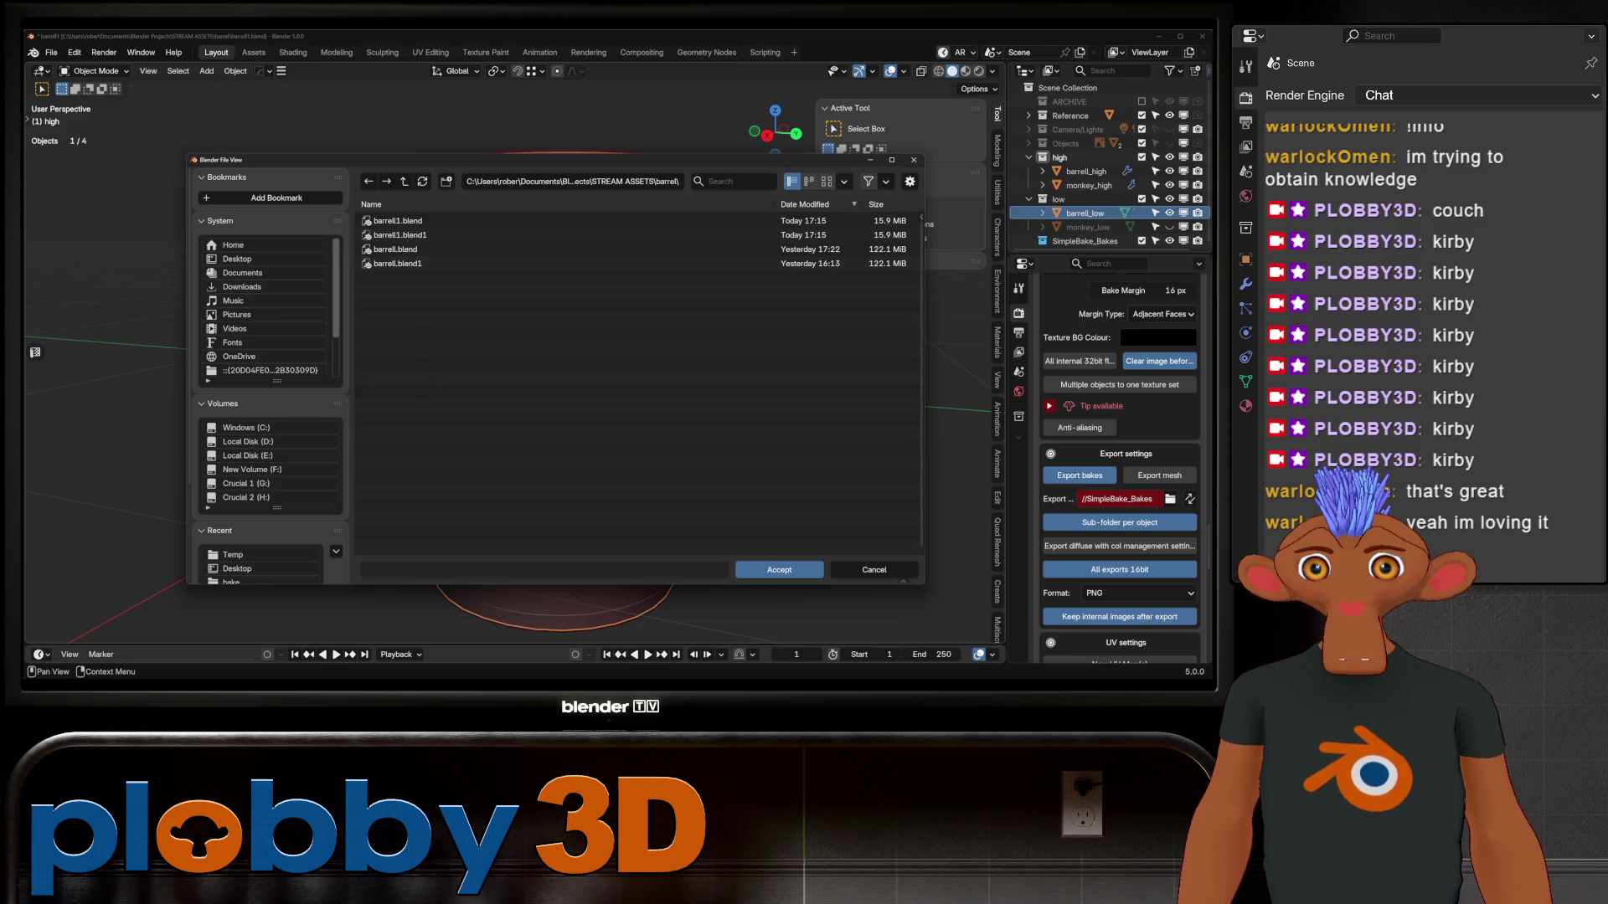
click(447, 181)
text(bakes)
key(Return)
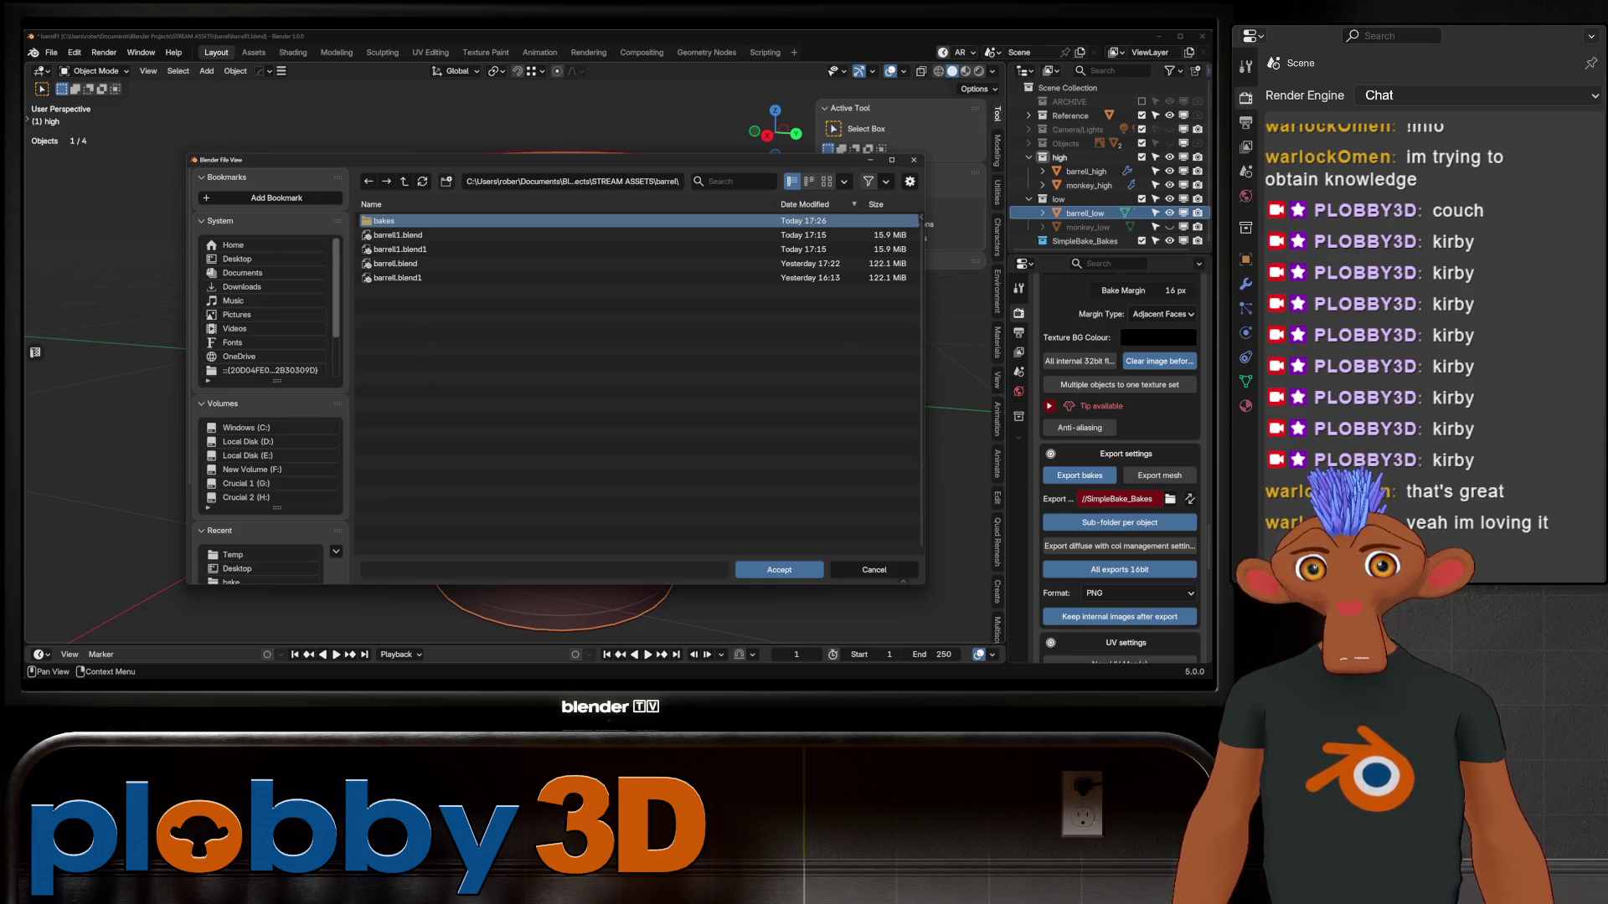
double_click(384, 222)
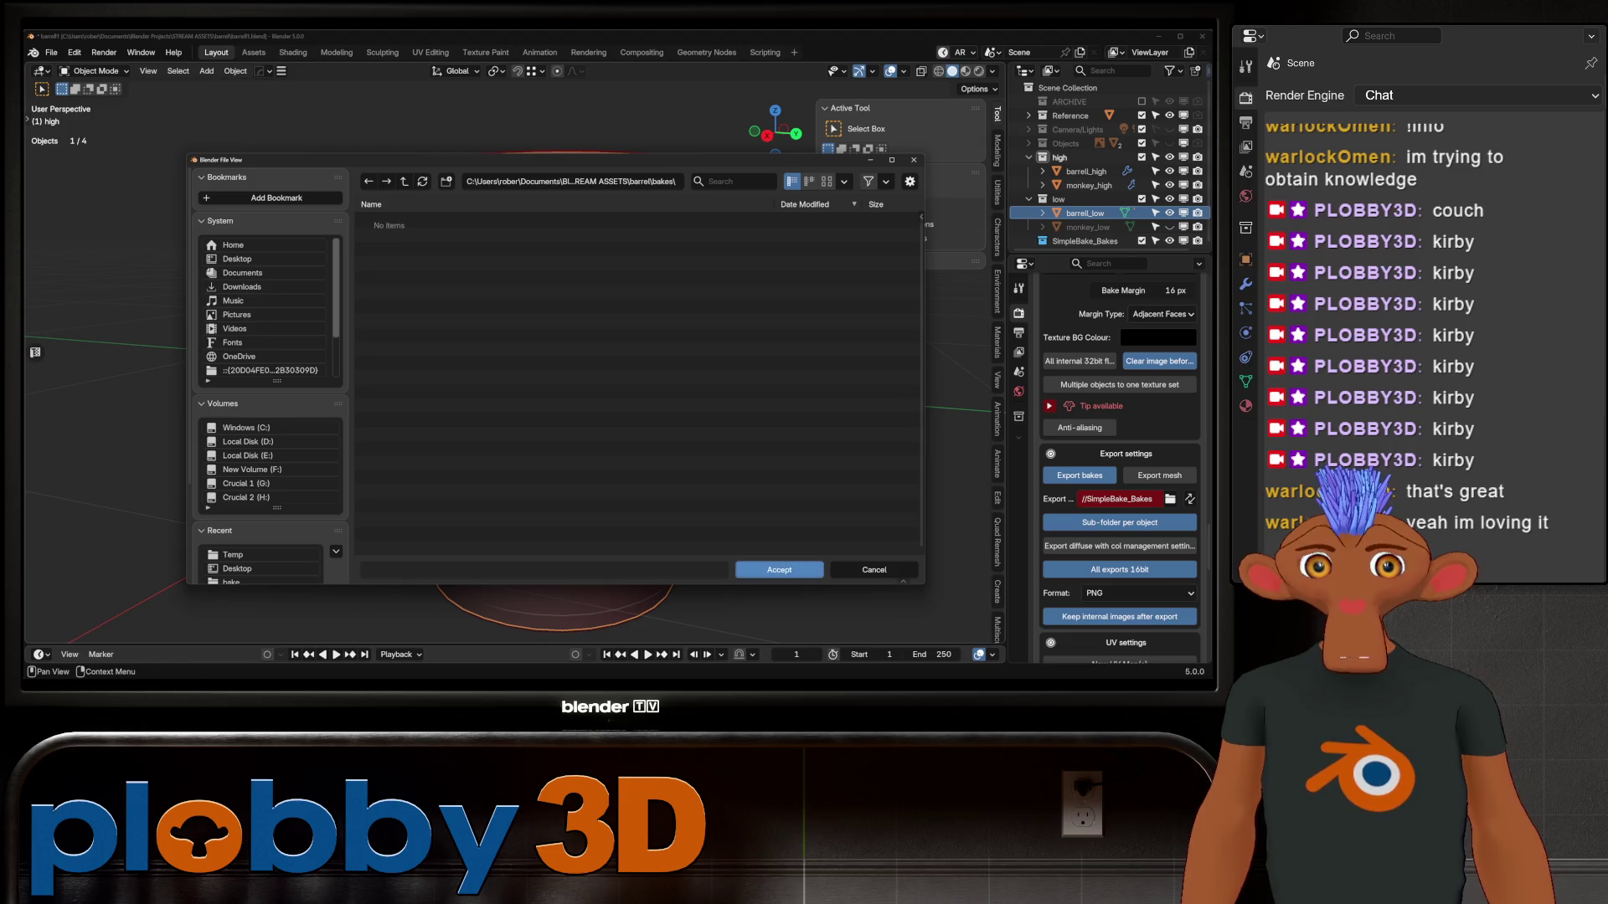
click(778, 570)
scroll(1120, 469, down, 10)
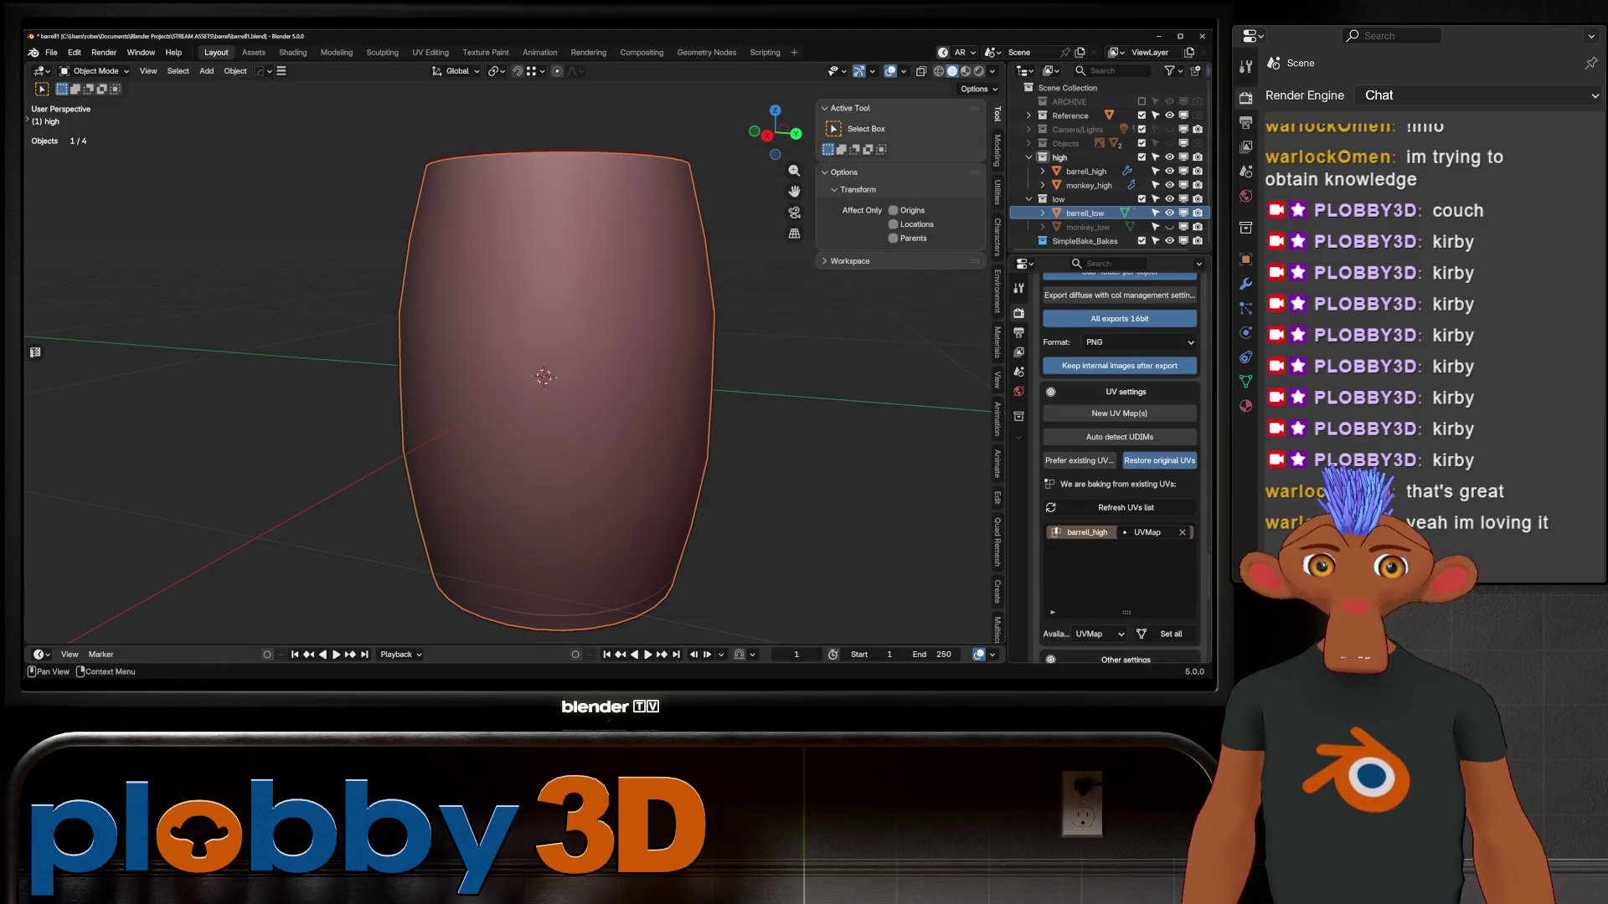
Save the file and run Bake! (to target) from barrel_high onto barrel_low
scroll(1119, 469, down, 10)
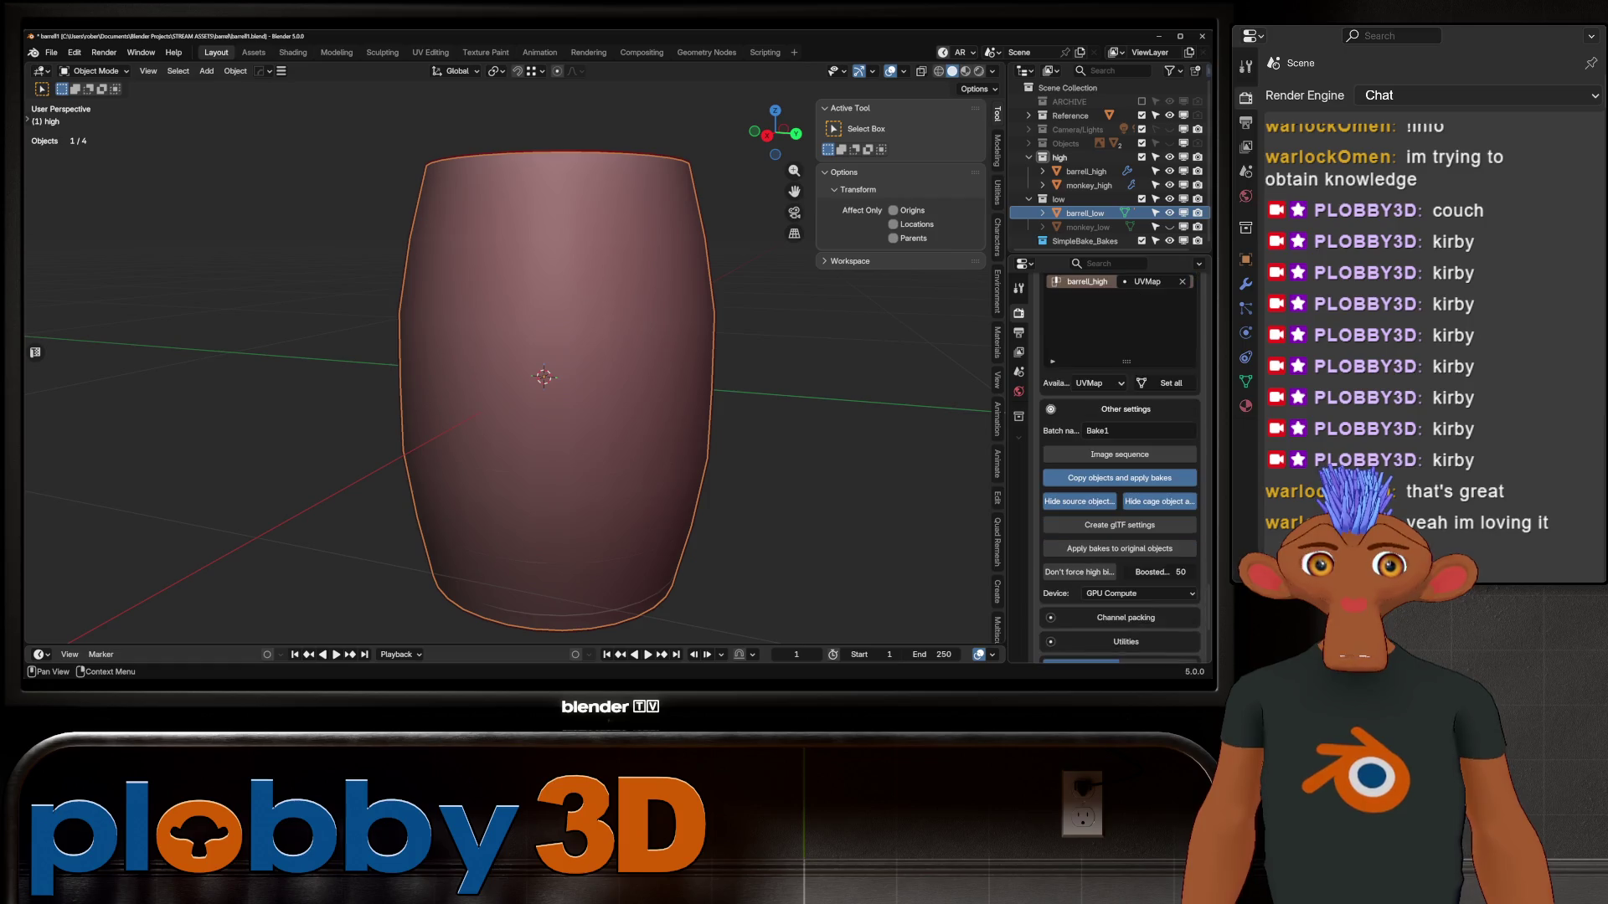
scroll(1119, 469, down, 2)
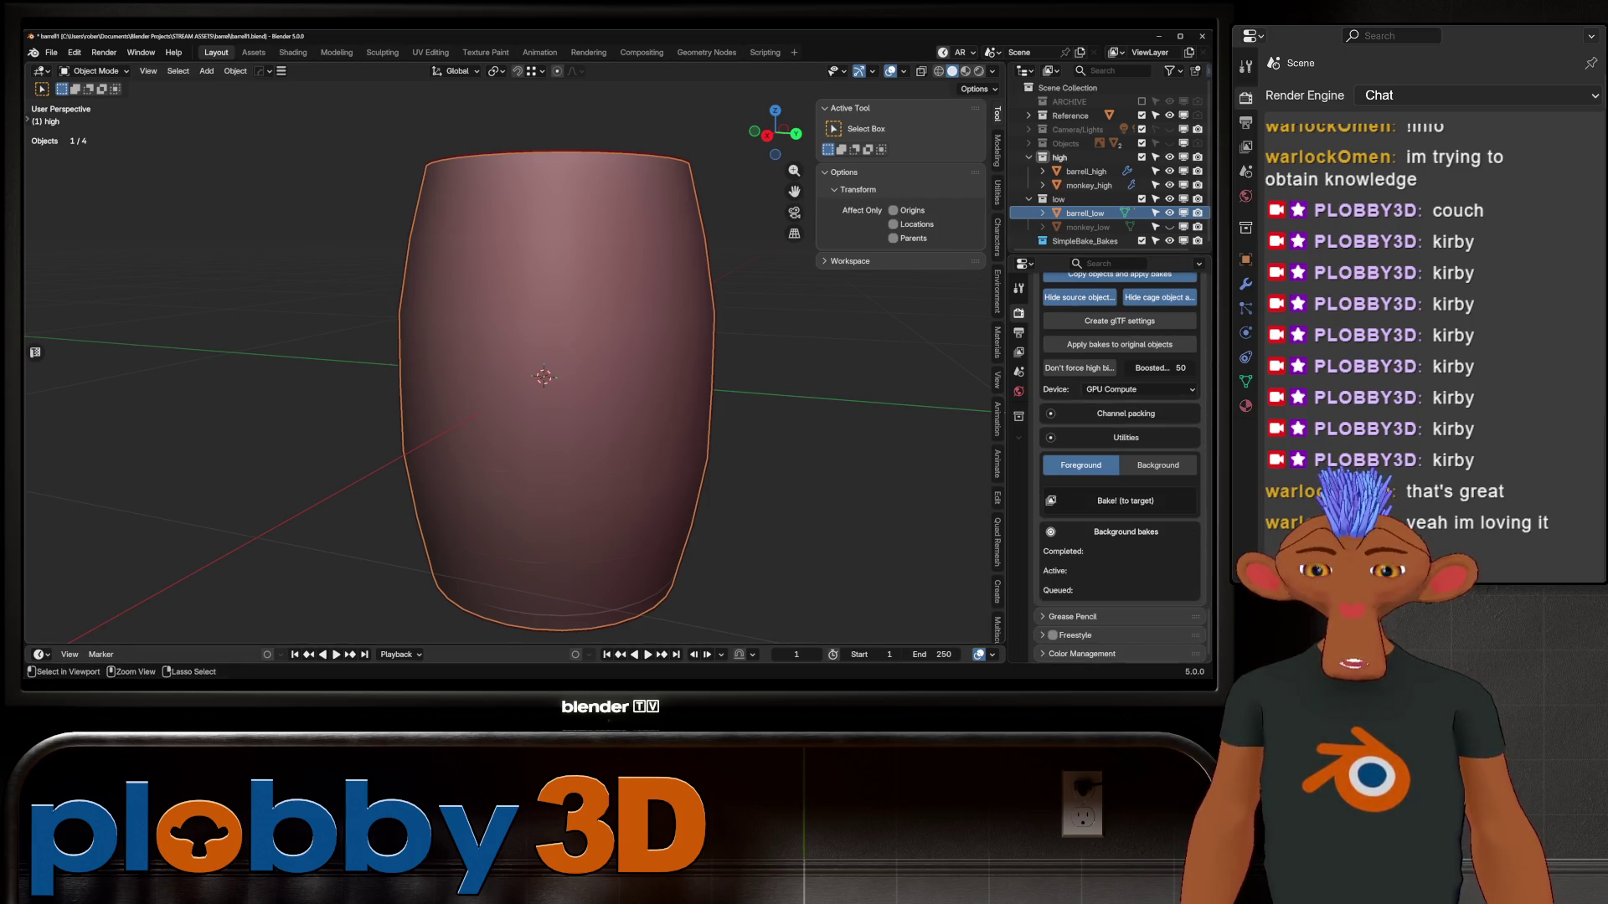
key(ctrl+s)
click(1125, 501)
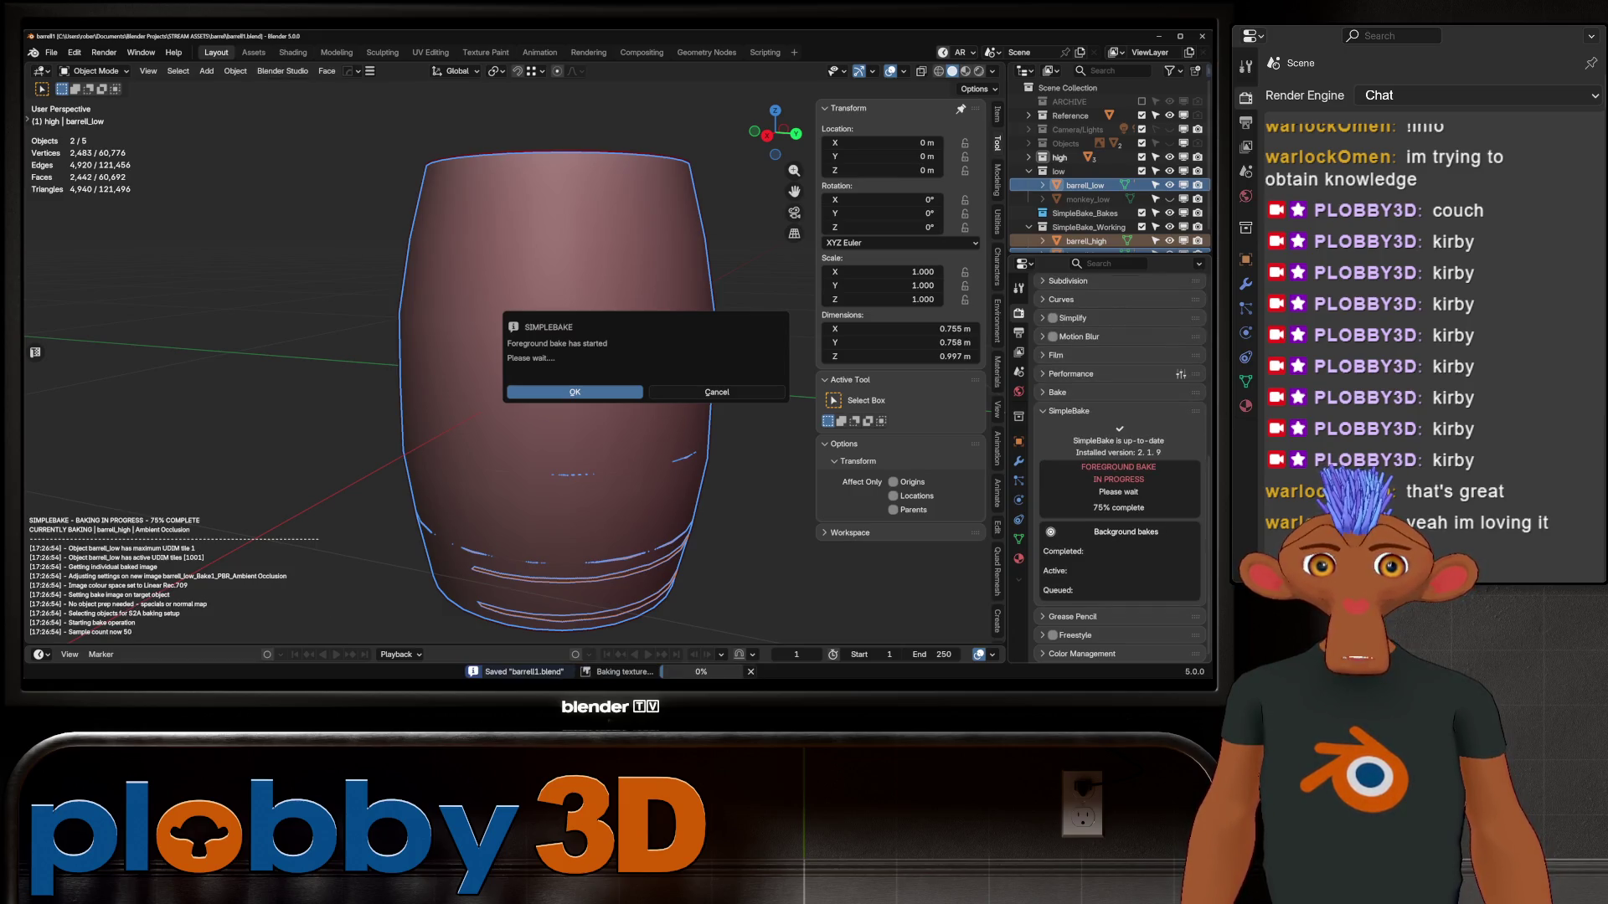
Dismiss the bake notice and inspect the baked barrel in Material Preview, framing it in view
key(Return)
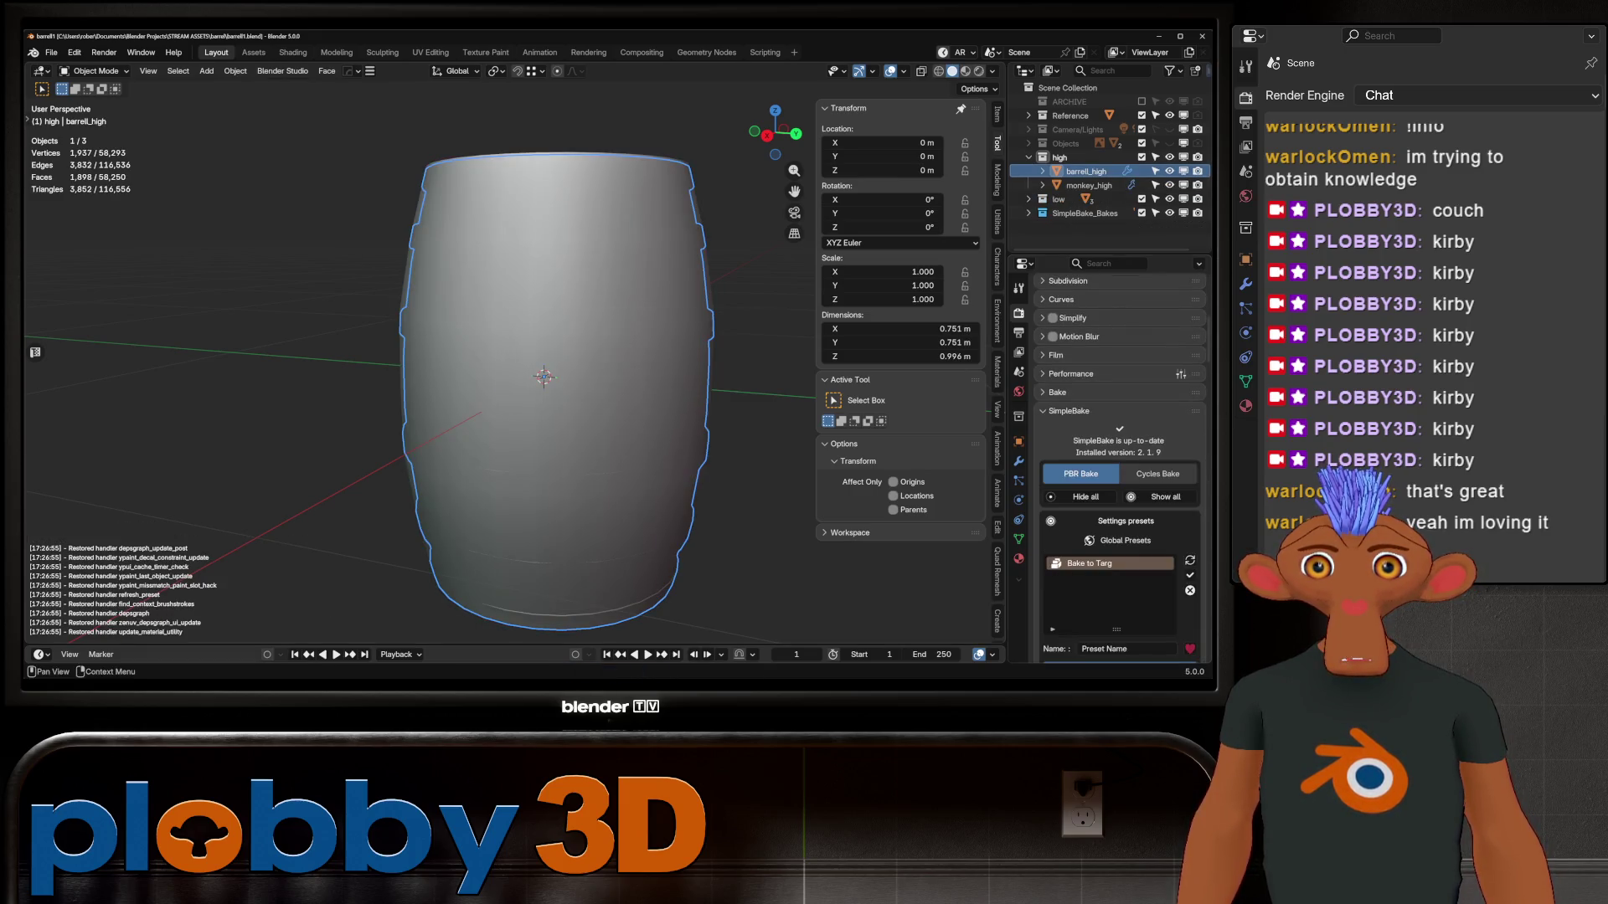
click(966, 71)
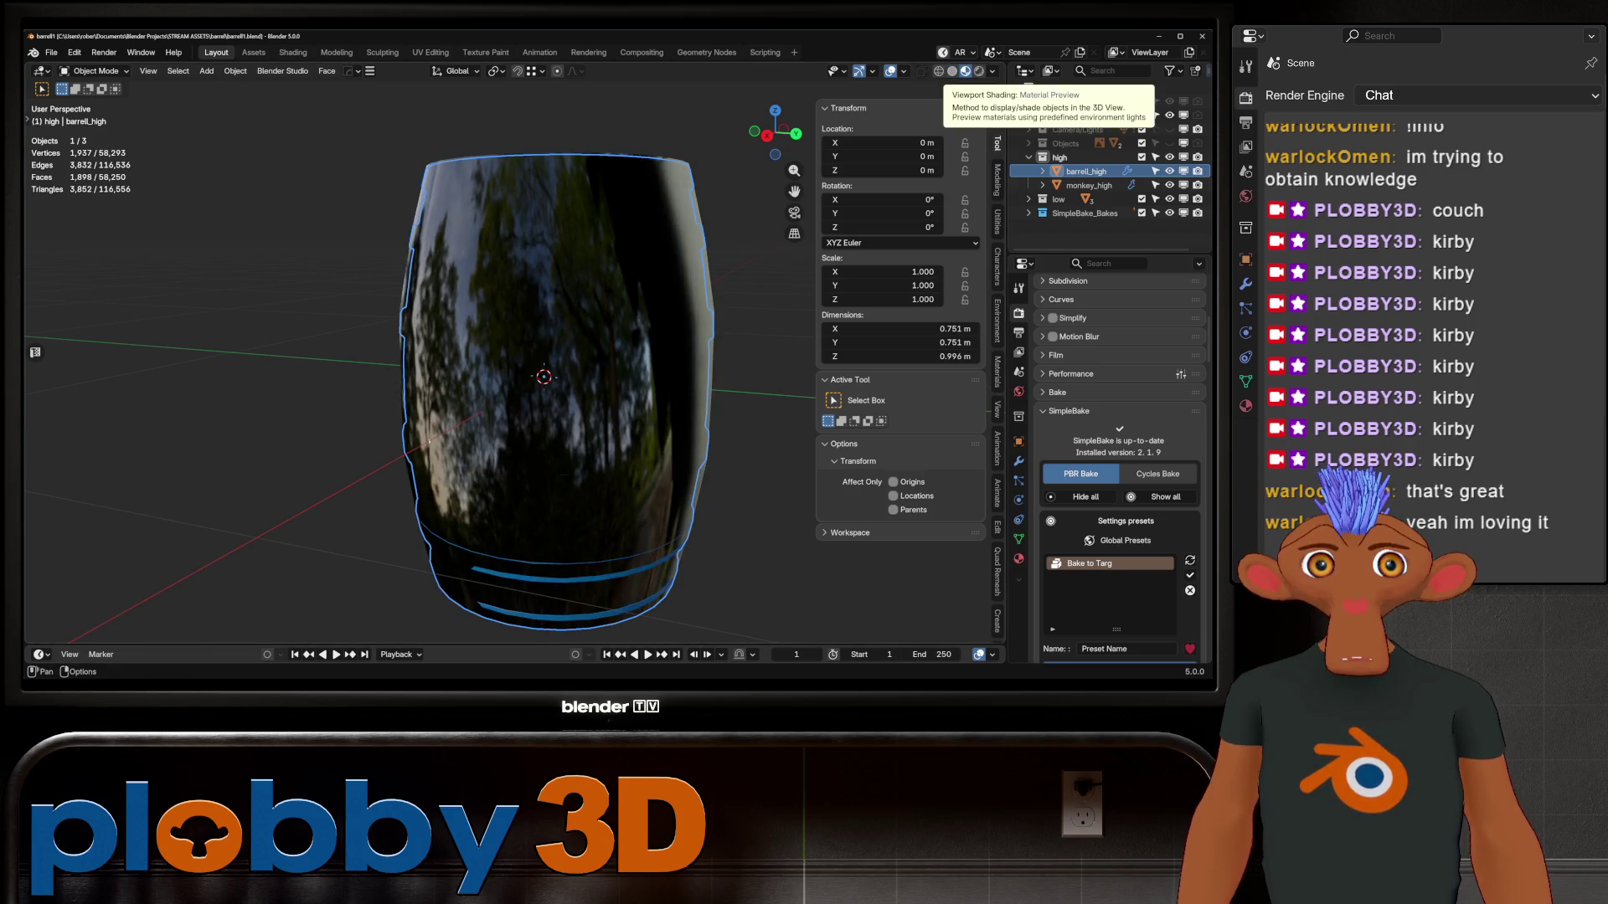
mouse_move(503, 335)
middle_down()
mouse_move(511, 410)
mouse_move(518, 256)
middle_up()
key(g)
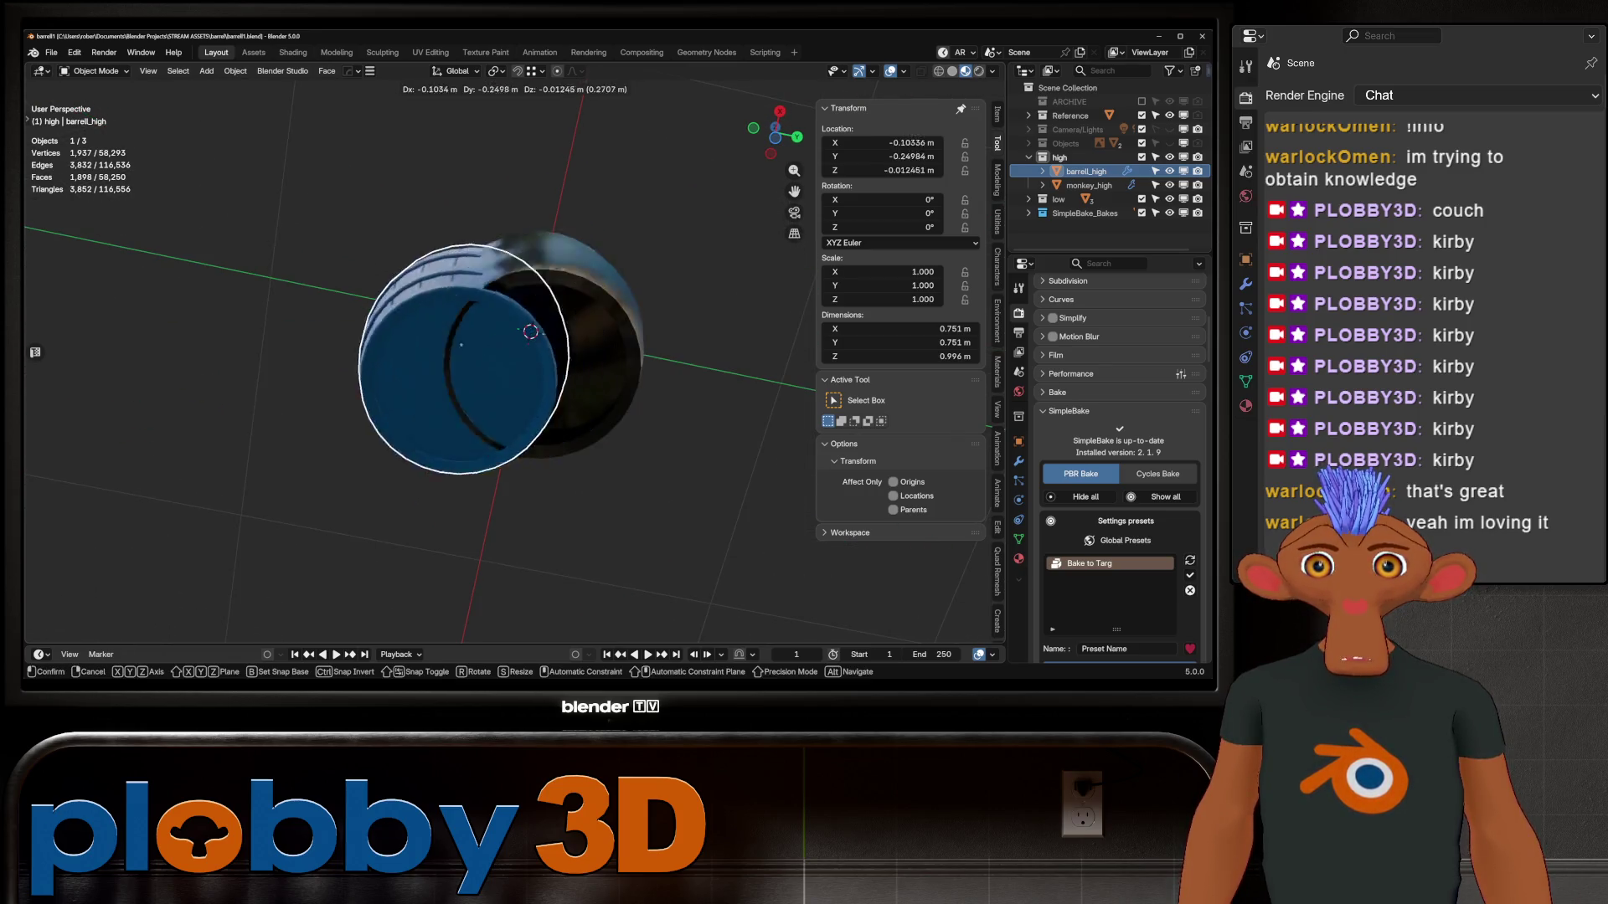
key(Escape)
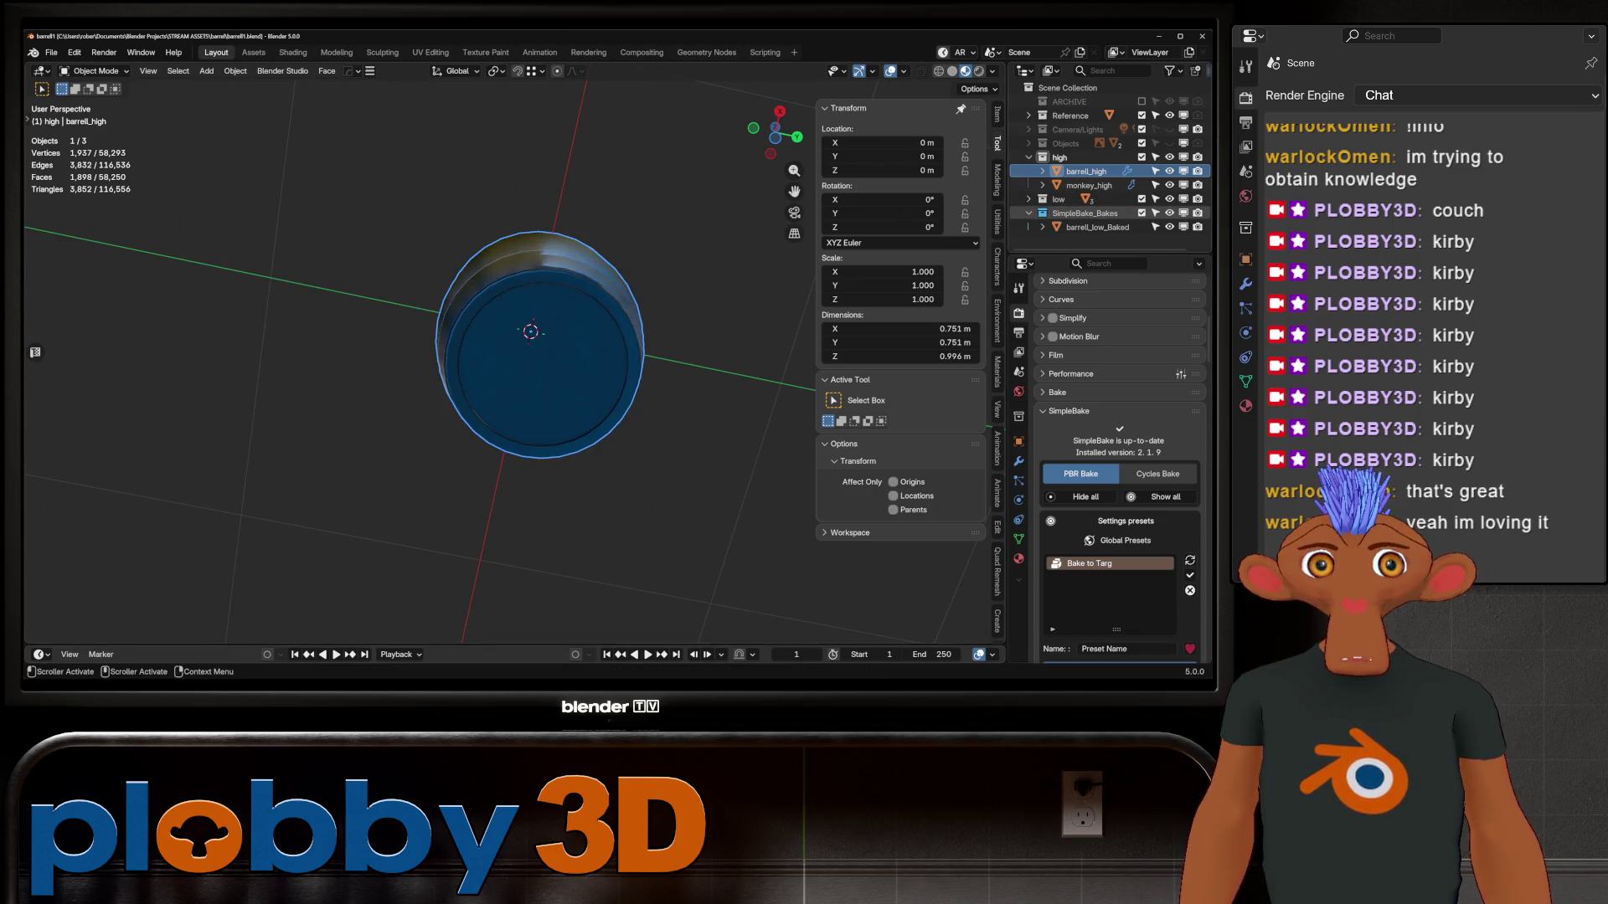
click(1084, 213)
key(Delete)
key(ctrl+z)
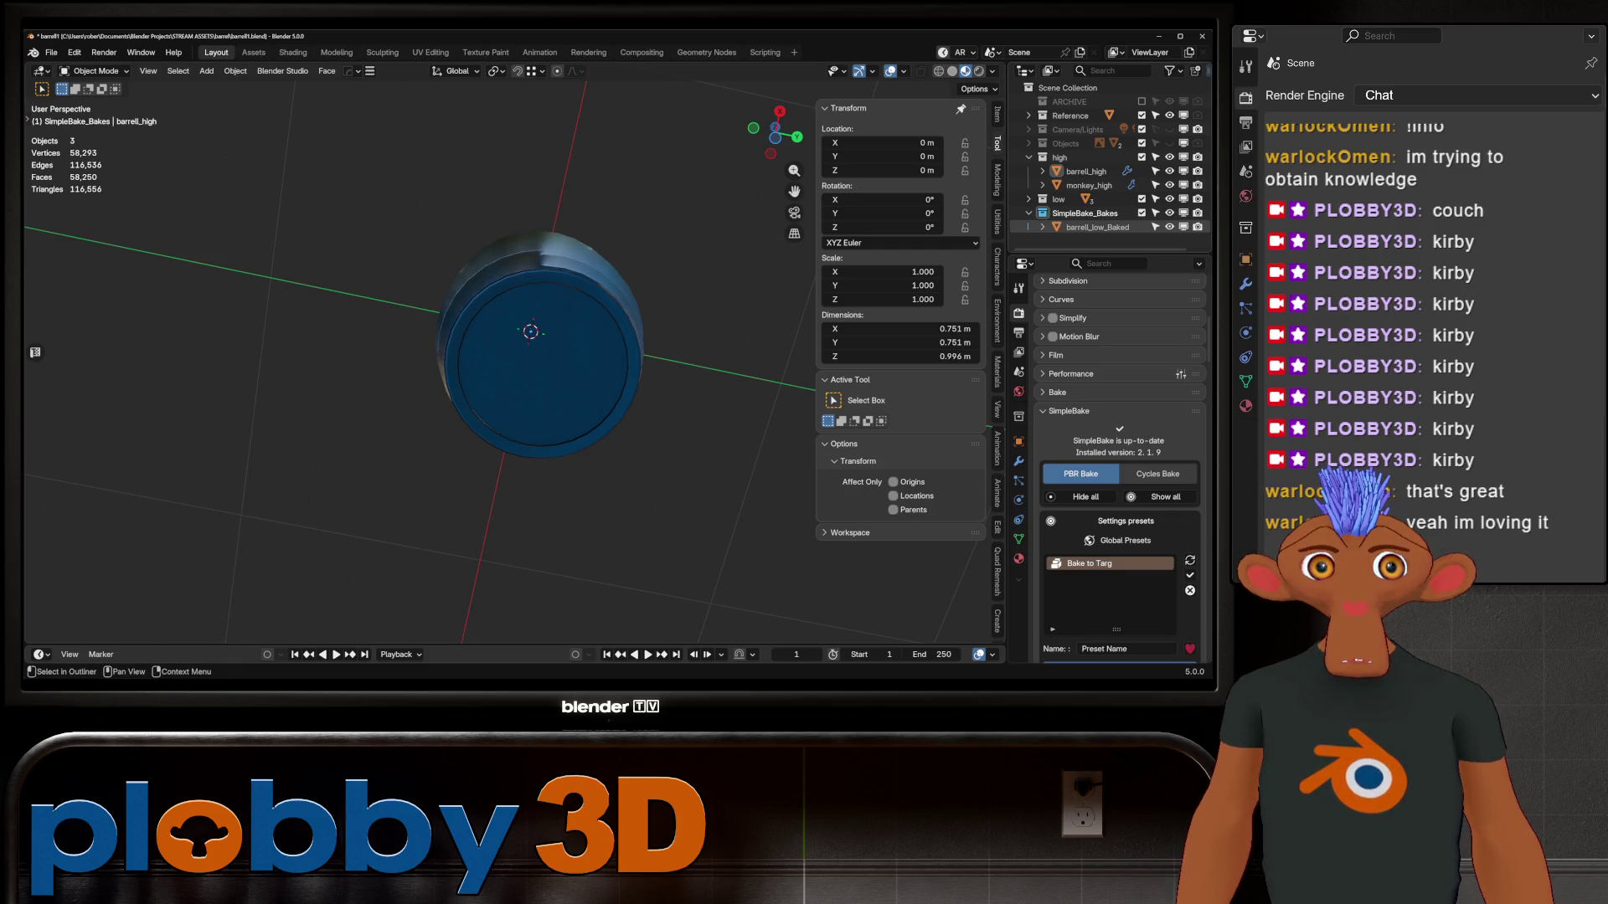
key(KP_Decimal)
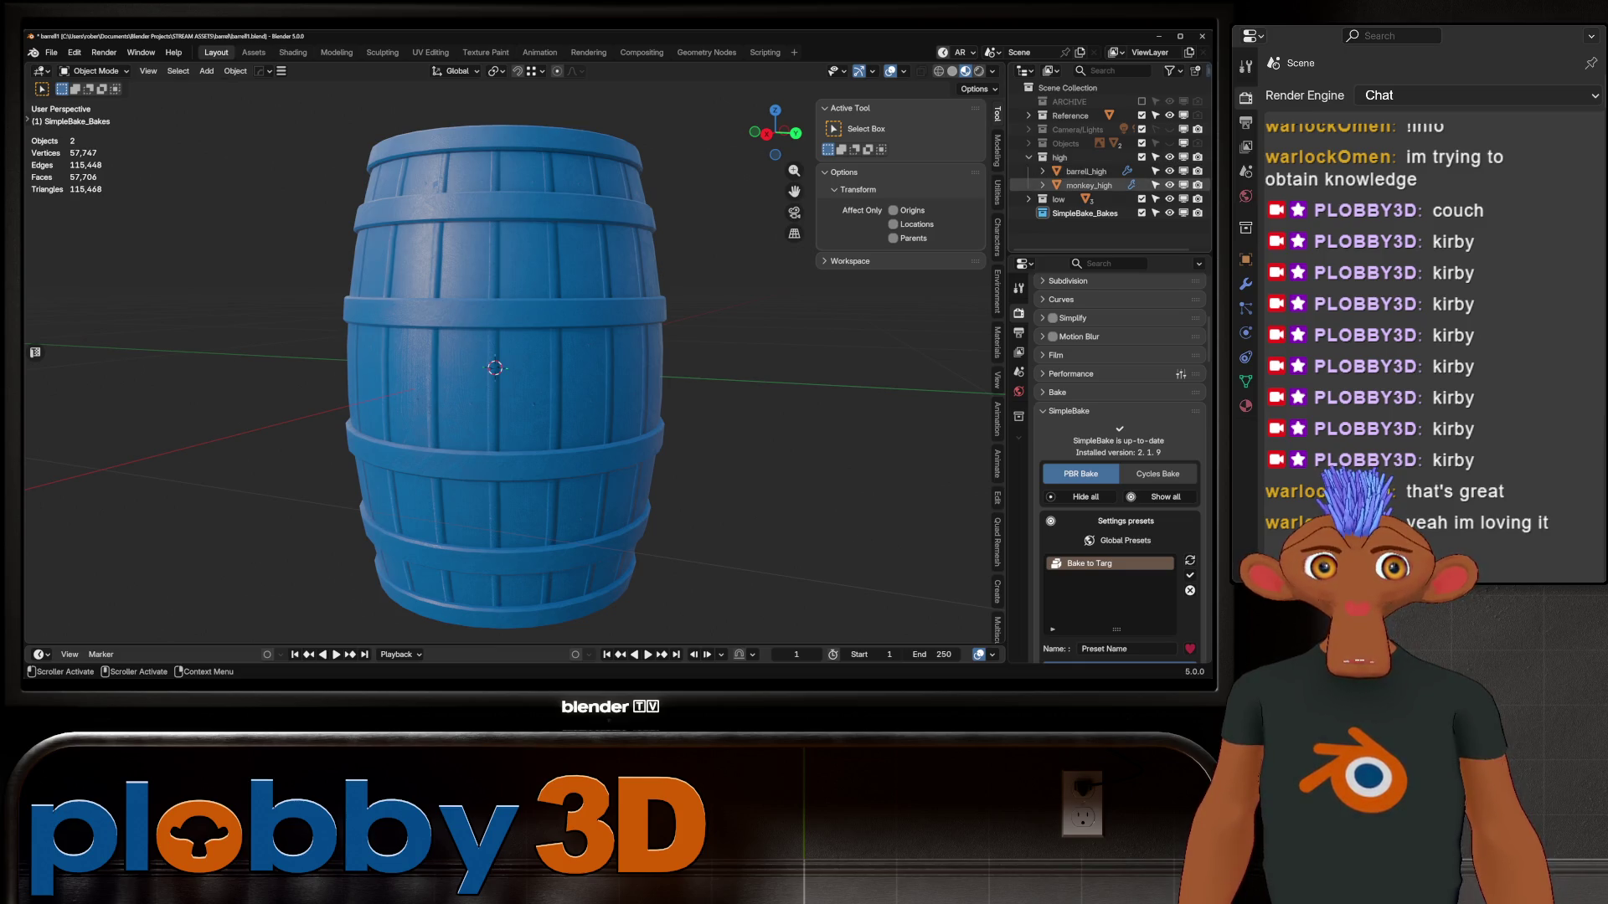
Expand and unhide the low collection, then enter Edit Mode on barrel_low
click(1029, 198)
key(alt+h)
click(1085, 213)
key(Tab)
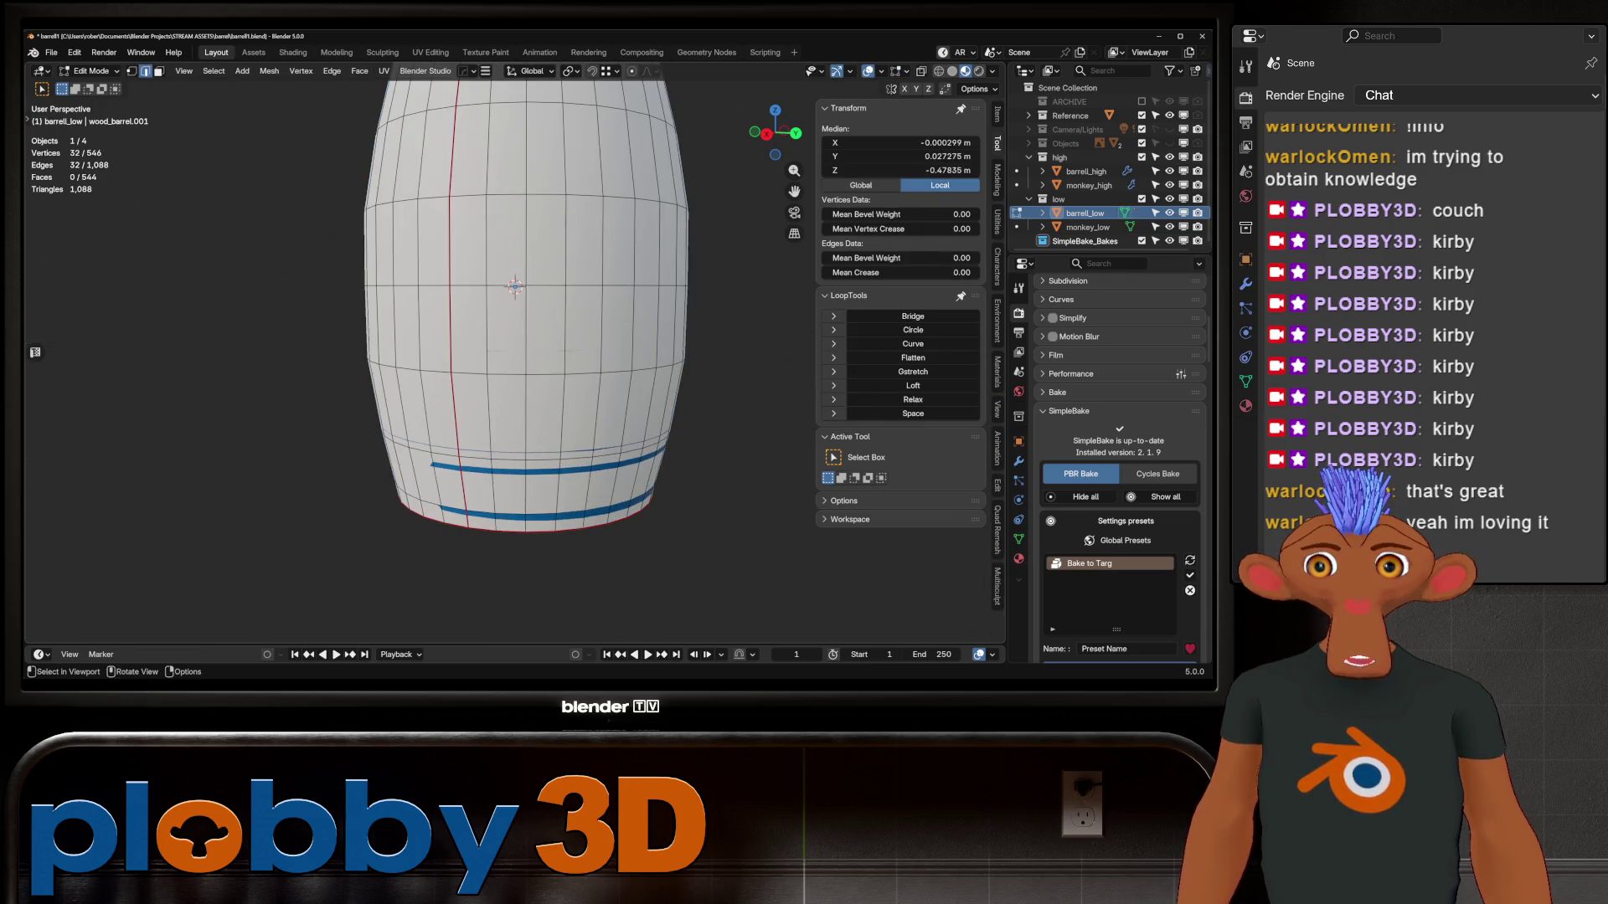
Return to Object Mode and orbit around barrel_low, cancelling moves to keep it at the origin
key(Tab)
middle_drag(536, 419, 536, 276)
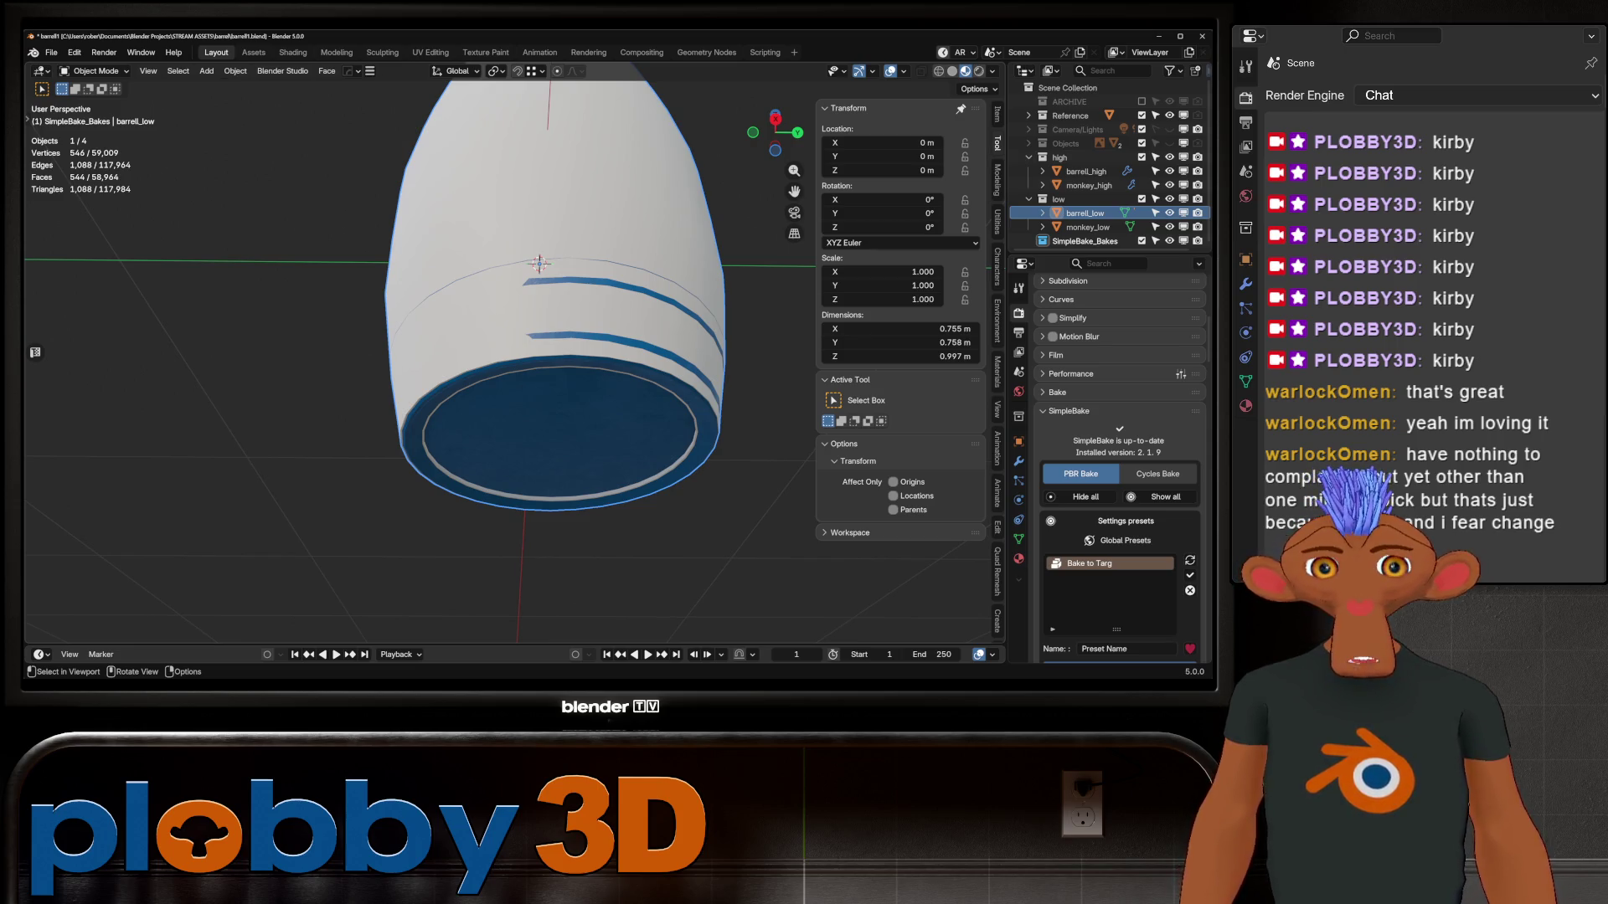
scroll(1119, 469, down, 7)
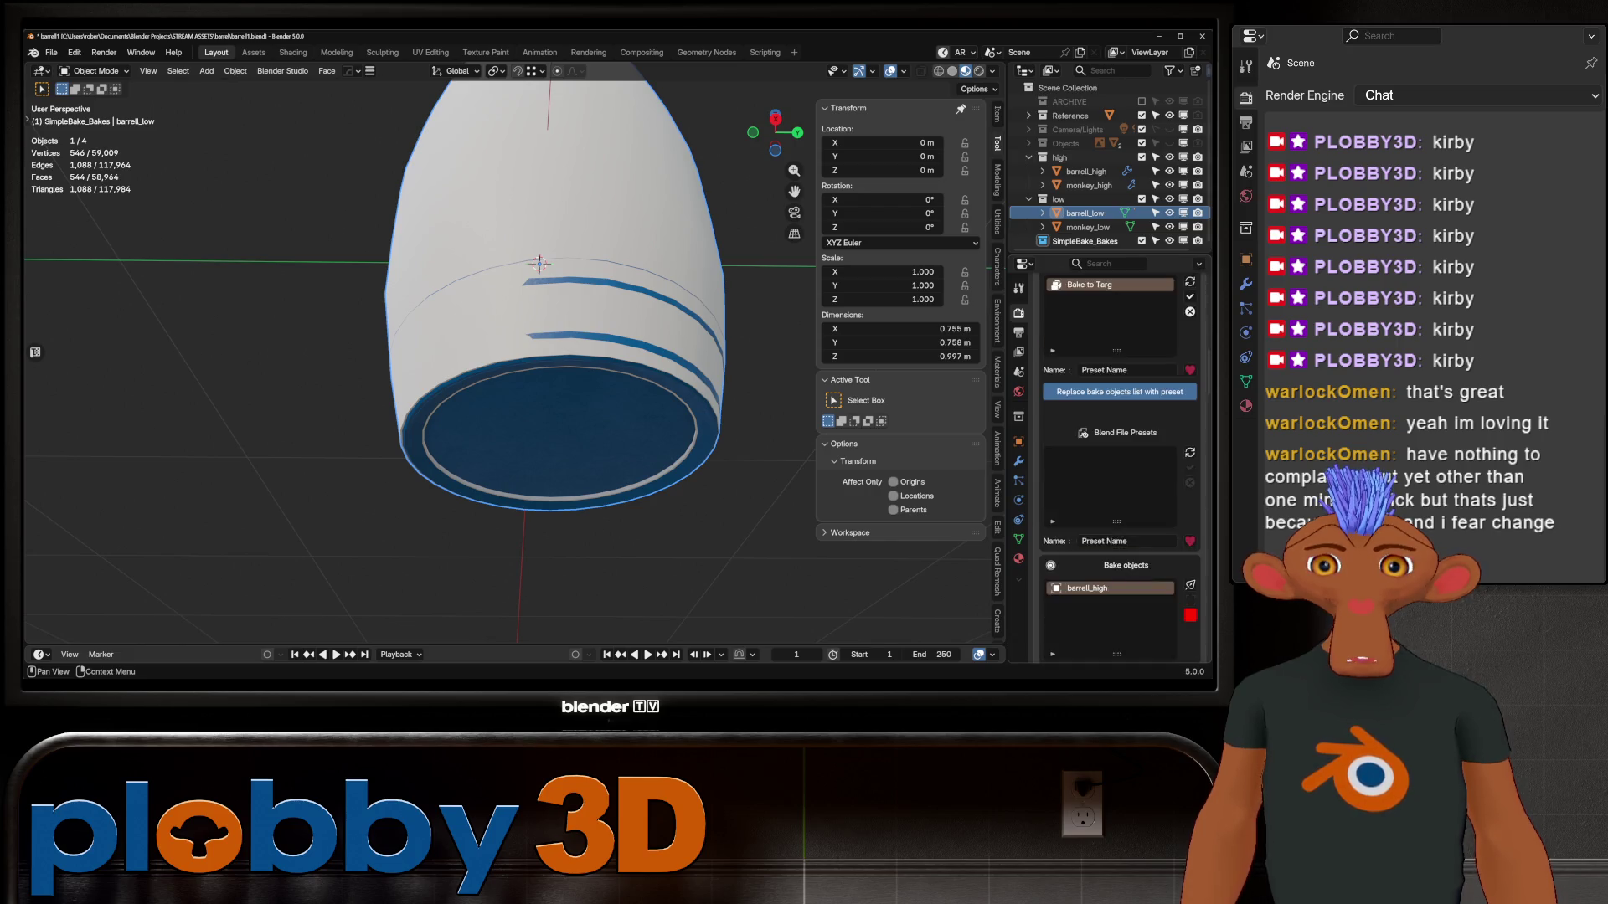
scroll(1118, 469, down, 10)
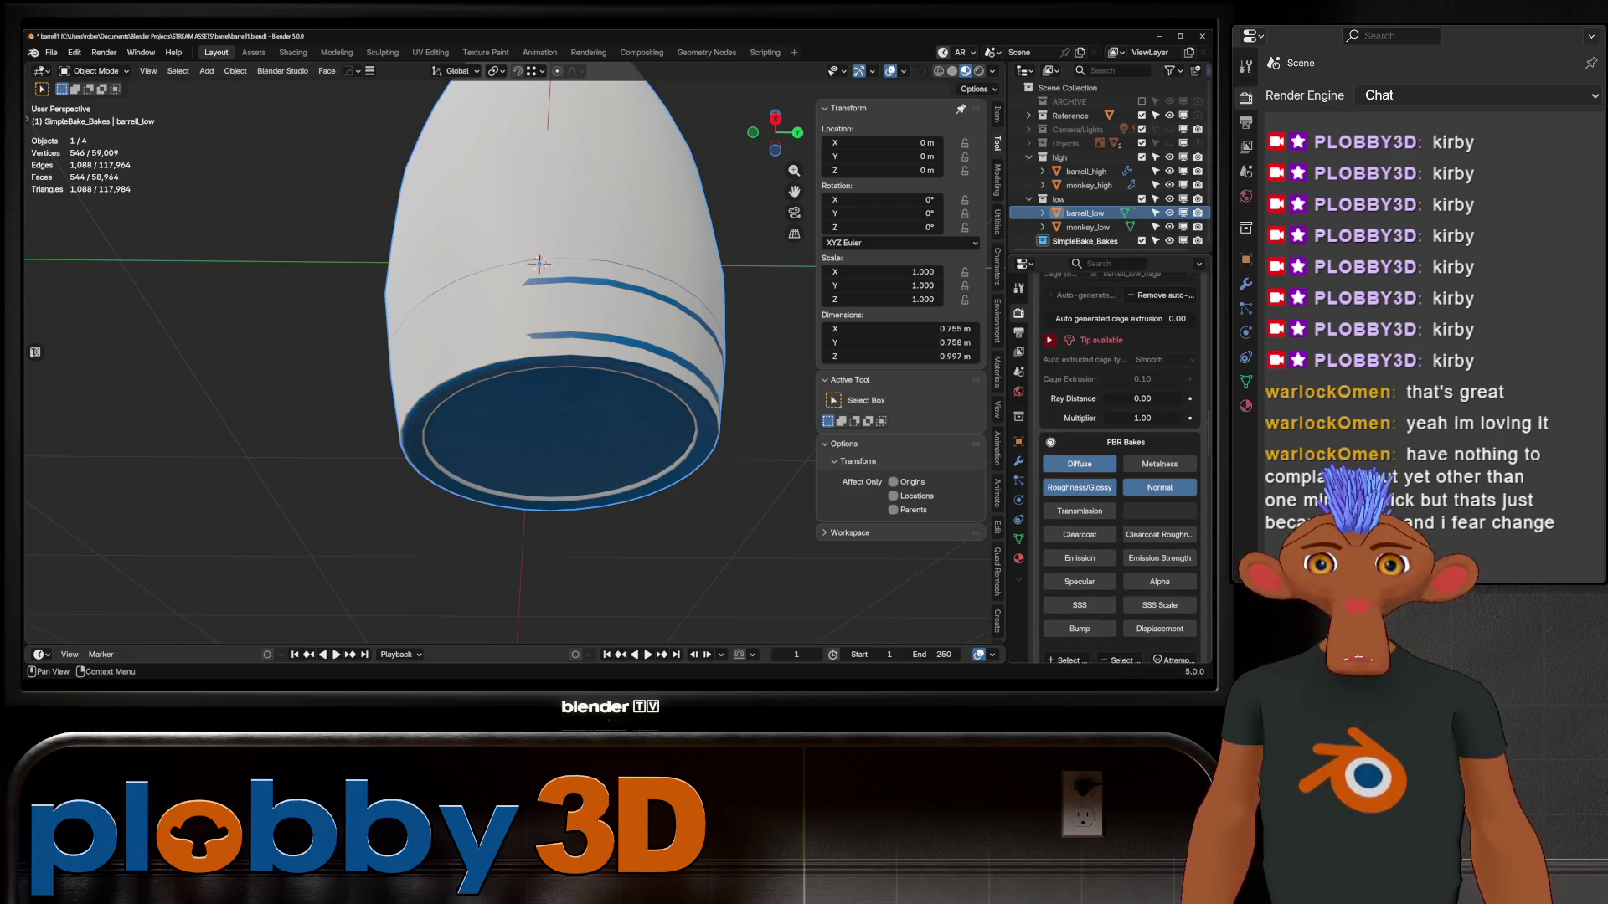
scroll(1118, 469, up, 9)
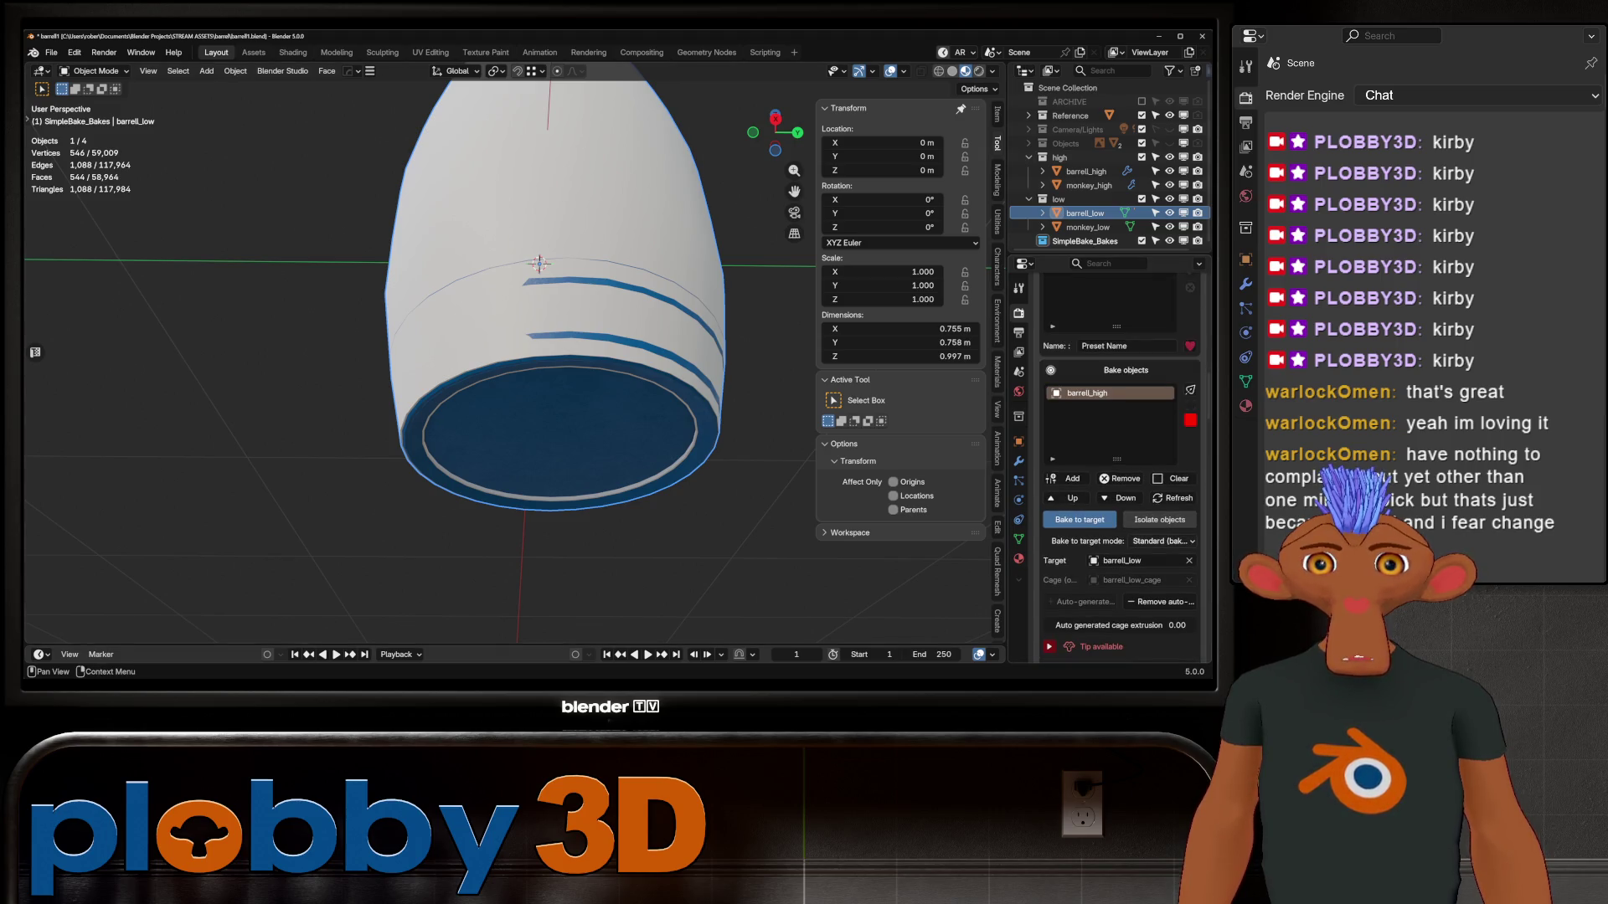
scroll(1118, 520, up, 1)
mouse_move(586, 377)
middle_down()
mouse_move(536, 335)
mouse_move(545, 318)
mouse_move(561, 379)
middle_up()
key(g)
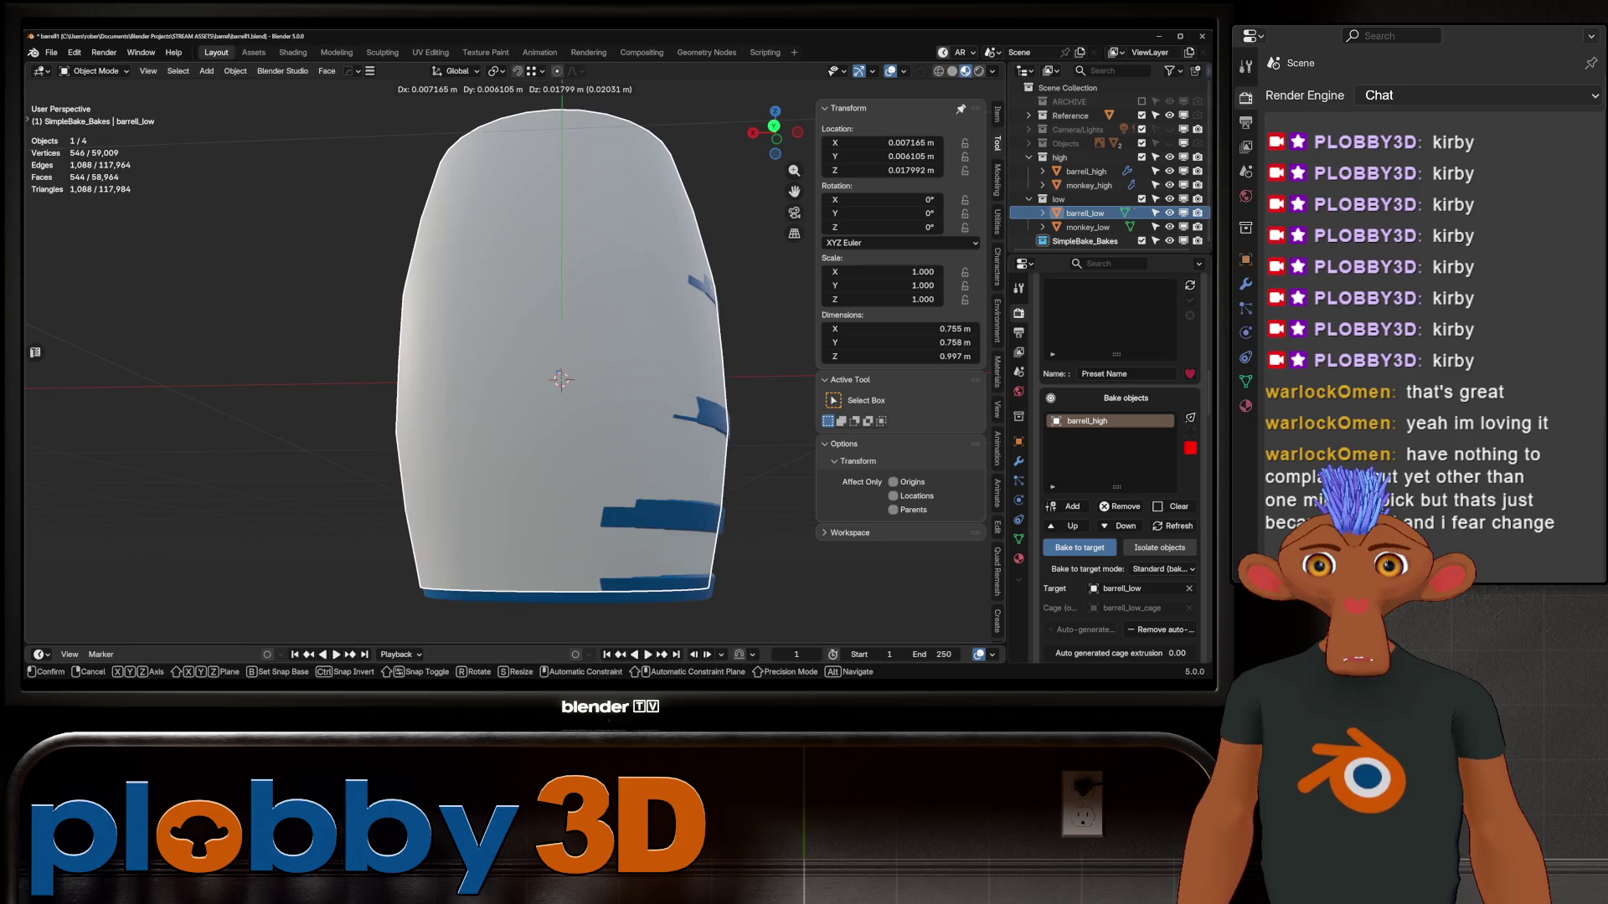
key(Escape)
key(g)
key(Escape)
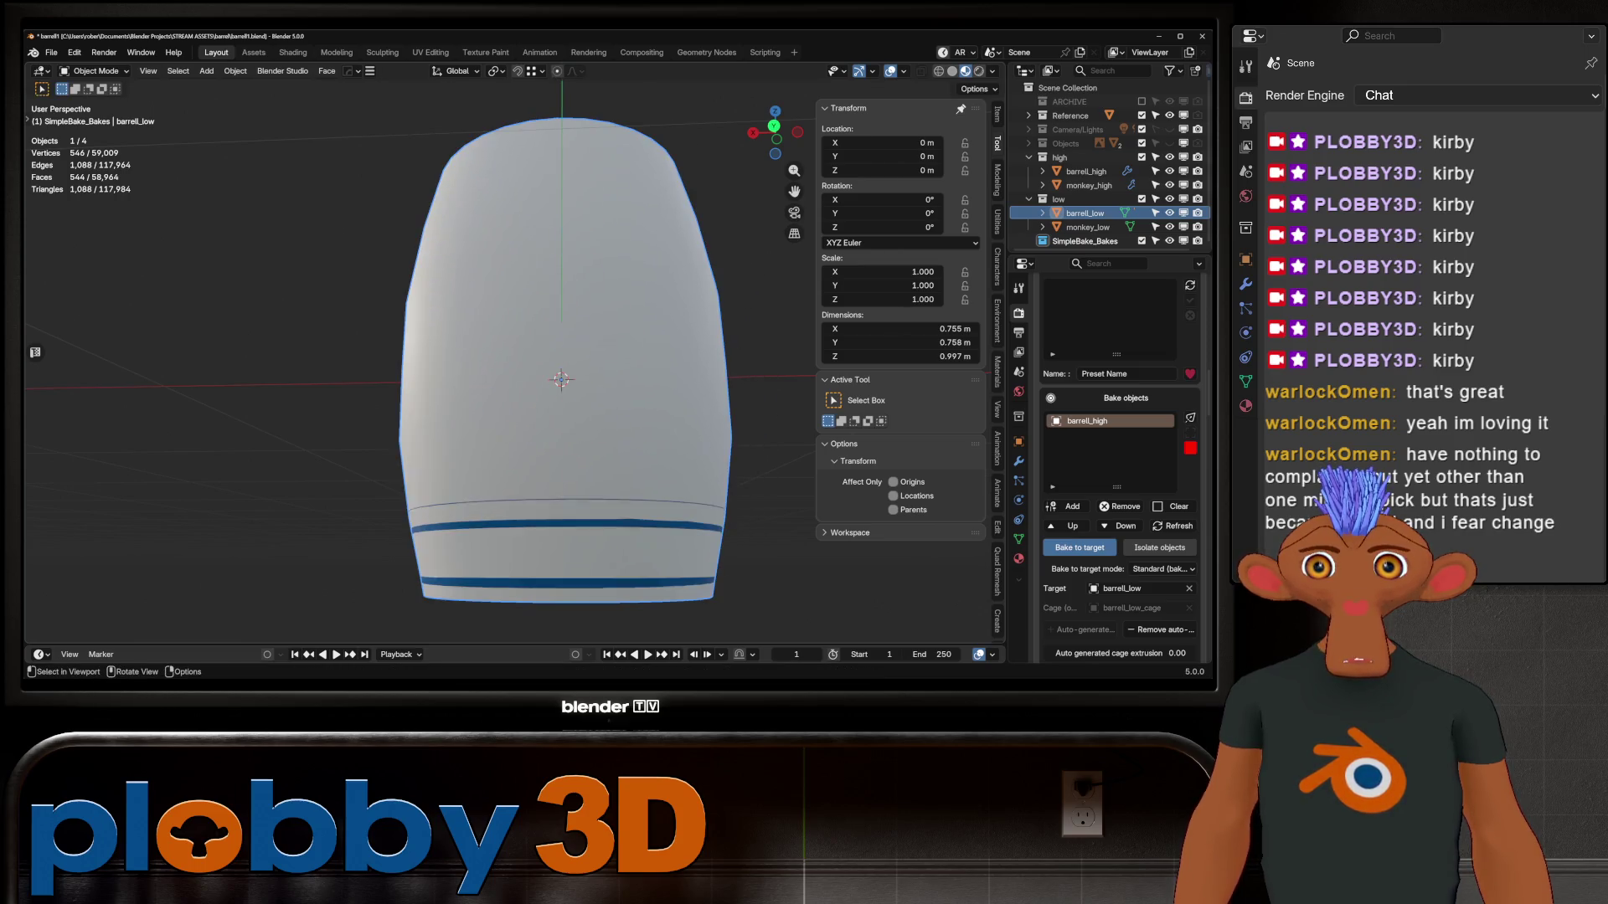
middle_drag(552, 376, 586, 436)
Select barrel_high, then barrel_low, in the Outliner and orbit to check the underside
click(1029, 157)
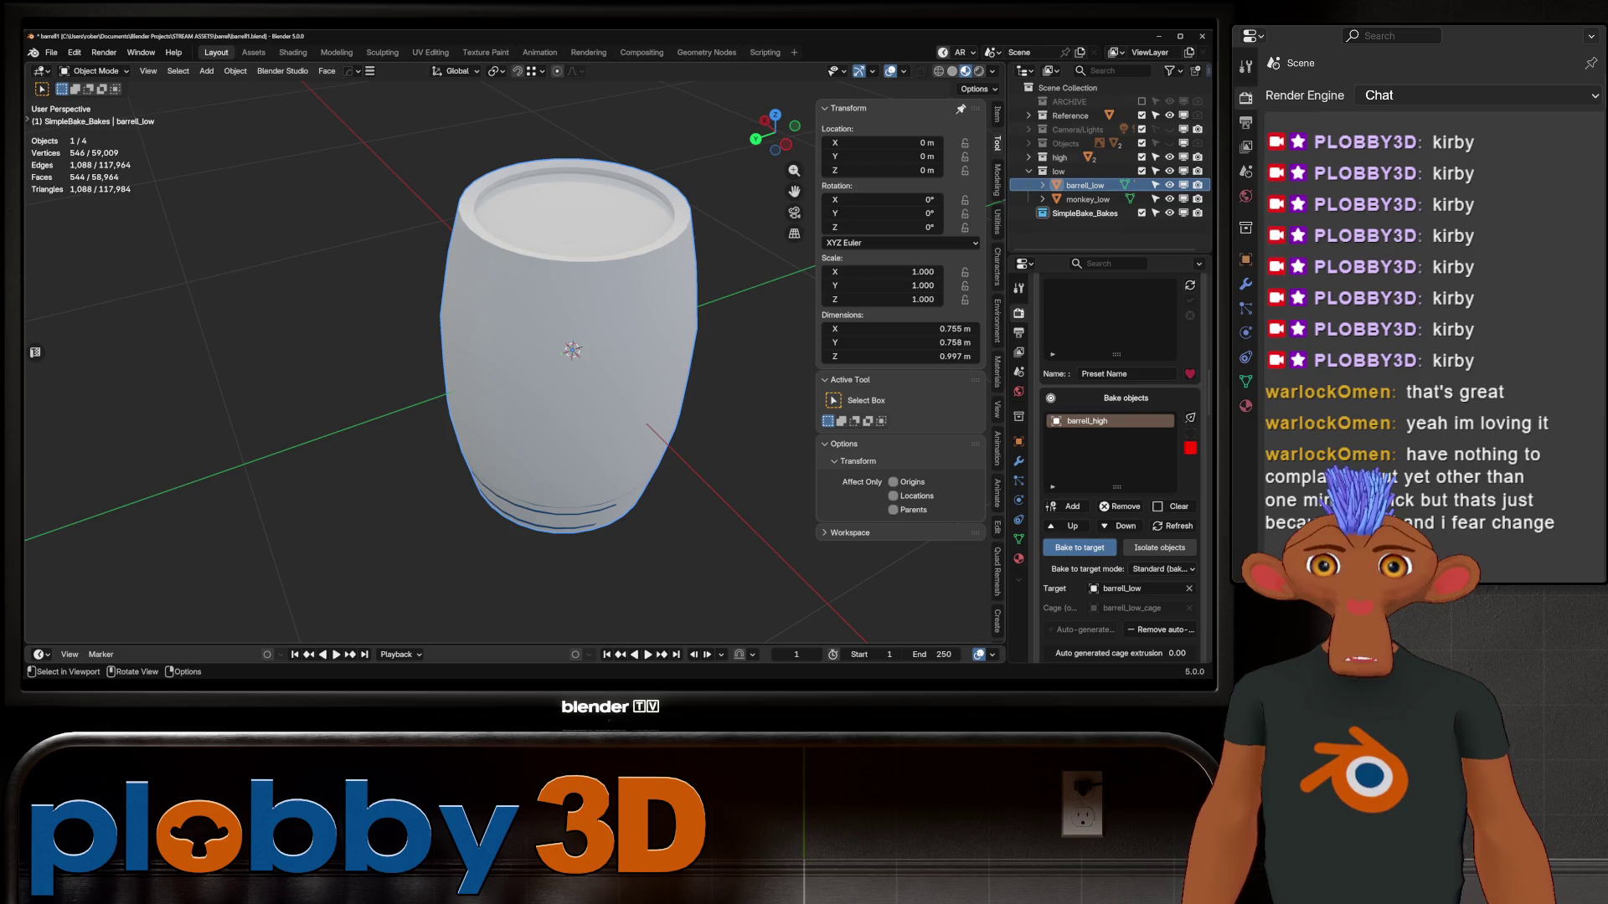
click(1030, 157)
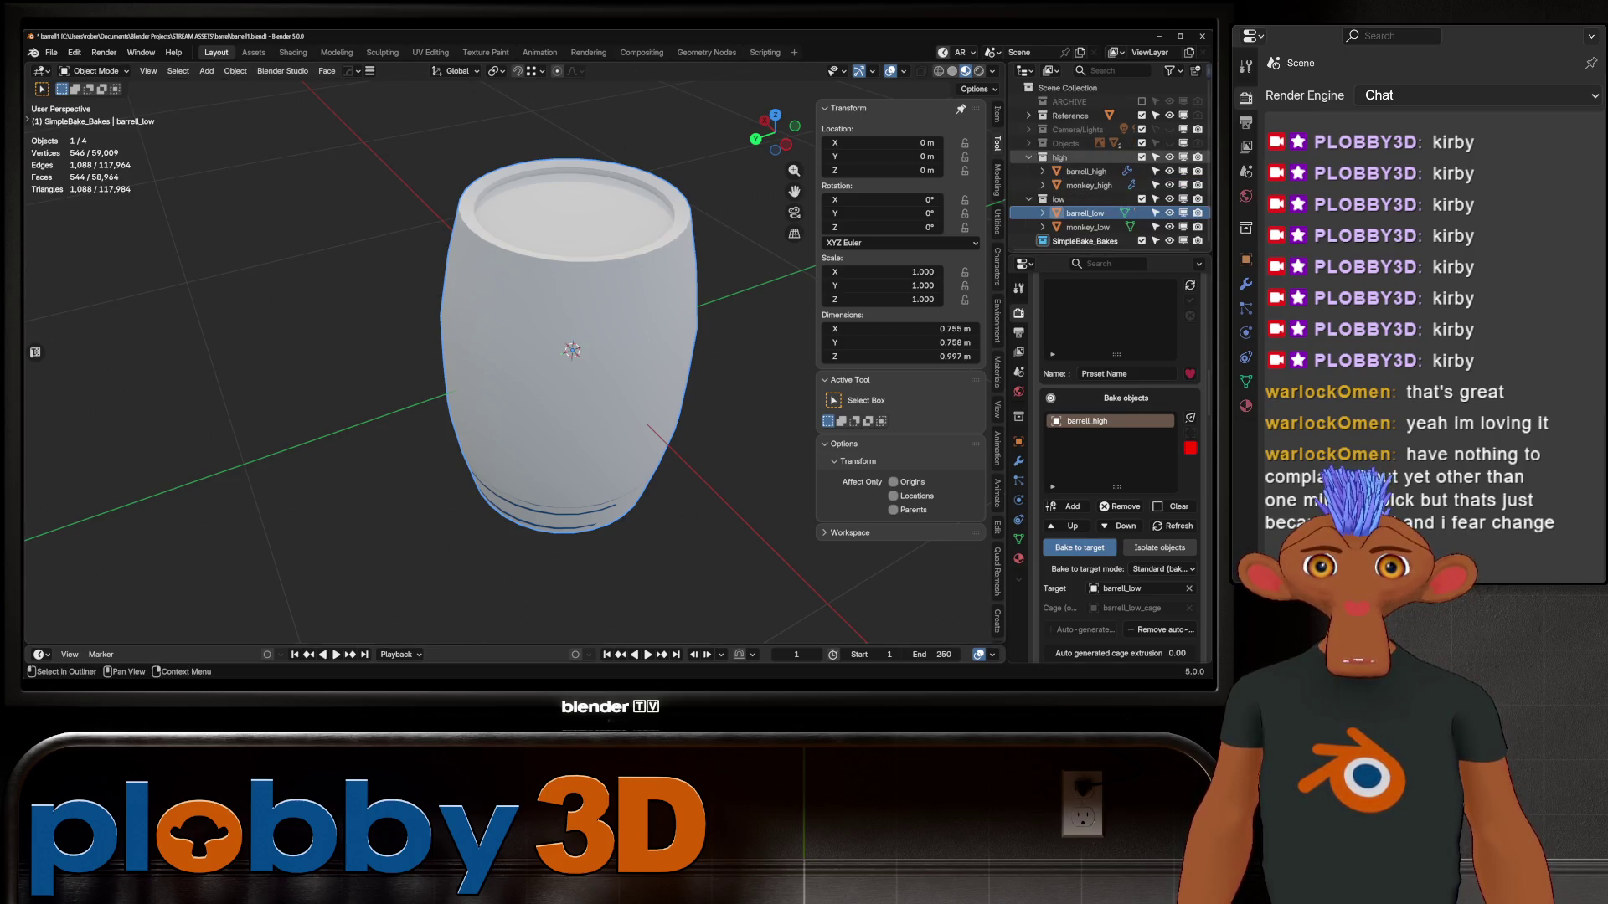
click(1085, 171)
click(1086, 213)
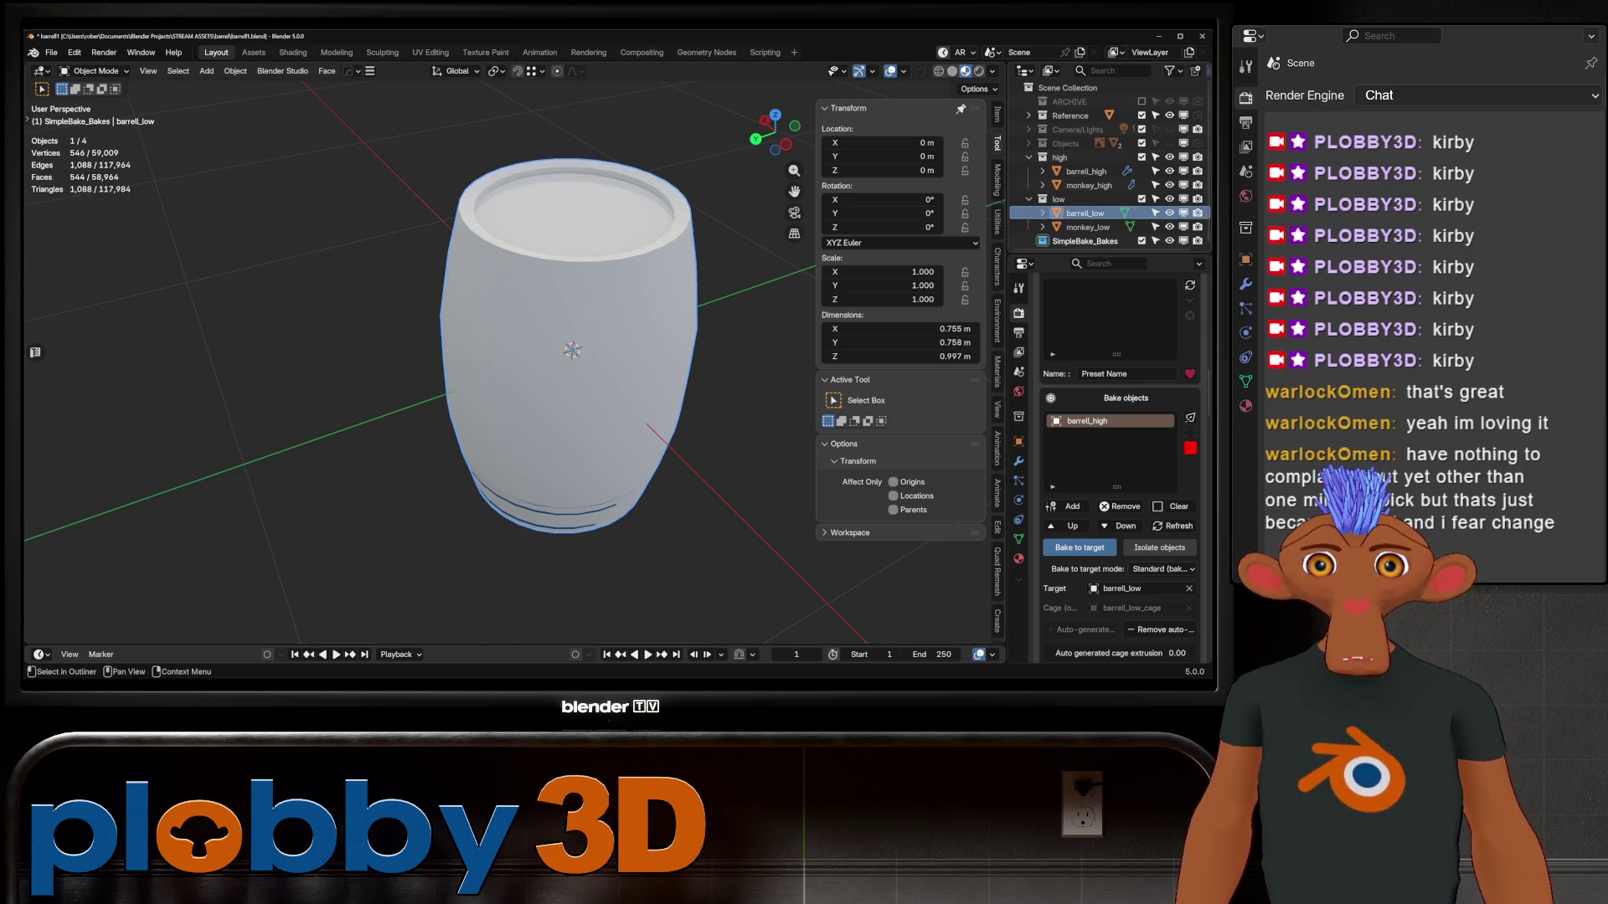
mouse_move(569, 377)
middle_down()
mouse_move(553, 334)
mouse_move(555, 369)
middle_up()
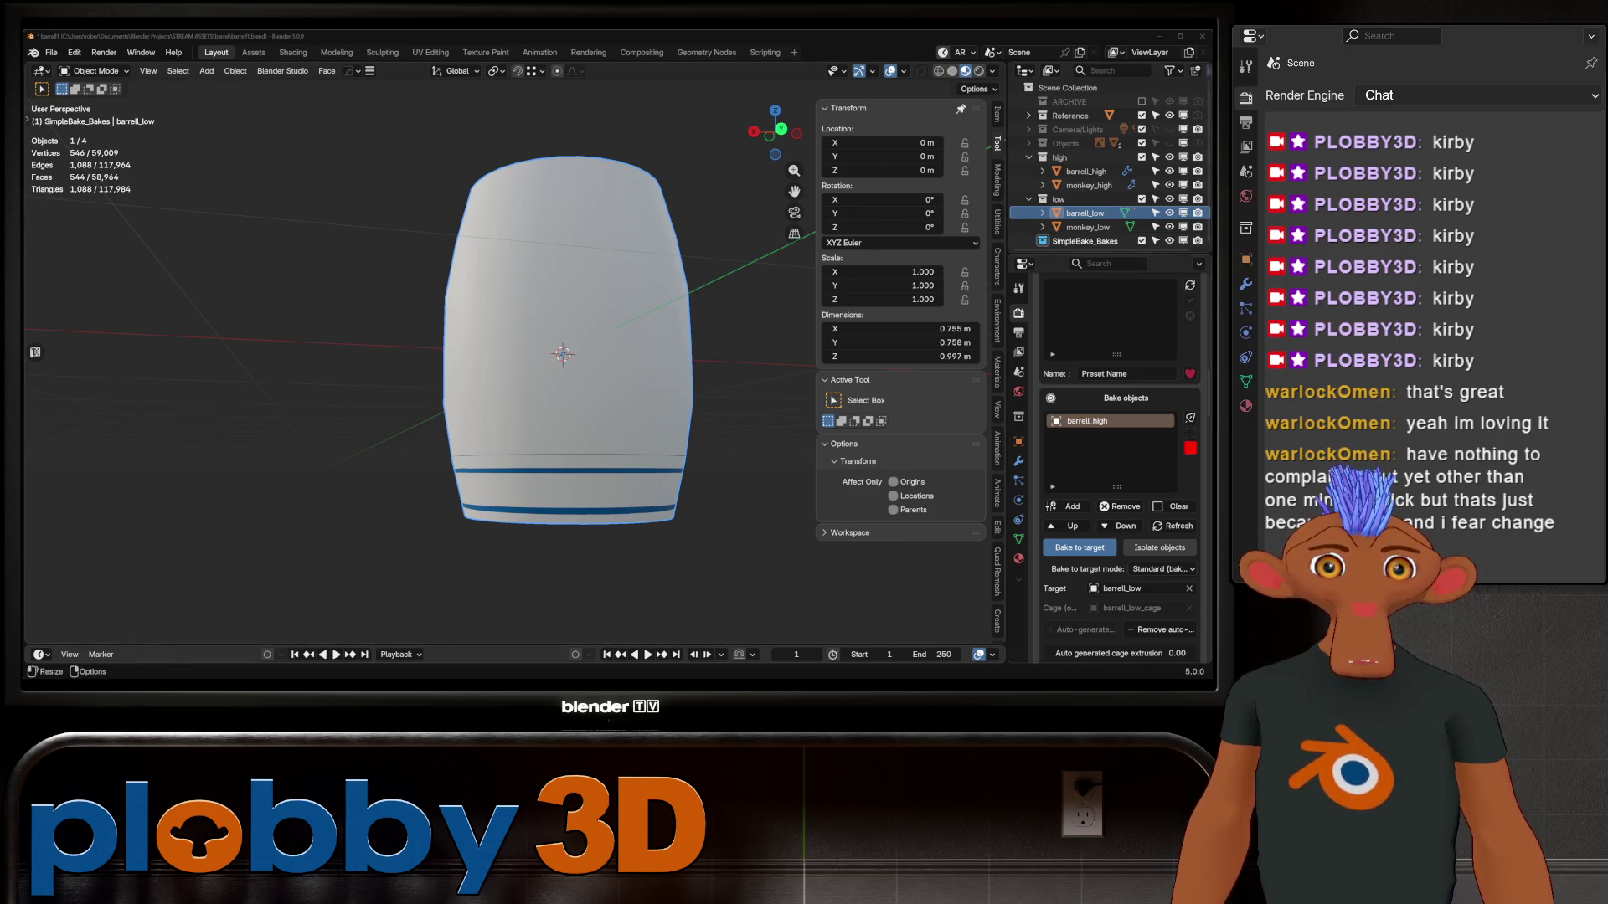
mouse_move(569, 351)
middle_down()
mouse_move(570, 243)
mouse_move(578, 373)
middle_up()
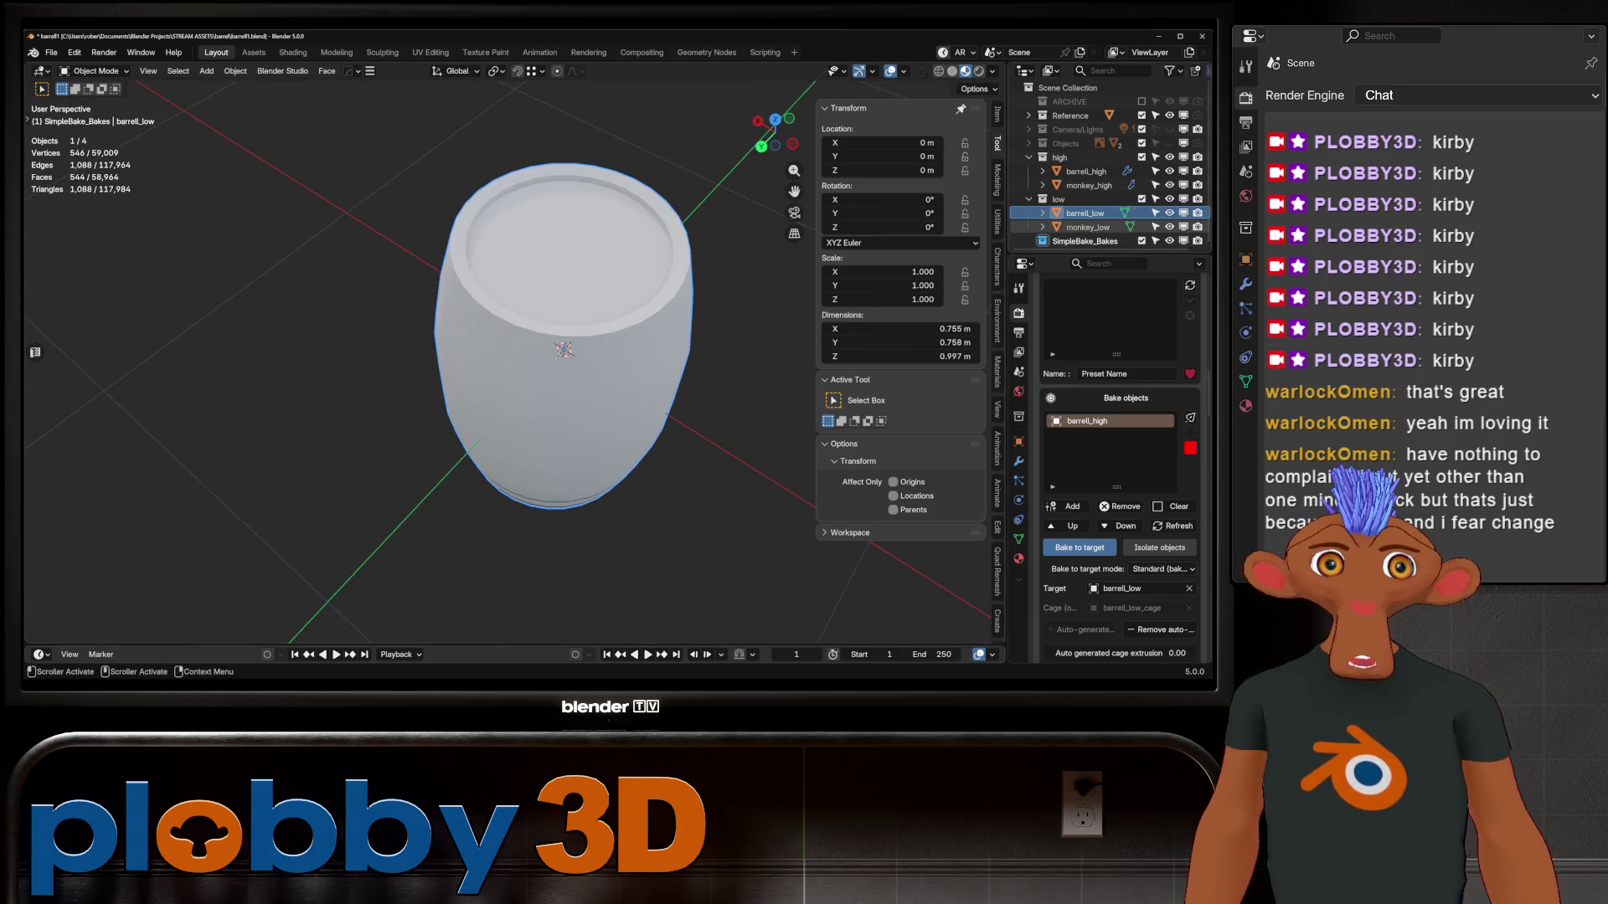
Hide barrel_low to inspect the blue high-poly barrel and its bake settings, then show barrel_low again
click(1168, 213)
click(1085, 171)
middle_drag(586, 393, 578, 326)
scroll(1120, 461, down, 2)
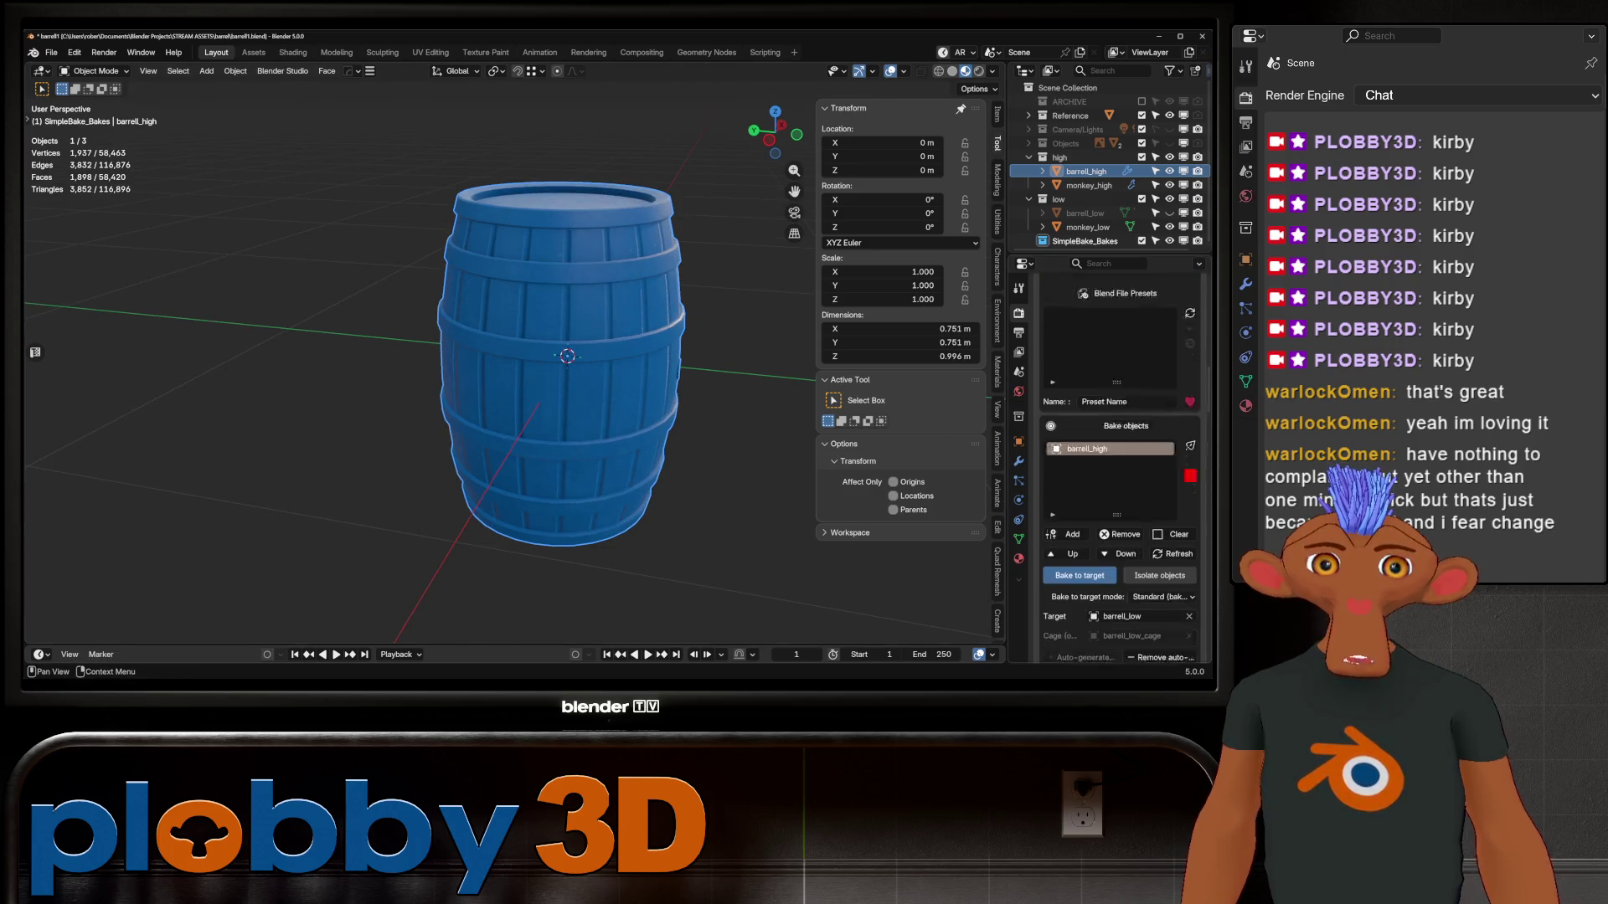
scroll(1160, 469, down, 3)
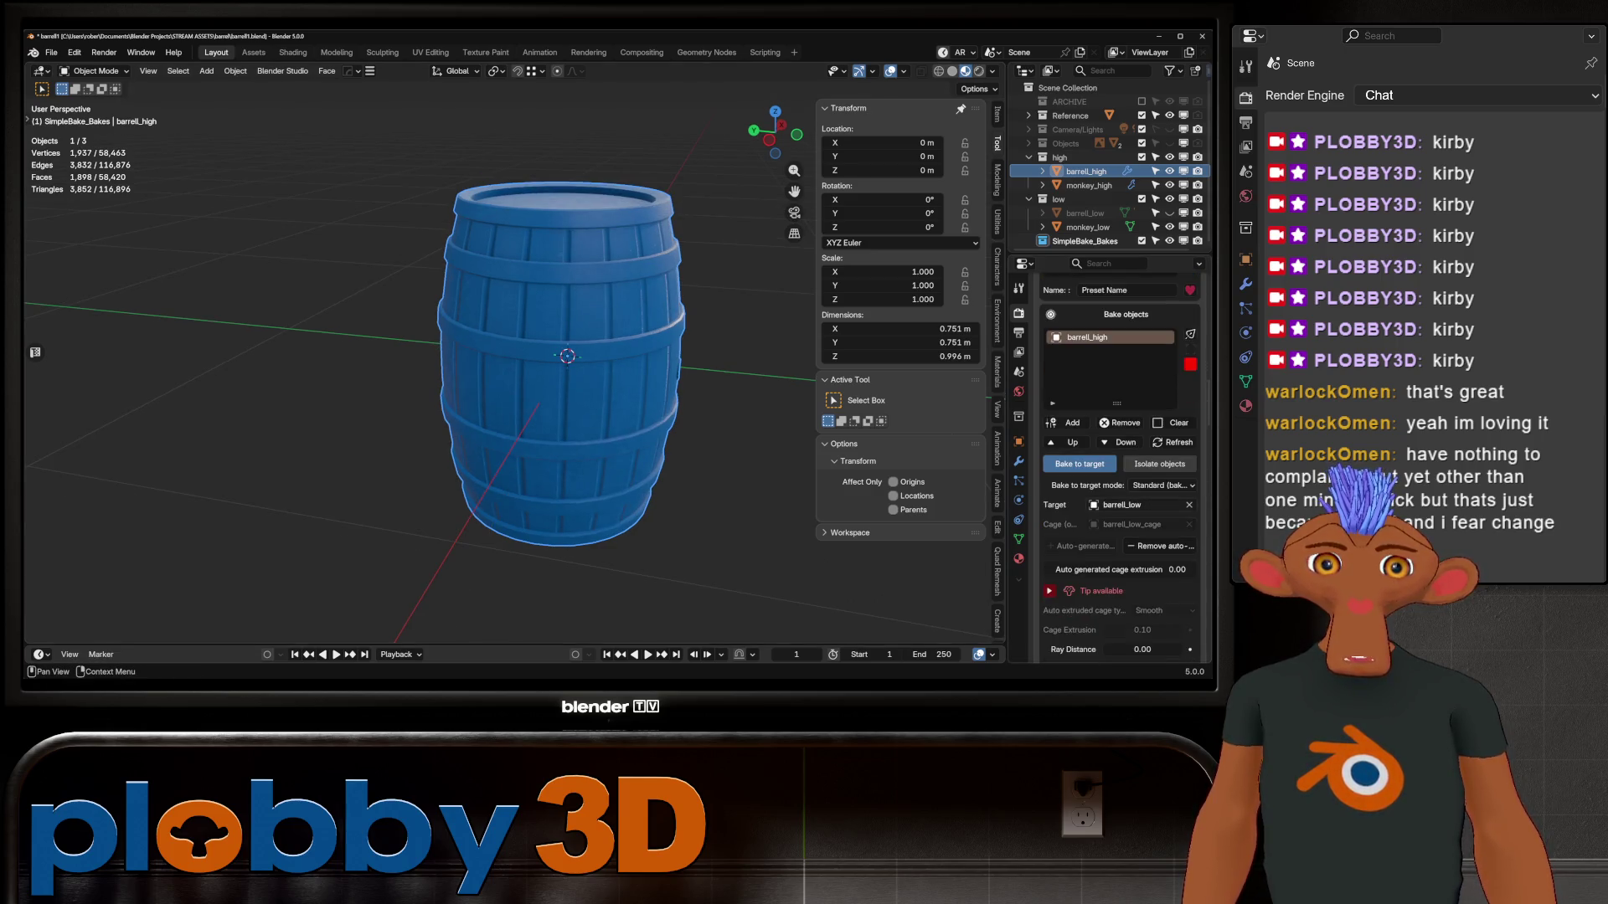
scroll(1159, 469, down, 2)
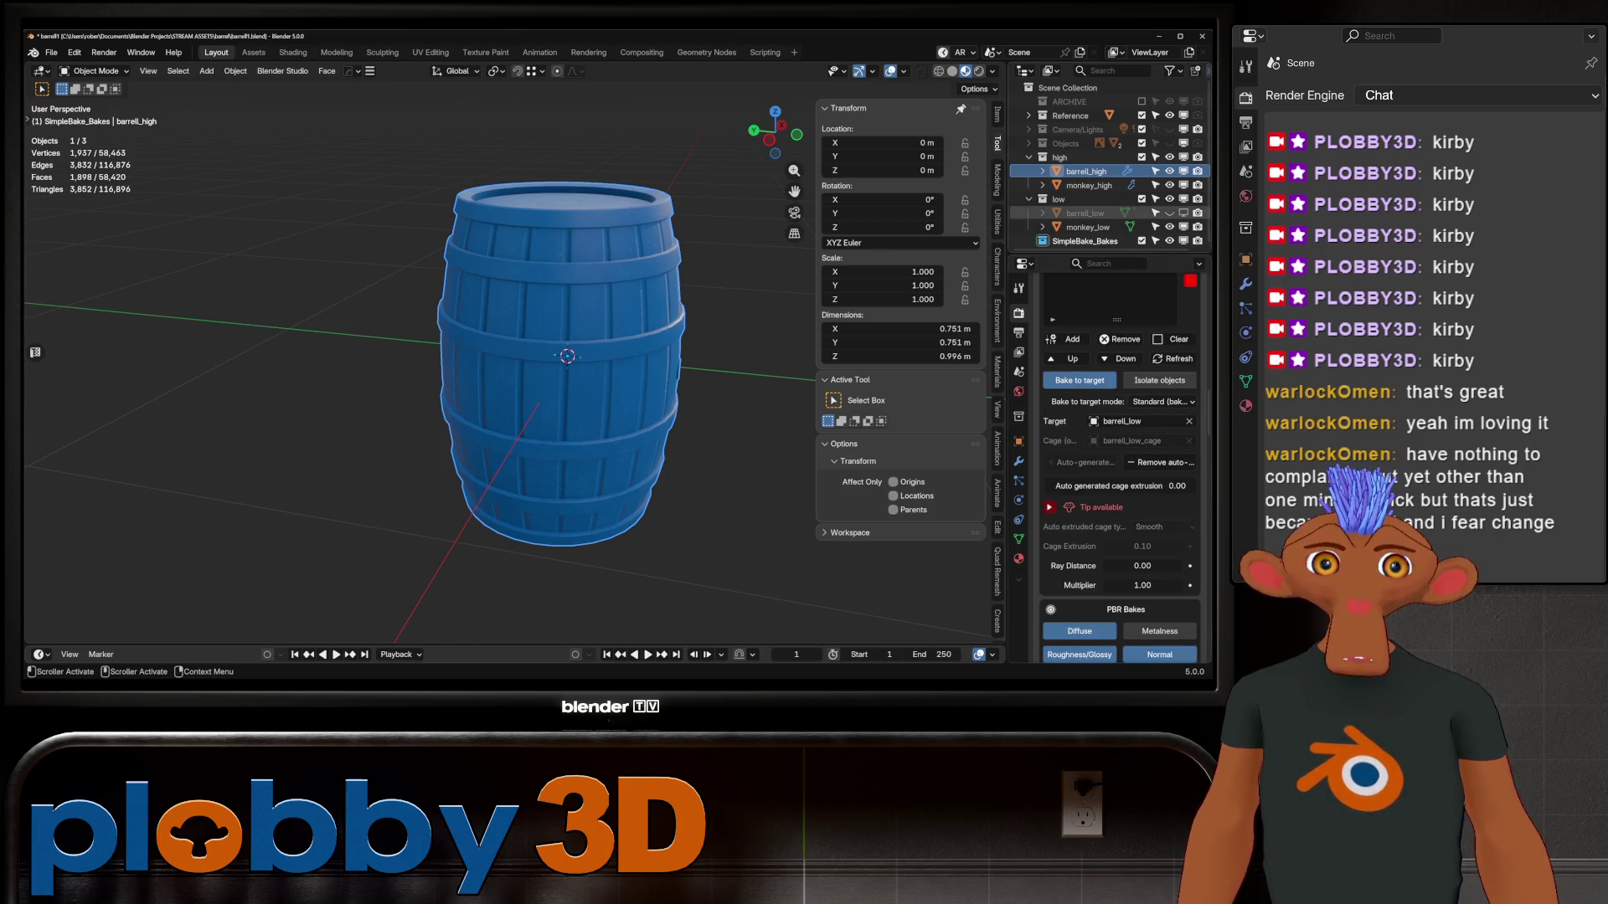
click(1183, 212)
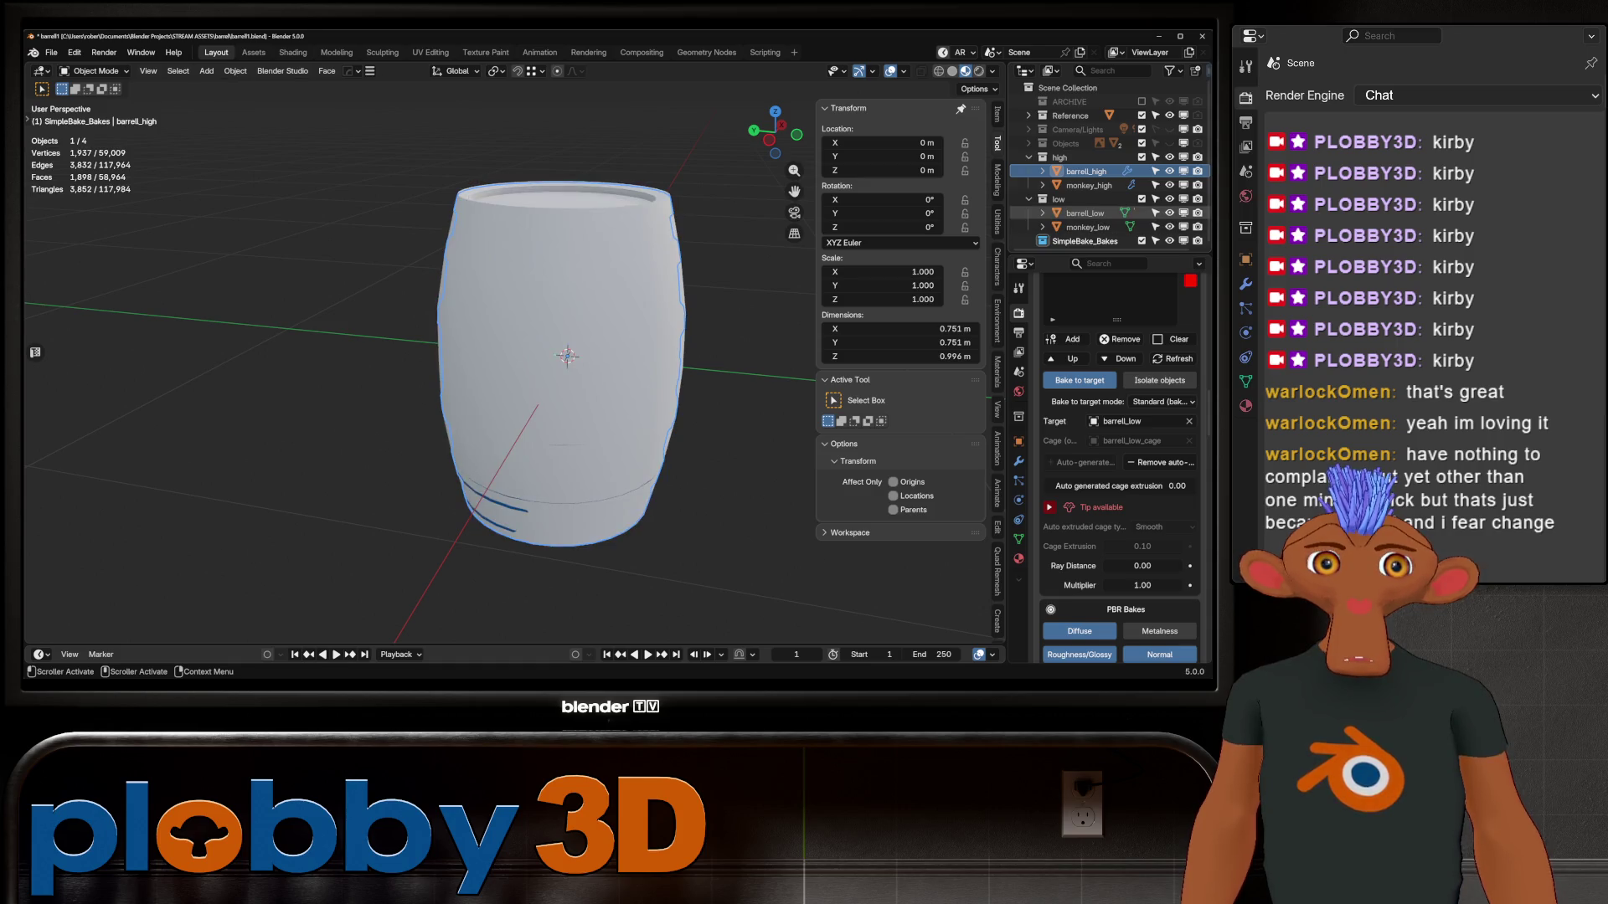
Run Reorder Mesh Spatially on barrel_low from its Geometry Data properties
click(1084, 213)
click(1018, 539)
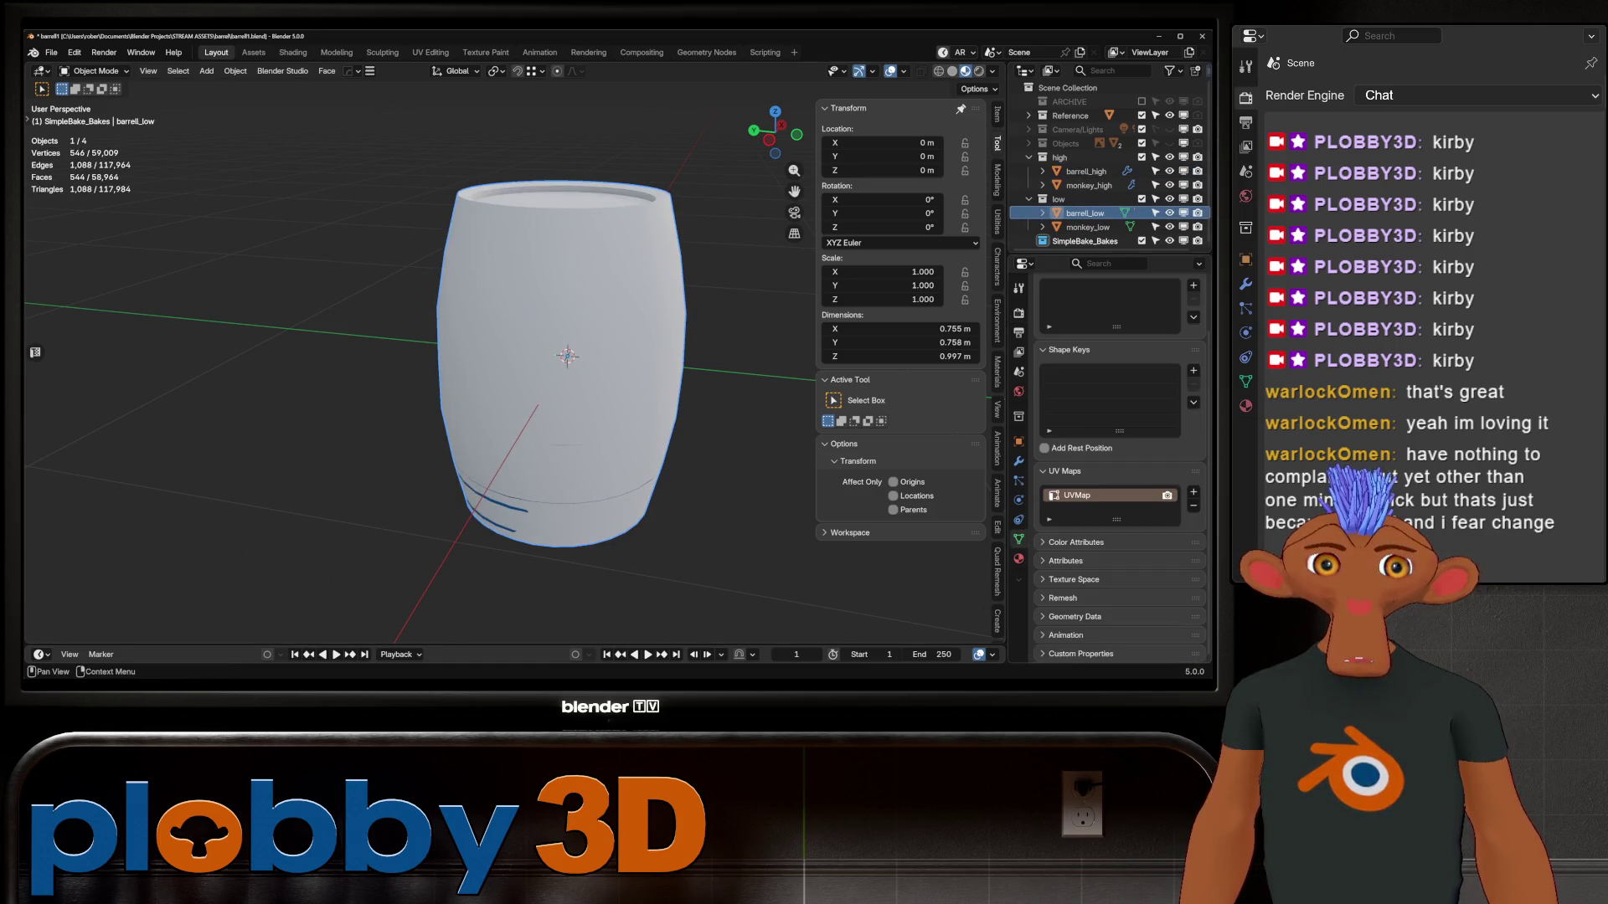
click(1075, 616)
scroll(1074, 616, down, 3)
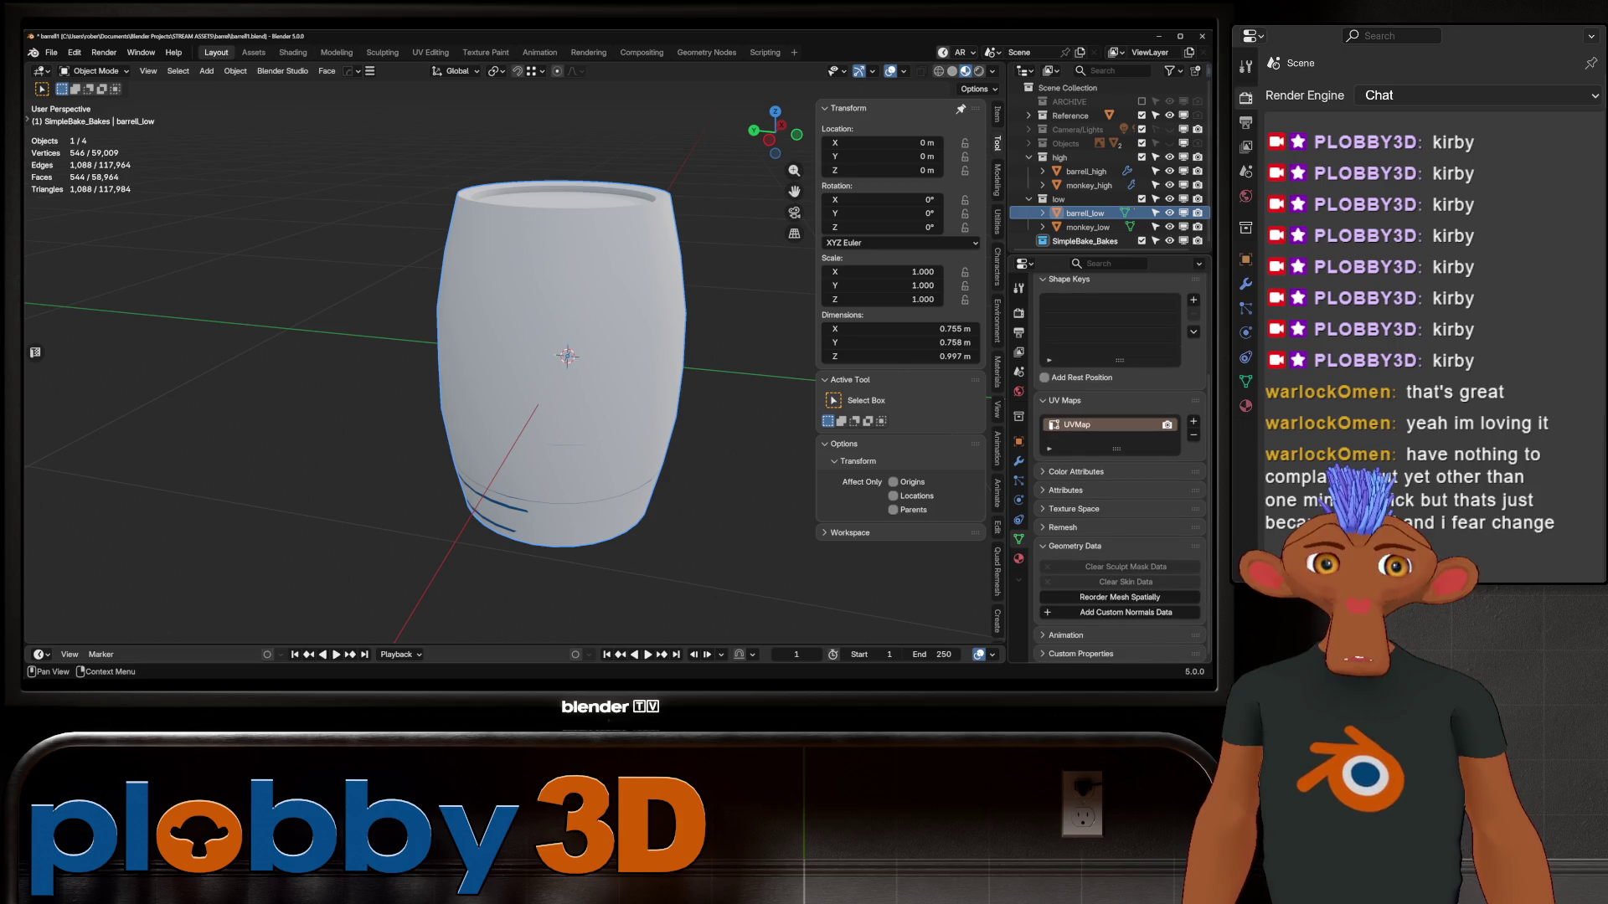
click(1119, 597)
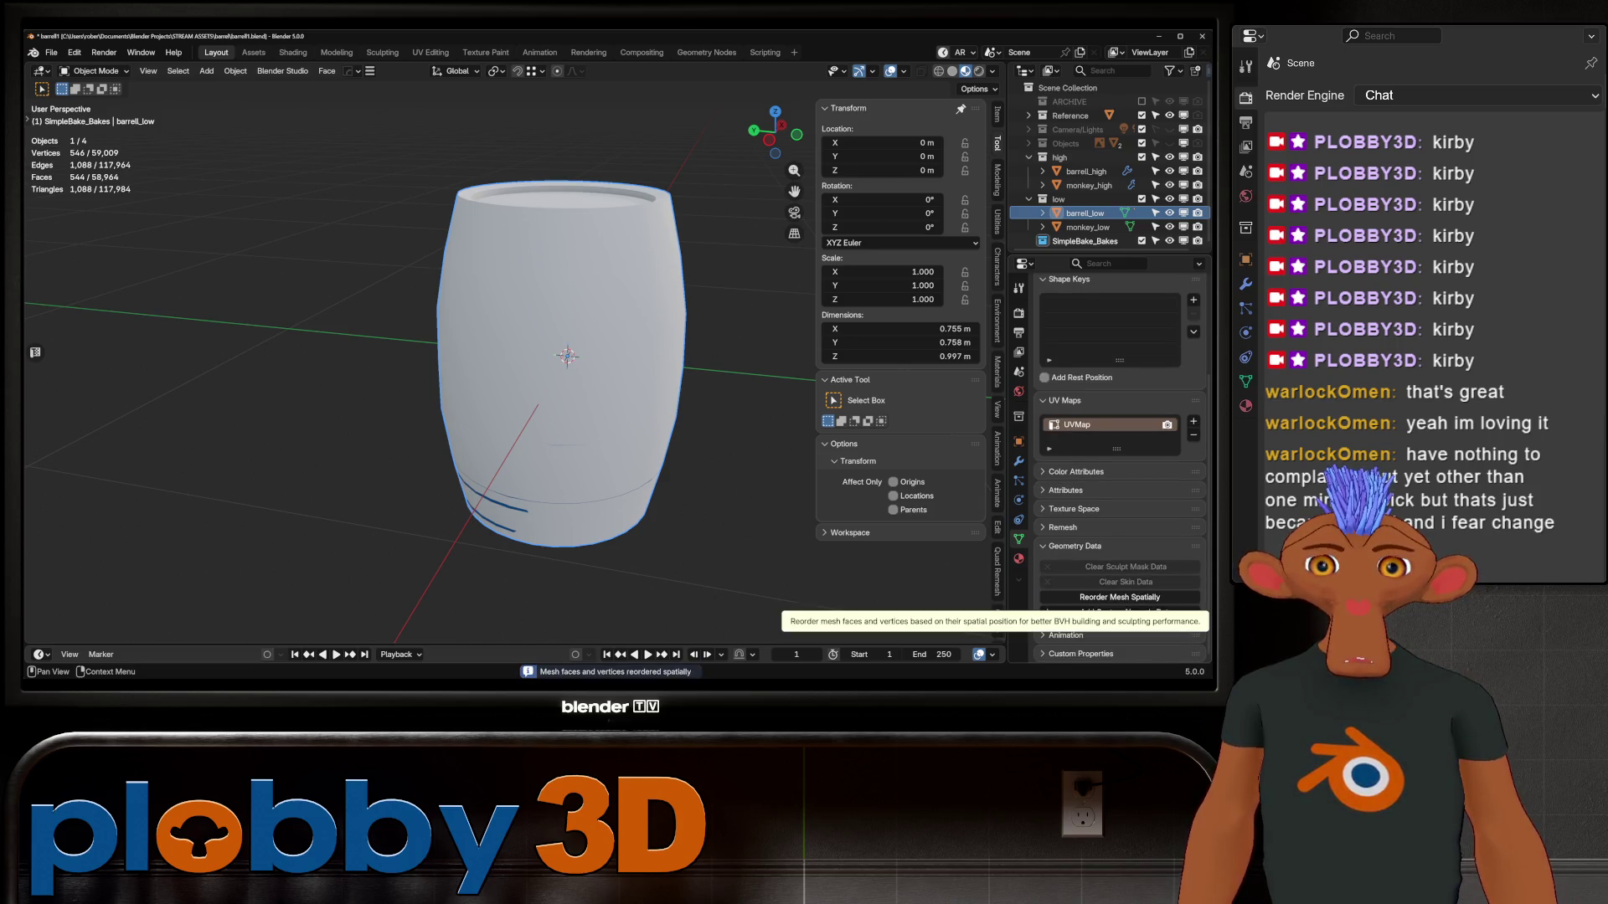
middle_drag(636, 293, 536, 318)
Make monkey_low the active object with the Render tab's bake settings showing
click(1086, 227)
click(1029, 157)
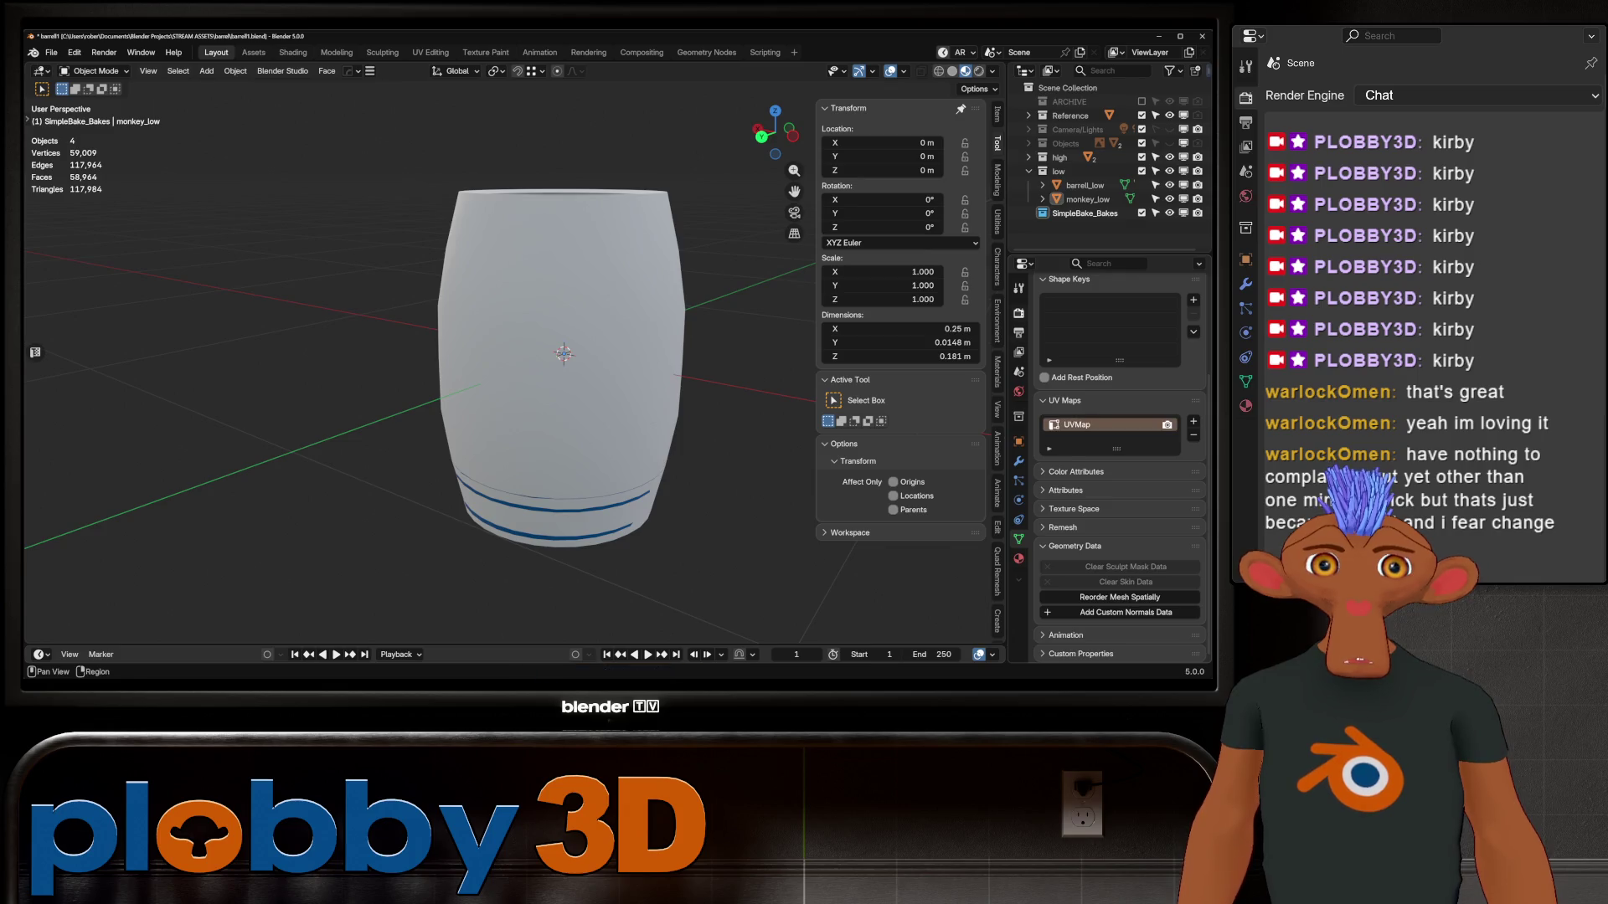
click(1018, 313)
scroll(1118, 460, down, 10)
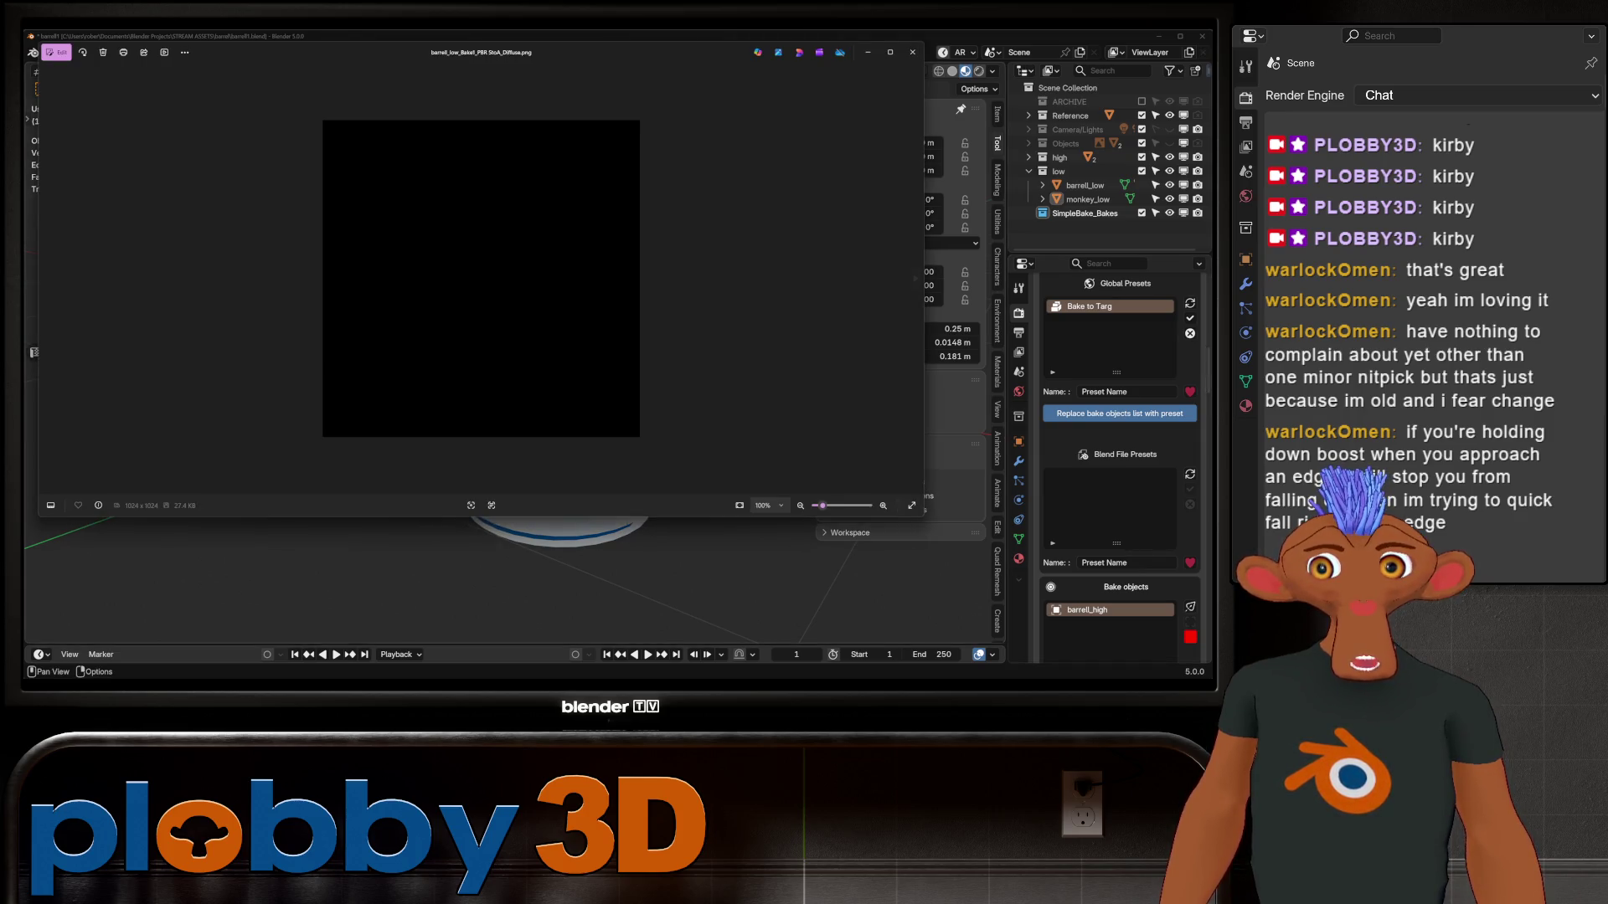
Close the Photos window showing the all-black baked diffuse PNG
click(912, 52)
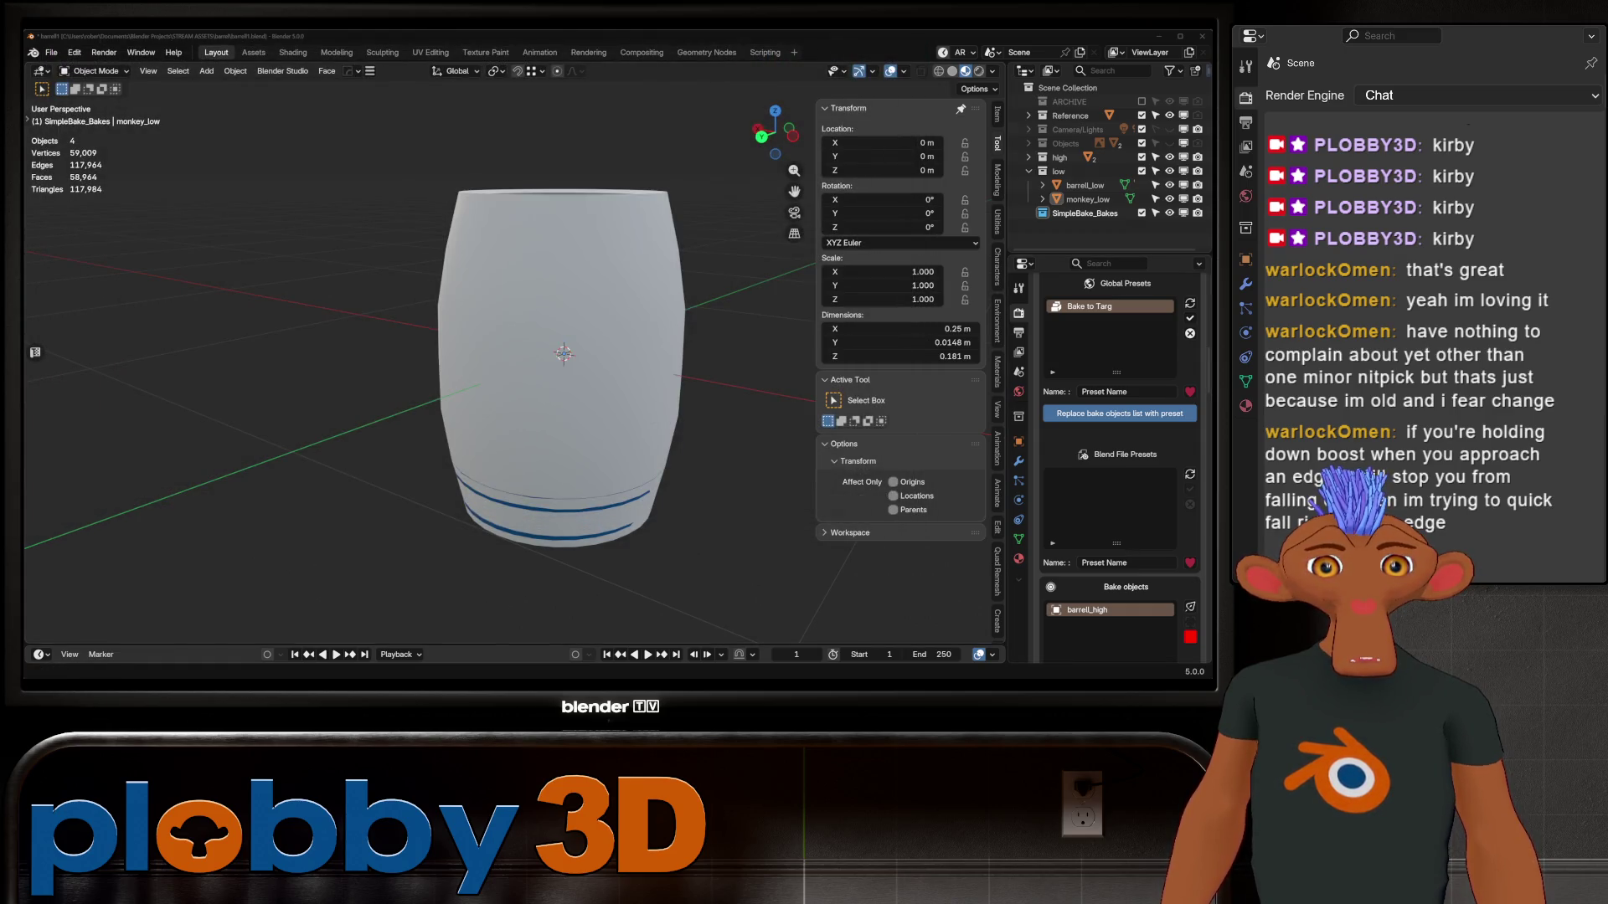
Scroll through the SimpleBake panel and expand the tip explaining the bake option
scroll(1119, 461, down, 15)
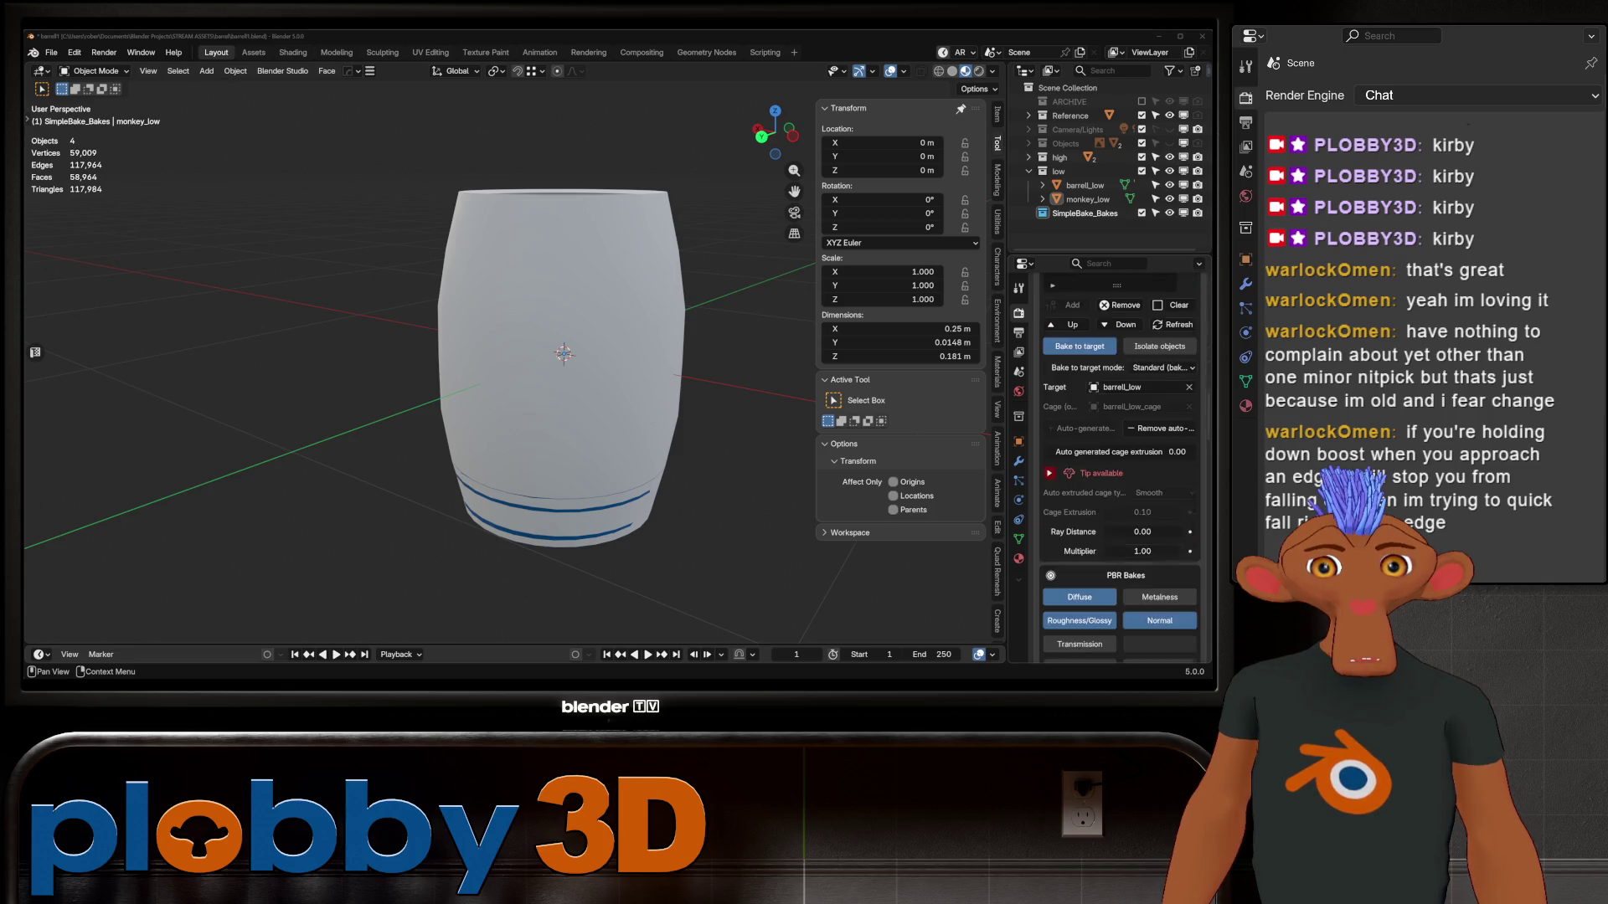
scroll(1119, 468, down, 15)
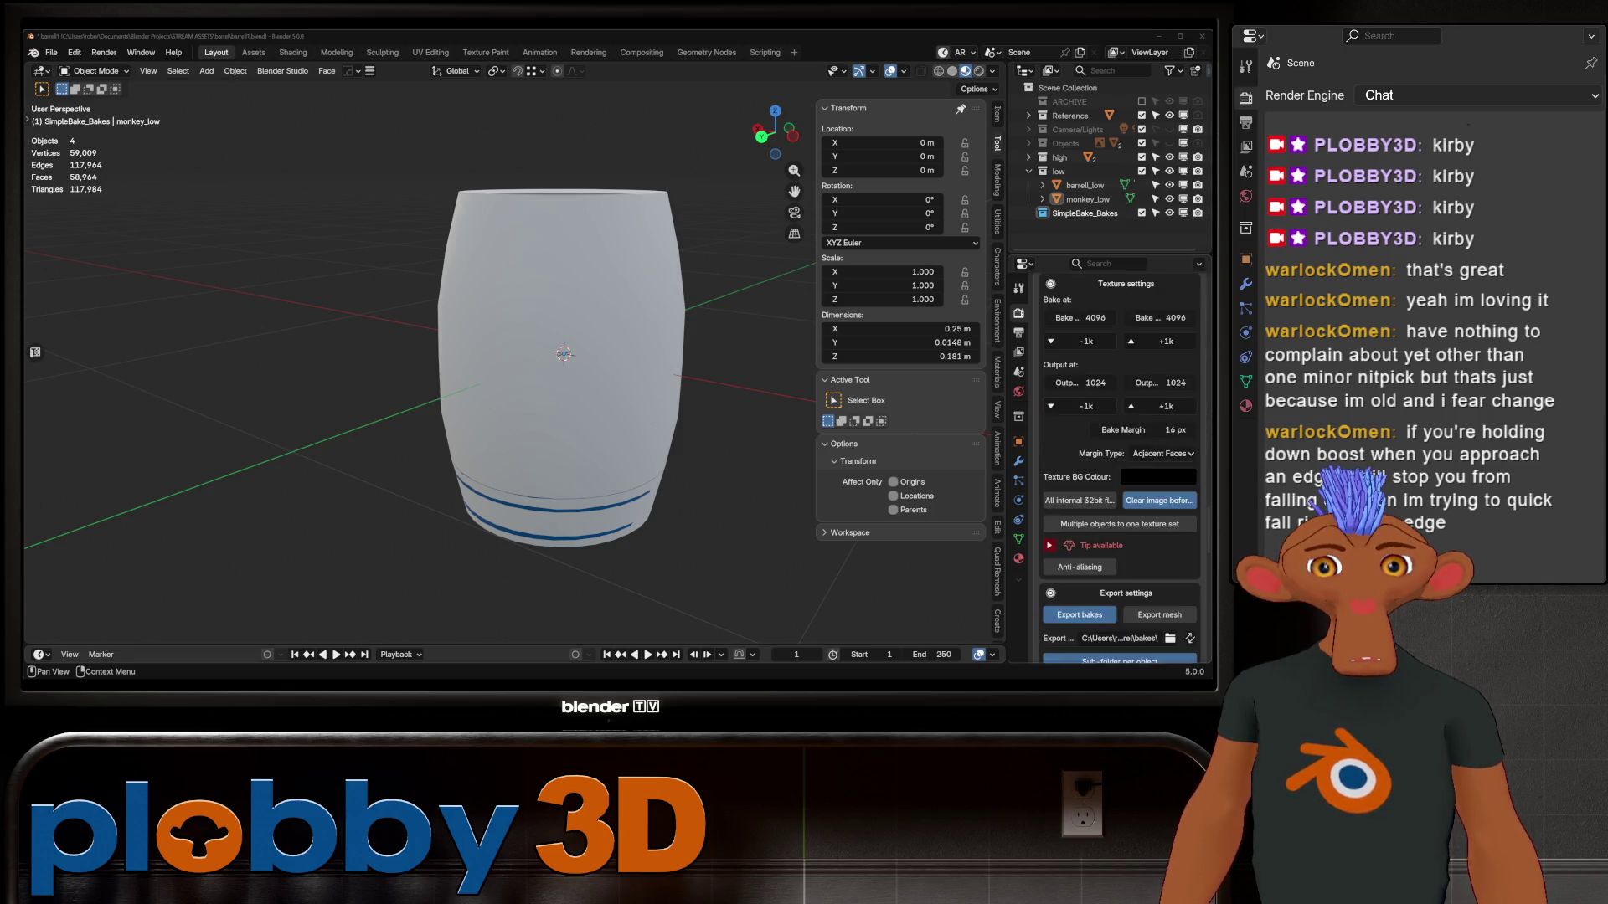
scroll(1119, 467, down, 15)
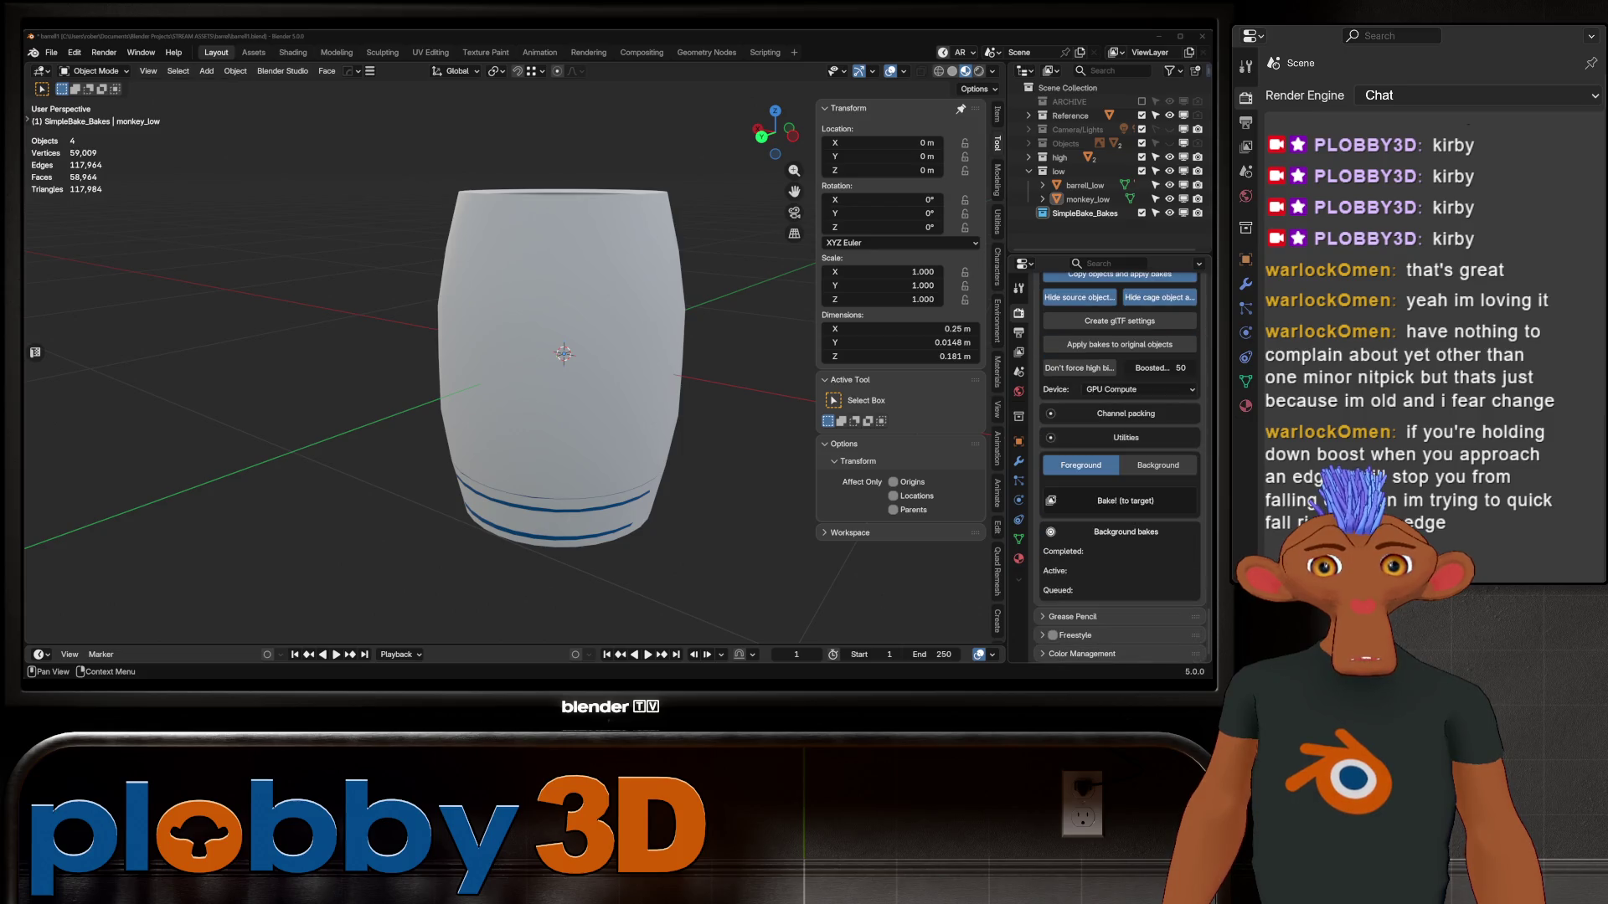
scroll(1119, 467, up, 10)
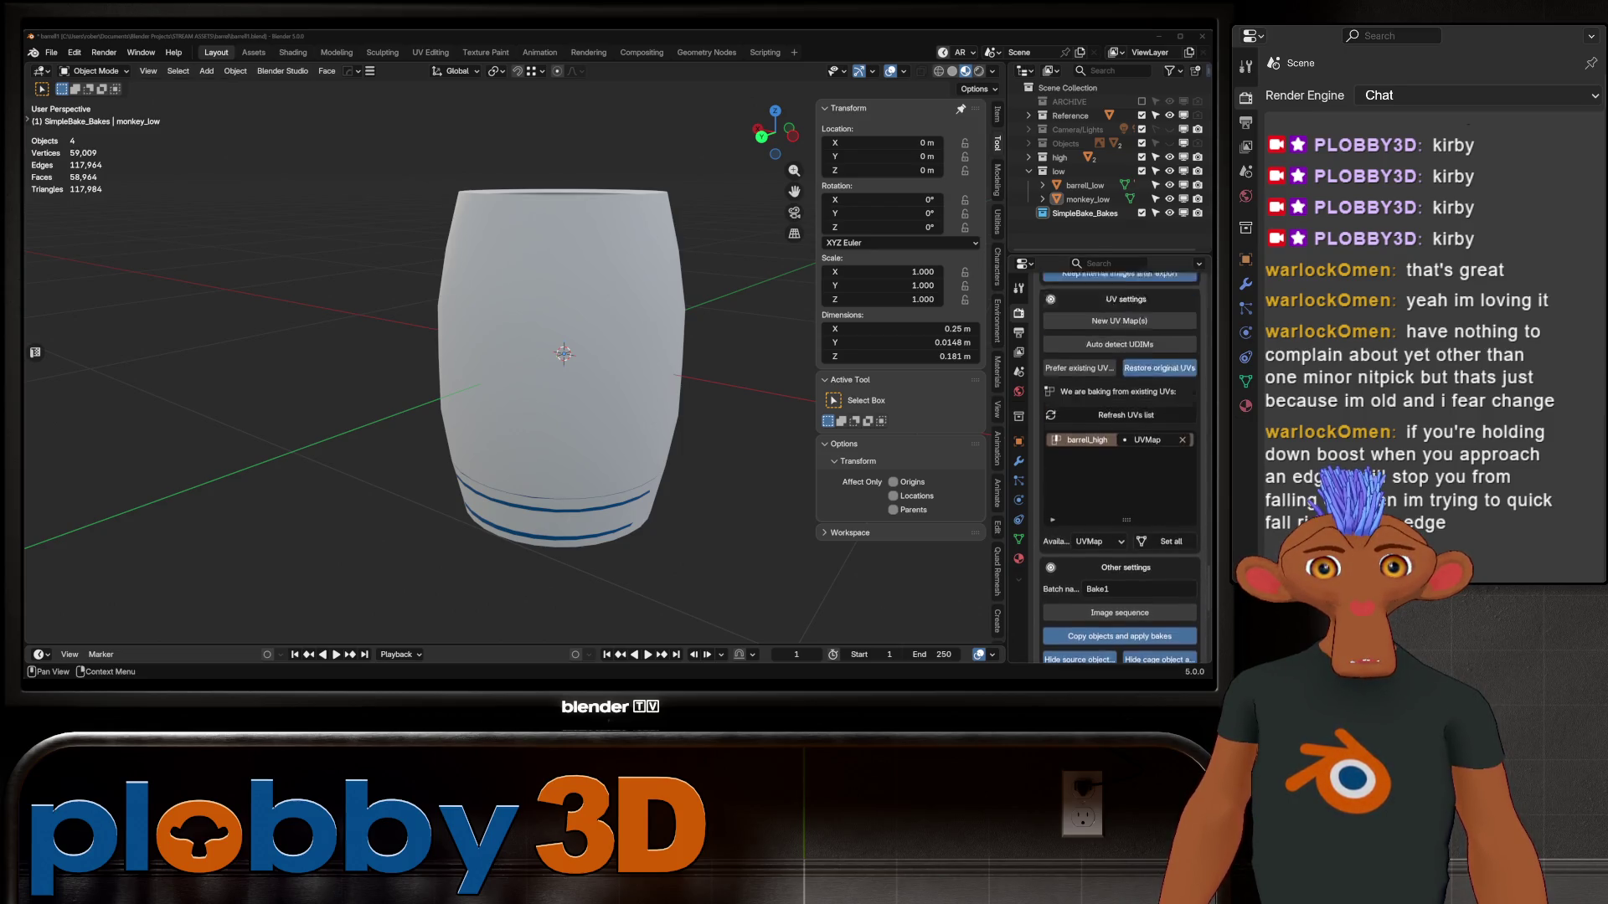
scroll(1120, 467, up, 10)
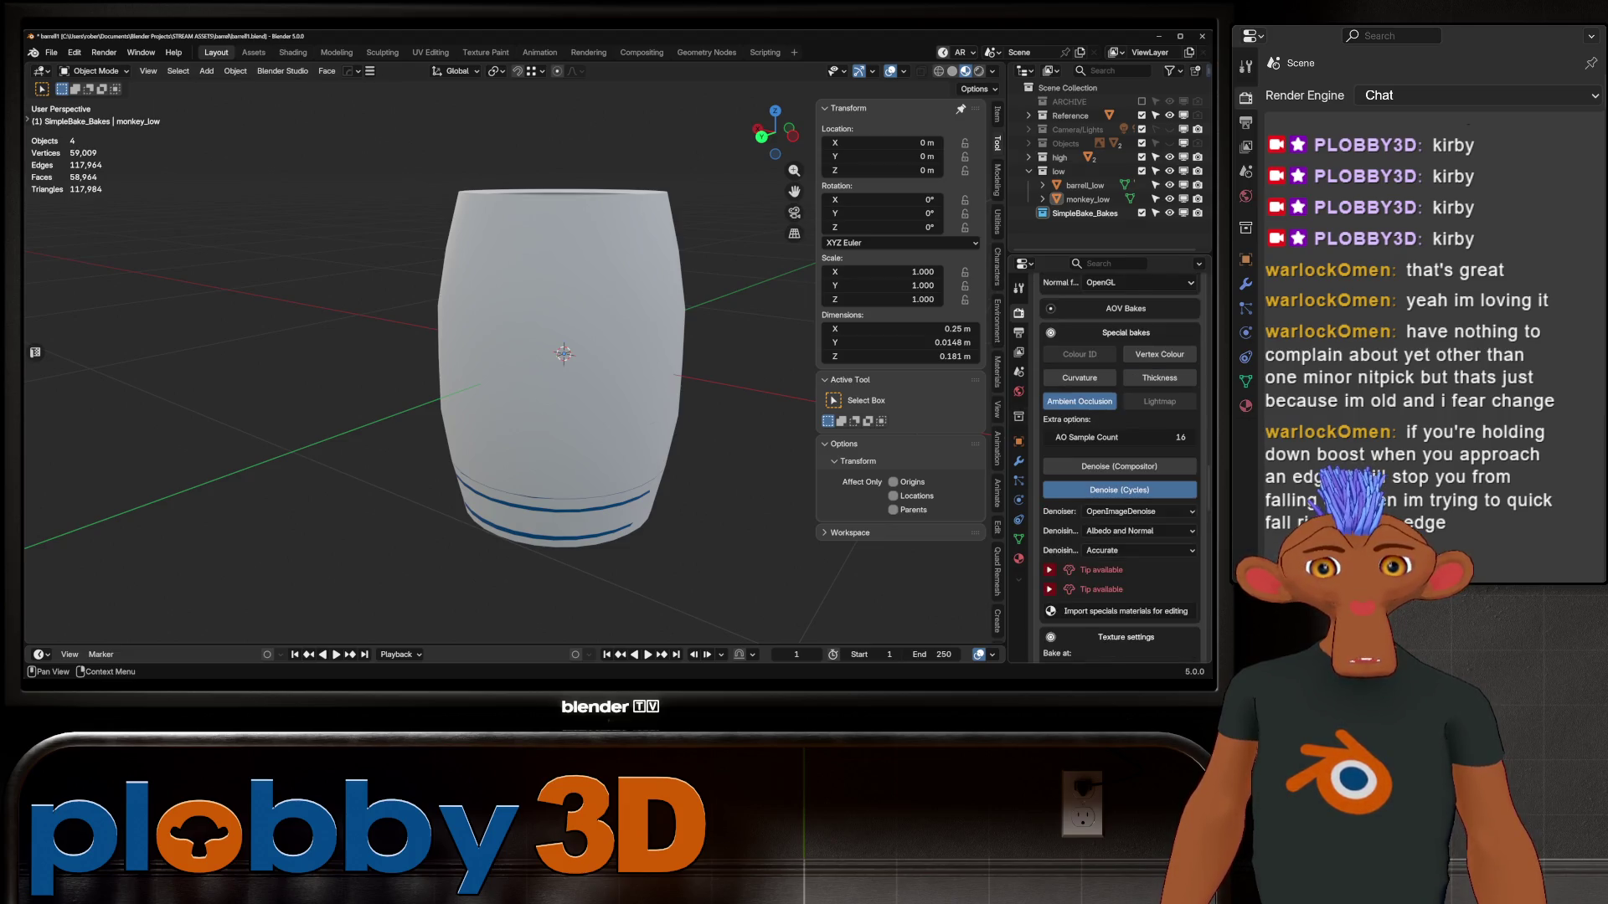
click(1049, 569)
scroll(1049, 569, up, 2)
scroll(1120, 469, up, 5)
scroll(1119, 469, up, 12)
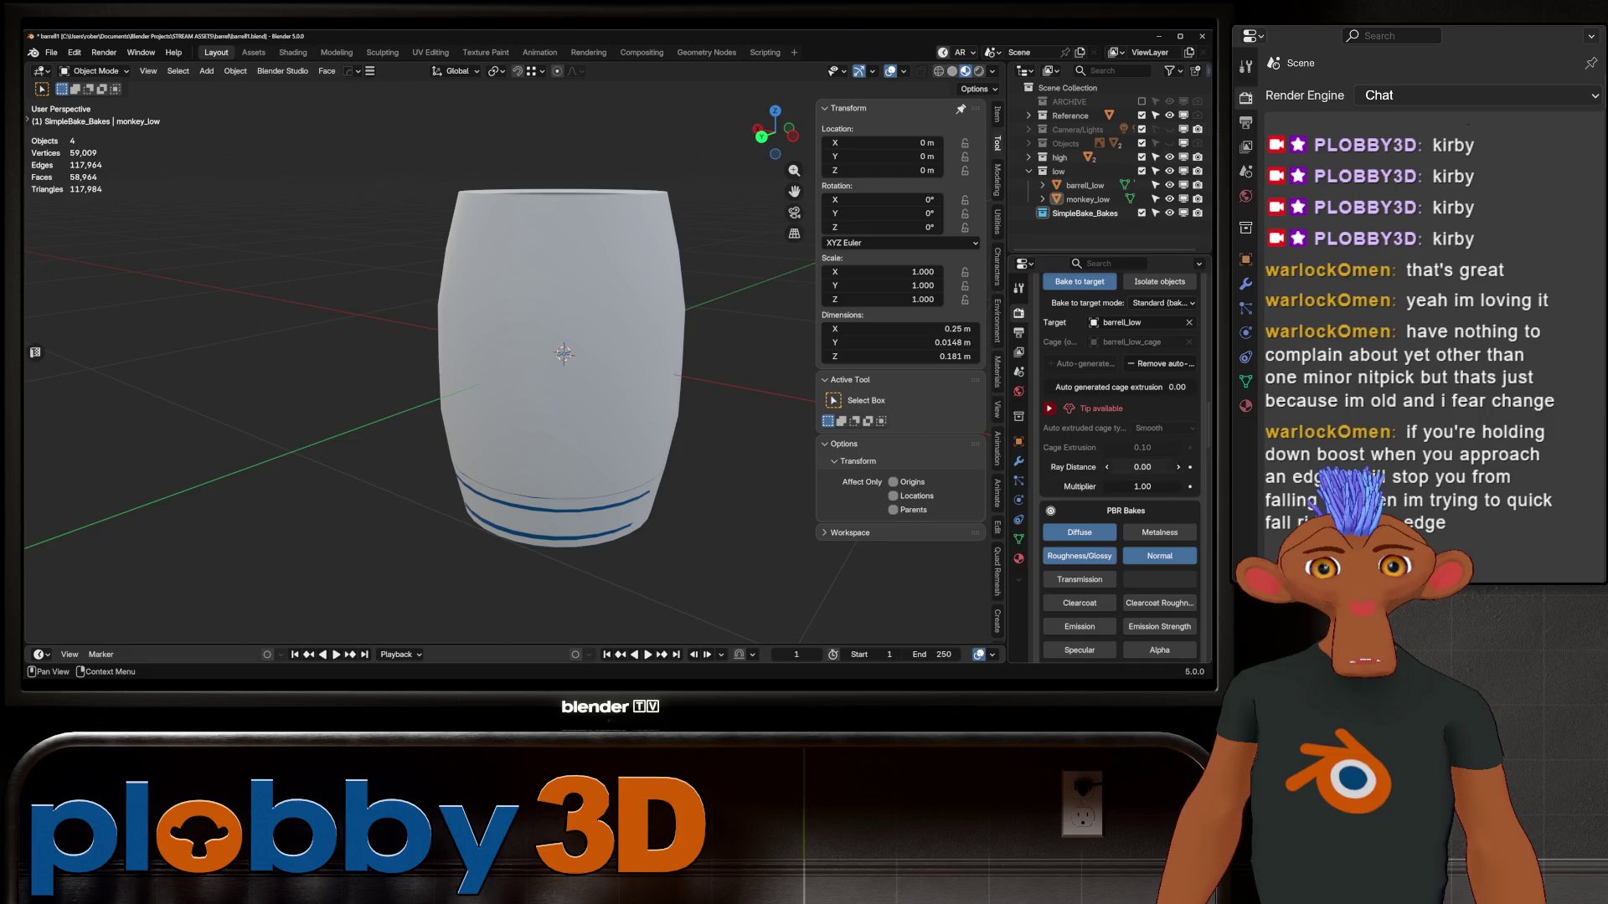
Set Ray Distance to 0.01 and rerun Bake! (to target) onto barrel_low
right_click(1168, 468)
key(Escape)
click(1143, 467)
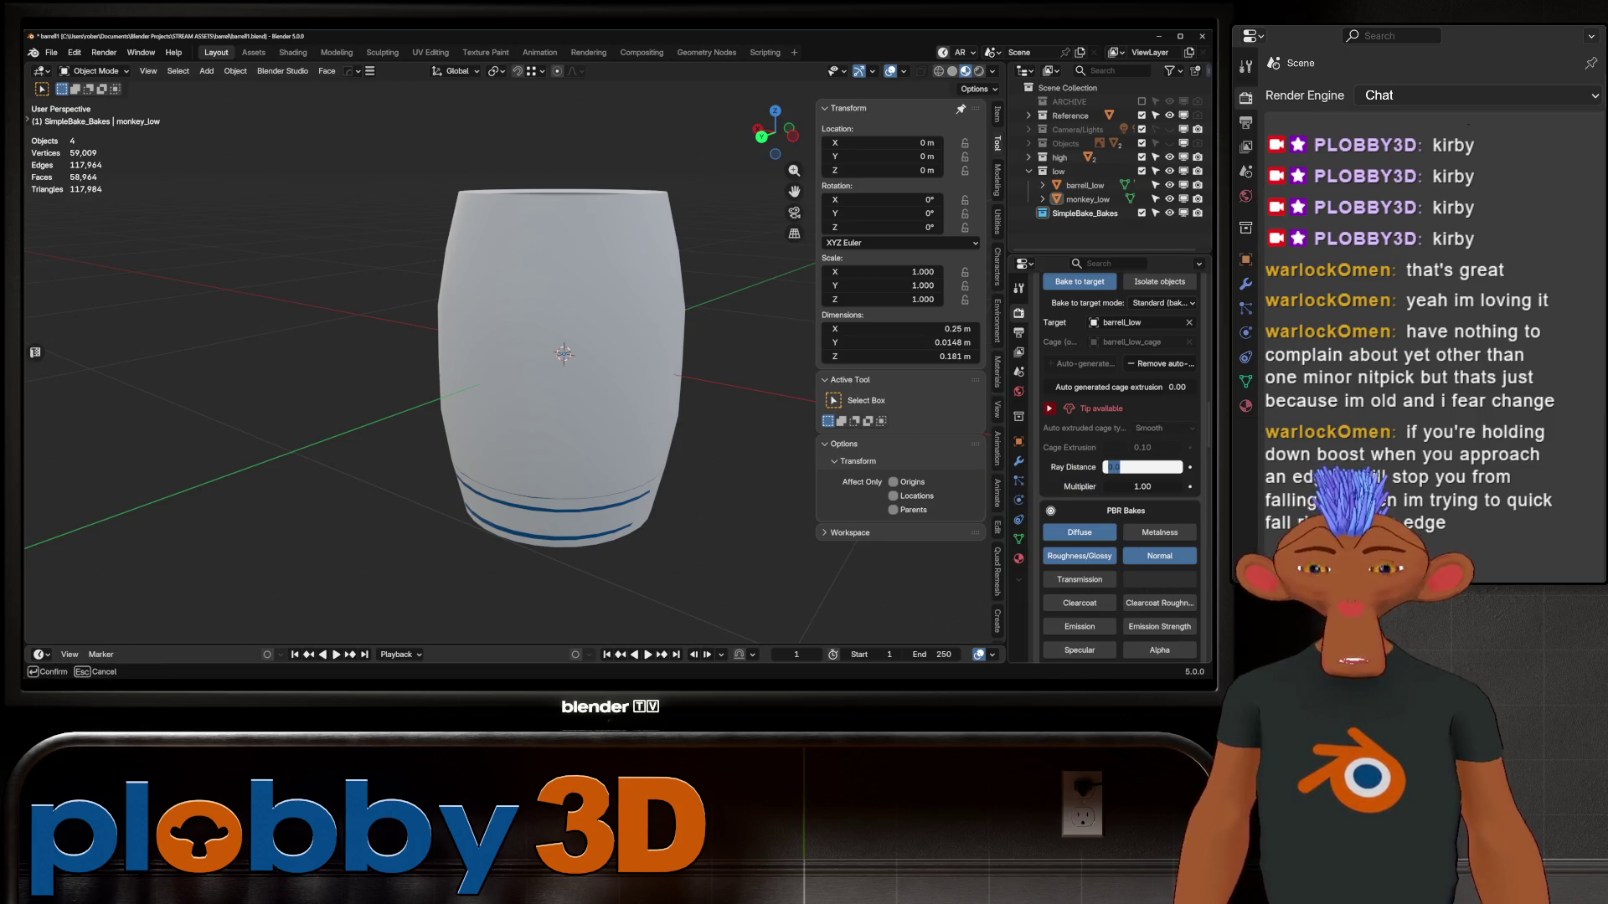
text(0)
key(Return)
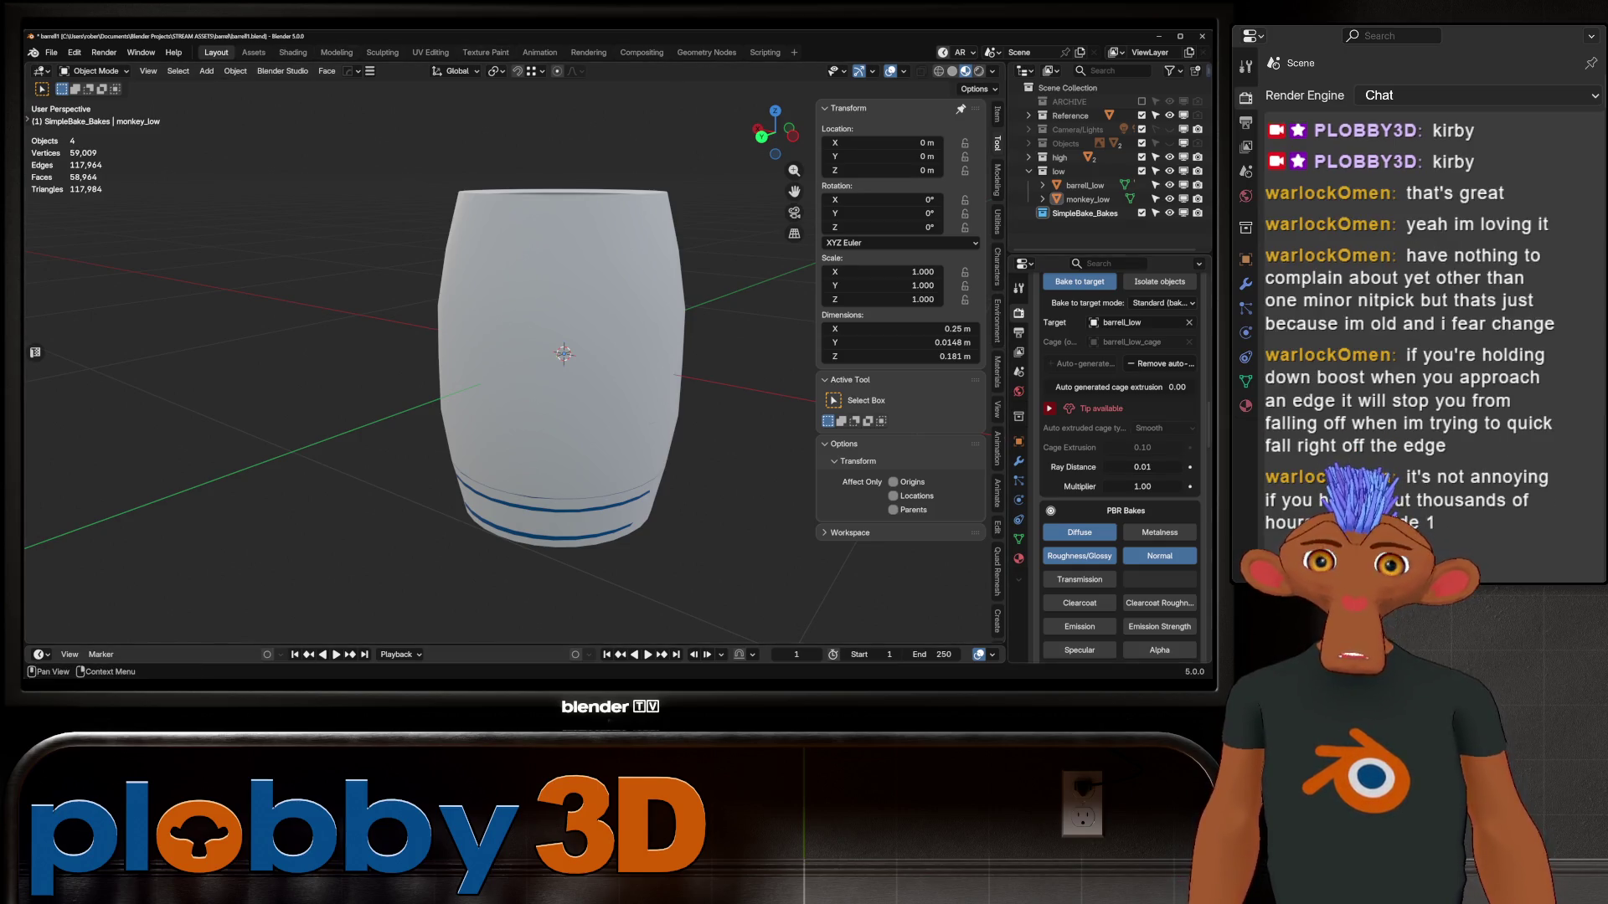
scroll(1120, 461, down, 10)
scroll(1119, 460, down, 10)
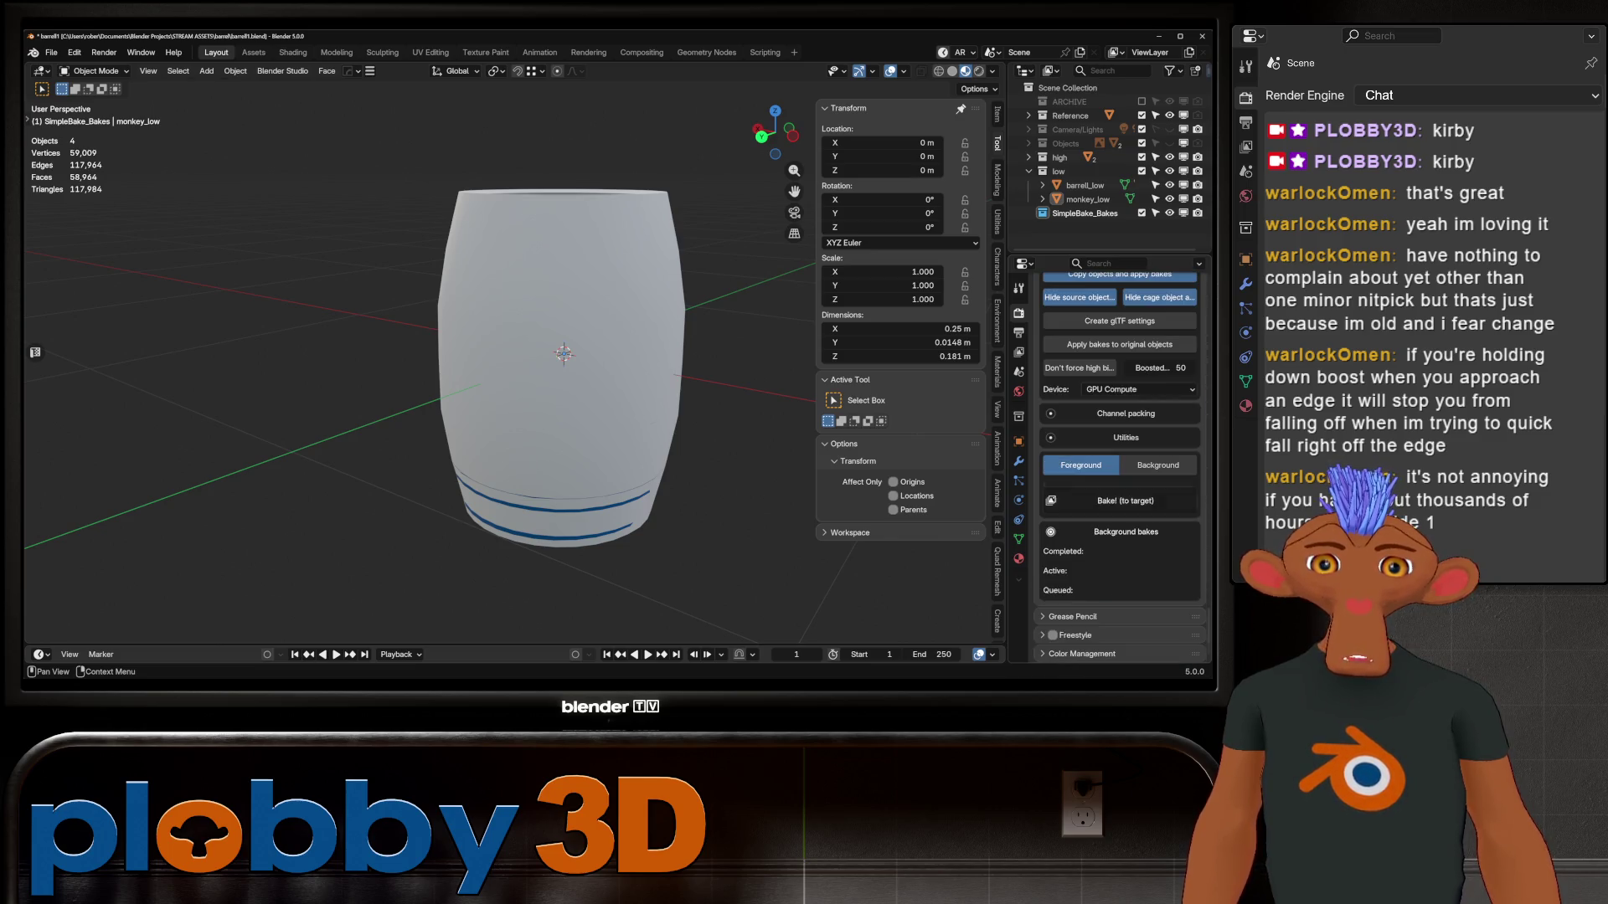
click(1124, 501)
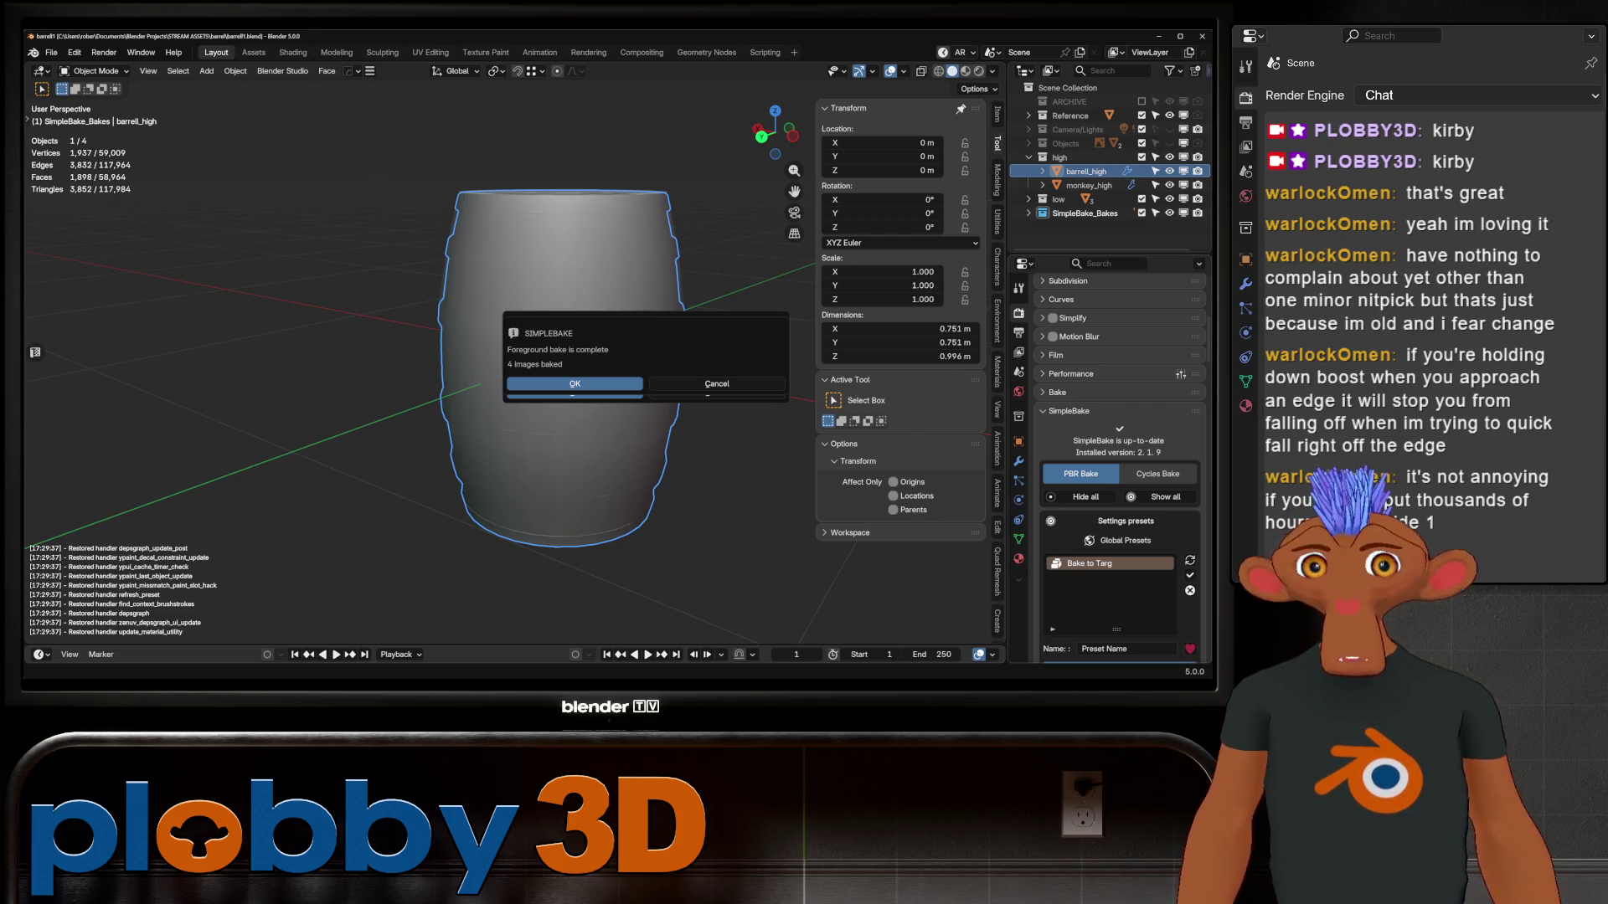
Dismiss the bake notice and show barrel_high's Smooth by Angle modifier at 30°
key(Return)
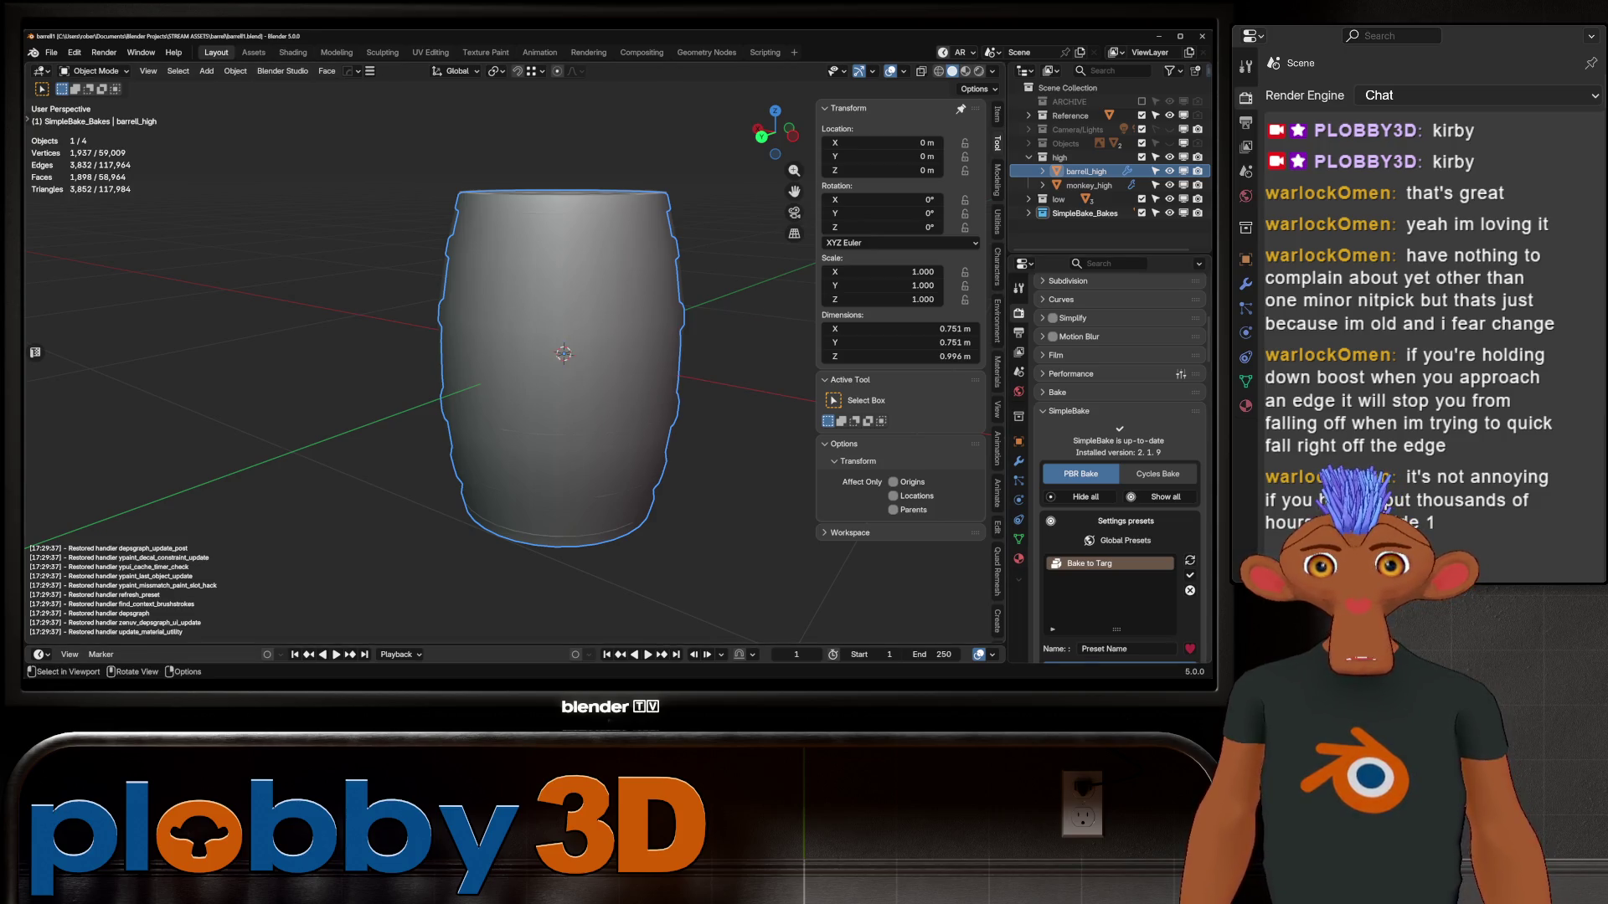
mouse_move(563, 352)
middle_down()
mouse_move(569, 310)
mouse_move(562, 352)
middle_up()
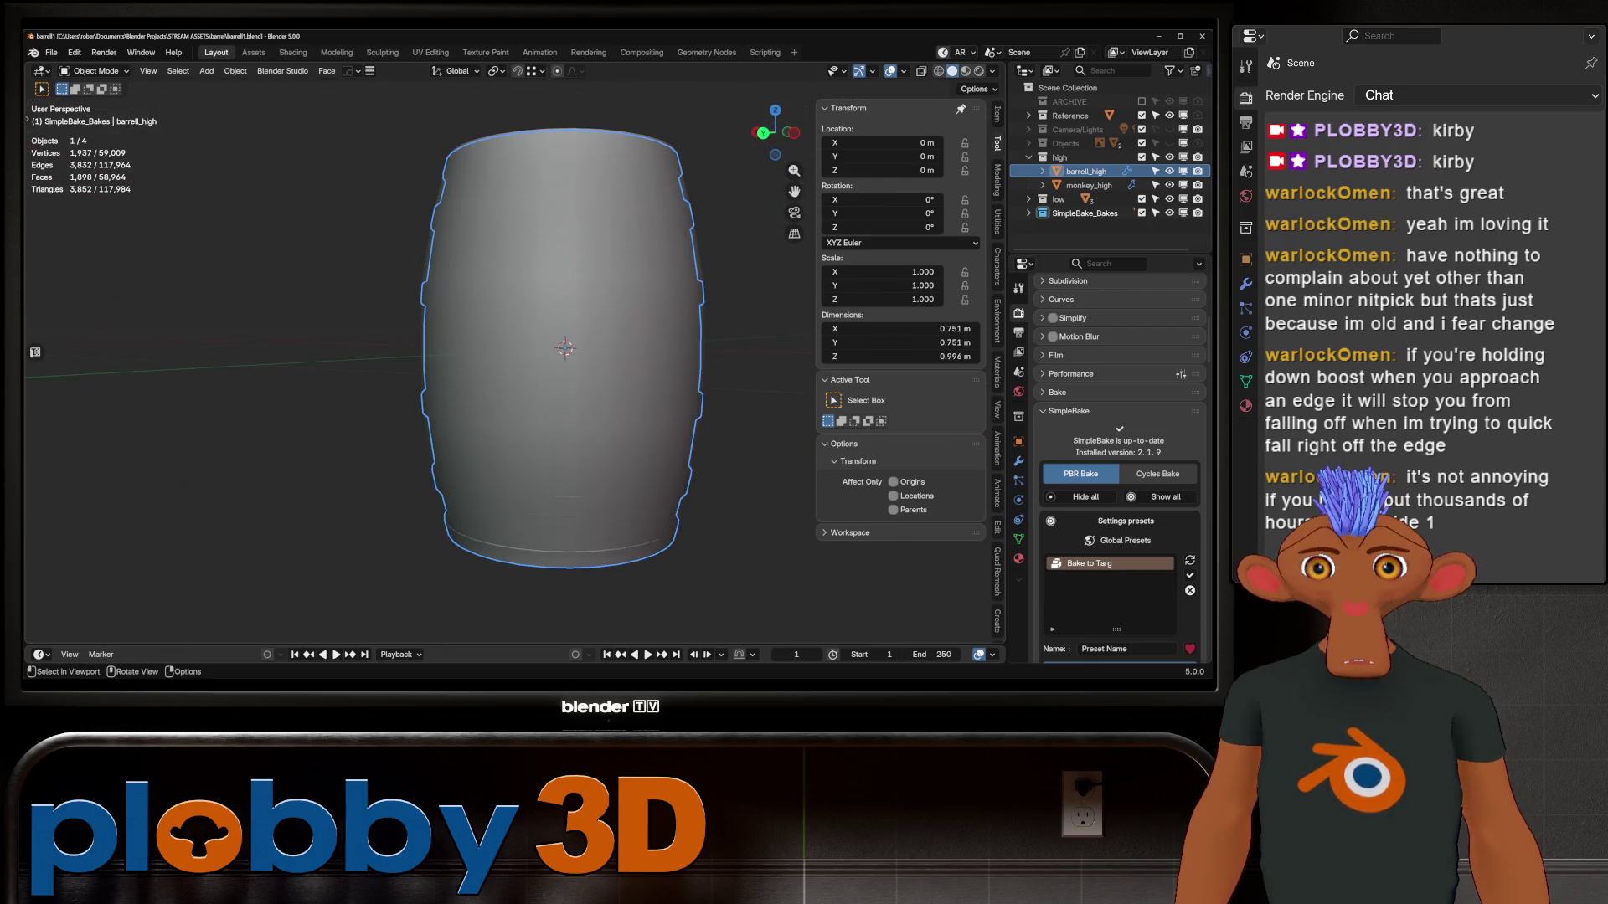
key(Tab)
key(Tab)
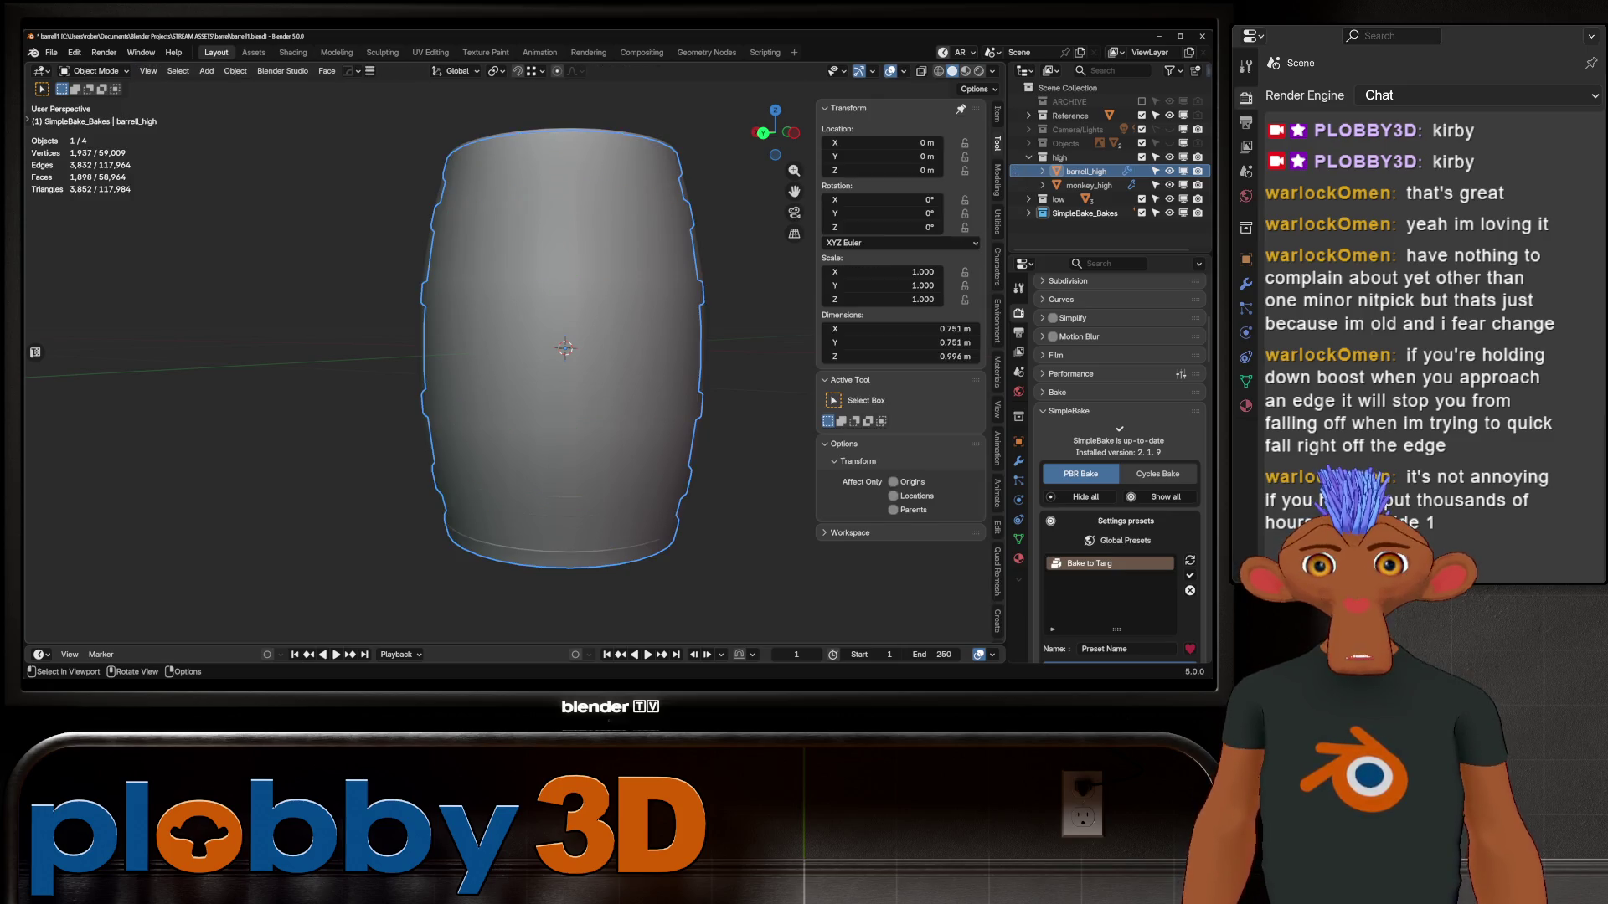
click(1019, 460)
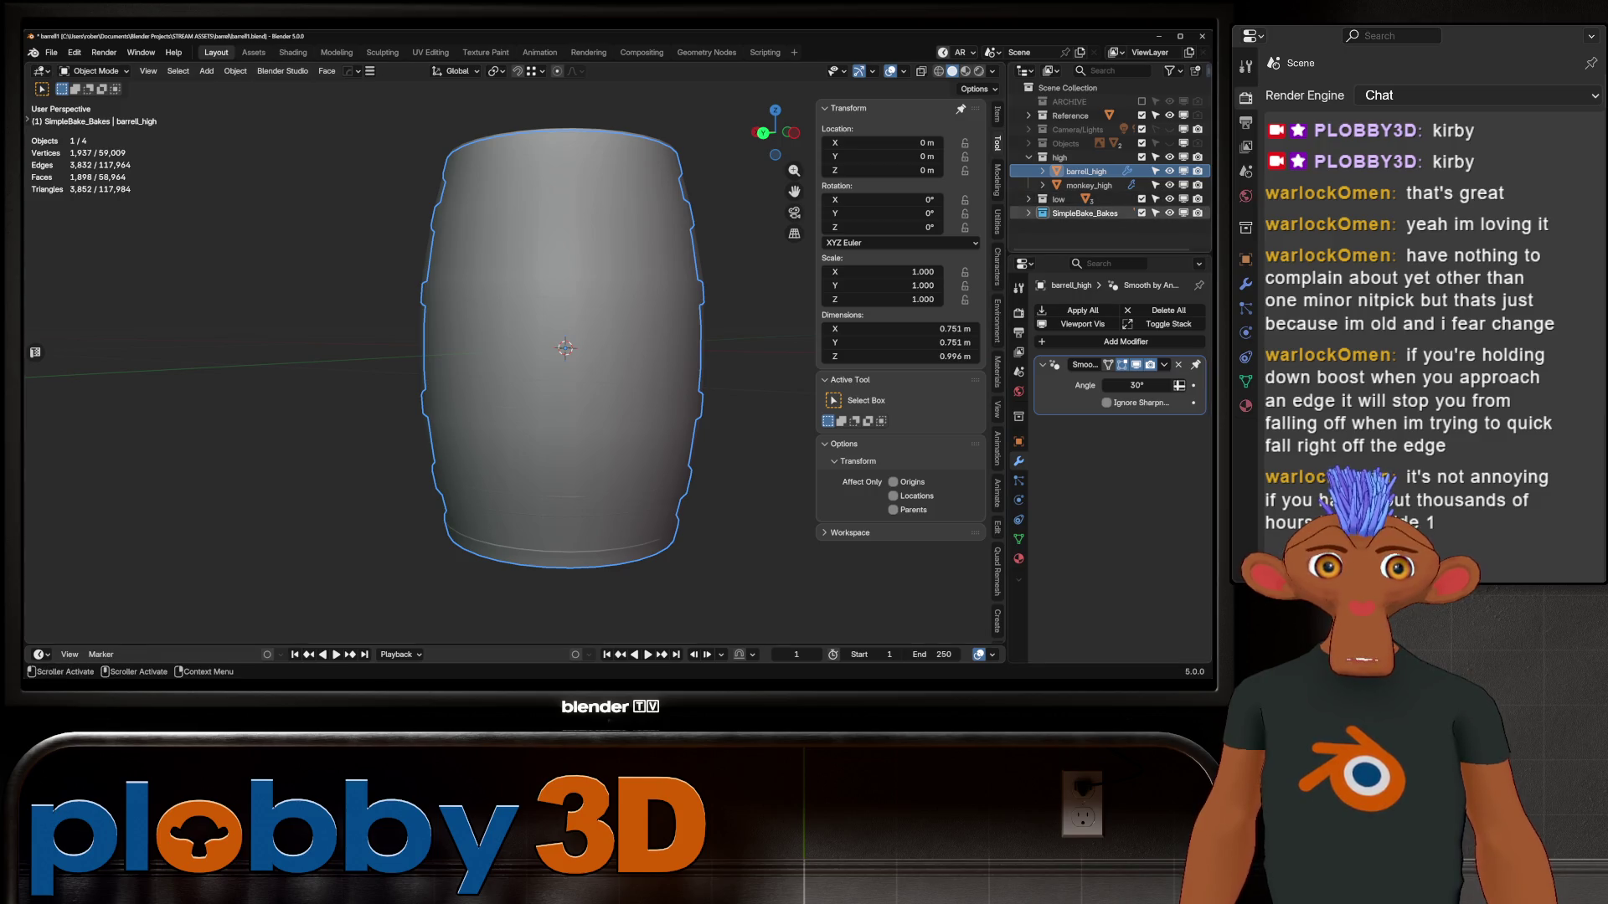
Reveal the low collection's objects and select barrell_low
click(1028, 199)
click(1084, 241)
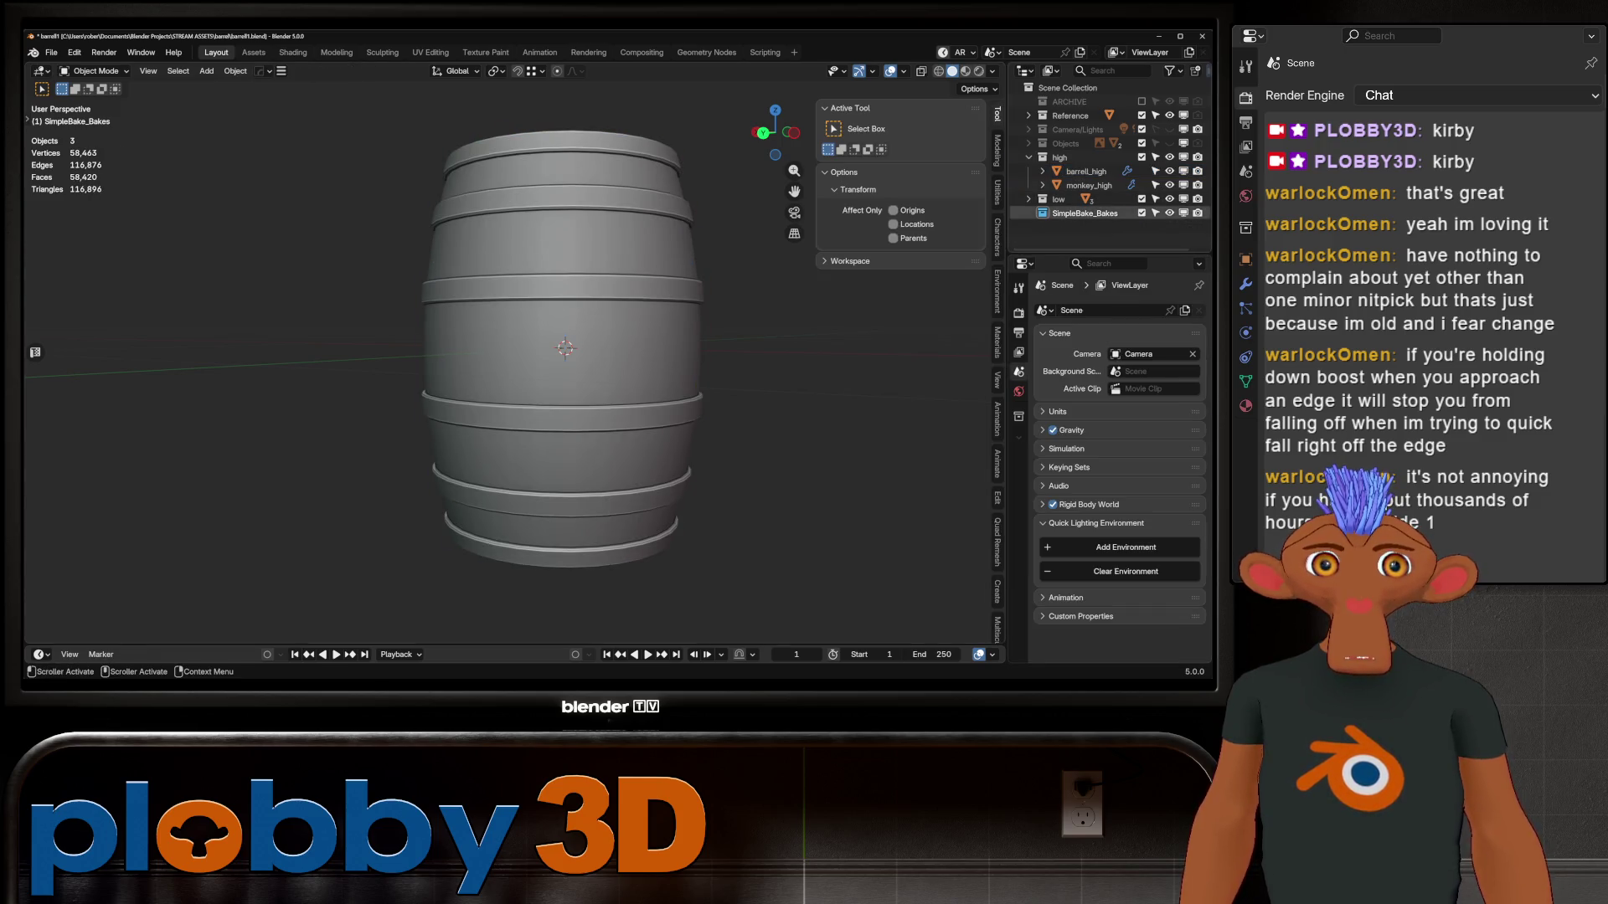
click(1084, 213)
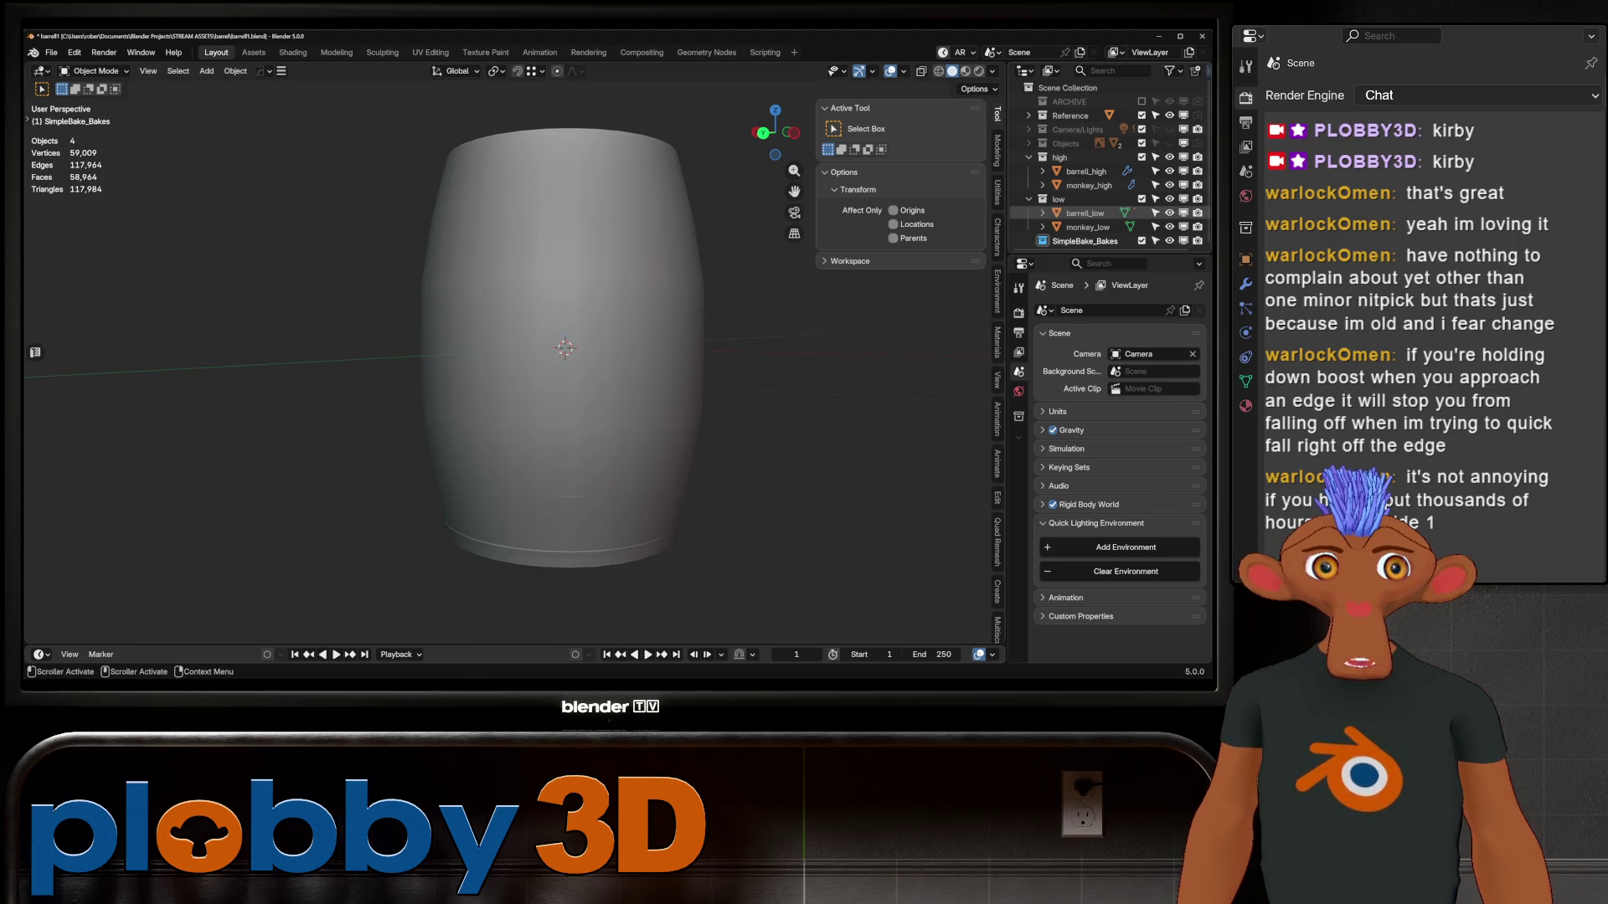
Add a Shrinkwrap modifier targeting barrell_high, apply it, then view barrell_high's mesh data
click(1088, 310)
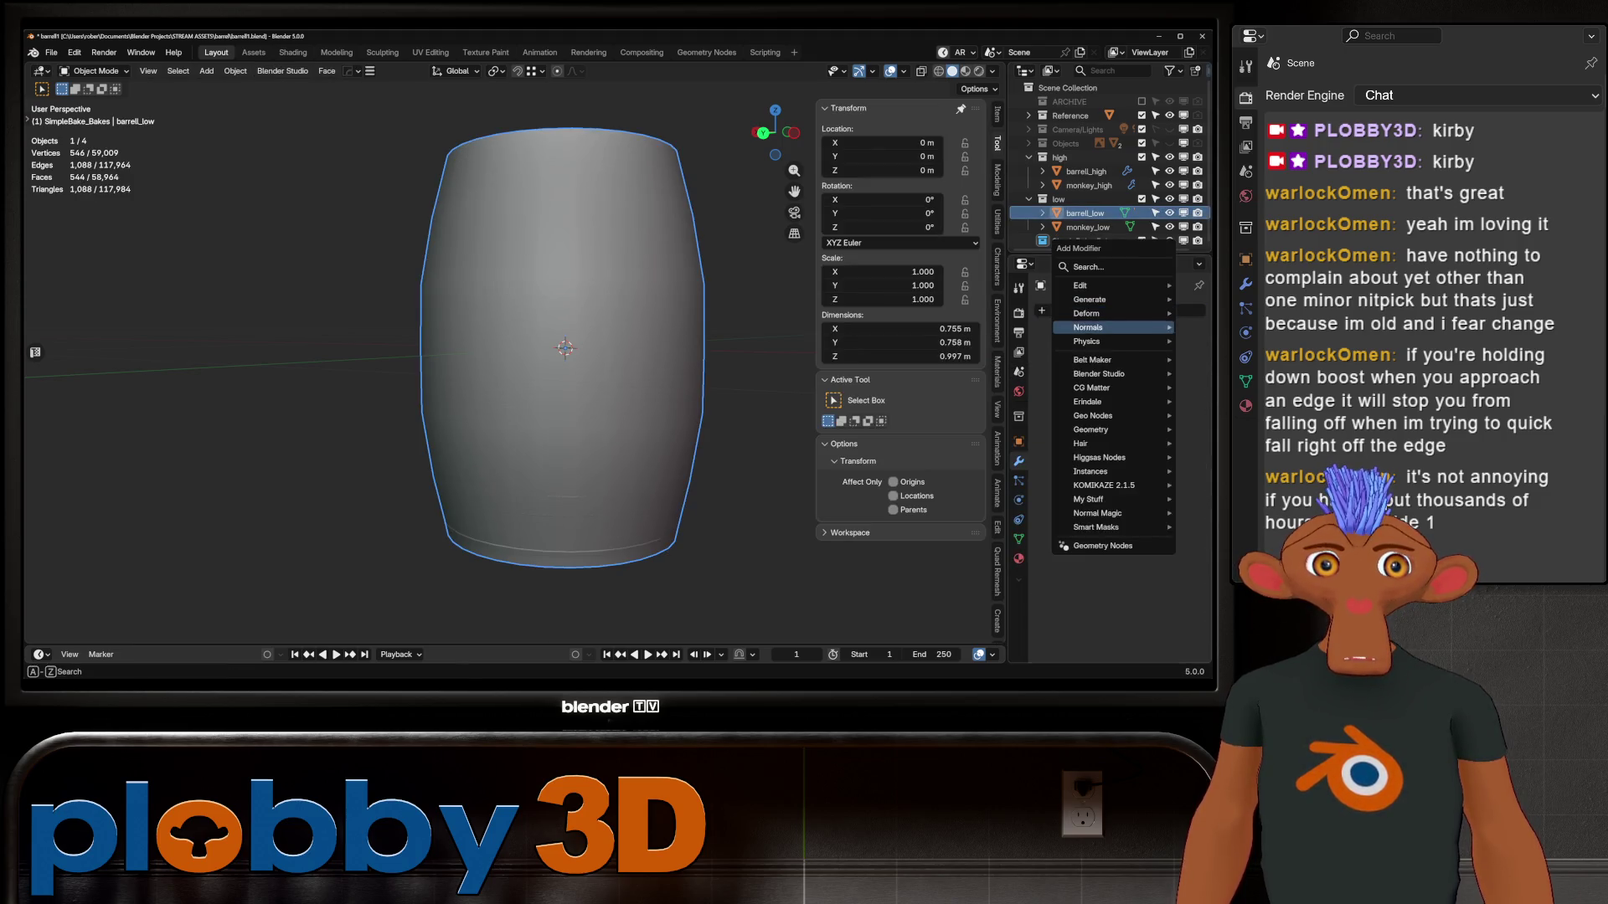
mouse_move(1088, 313)
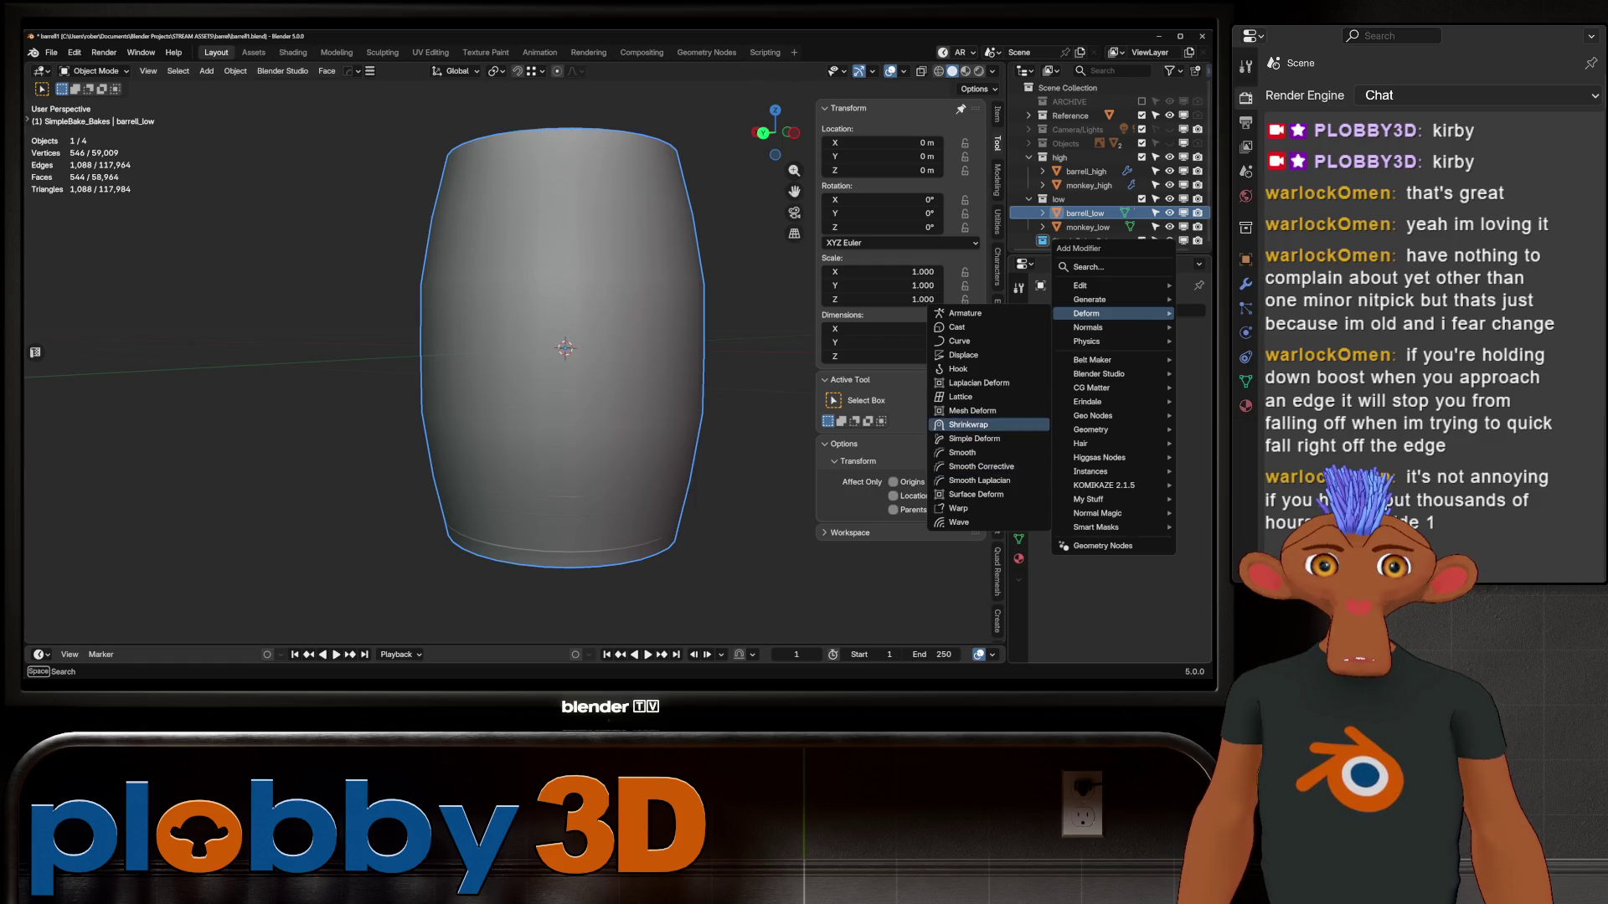
click(968, 425)
click(1178, 420)
click(1093, 172)
key(ctrl+a)
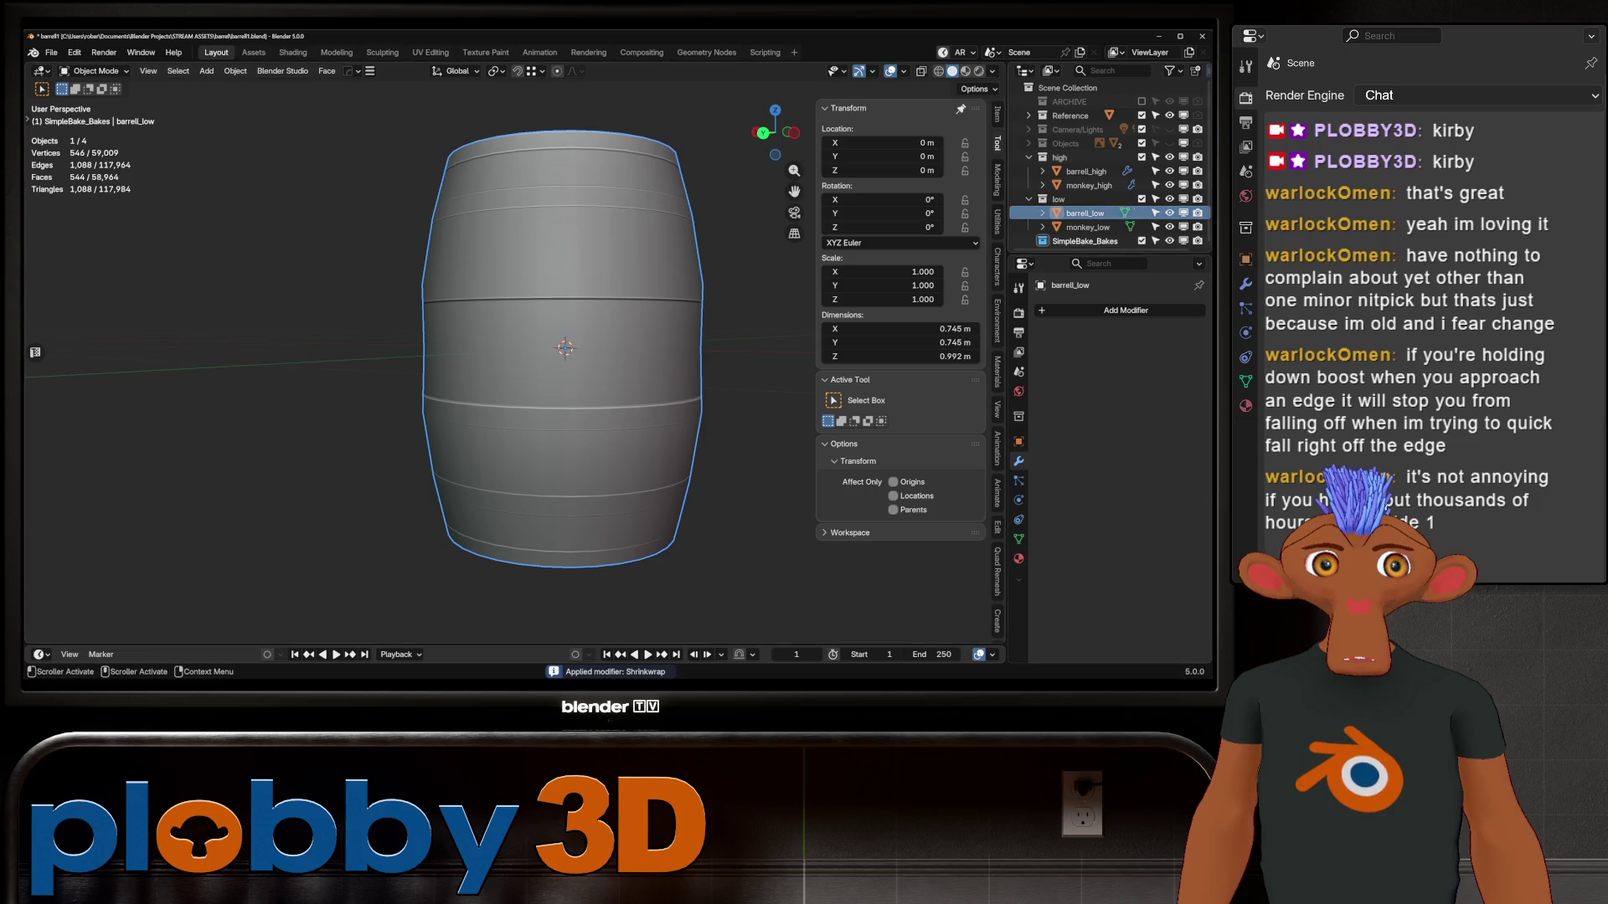
click(1086, 170)
click(1019, 539)
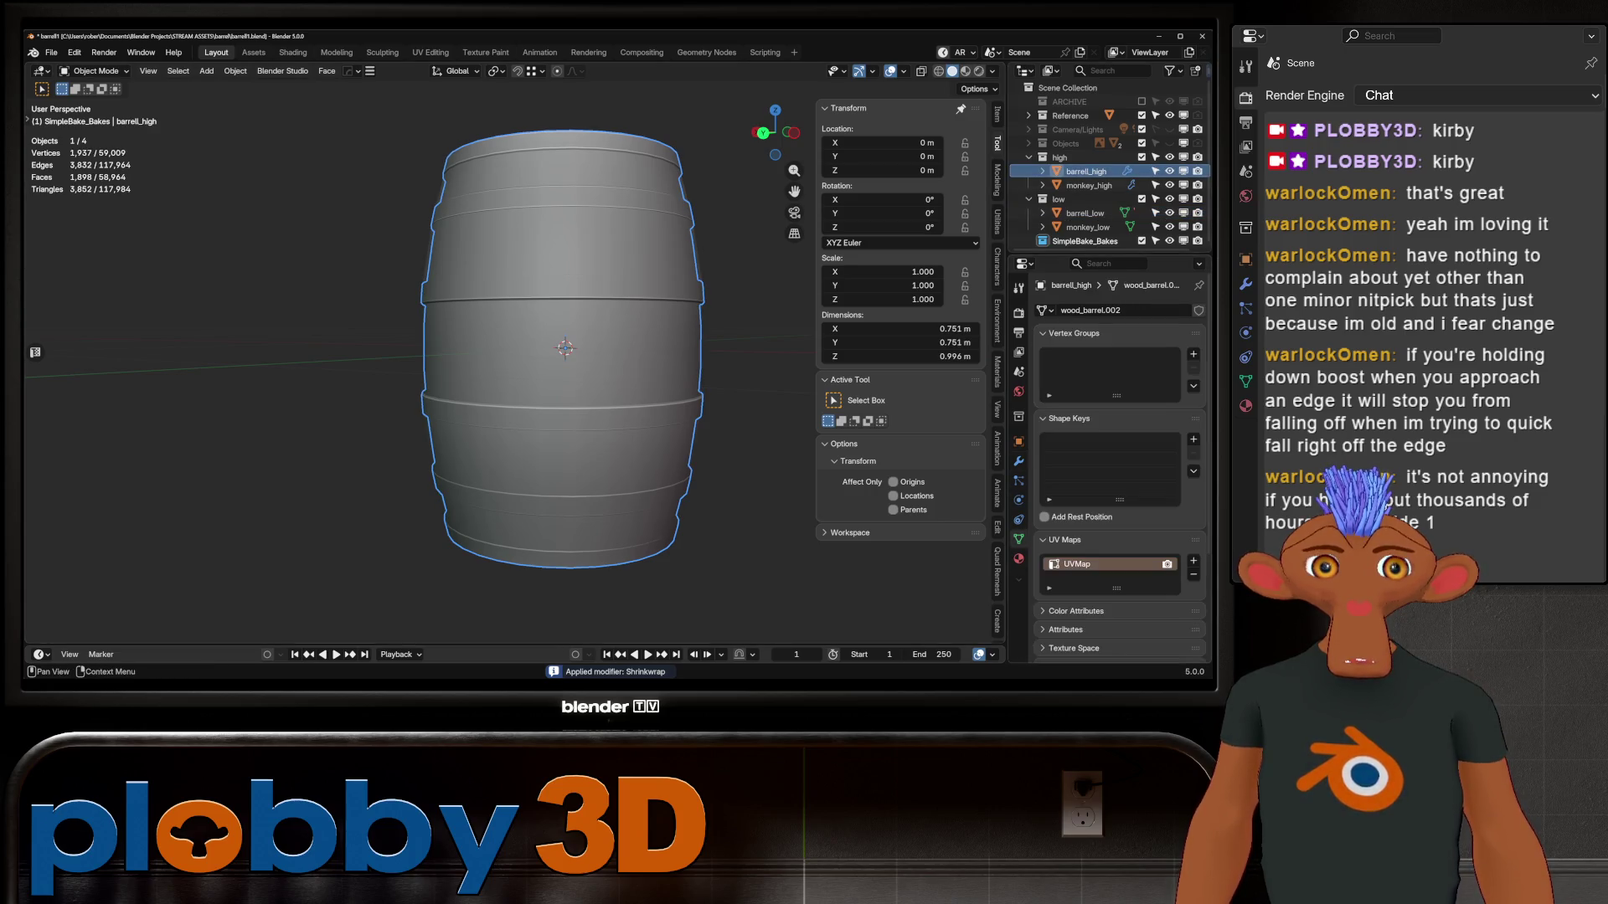
Reorder the high barrel's mesh spatially and set SimpleBake's ray distance to 0
scroll(1119, 467, down, 5)
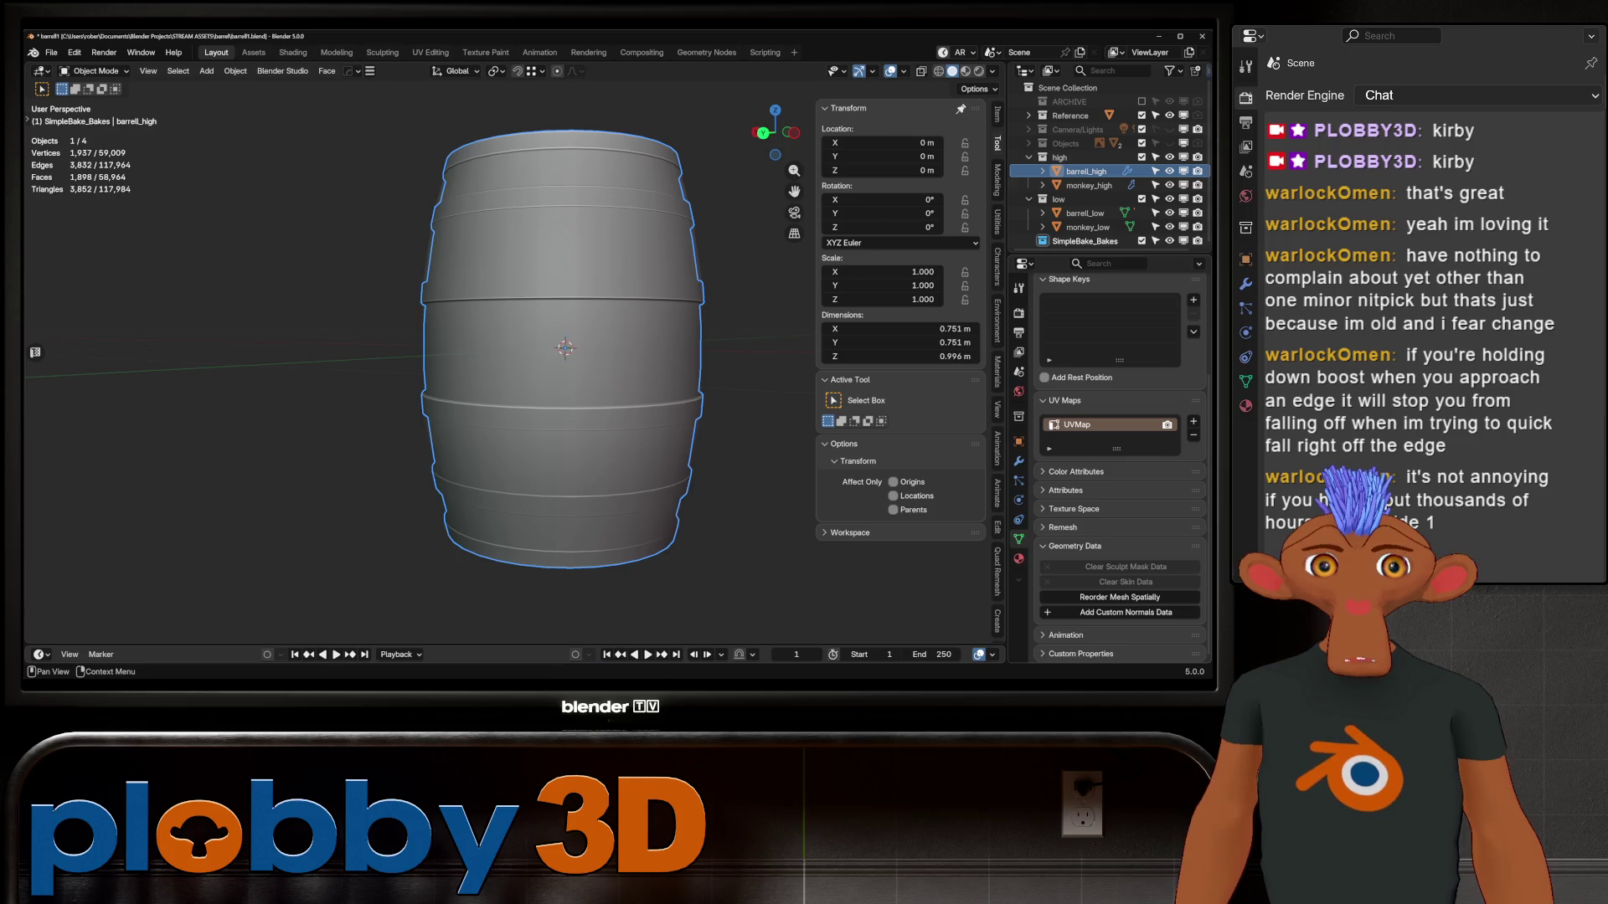
click(1120, 597)
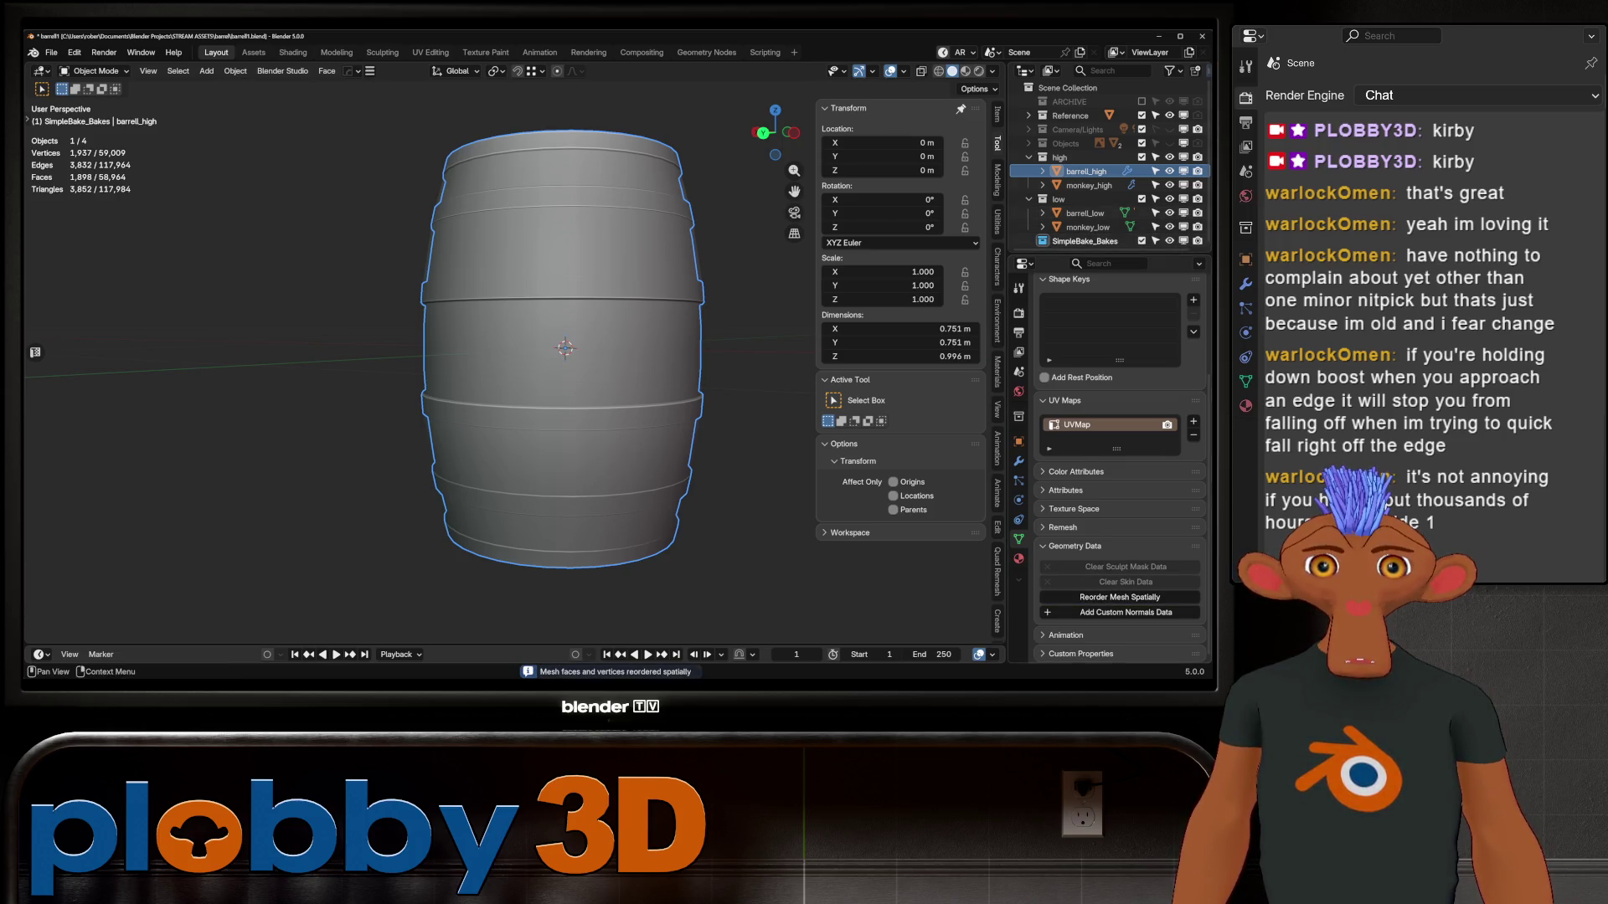
click(1018, 313)
scroll(1120, 467, down, 15)
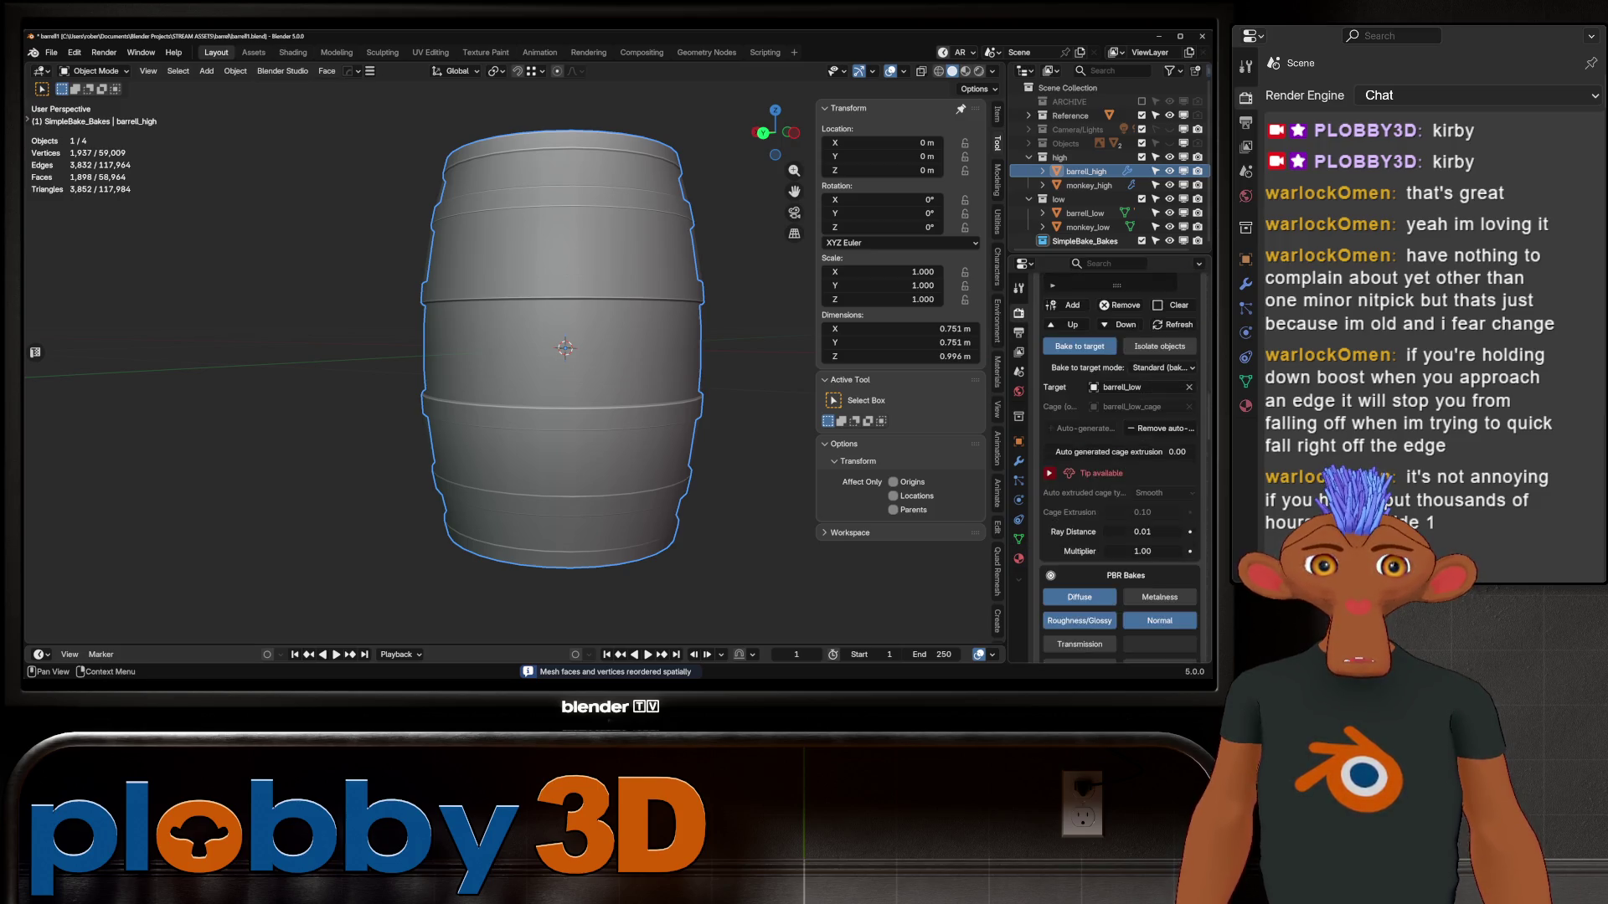
click(1142, 364)
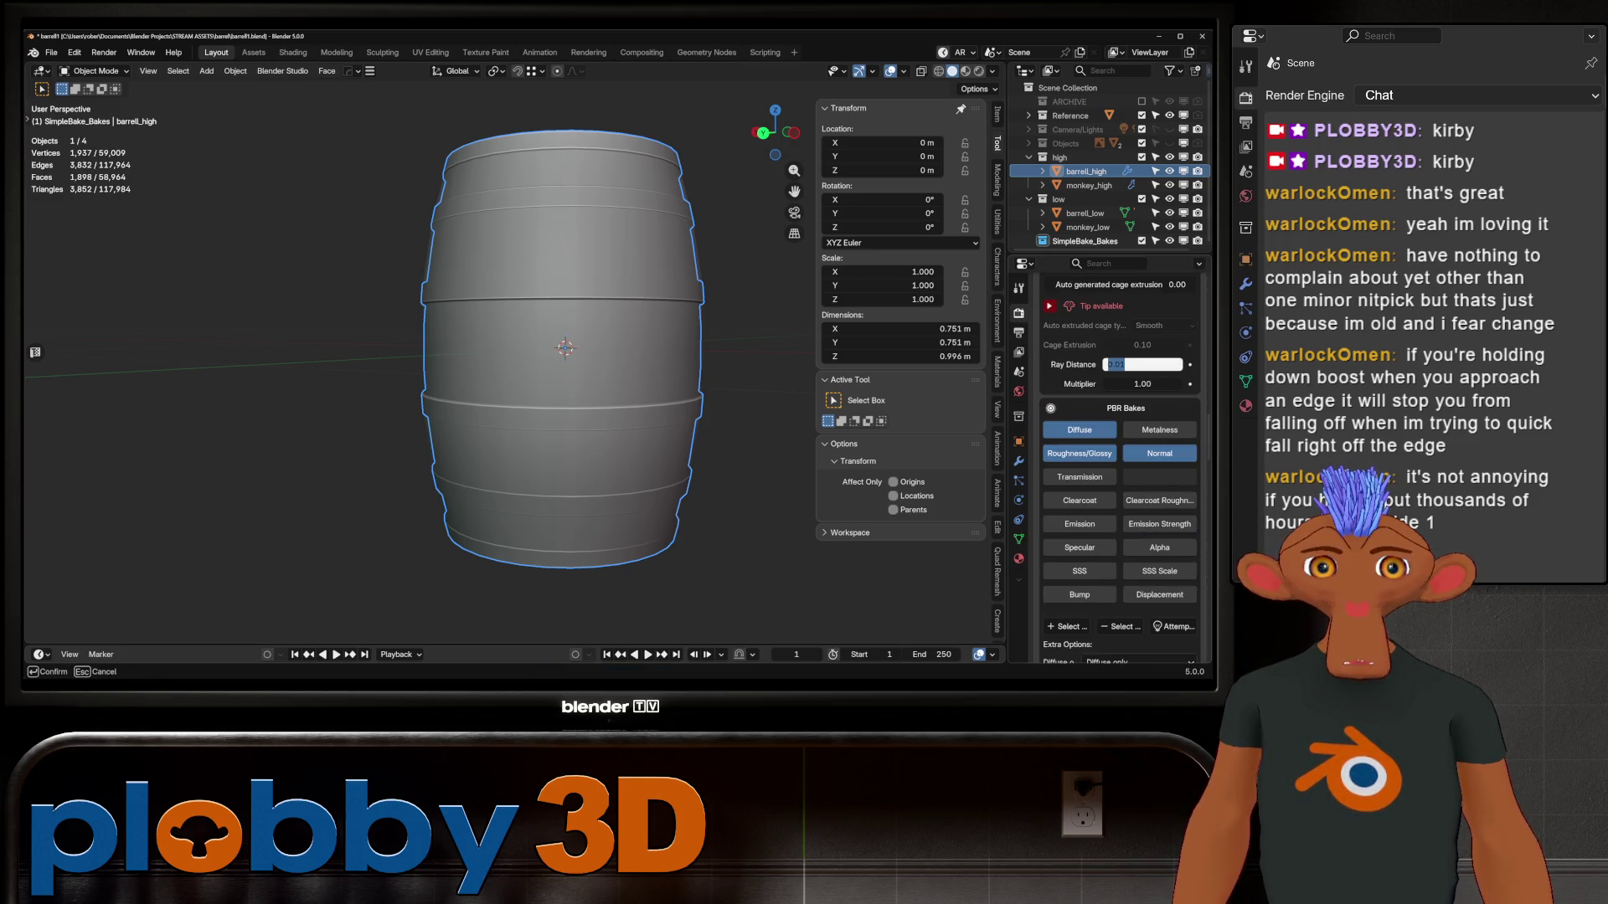
text(02)
key(Return)
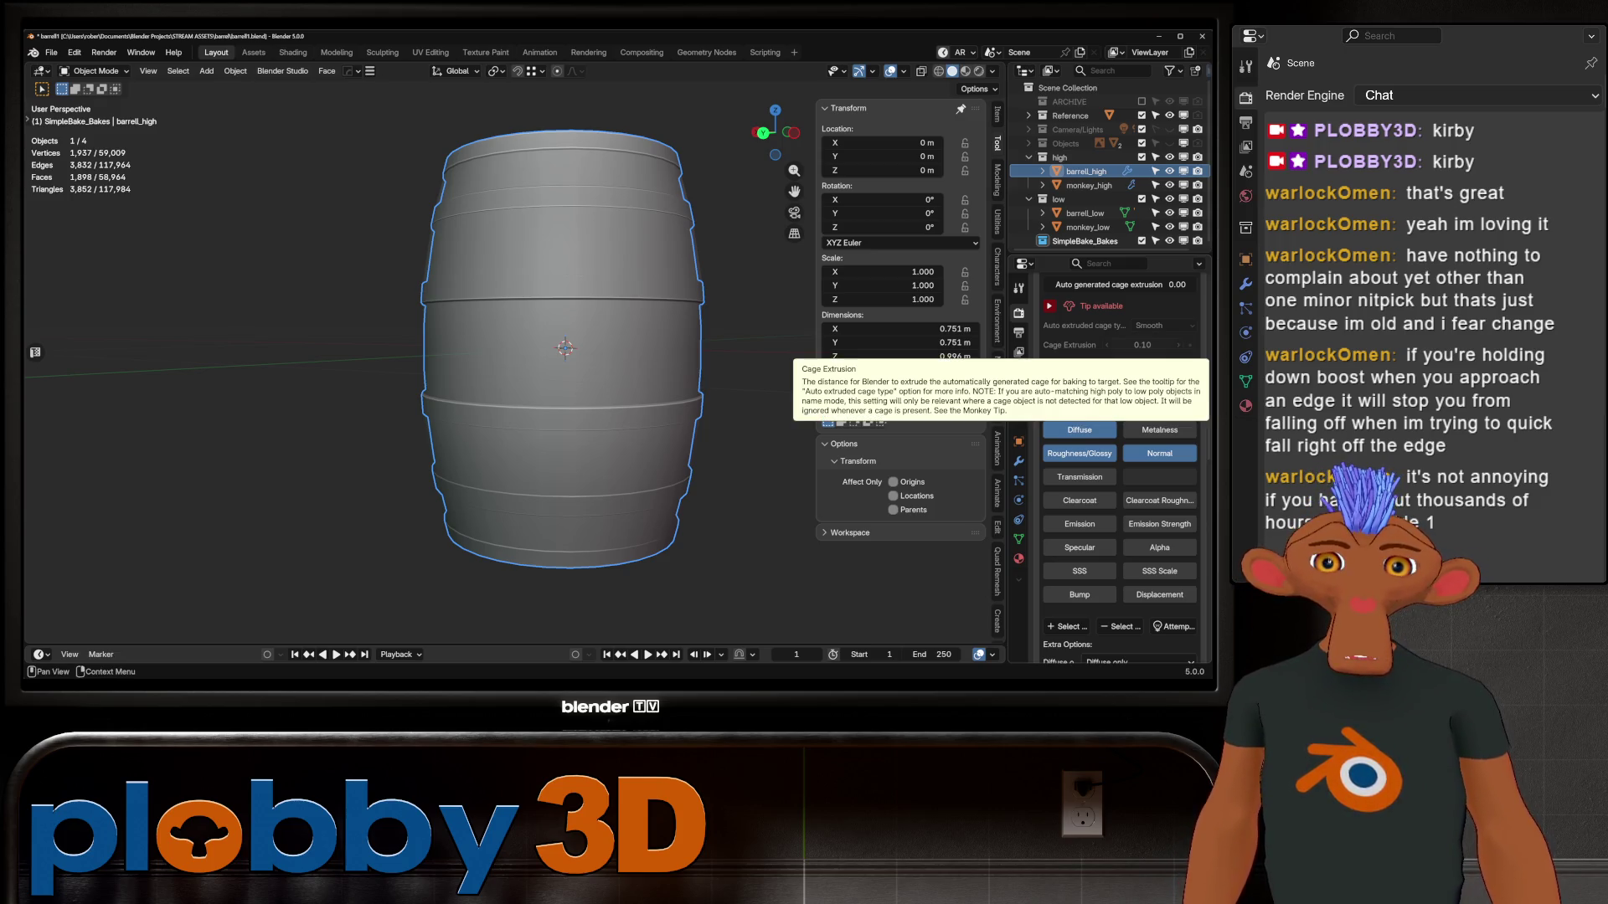
Replace barrel_low's auto-generated cage with a newly generated one at 0.00 extrusion
scroll(1114, 345, up, 2)
click(1049, 361)
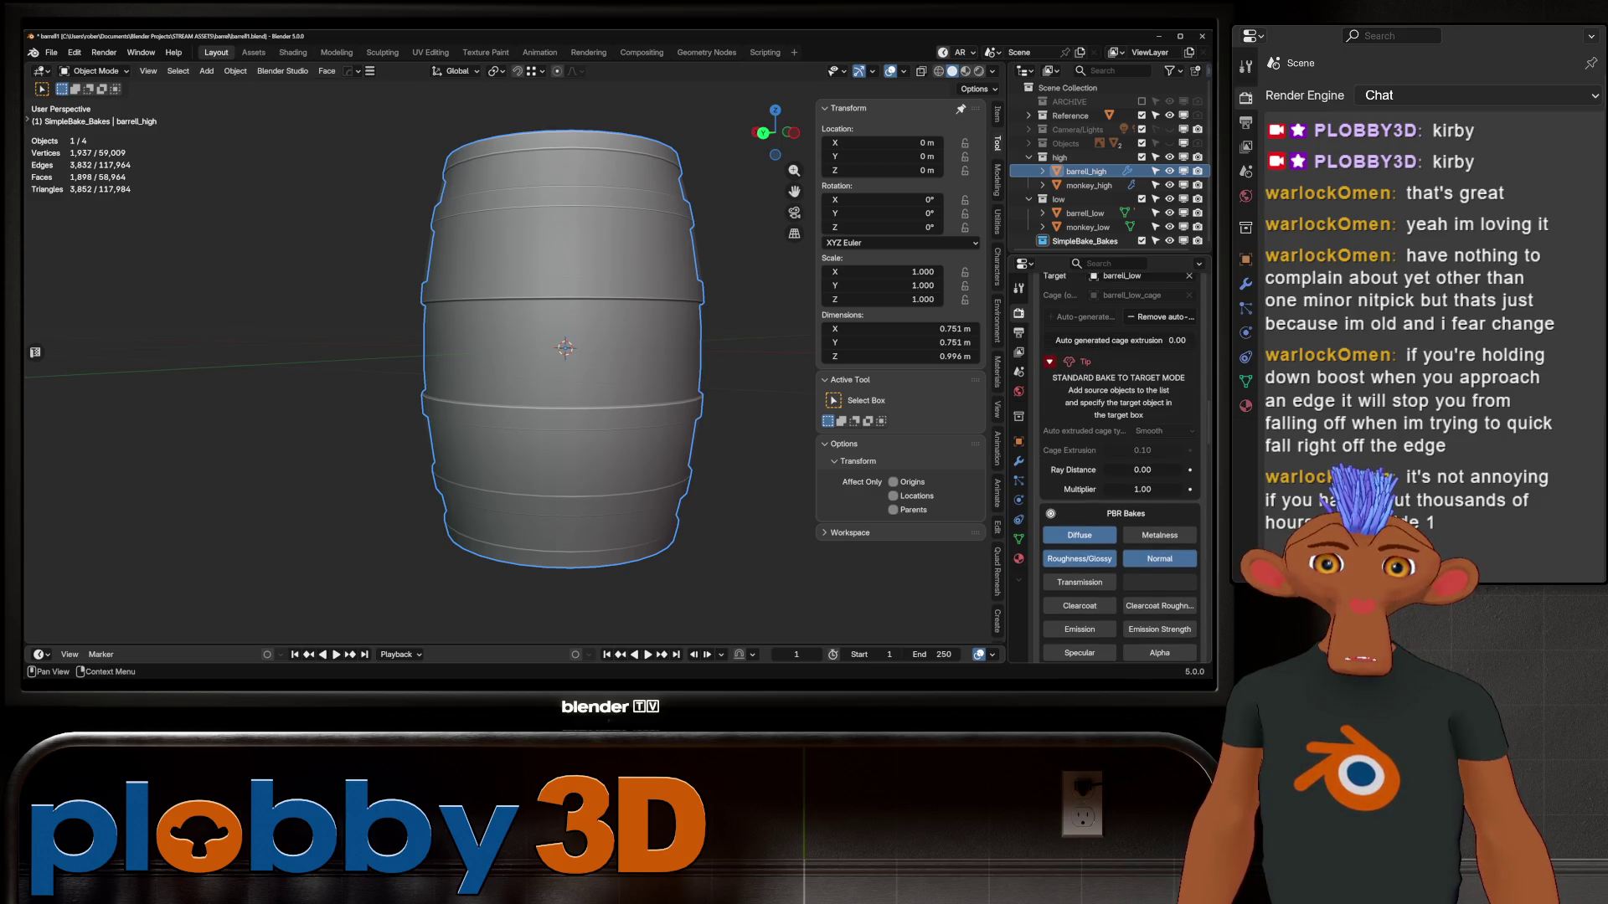
click(1049, 361)
scroll(1049, 361, up, 10)
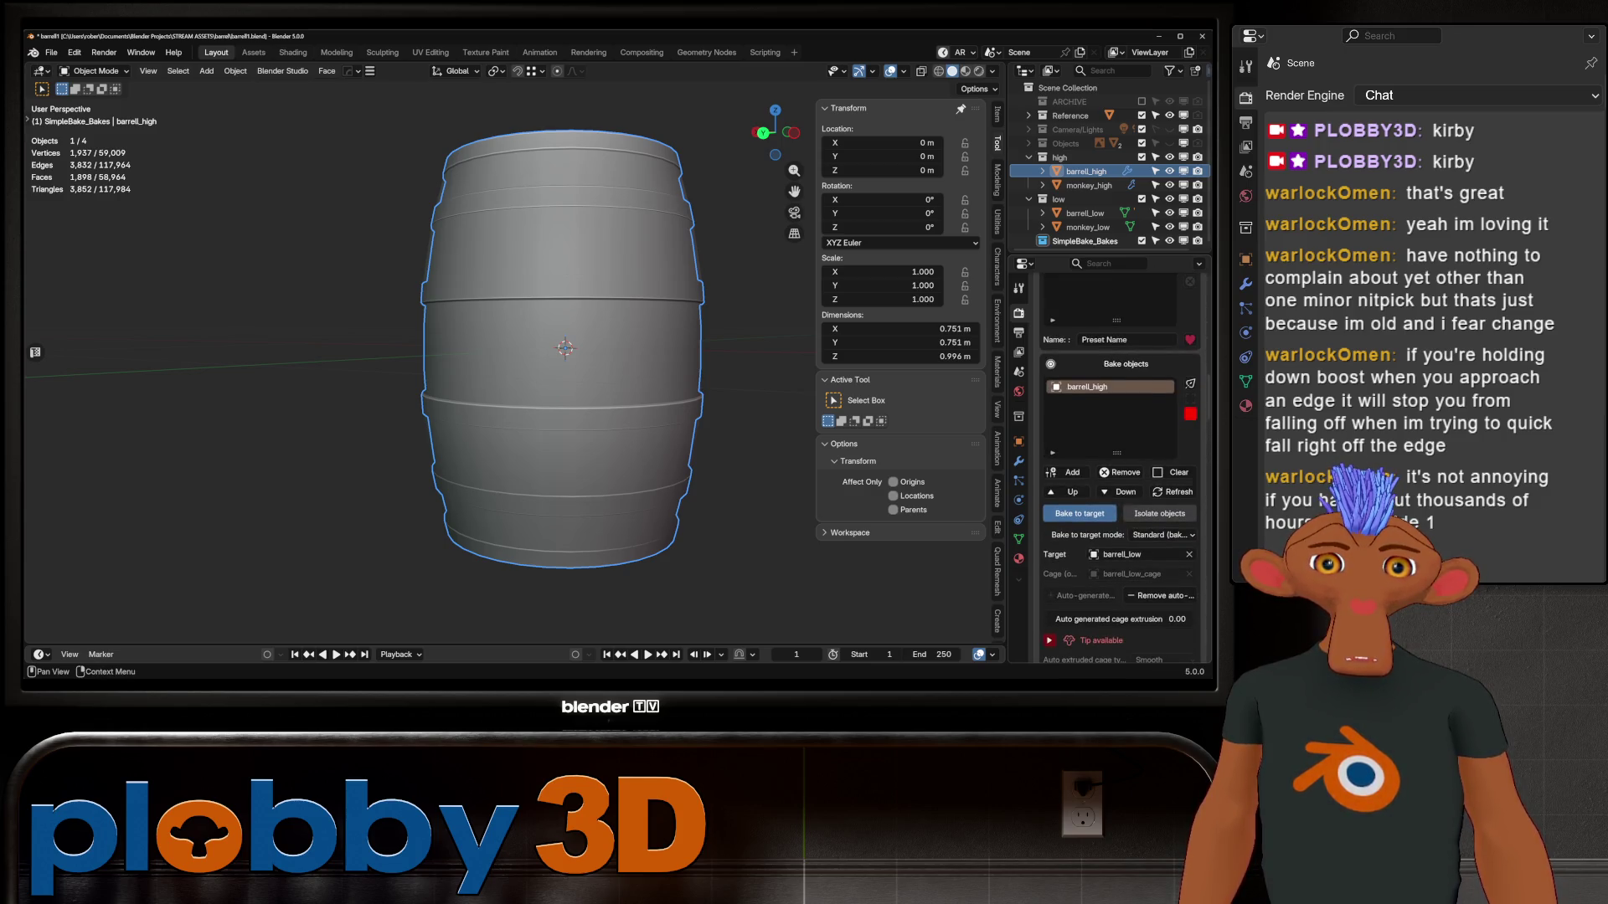
scroll(1118, 469, down, 2)
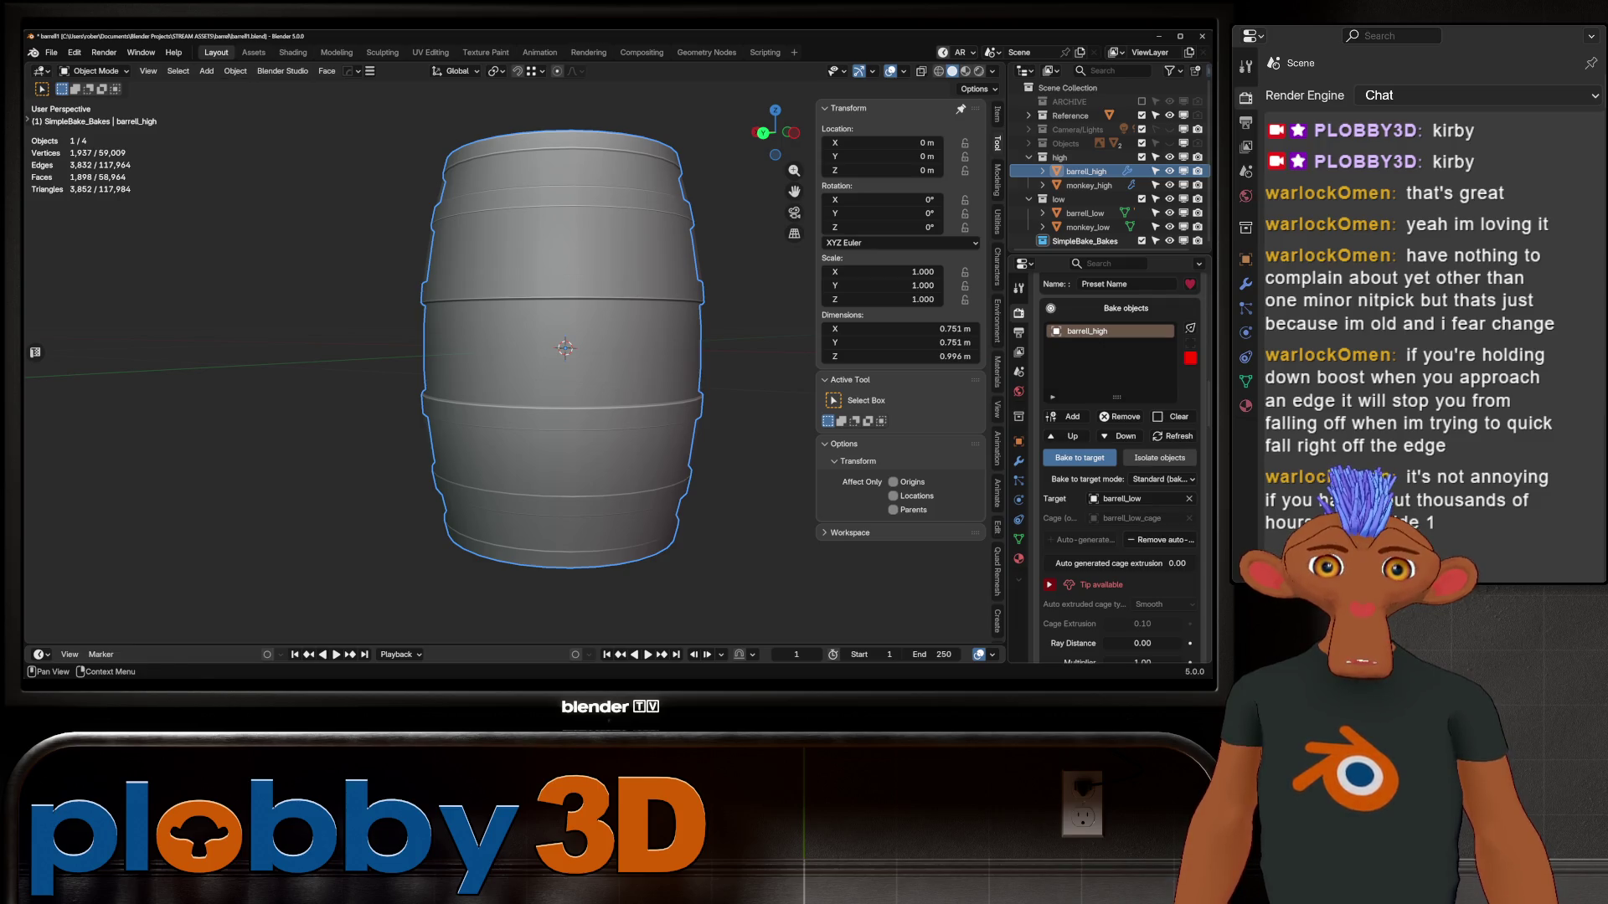
click(1162, 540)
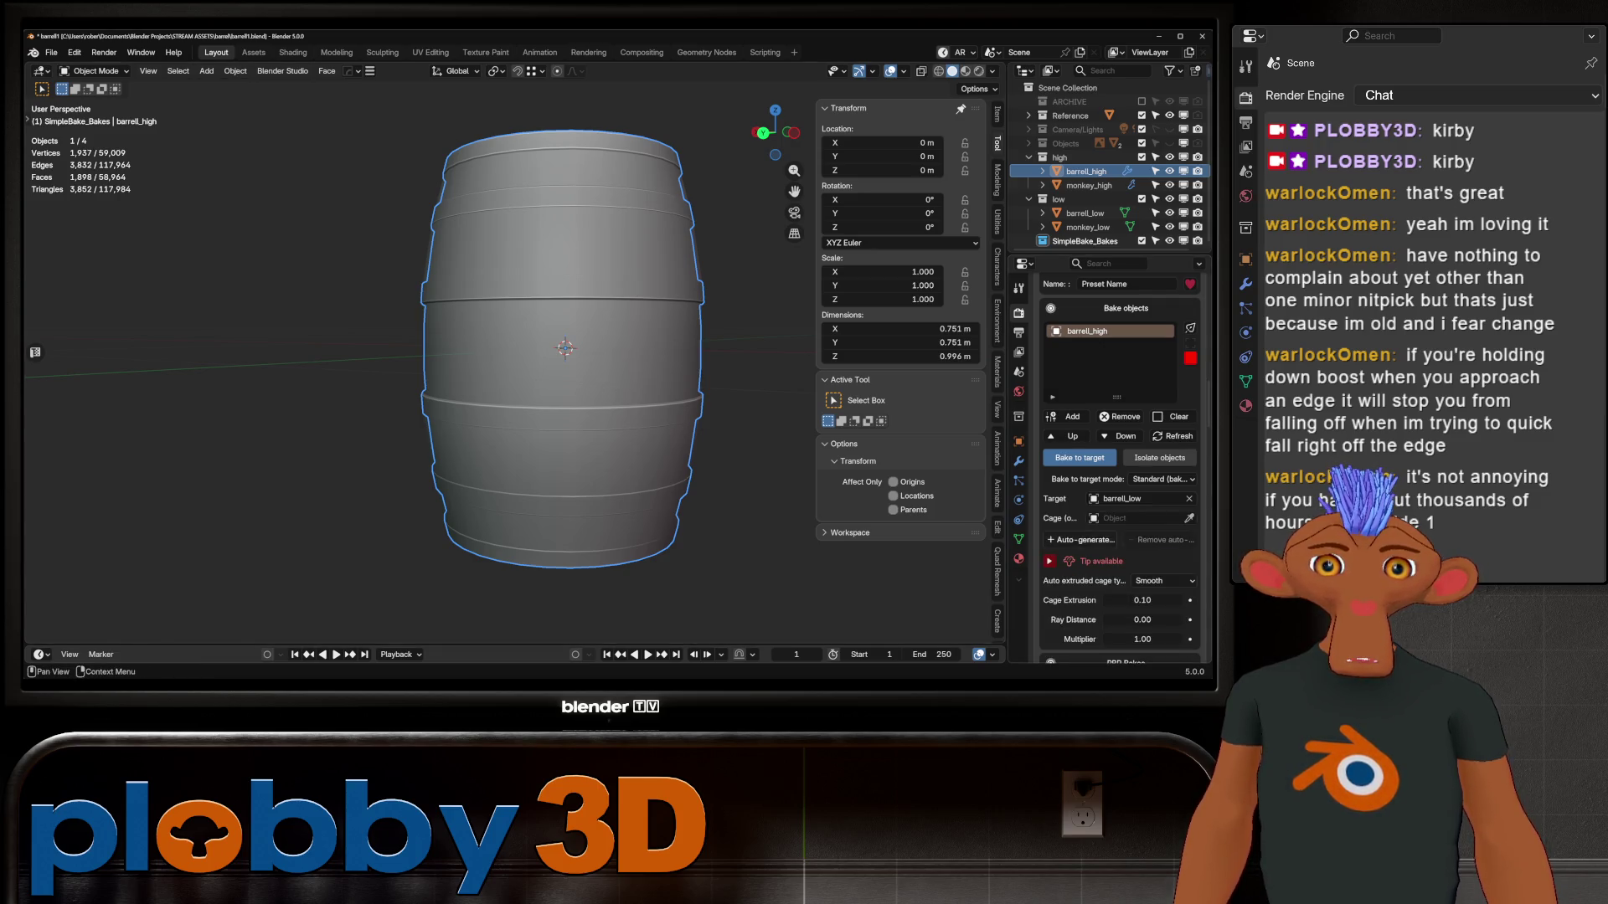
click(1080, 540)
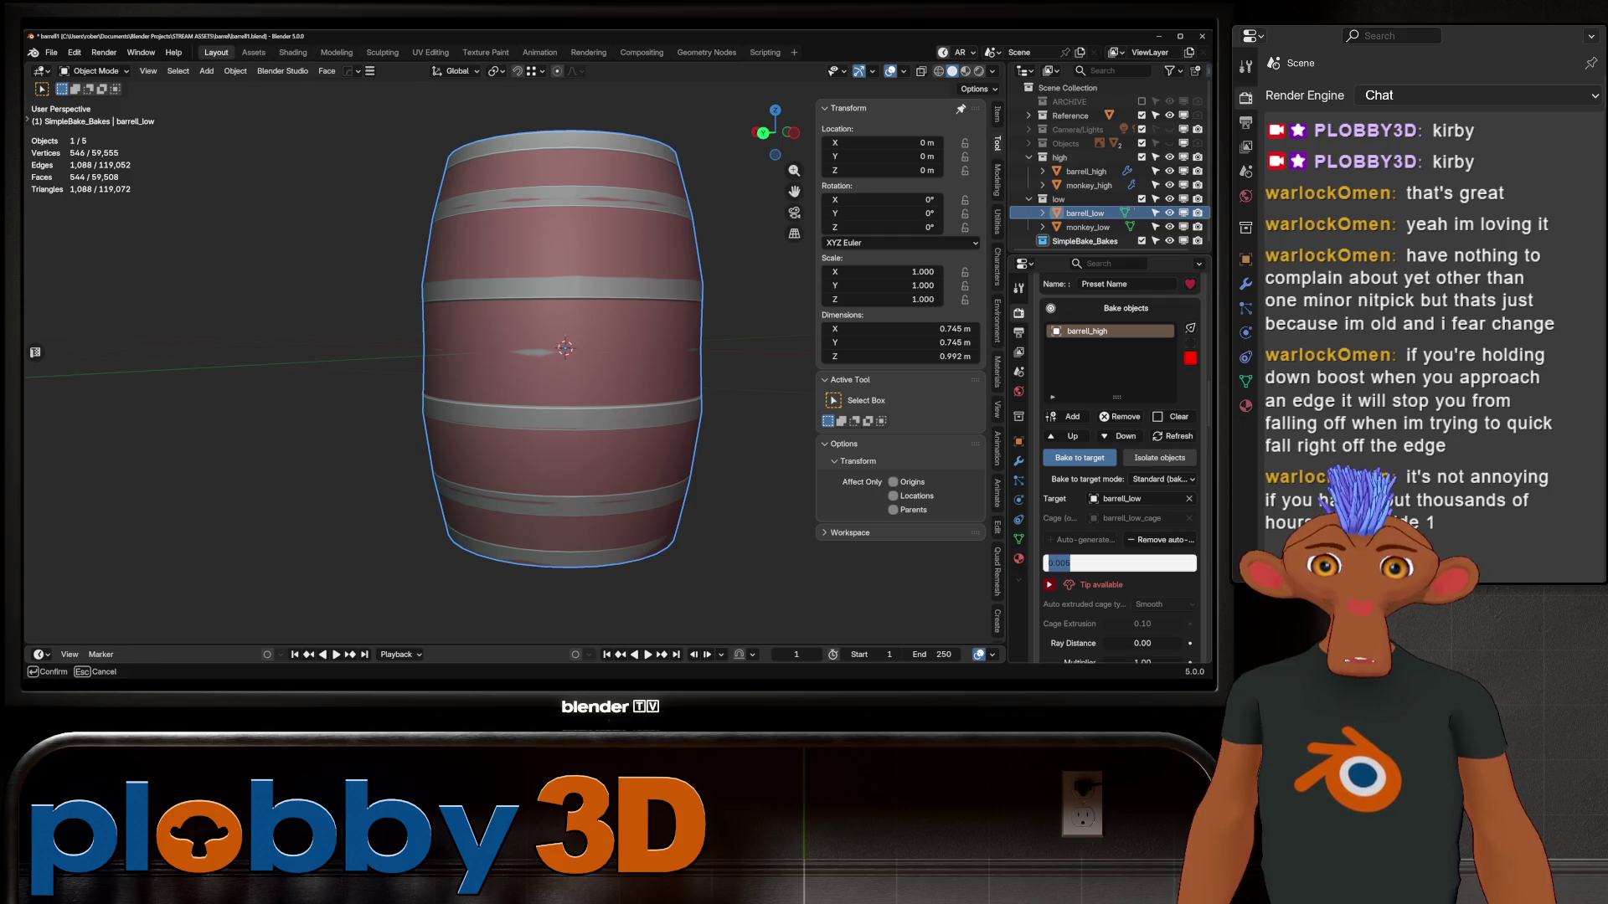
key(Return)
scroll(1120, 461, down, 15)
scroll(1120, 468, down, 10)
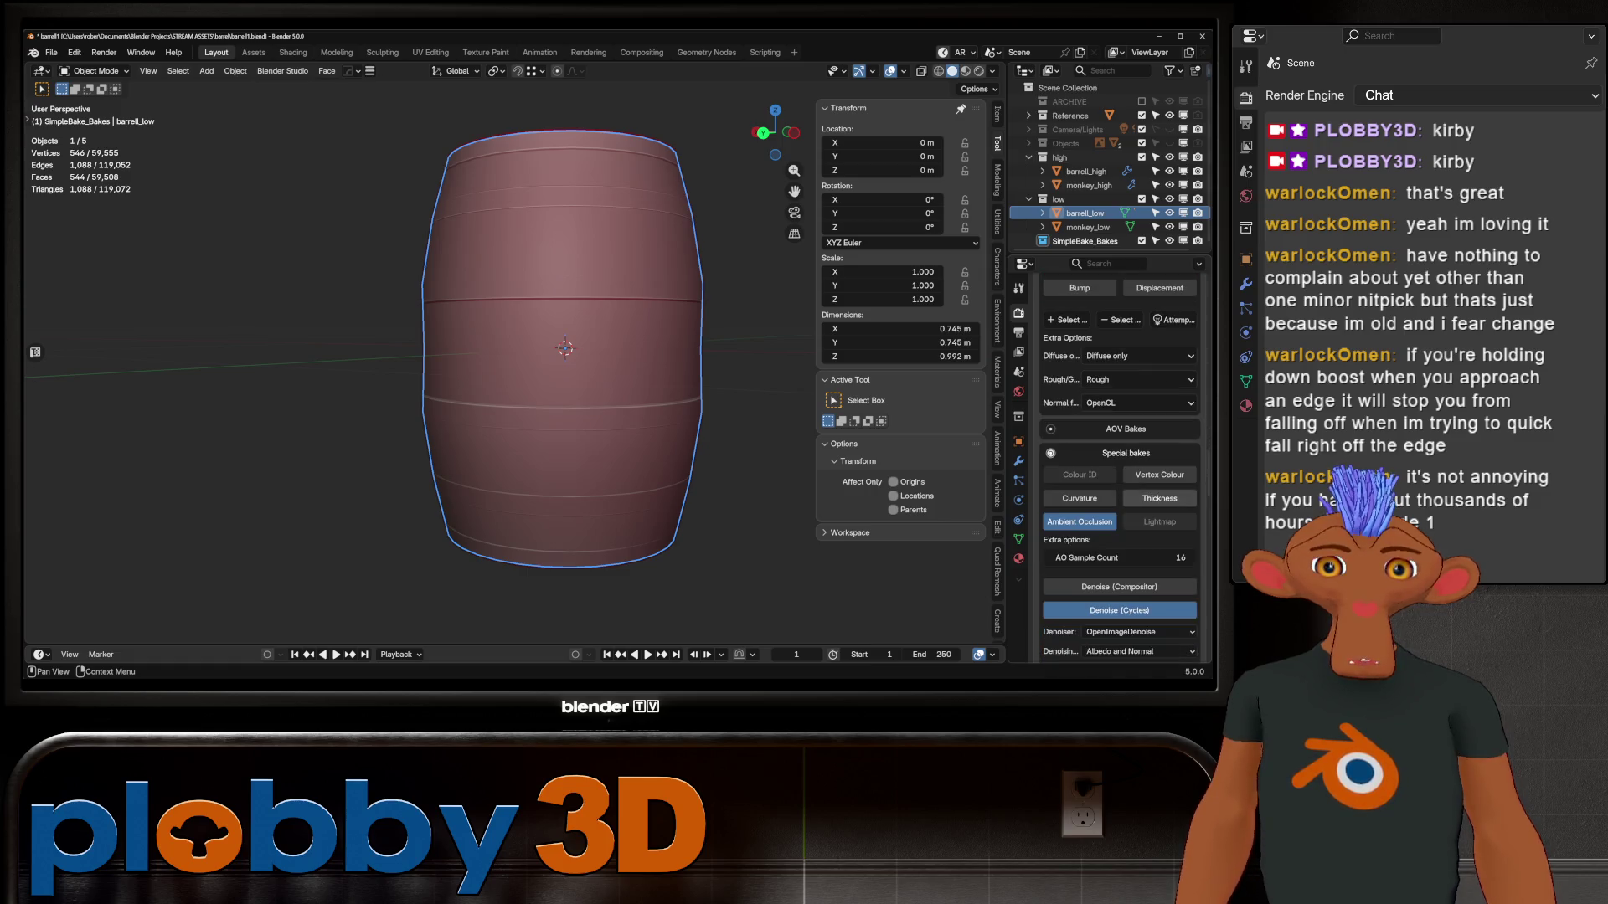
scroll(1119, 469, down, 5)
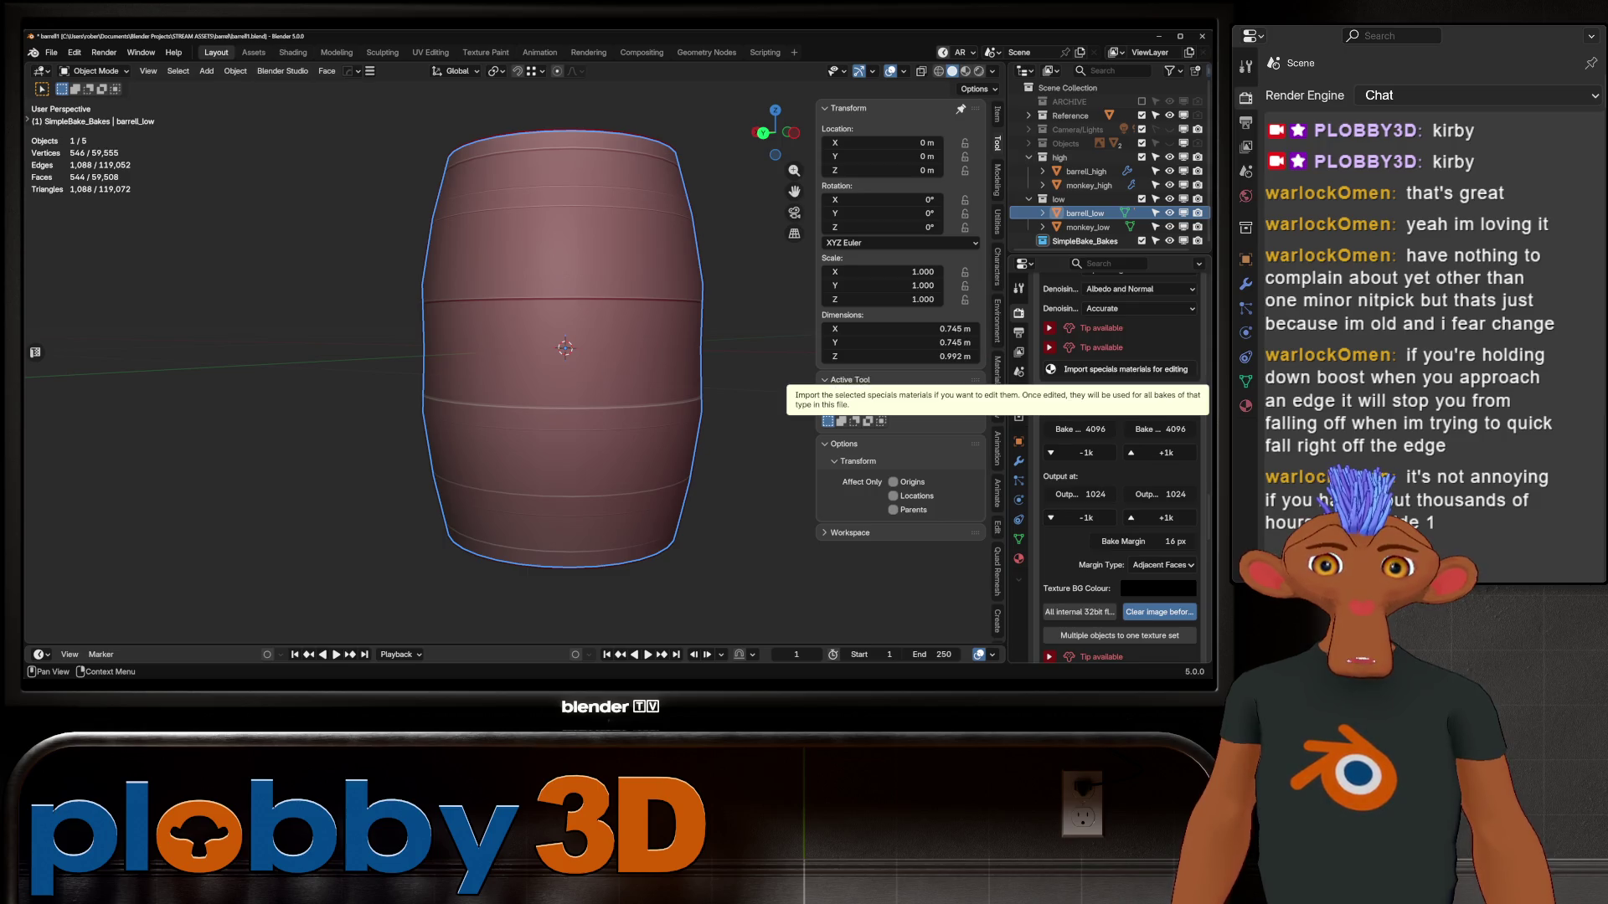
scroll(1119, 468, down, 3)
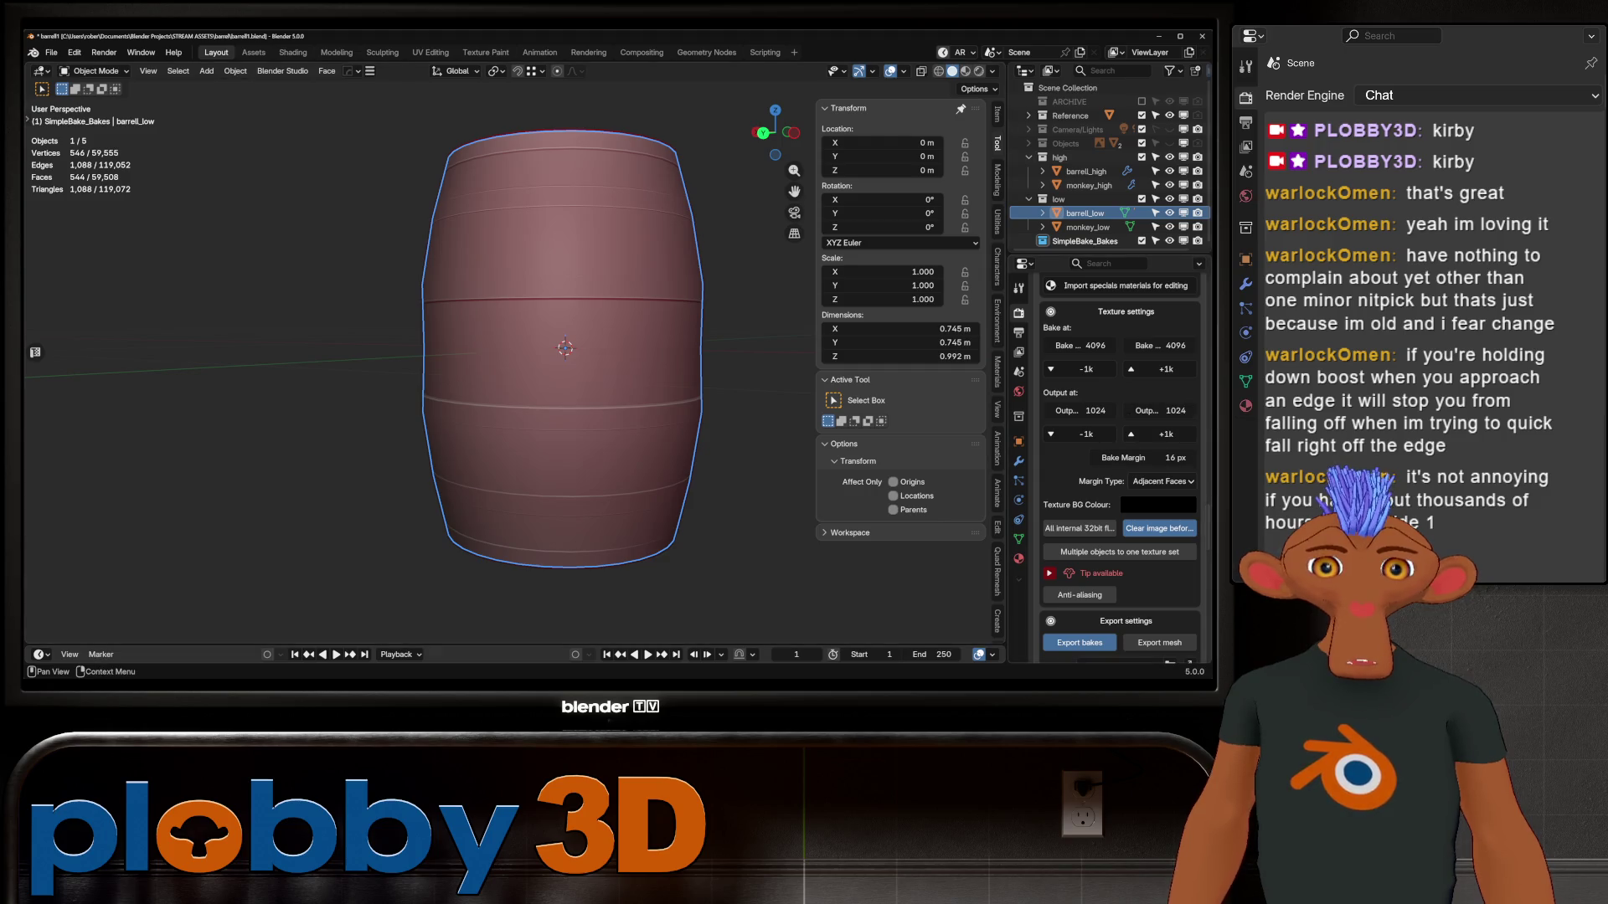
scroll(1122, 469, down, 4)
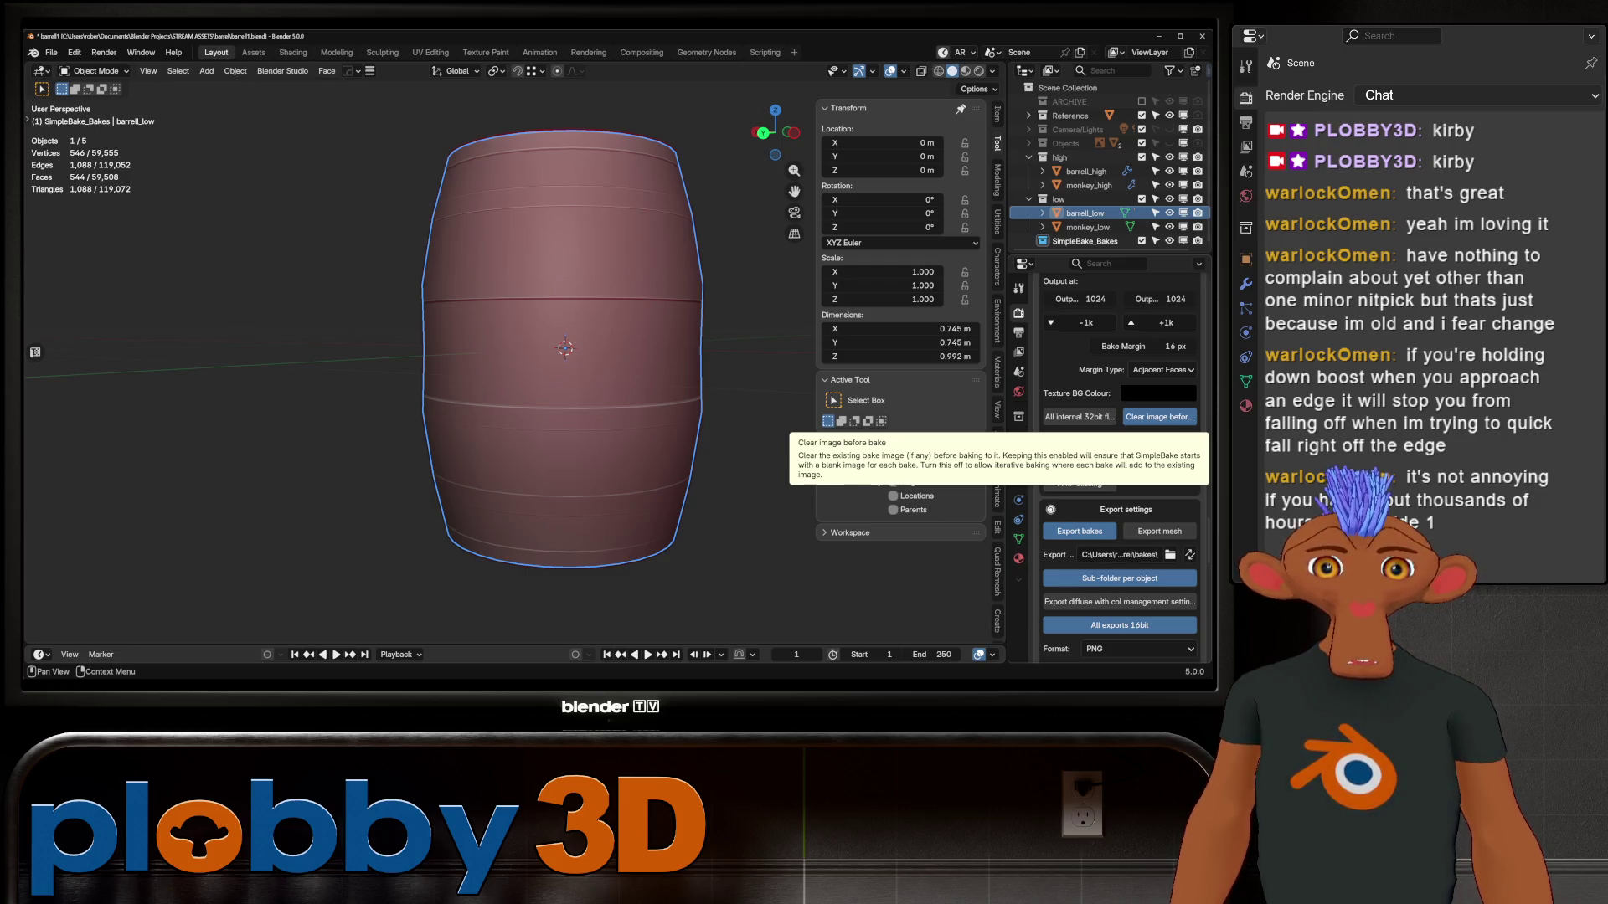
scroll(1122, 469, down, 2)
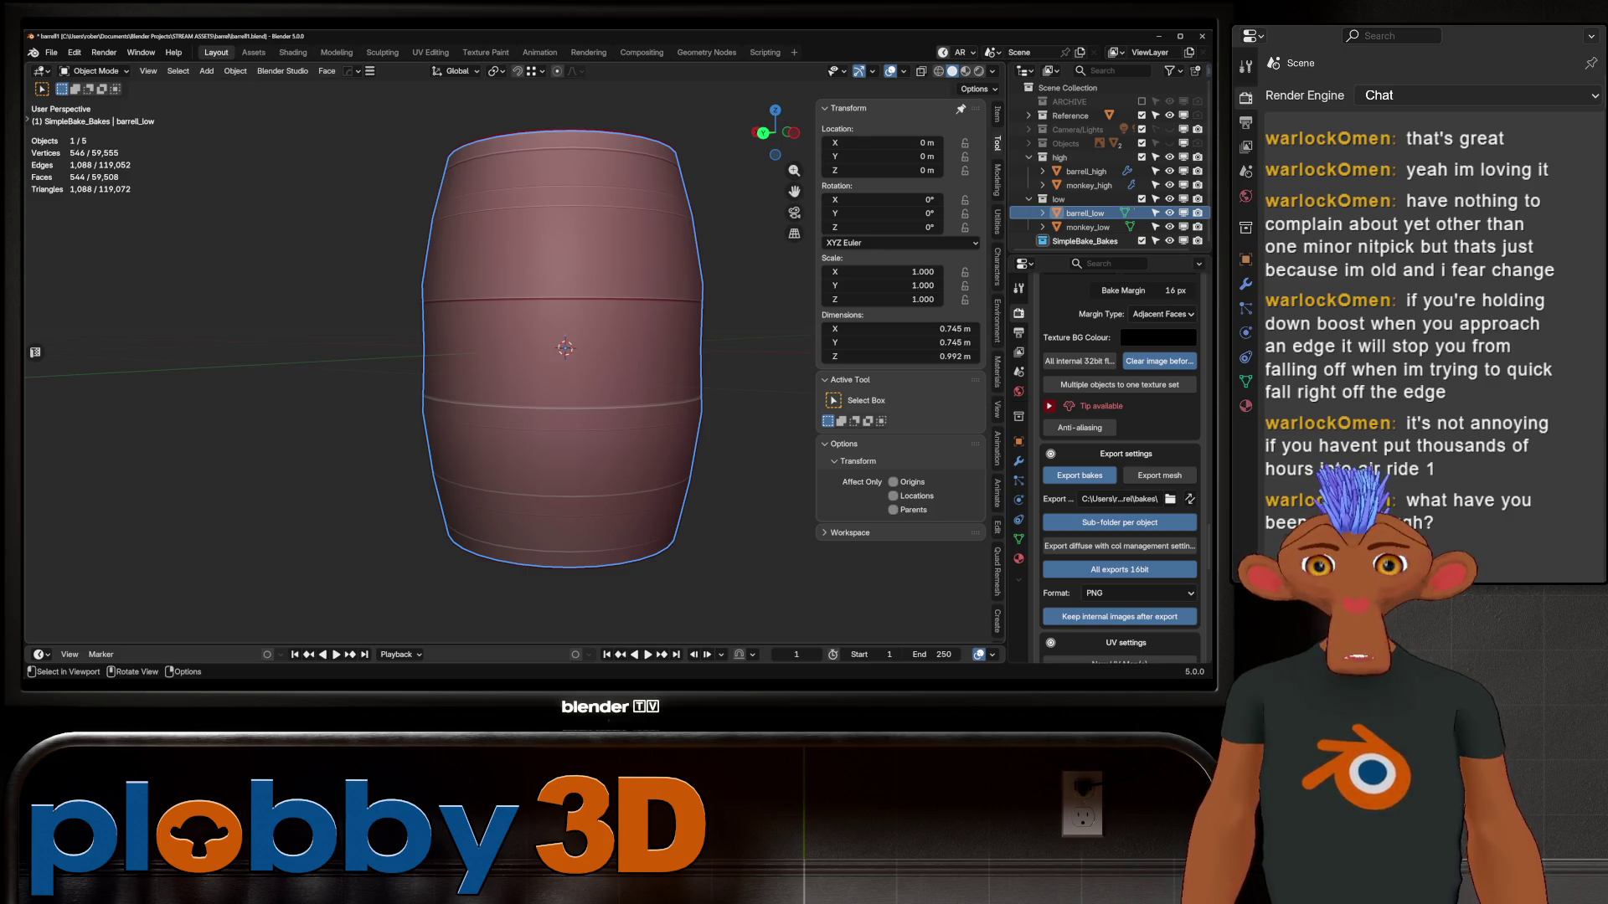
key(KP_7)
middle_drag(569, 377, 593, 209)
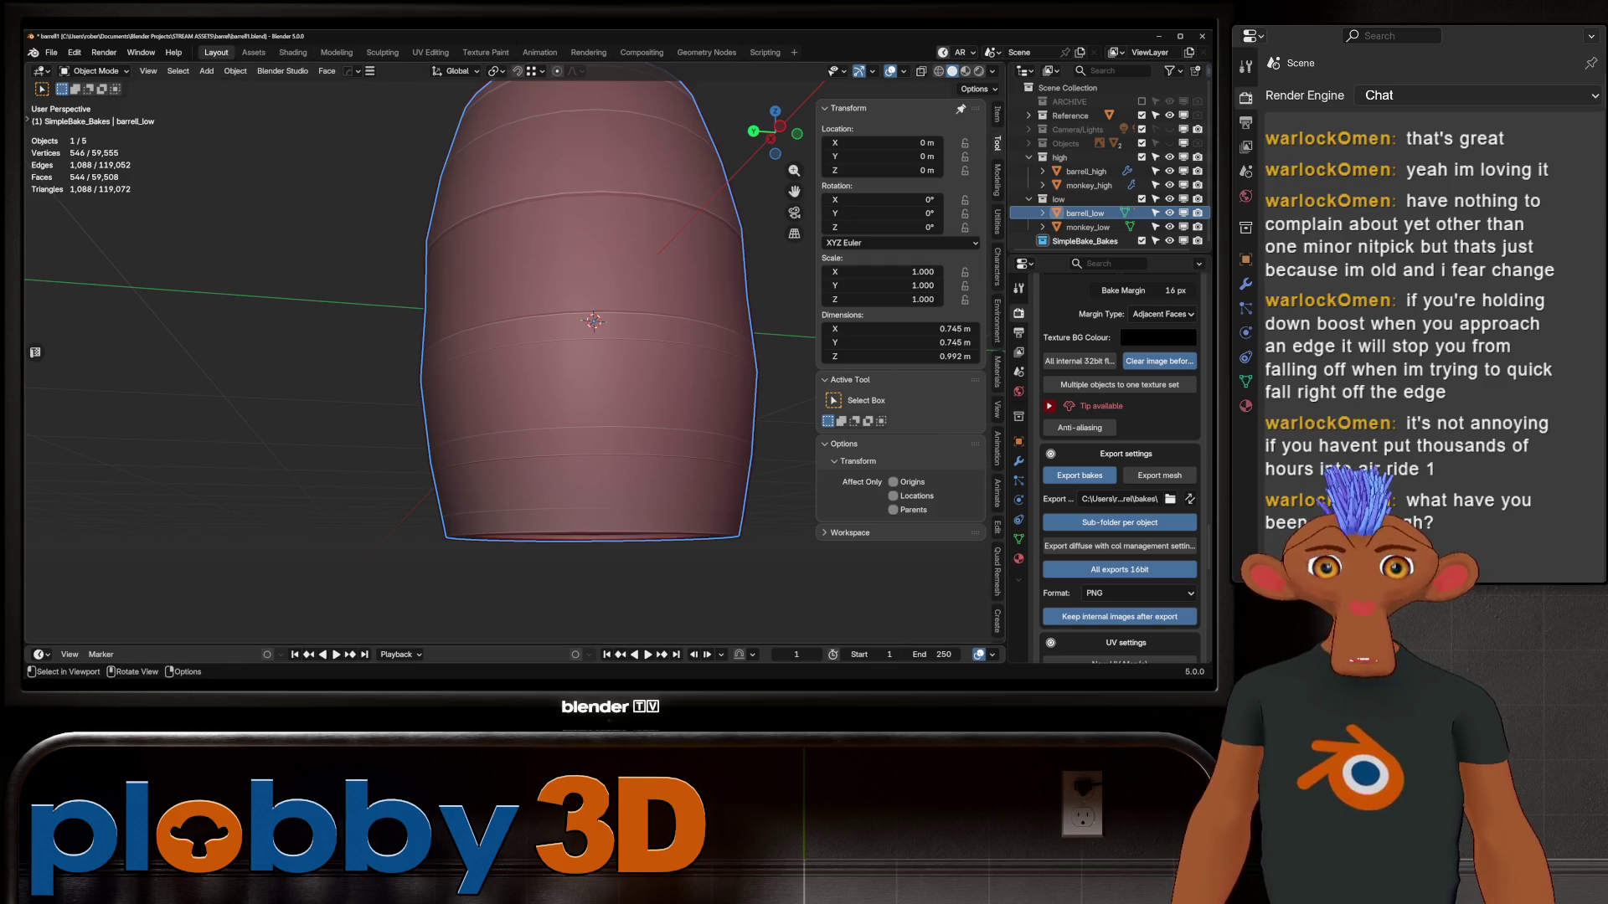
scroll(1120, 469, down, 5)
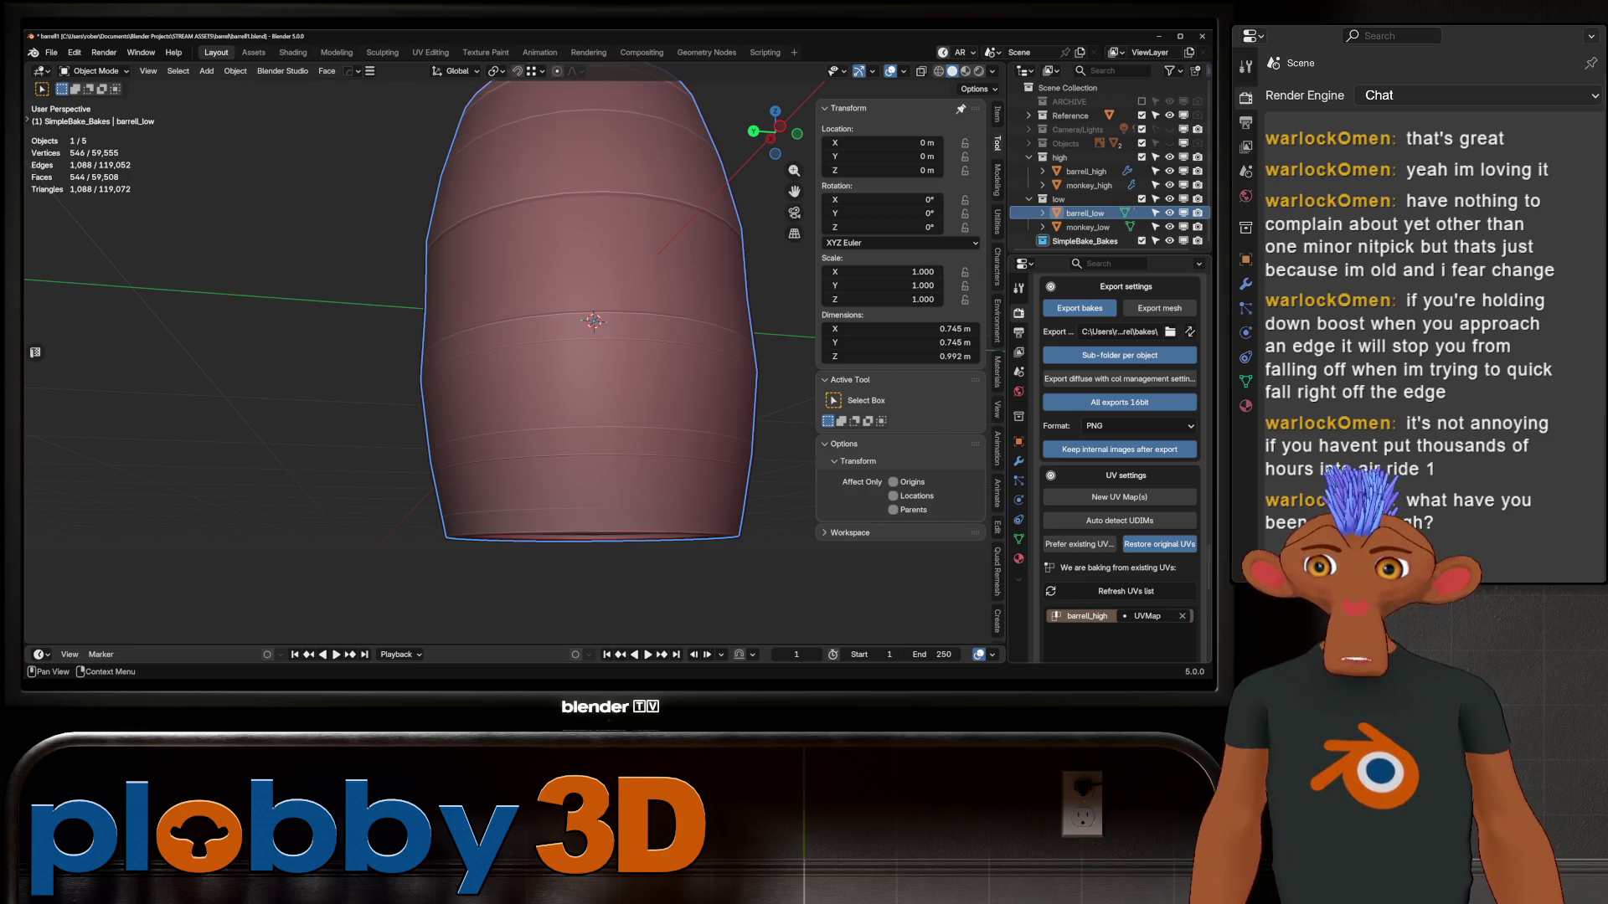
scroll(1119, 469, down, 4)
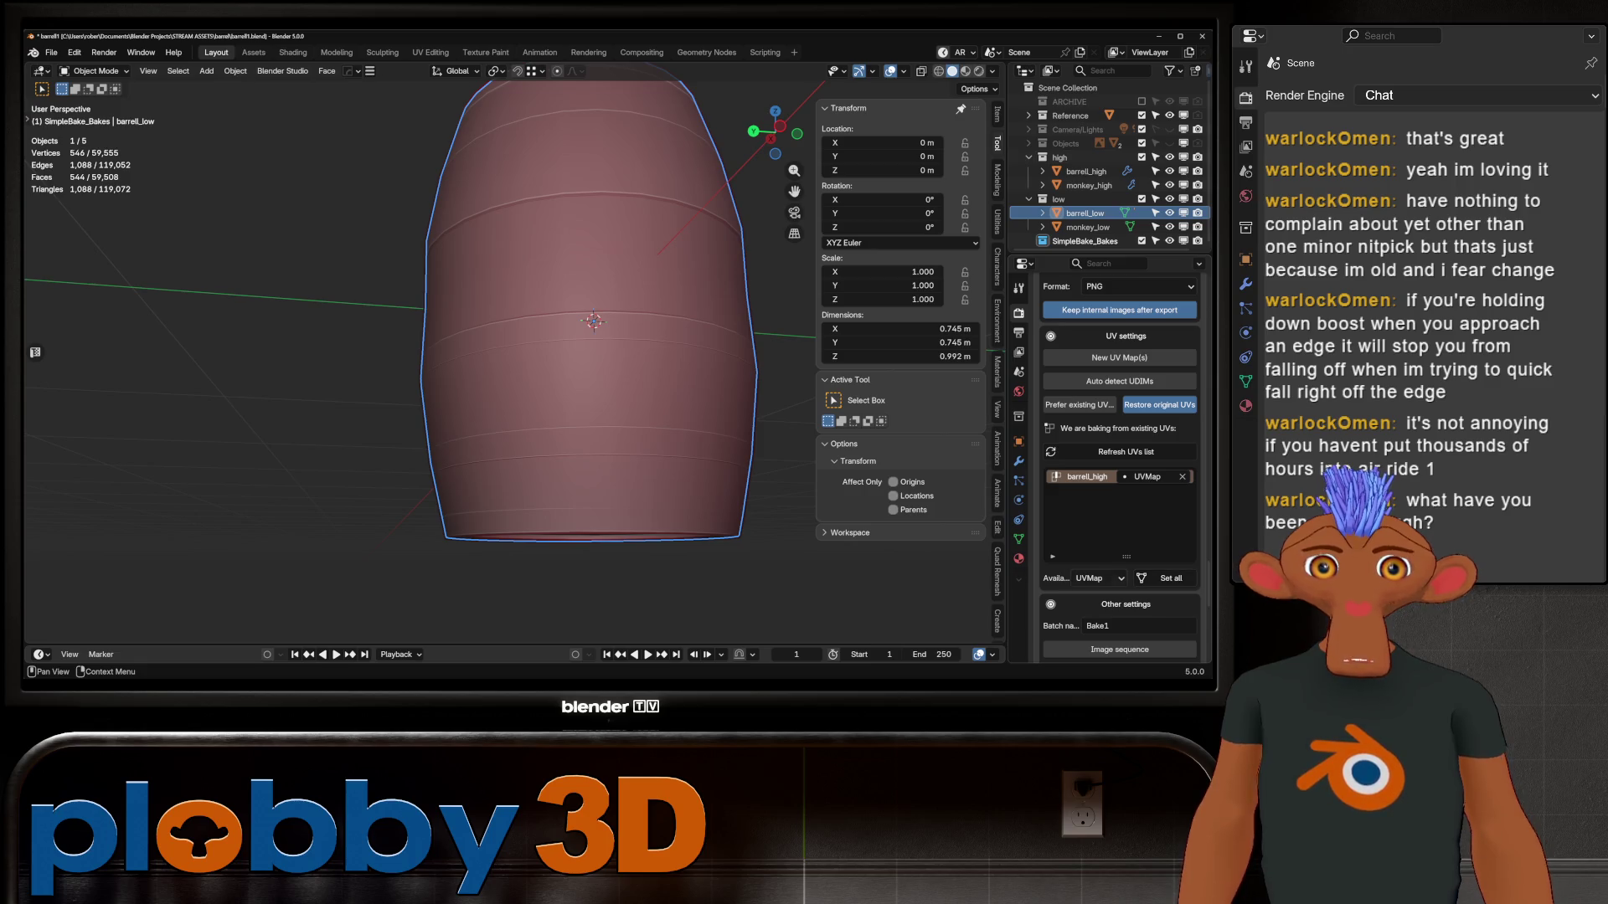
scroll(1120, 469, down, 3)
scroll(1120, 468, down, 2)
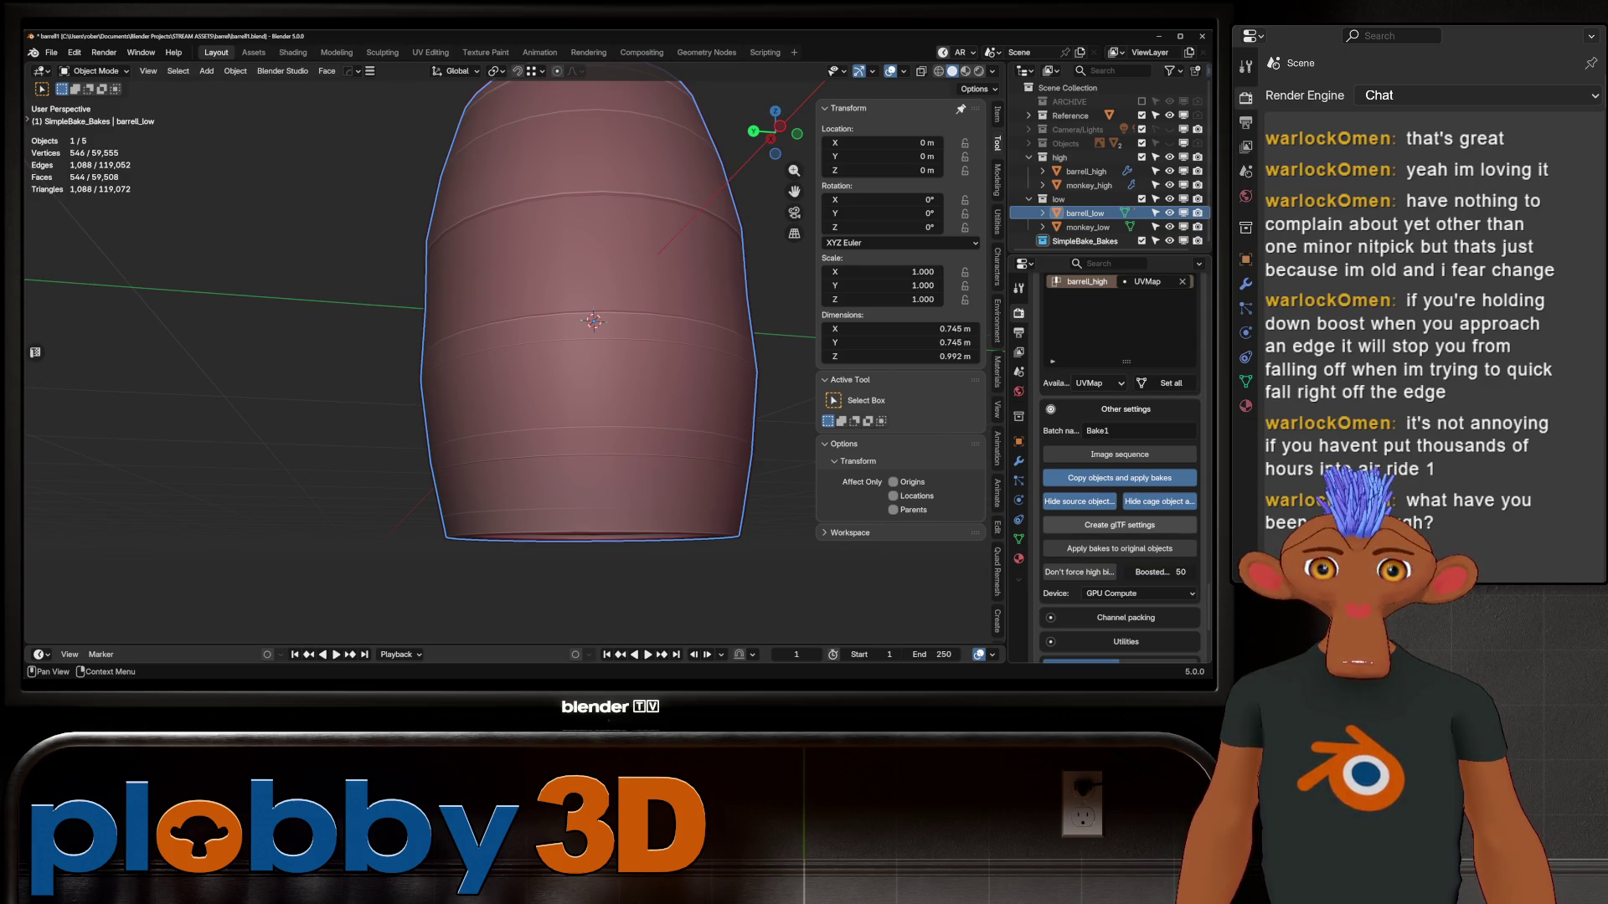
right_click(1119, 525)
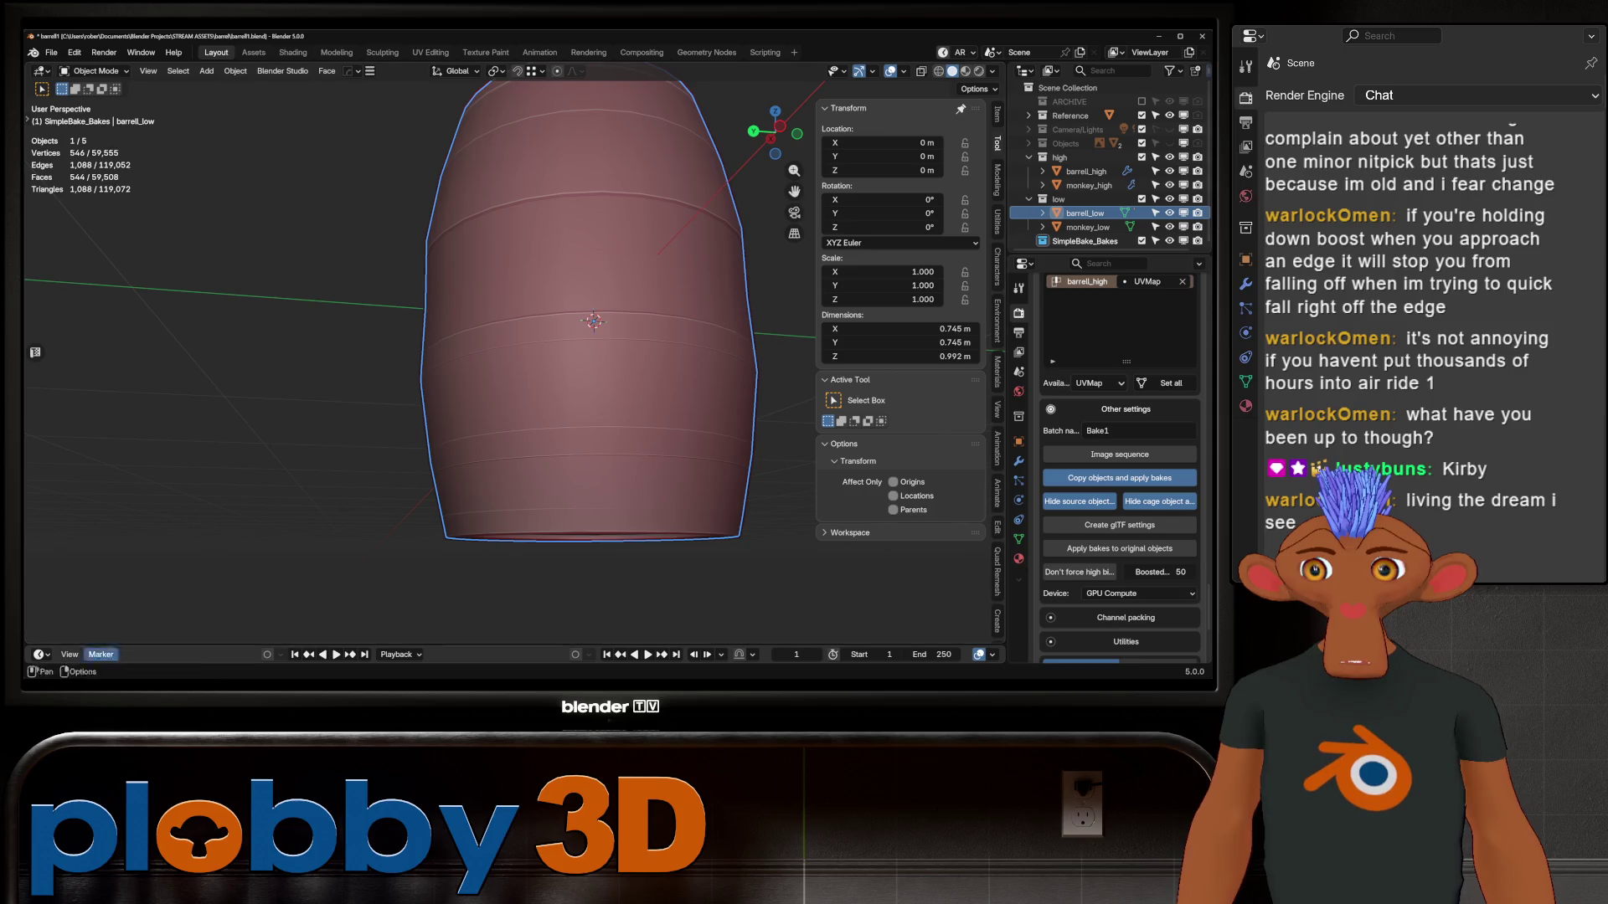
scroll(1119, 469, down, 6)
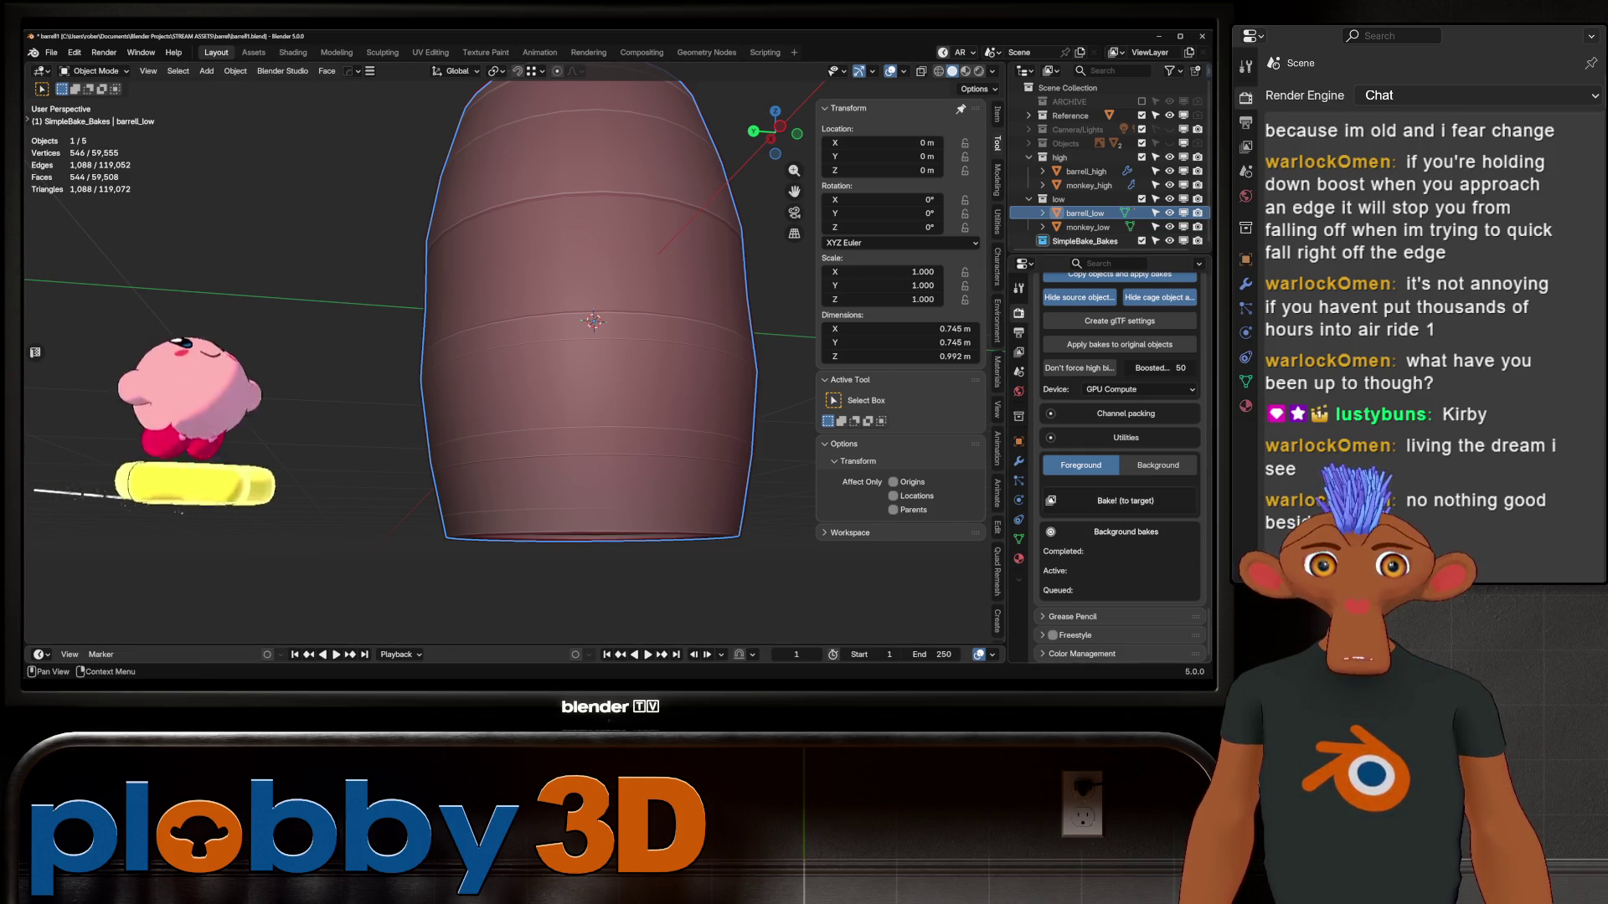
Bake onto barrel_low, close the baked diffuse viewer, and collapse the low and SimpleBake_Bakes collections
click(1124, 501)
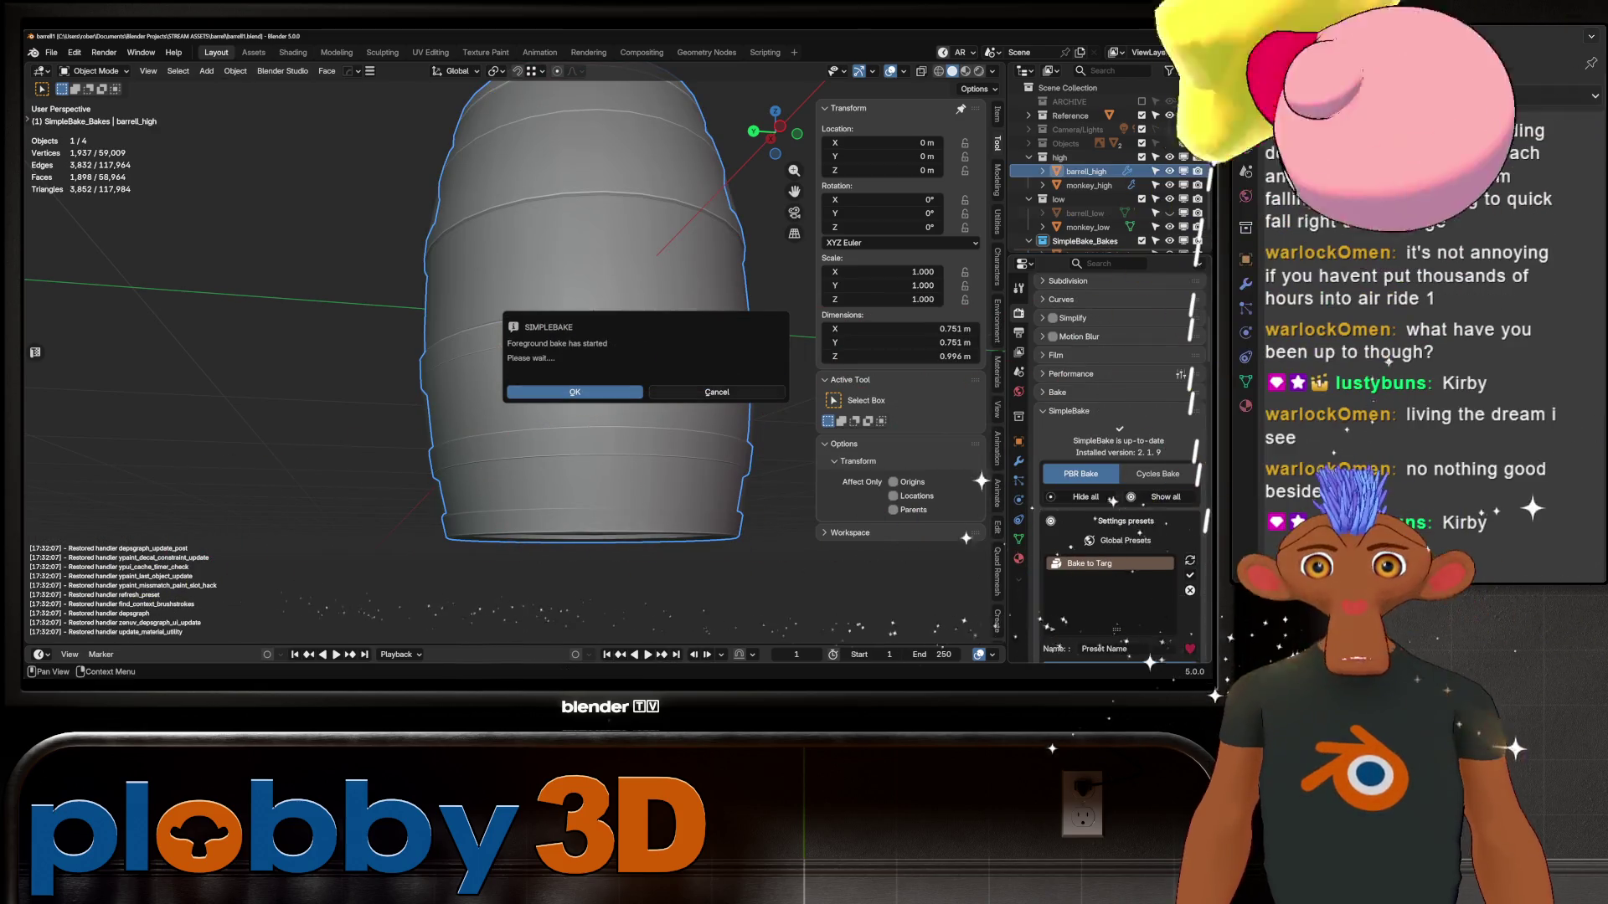
click(573, 385)
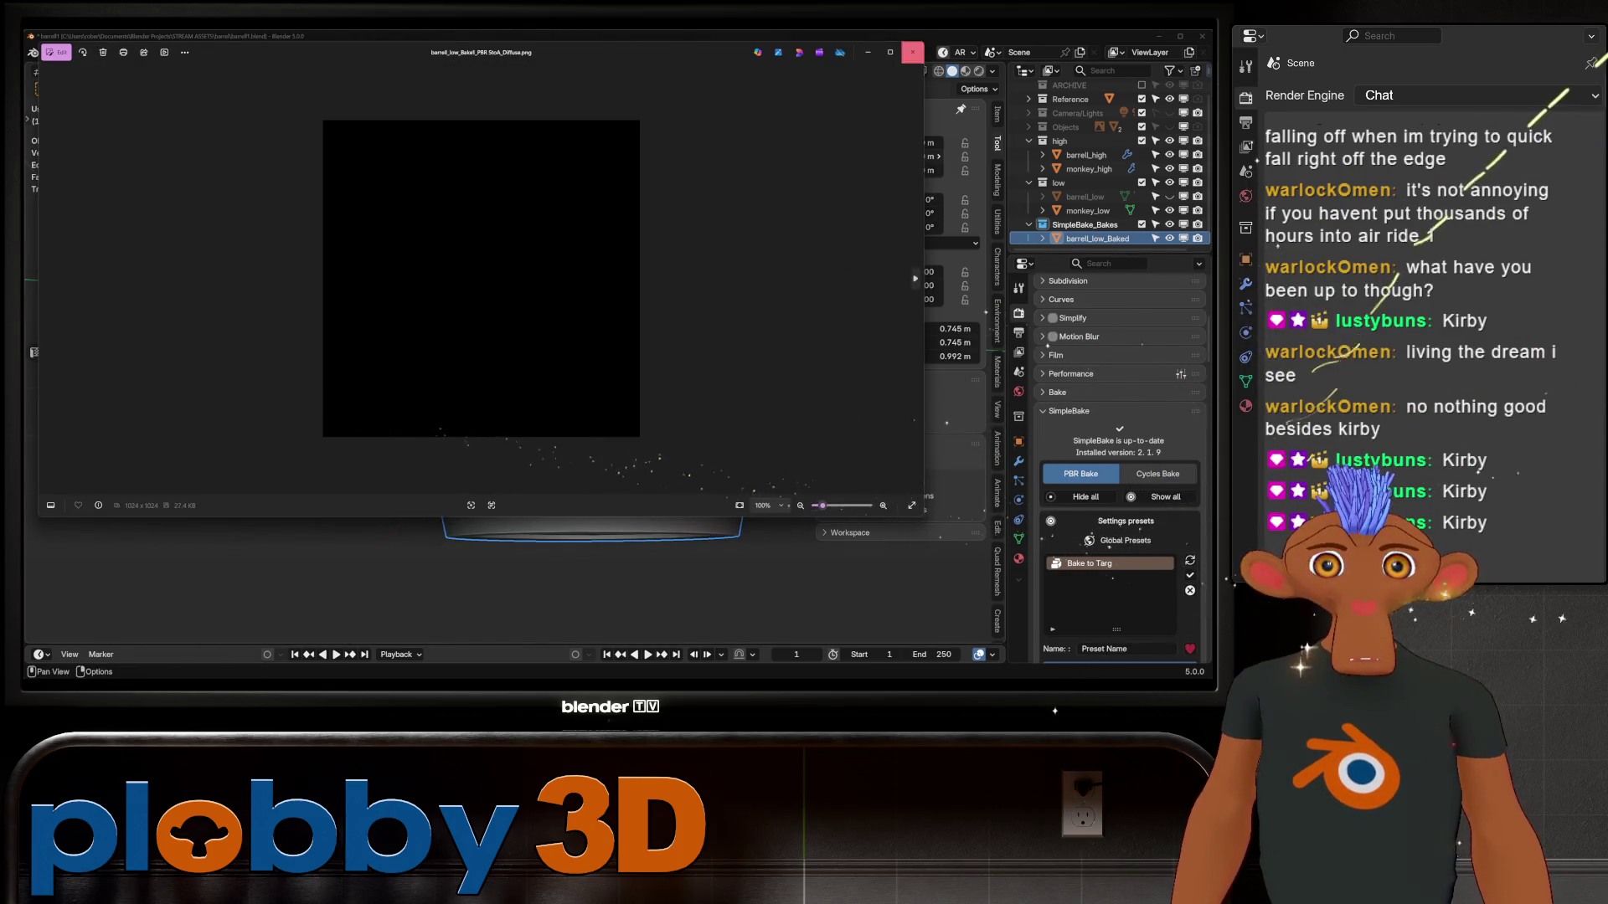
click(912, 51)
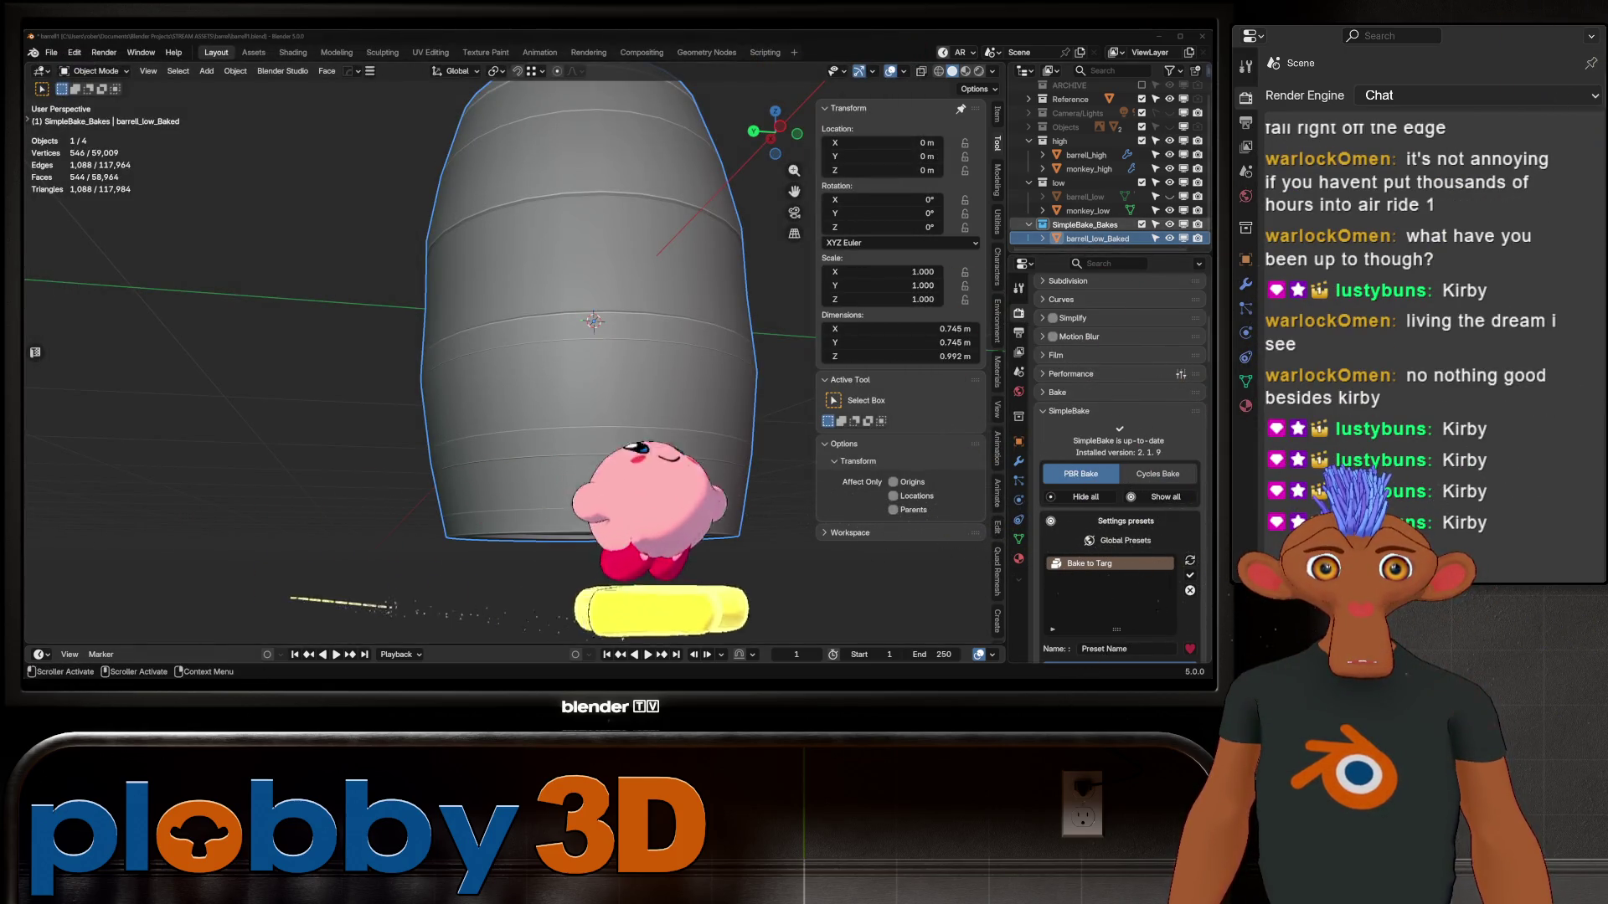
drag(1030, 225, 1029, 172)
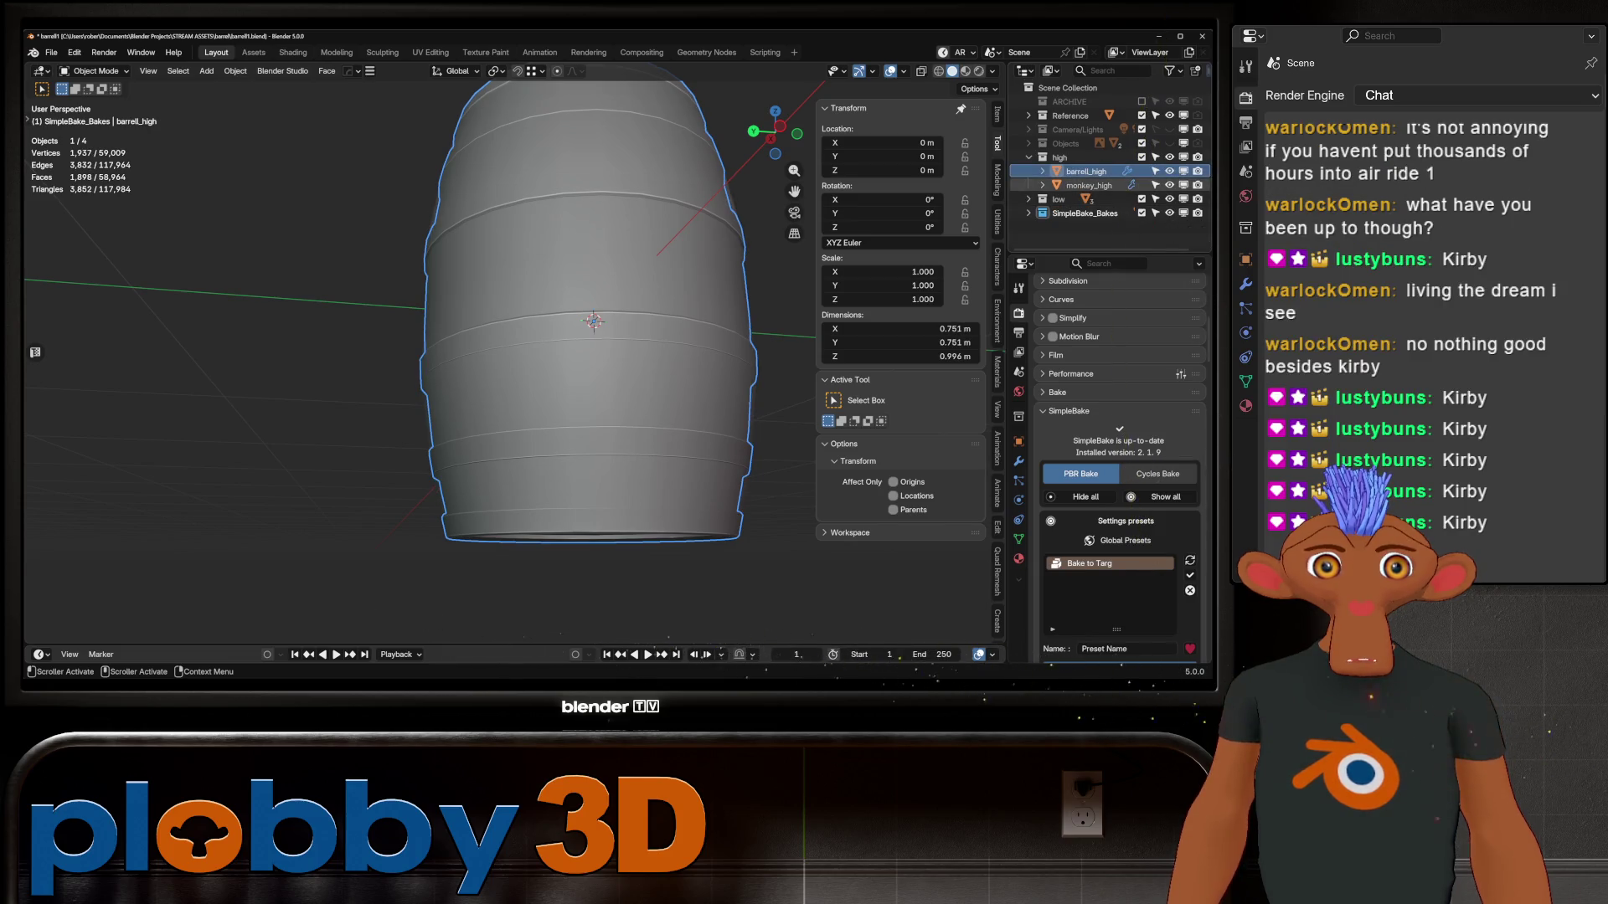
Select barrell_high, hide SimpleBake_Bakes, and bring up Ucupaint's material panel in Texture Paint
click(1085, 171)
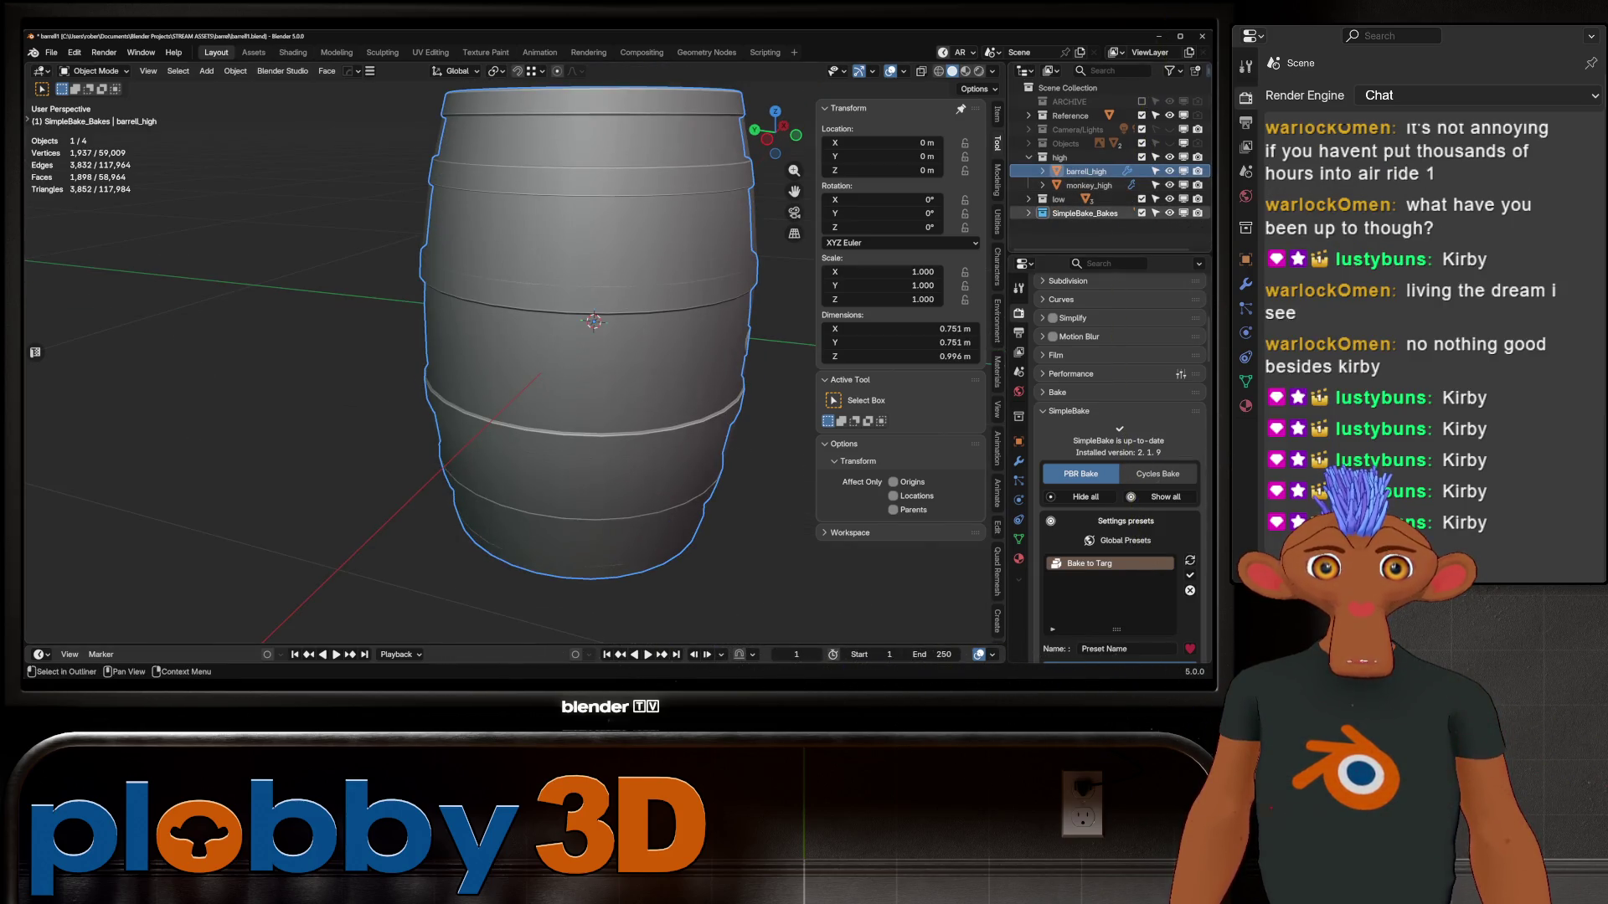
click(1169, 213)
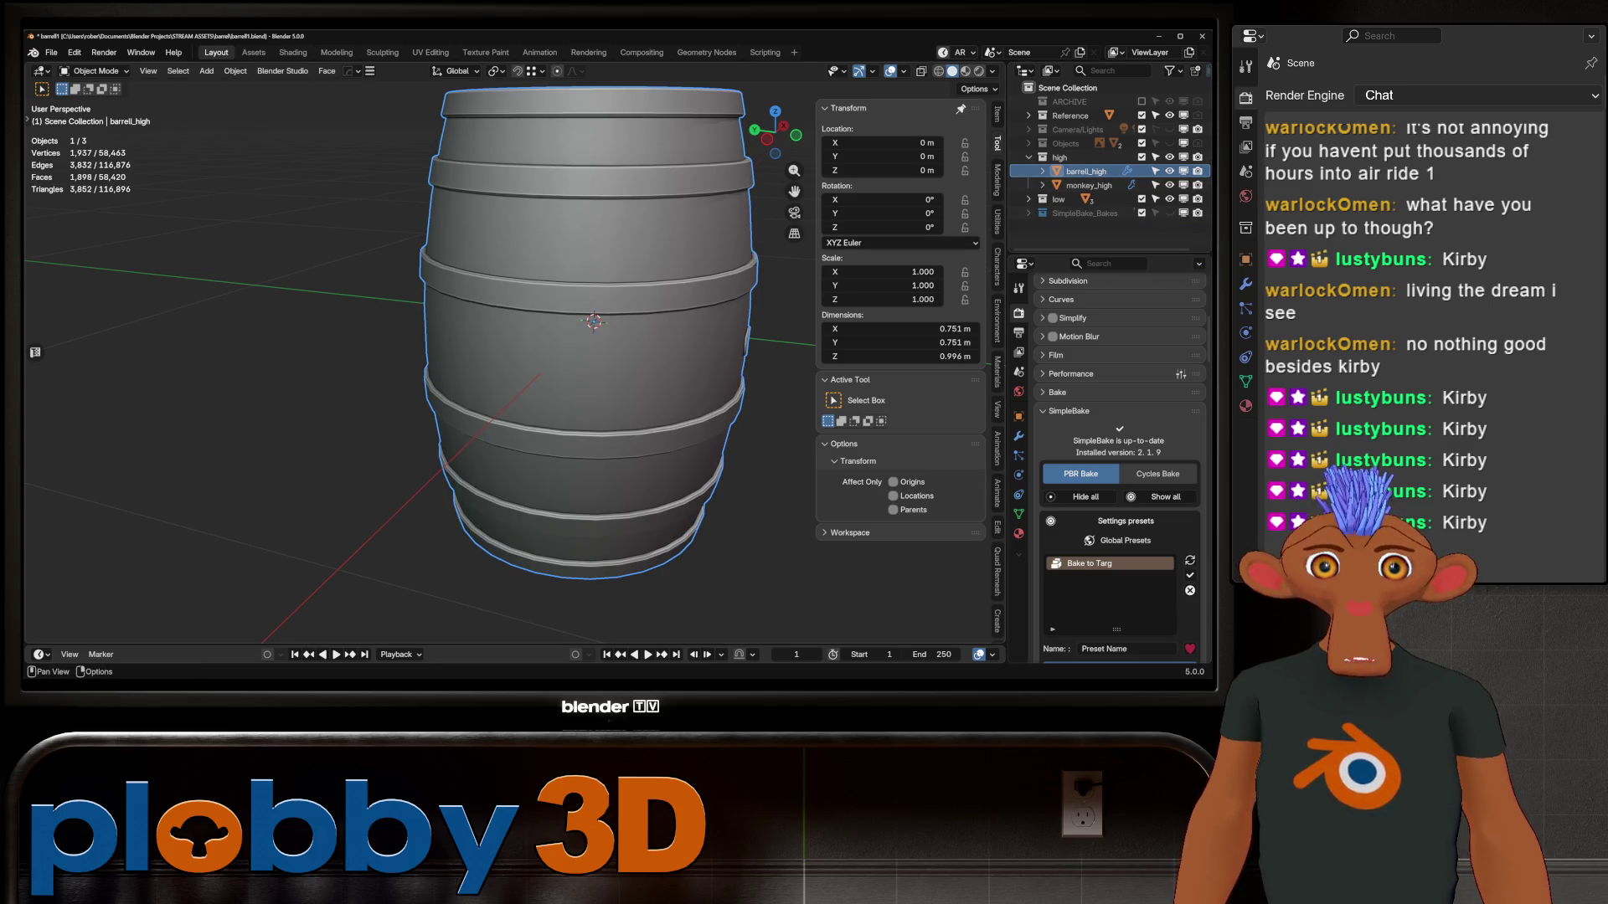
scroll(997, 369, down, 2)
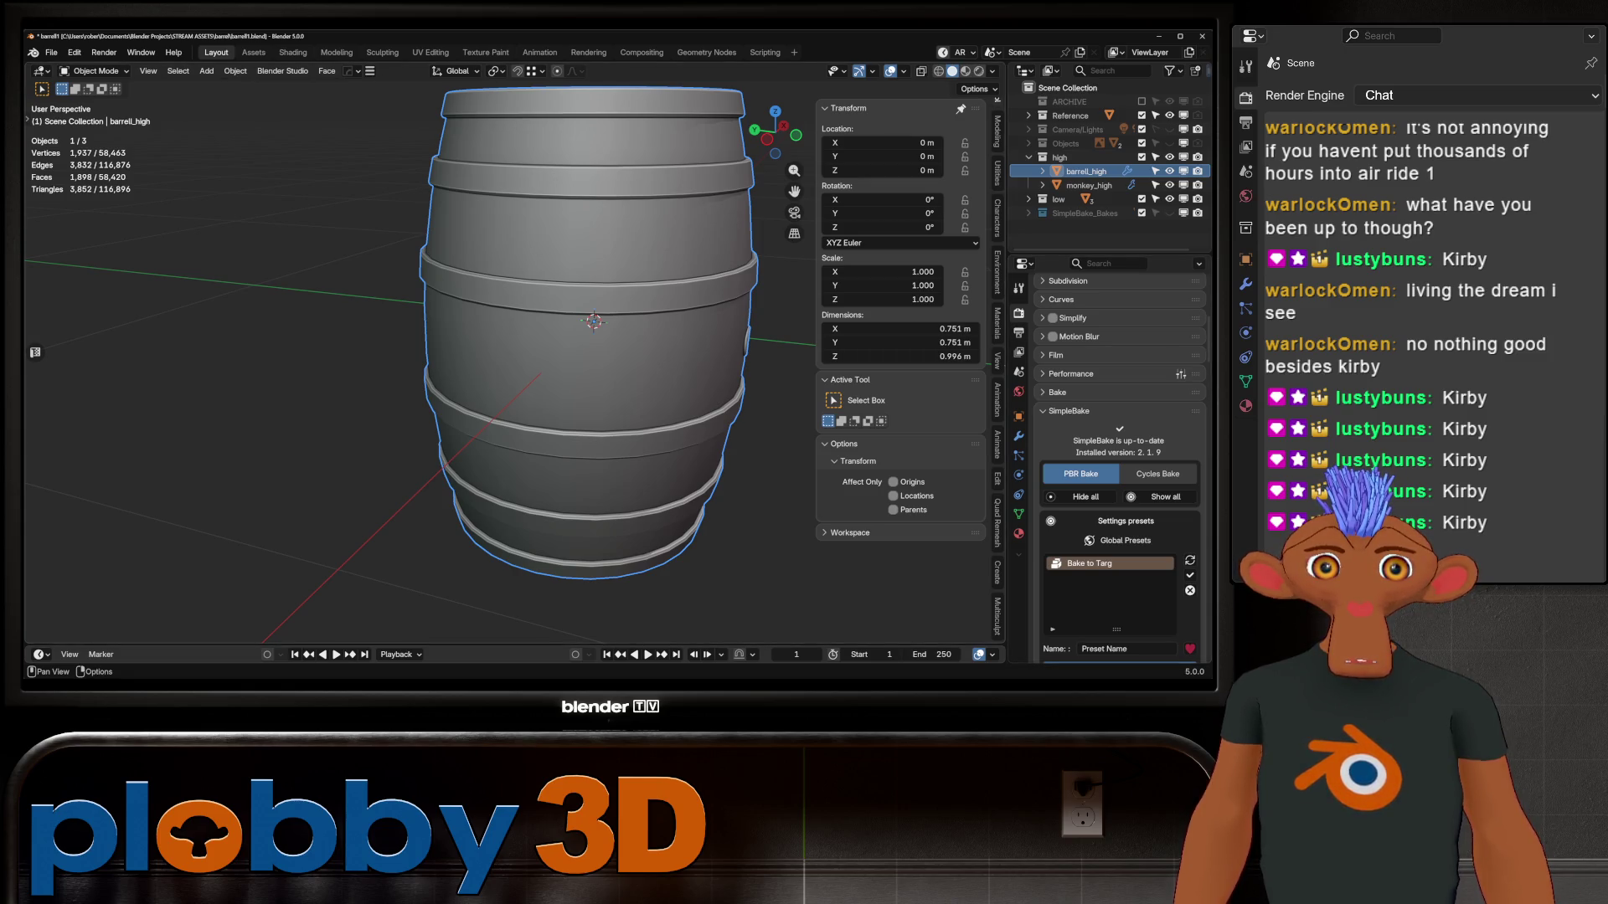
click(997, 323)
mouse_move(815, 251)
mouse_down()
mouse_move(989, 252)
mouse_move(837, 251)
mouse_up()
scroll(1118, 377, down, 10)
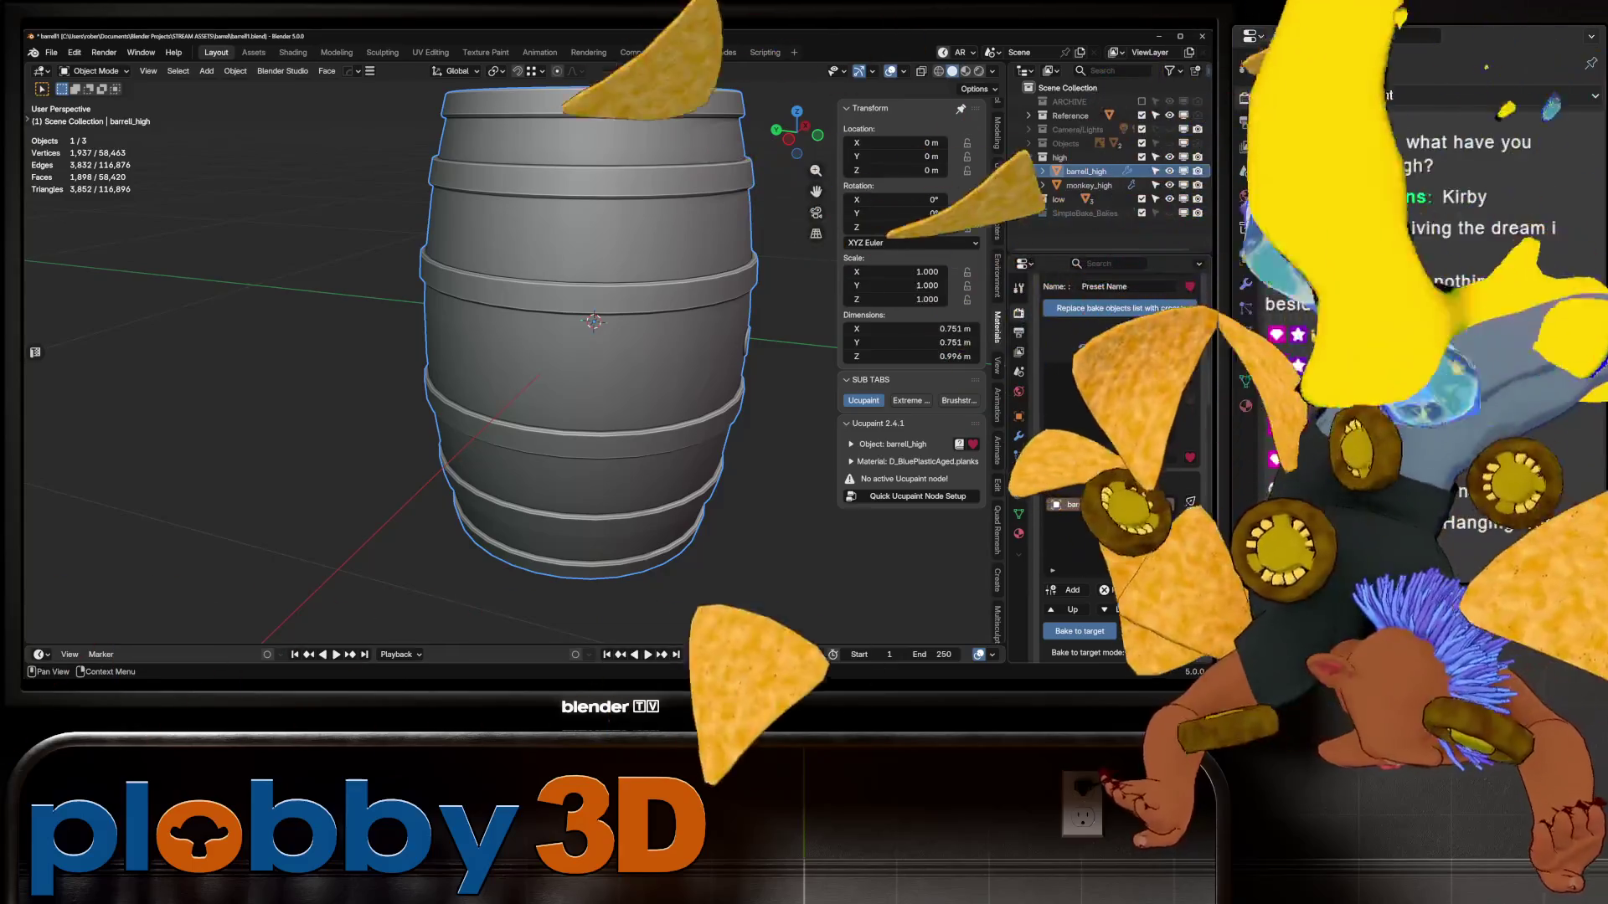
scroll(1118, 460, up, 2)
scroll(996, 377, up, 3)
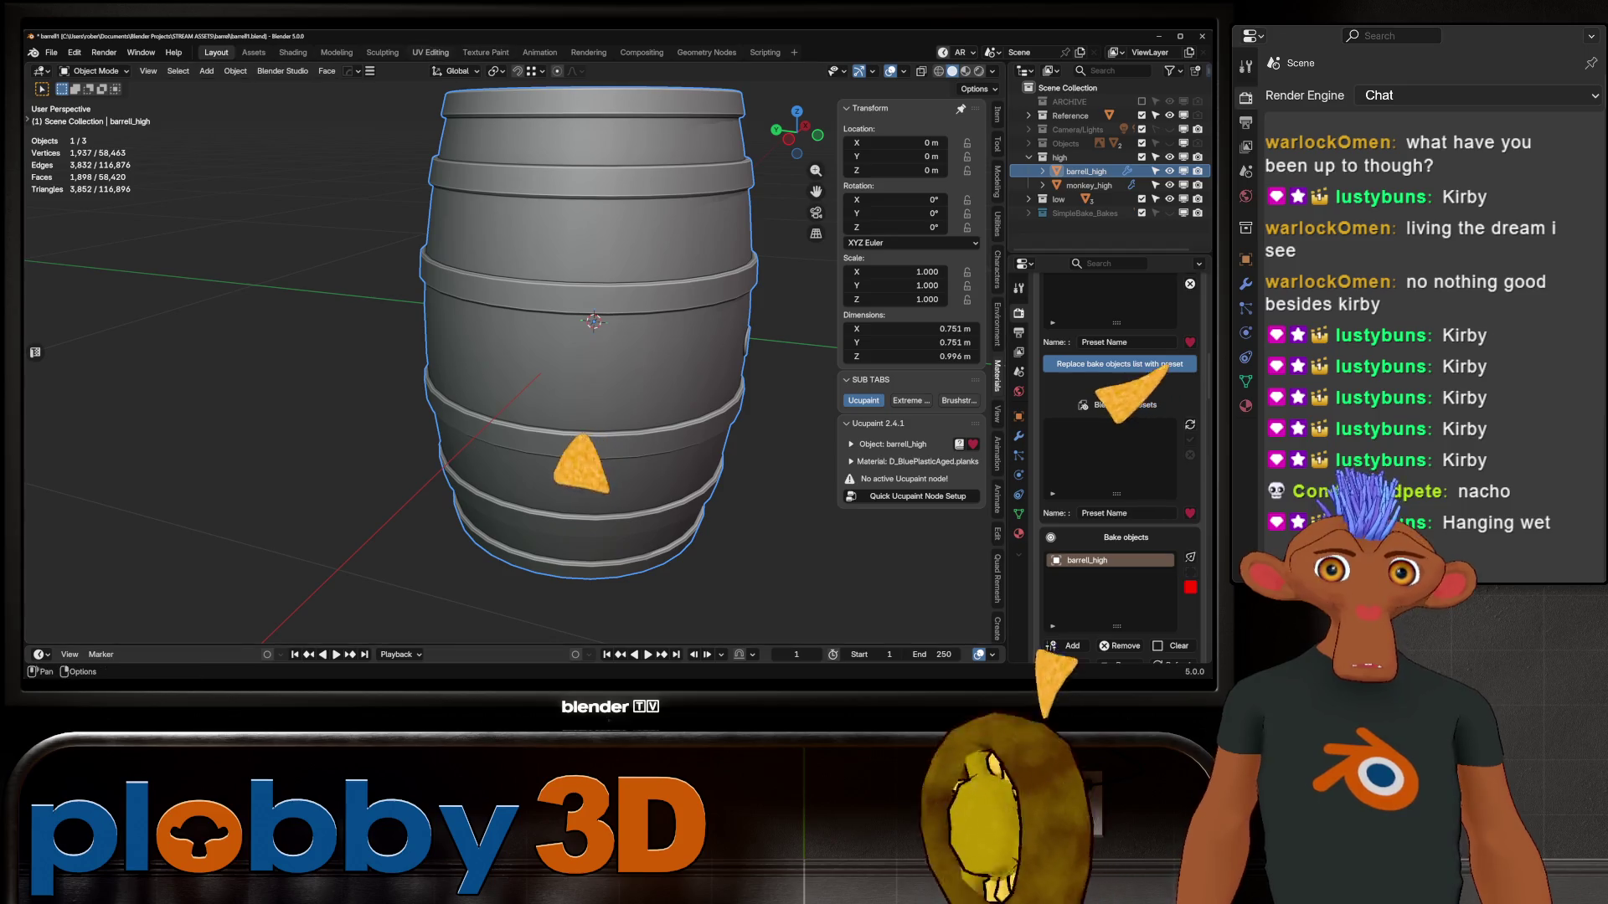
click(486, 52)
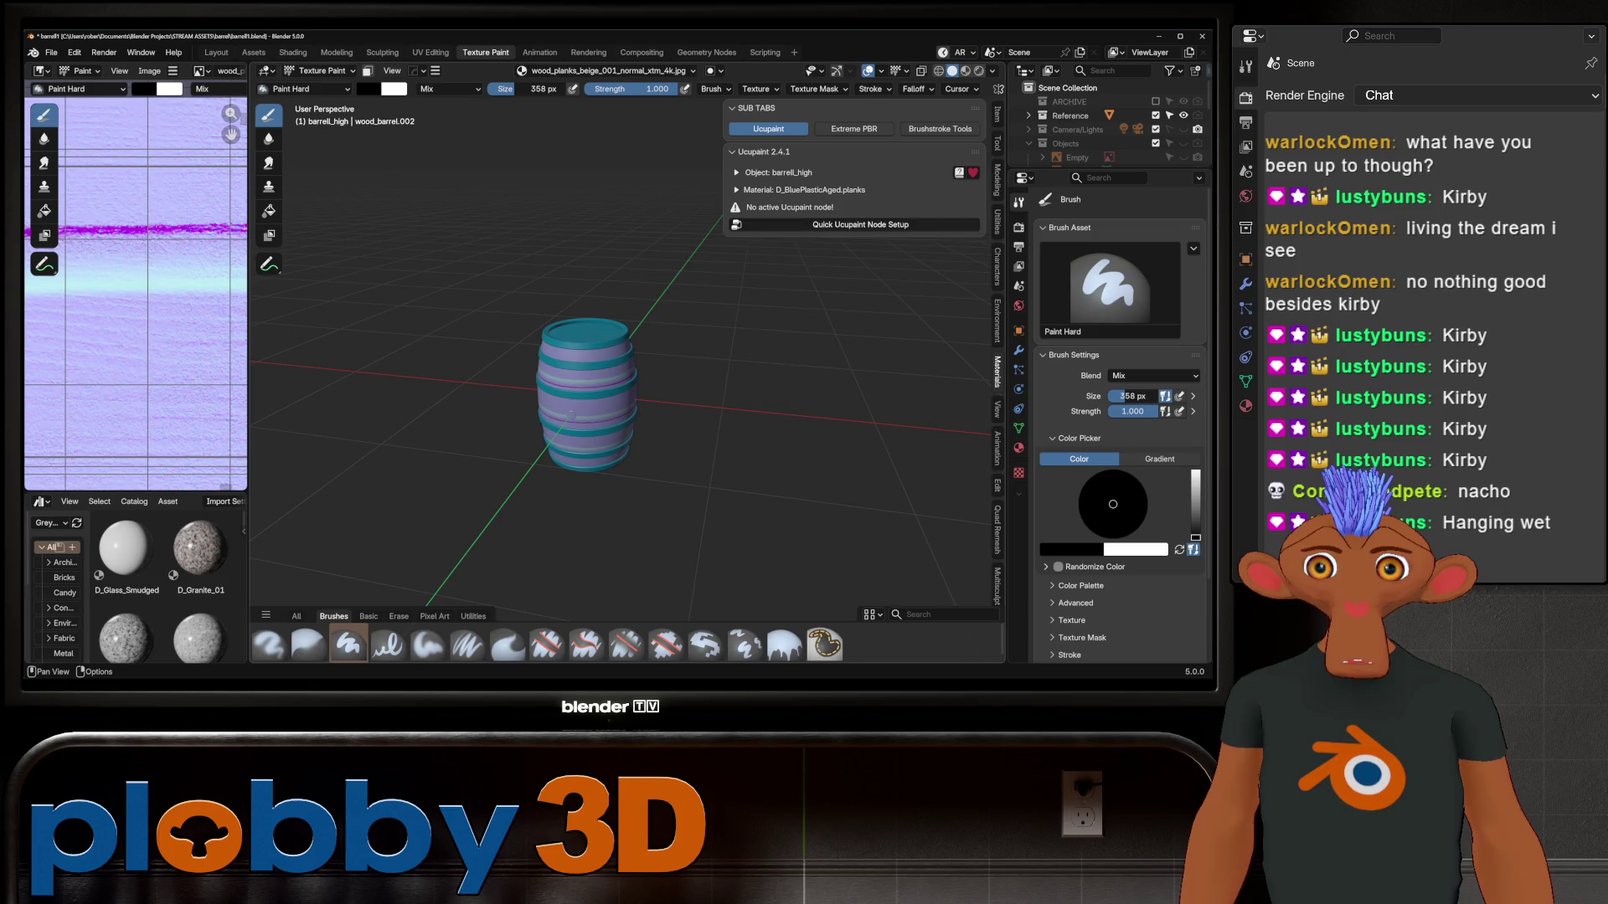
Run Ucupaint's Quick Node Setup on barrel_high's material
click(860, 224)
click(824, 382)
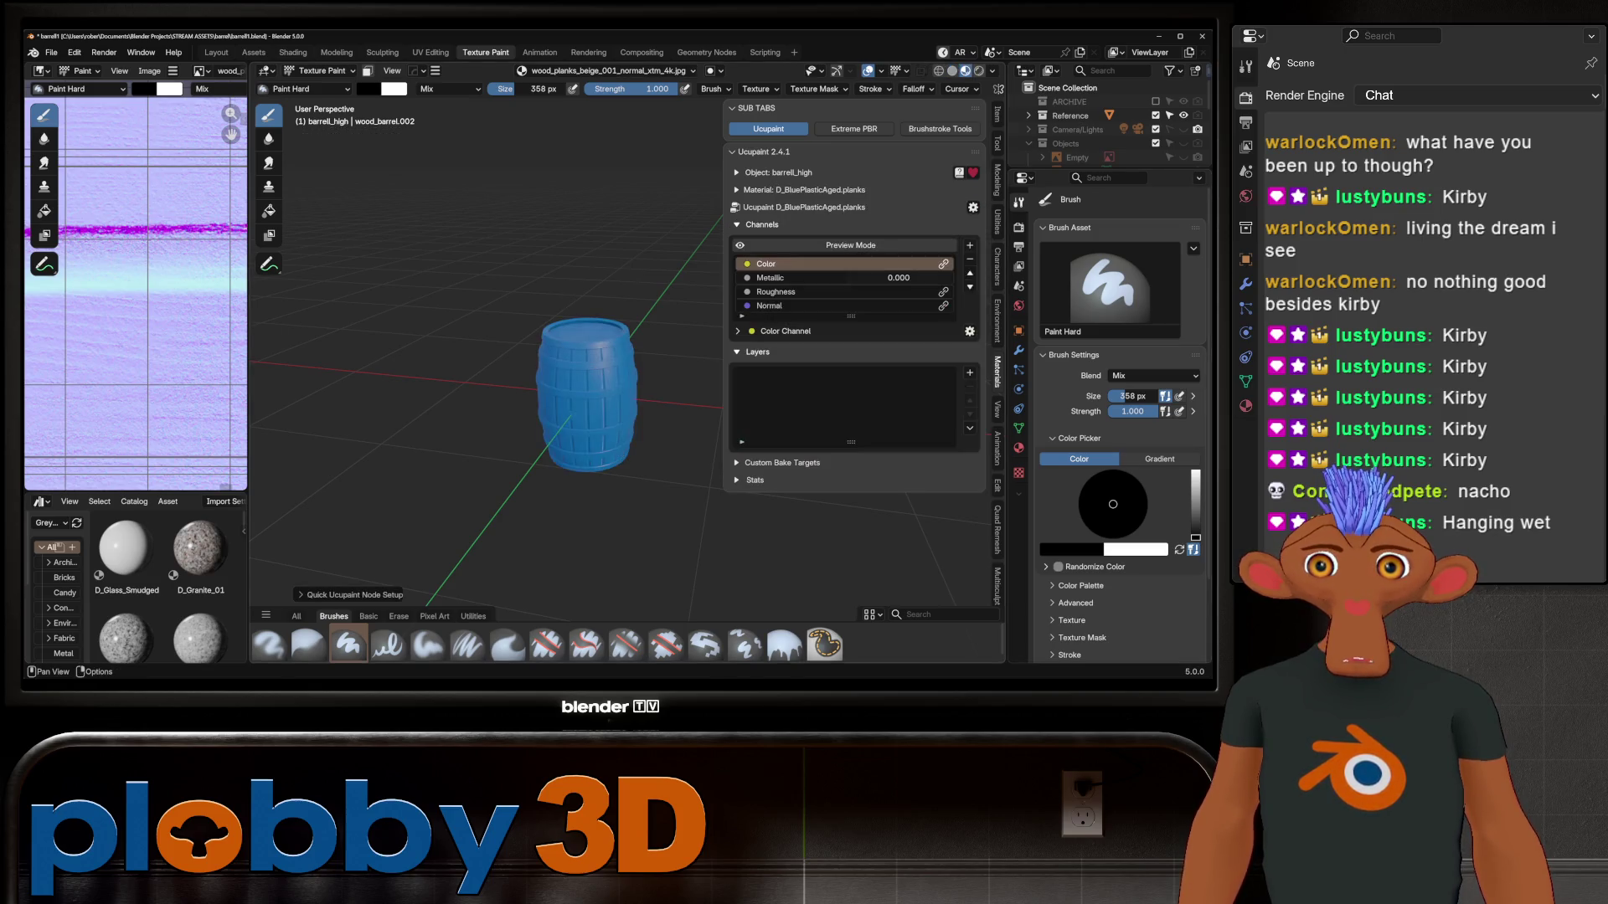
scroll(619, 421, up, 4)
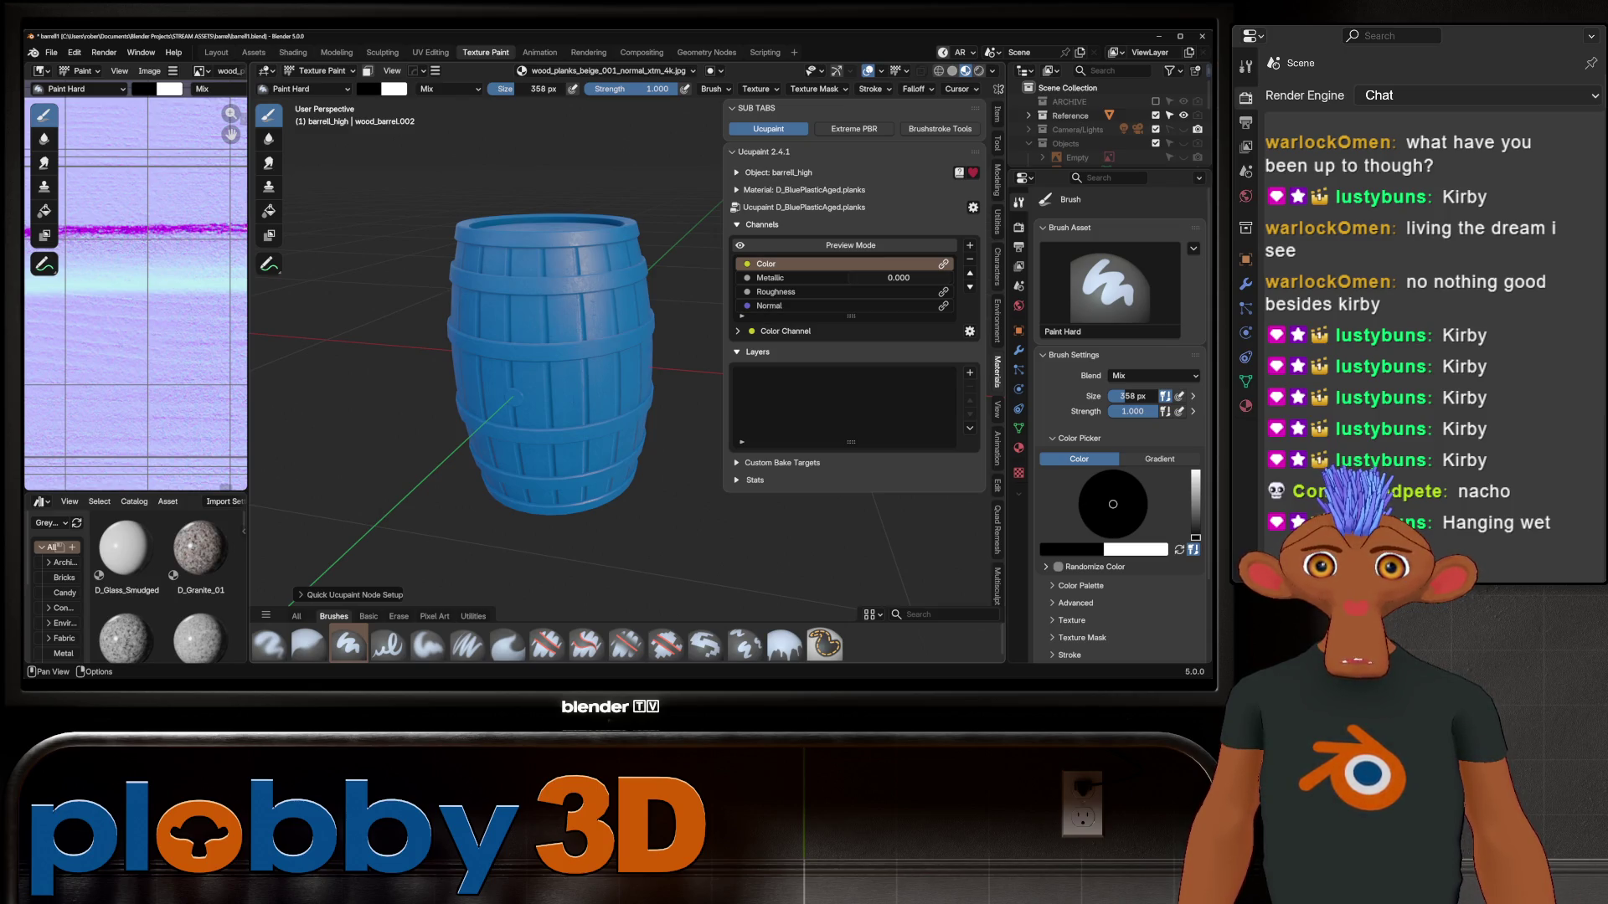
Bake all Ucupaint channels to 1024 resolution images
click(972, 207)
click(1017, 223)
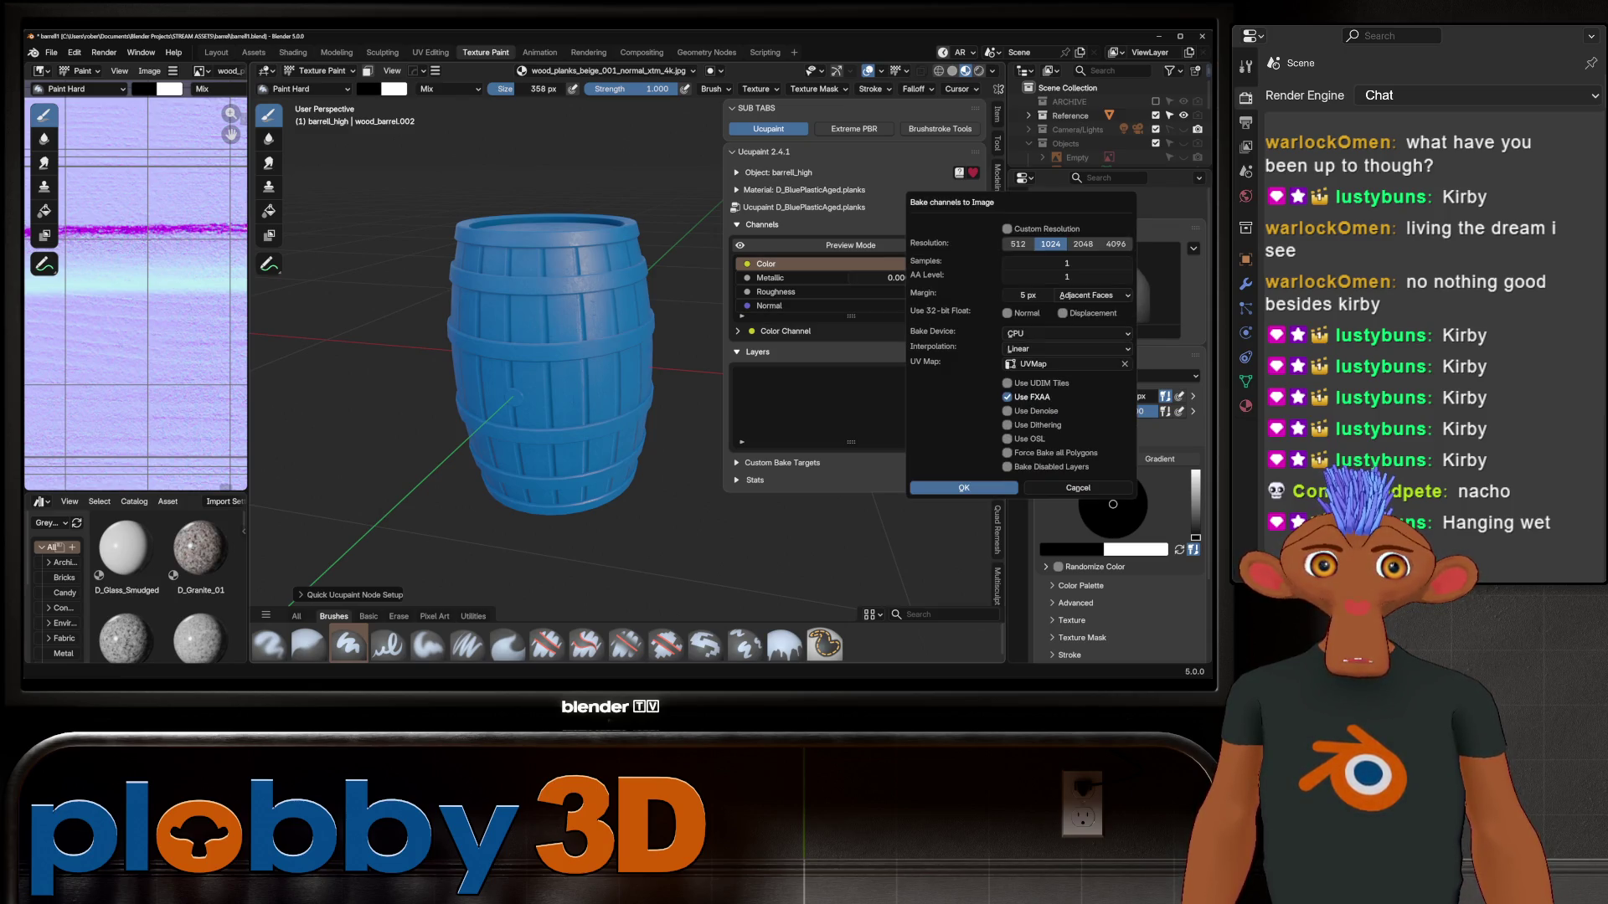
click(1050, 243)
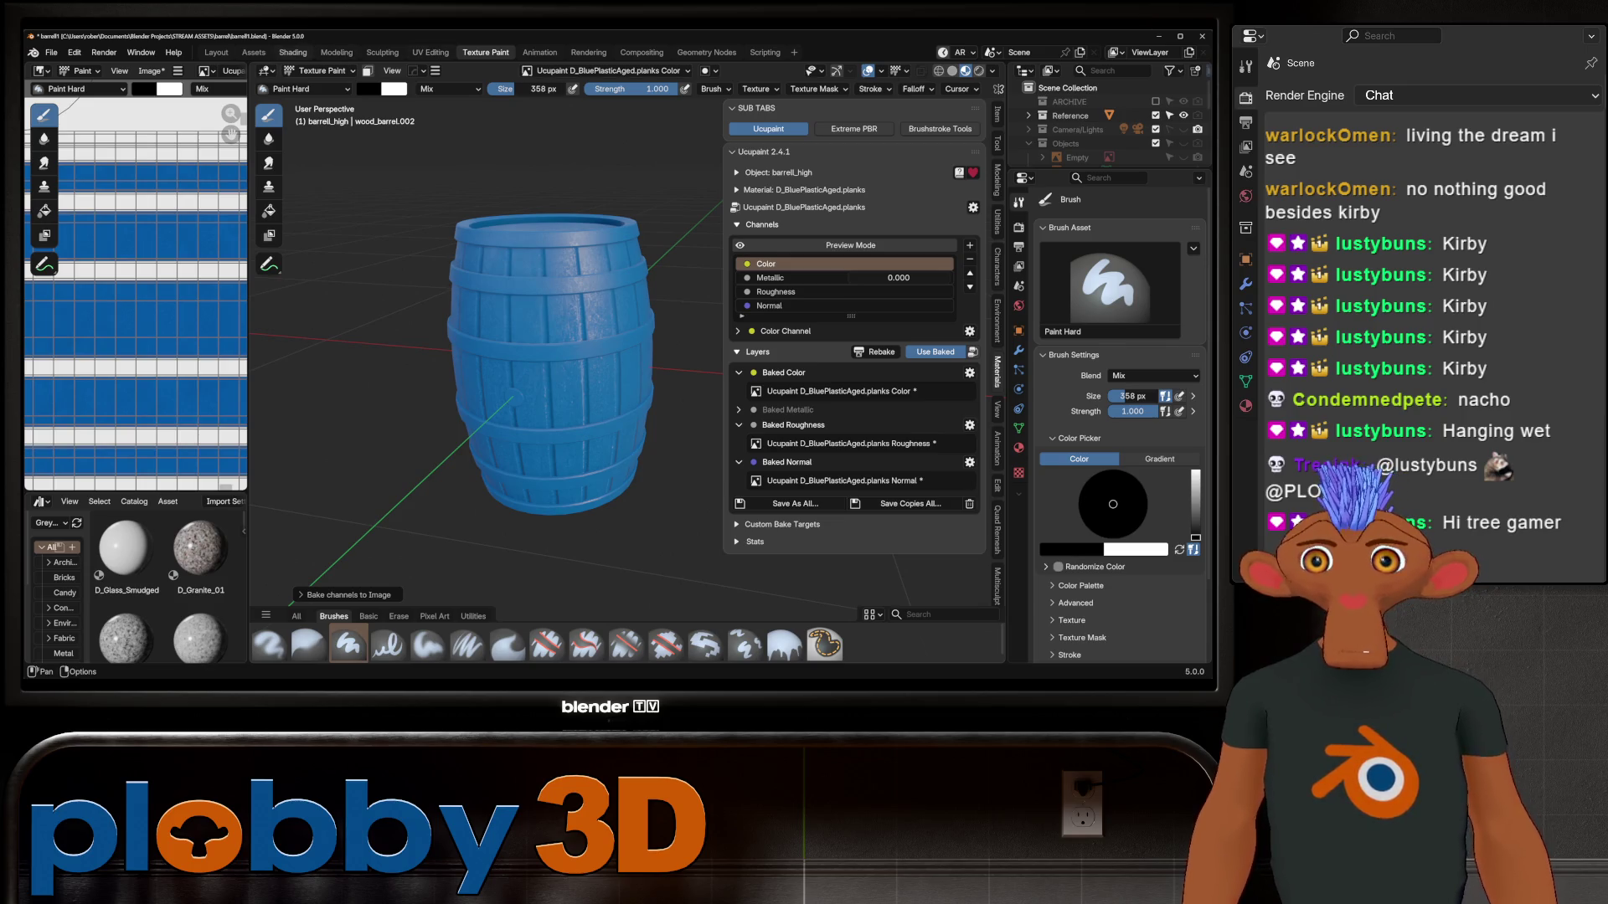
click(293, 52)
scroll(503, 251, up, 5)
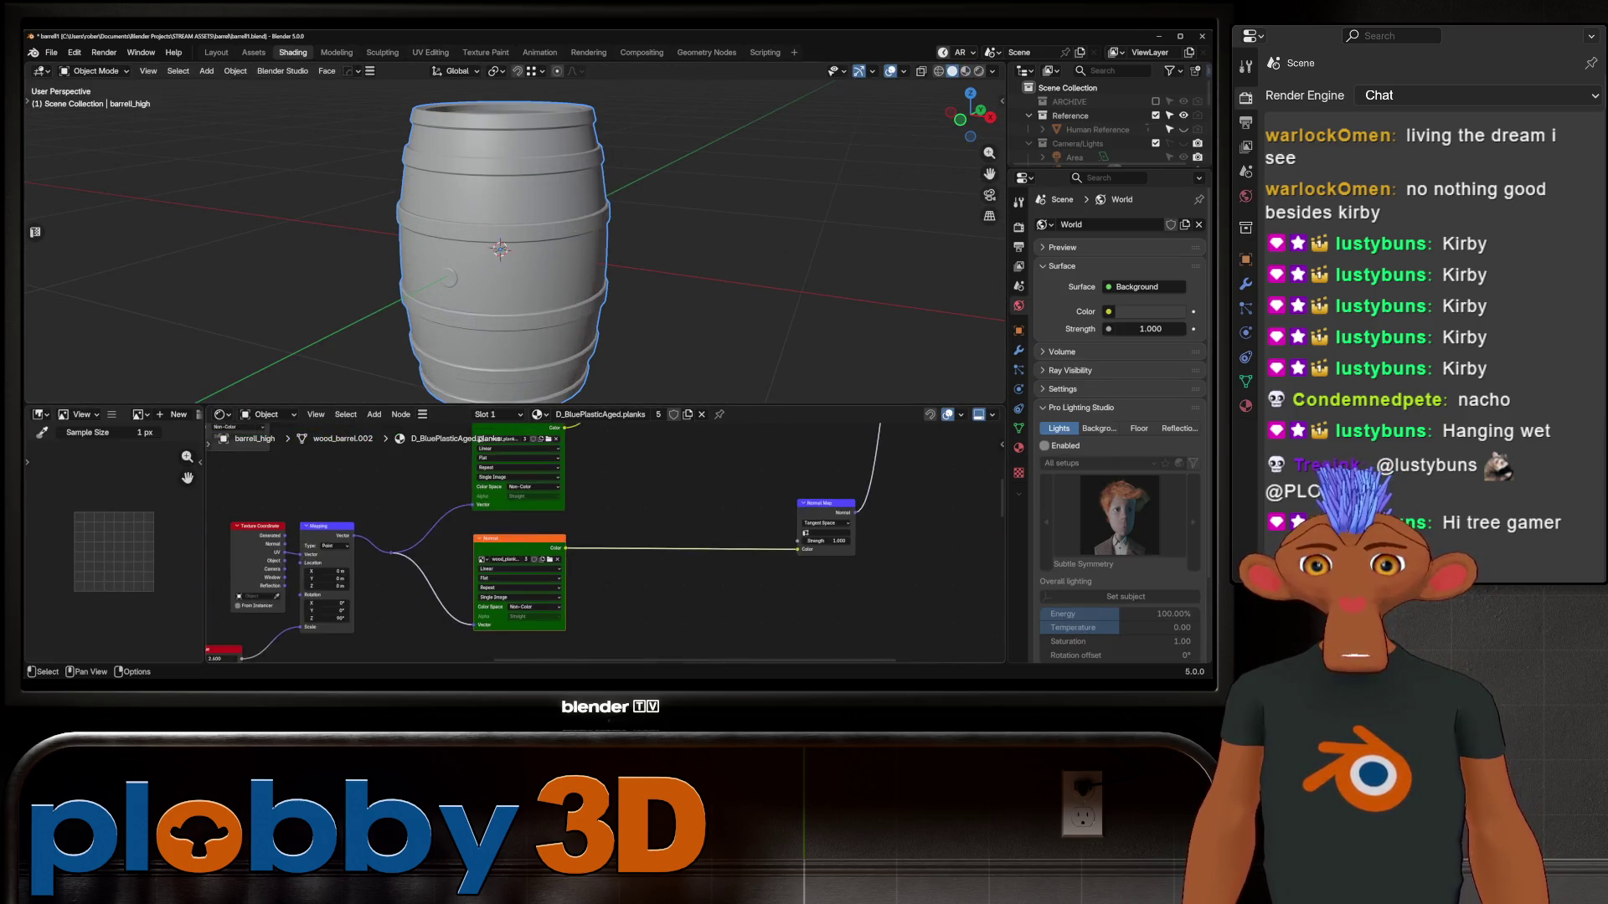
Temporarily hide and restore the high barrel, then frame the whole node tree
scroll(599, 545, down, 5)
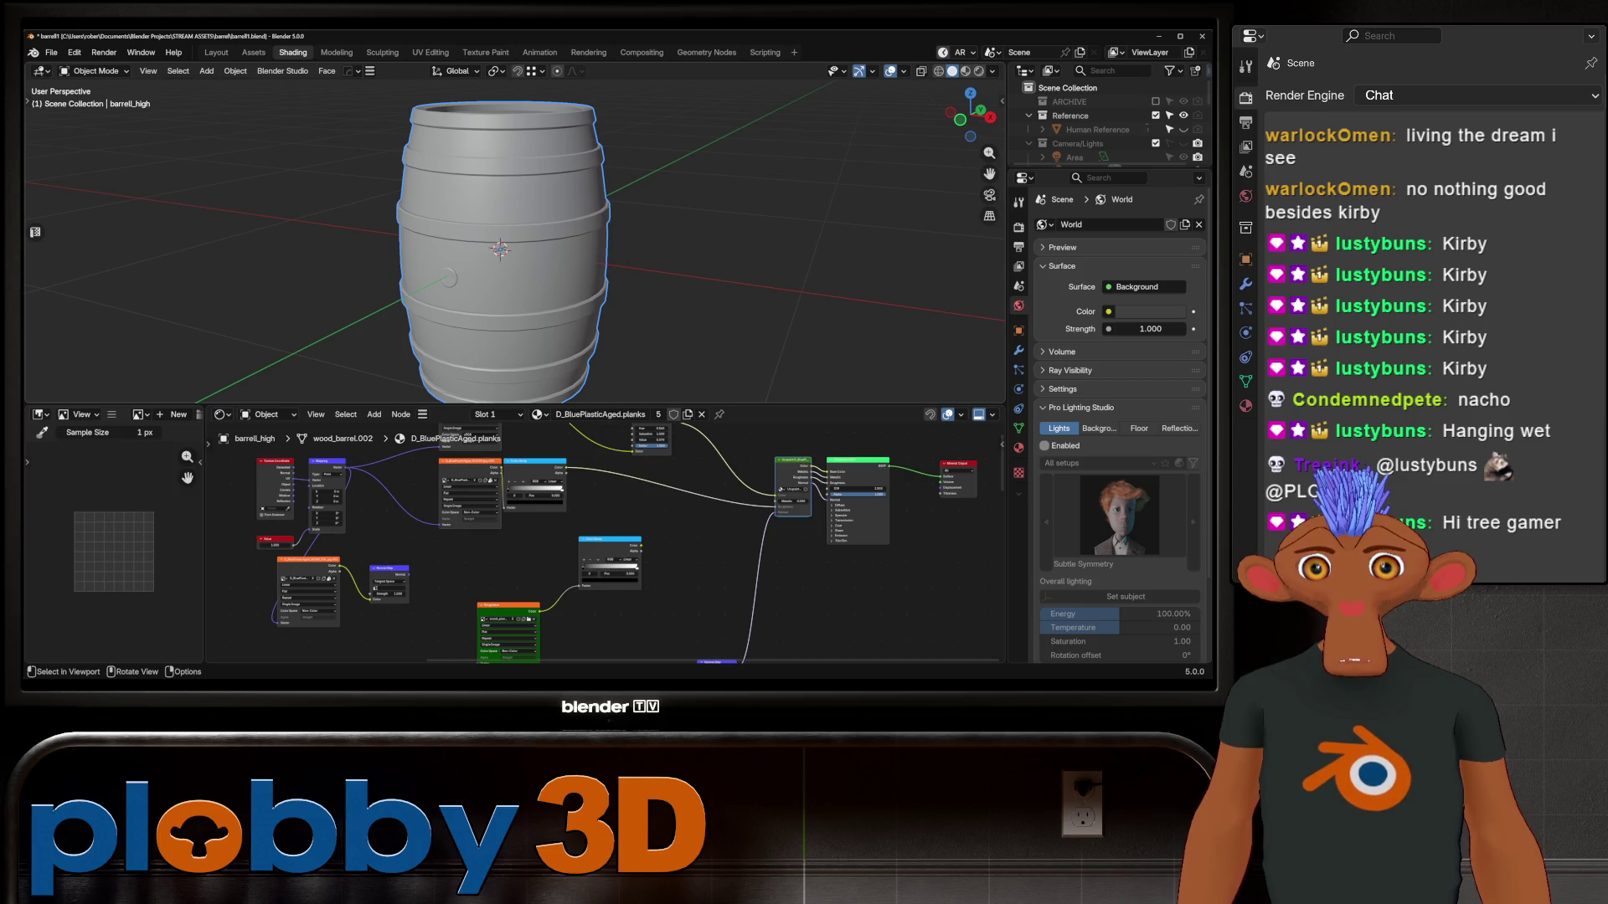
scroll(1105, 126, down, 5)
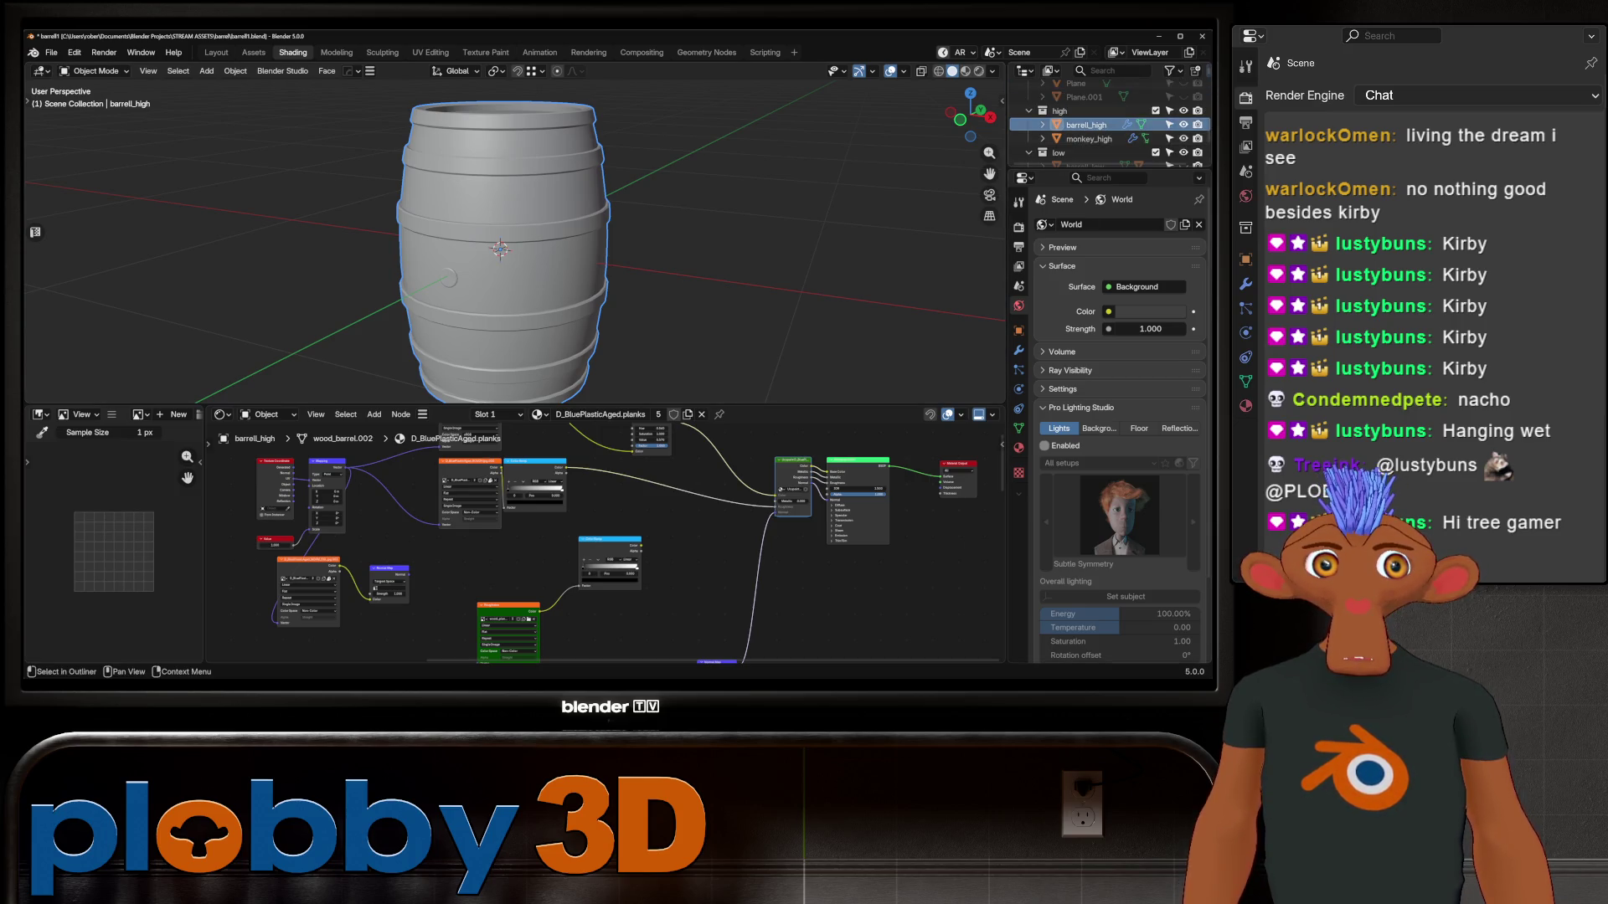
key(h)
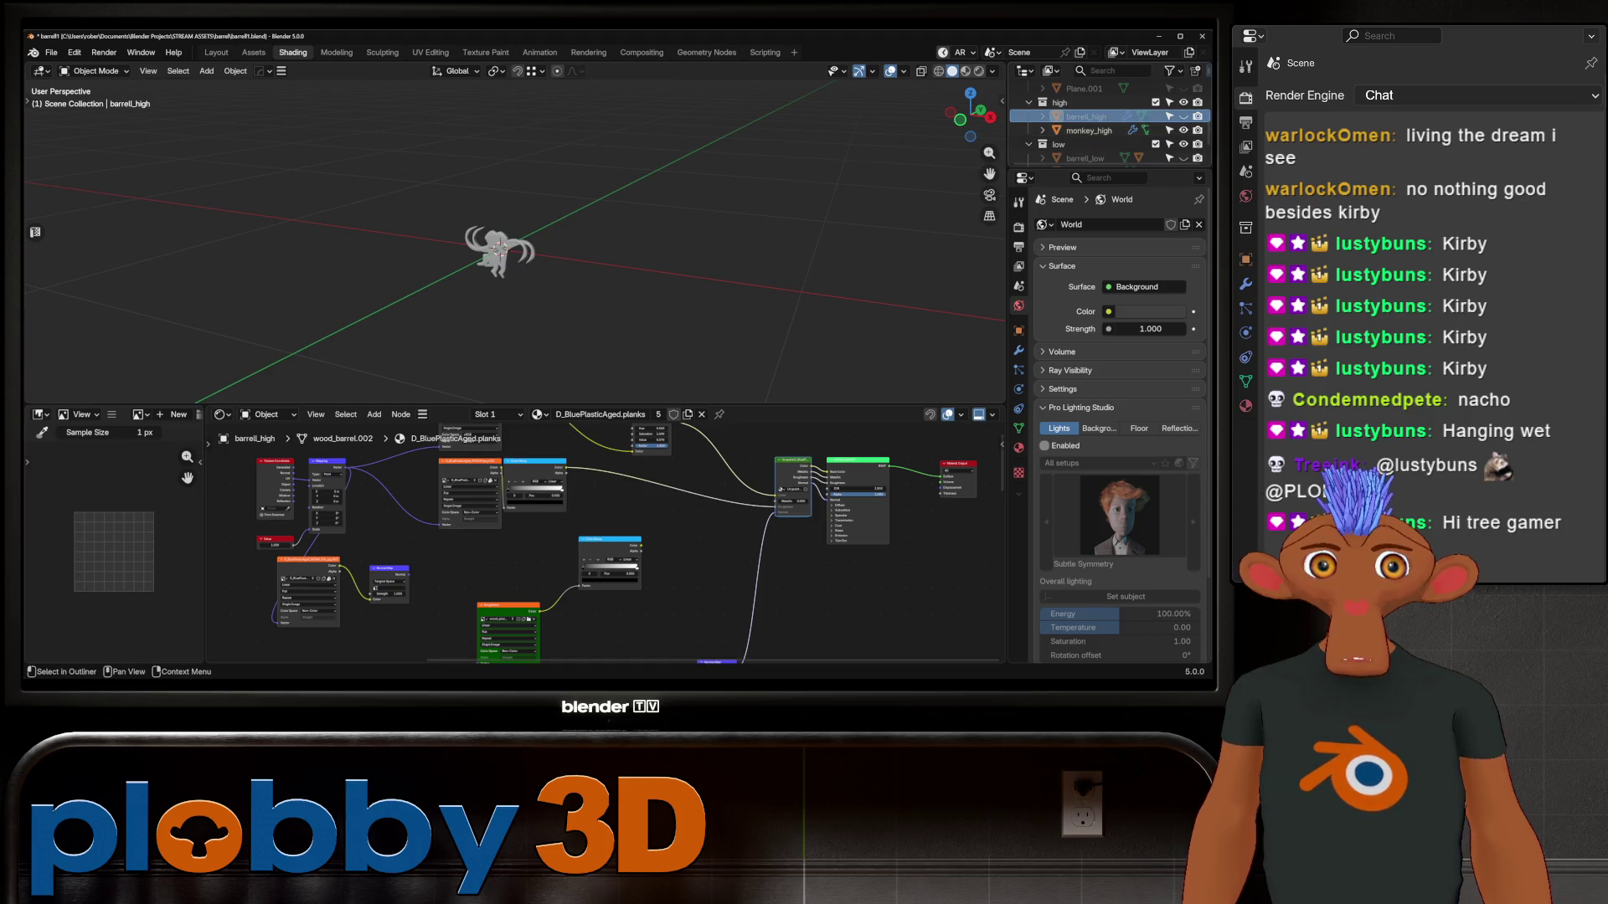
key(alt+h)
scroll(695, 492, down, 4)
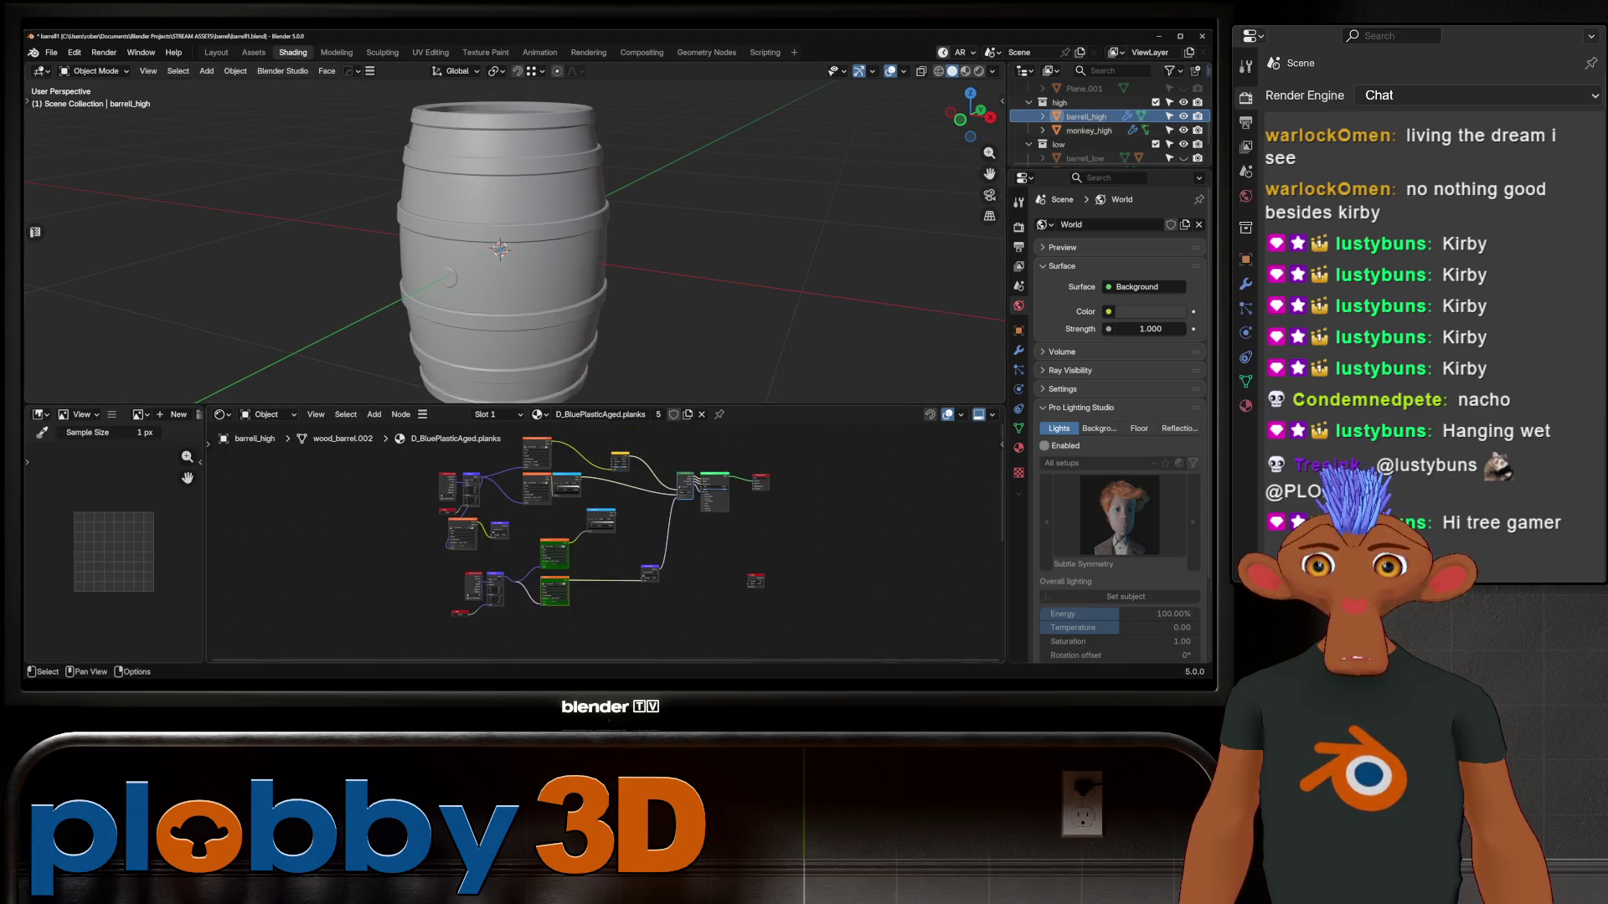
middle_drag(695, 494, 662, 517)
Compare barrell_low's and barrell_high's materials by selecting each in the Outliner
click(1085, 116)
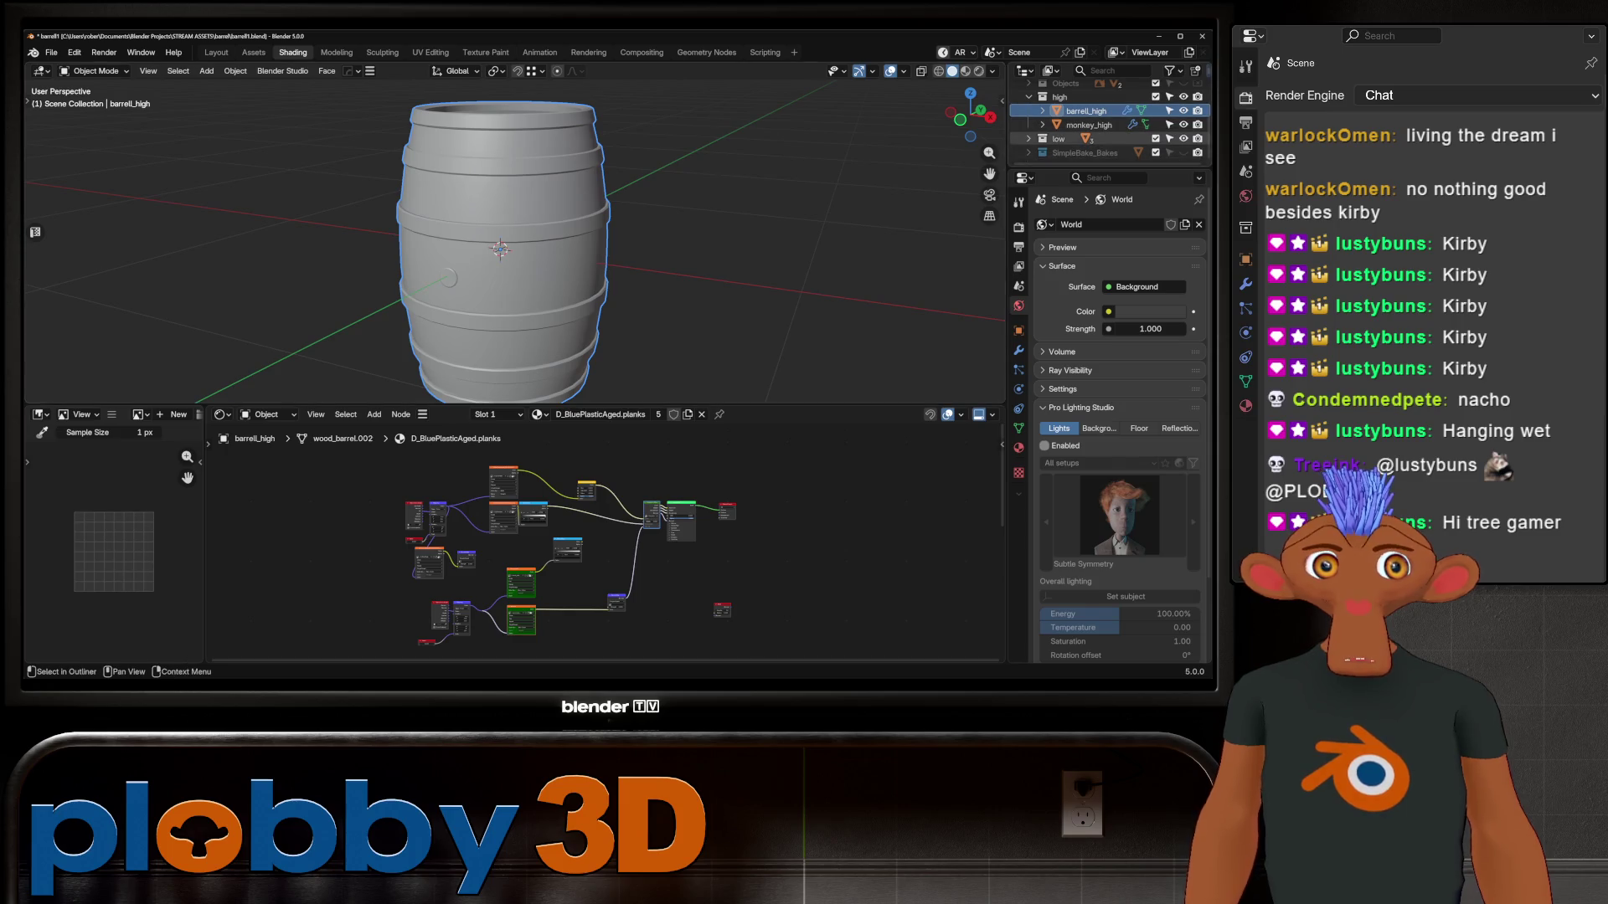
click(1028, 138)
click(1085, 153)
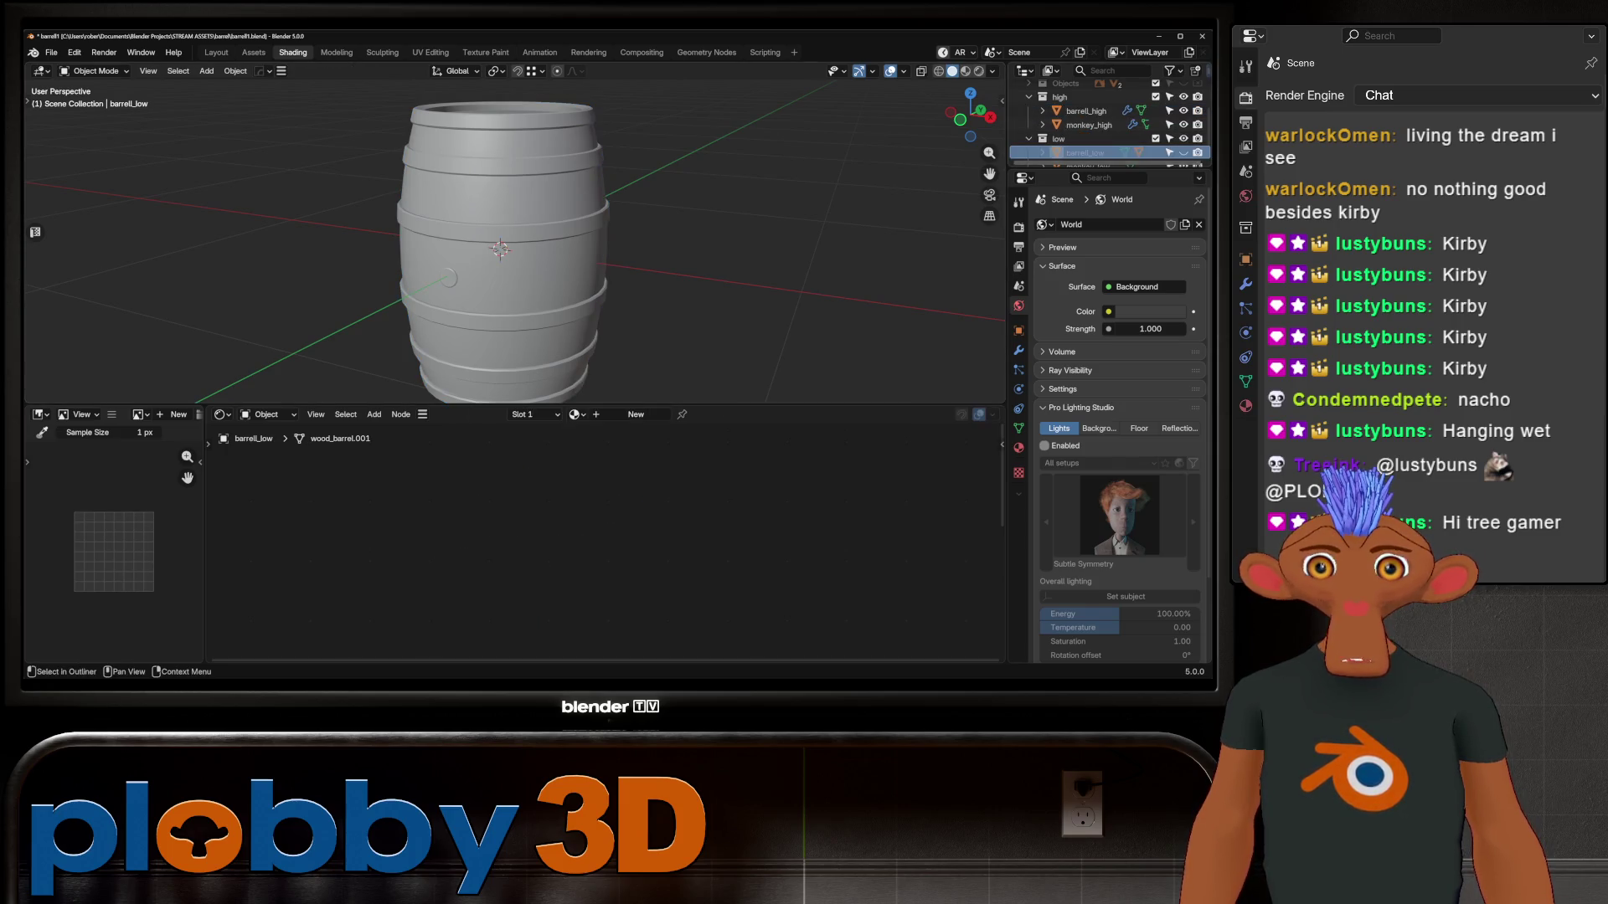
click(1086, 110)
click(1089, 125)
click(1086, 111)
scroll(113, 545, down, 2)
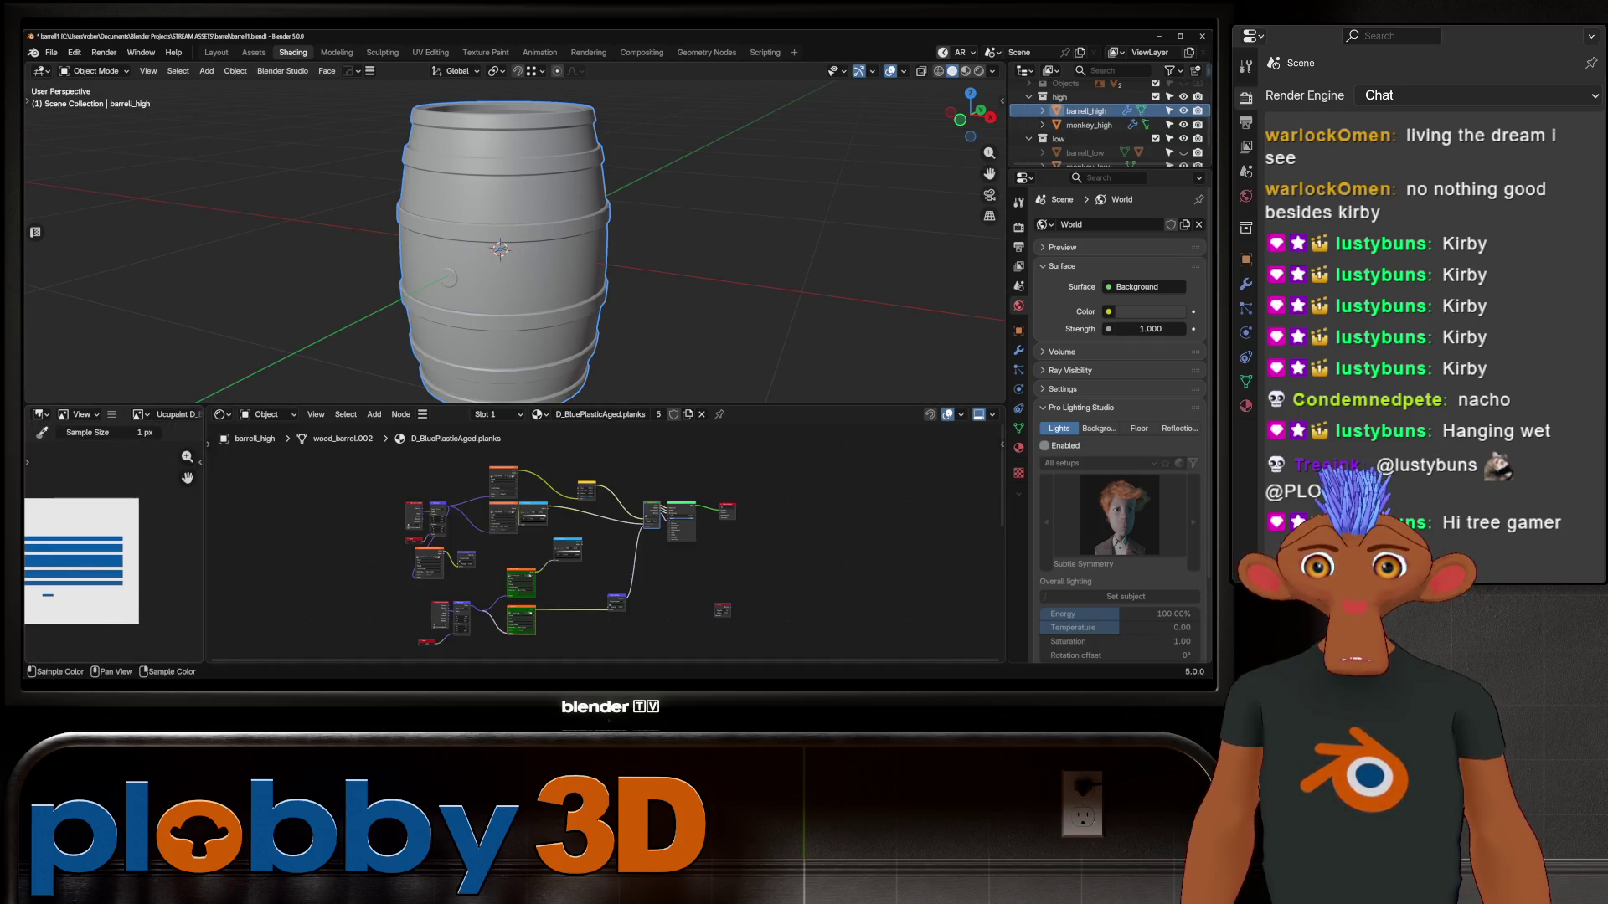
scroll(452, 521, up, 2)
Browse the file's material list and close it without changes
click(540, 415)
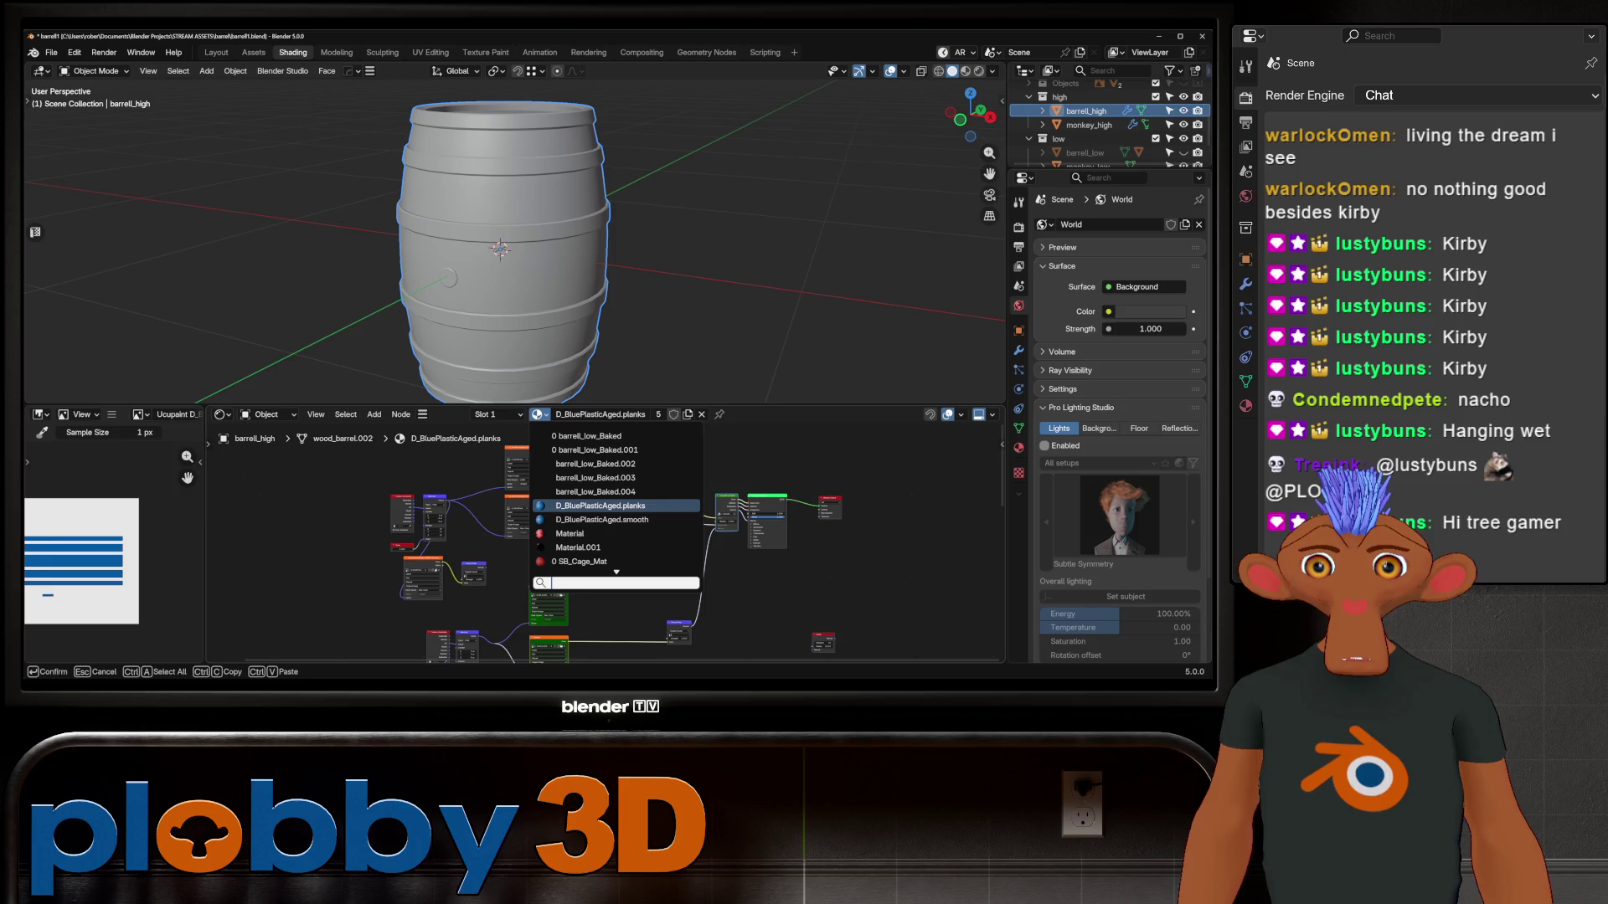
scroll(617, 463, down, 16)
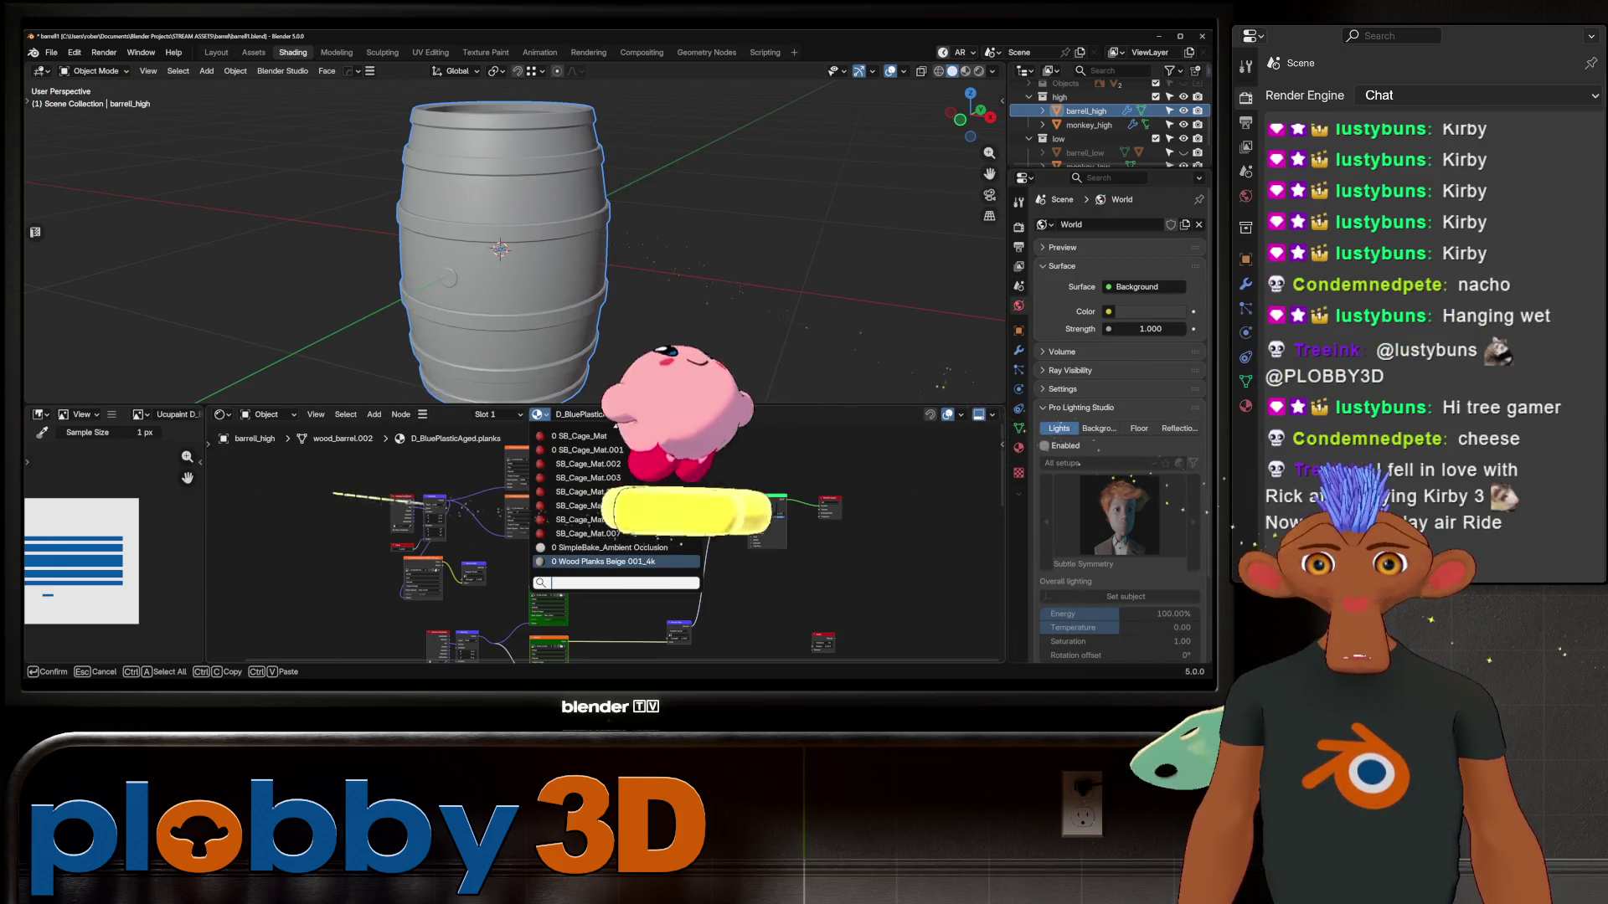
scroll(617, 503, up, 16)
scroll(617, 502, up, 3)
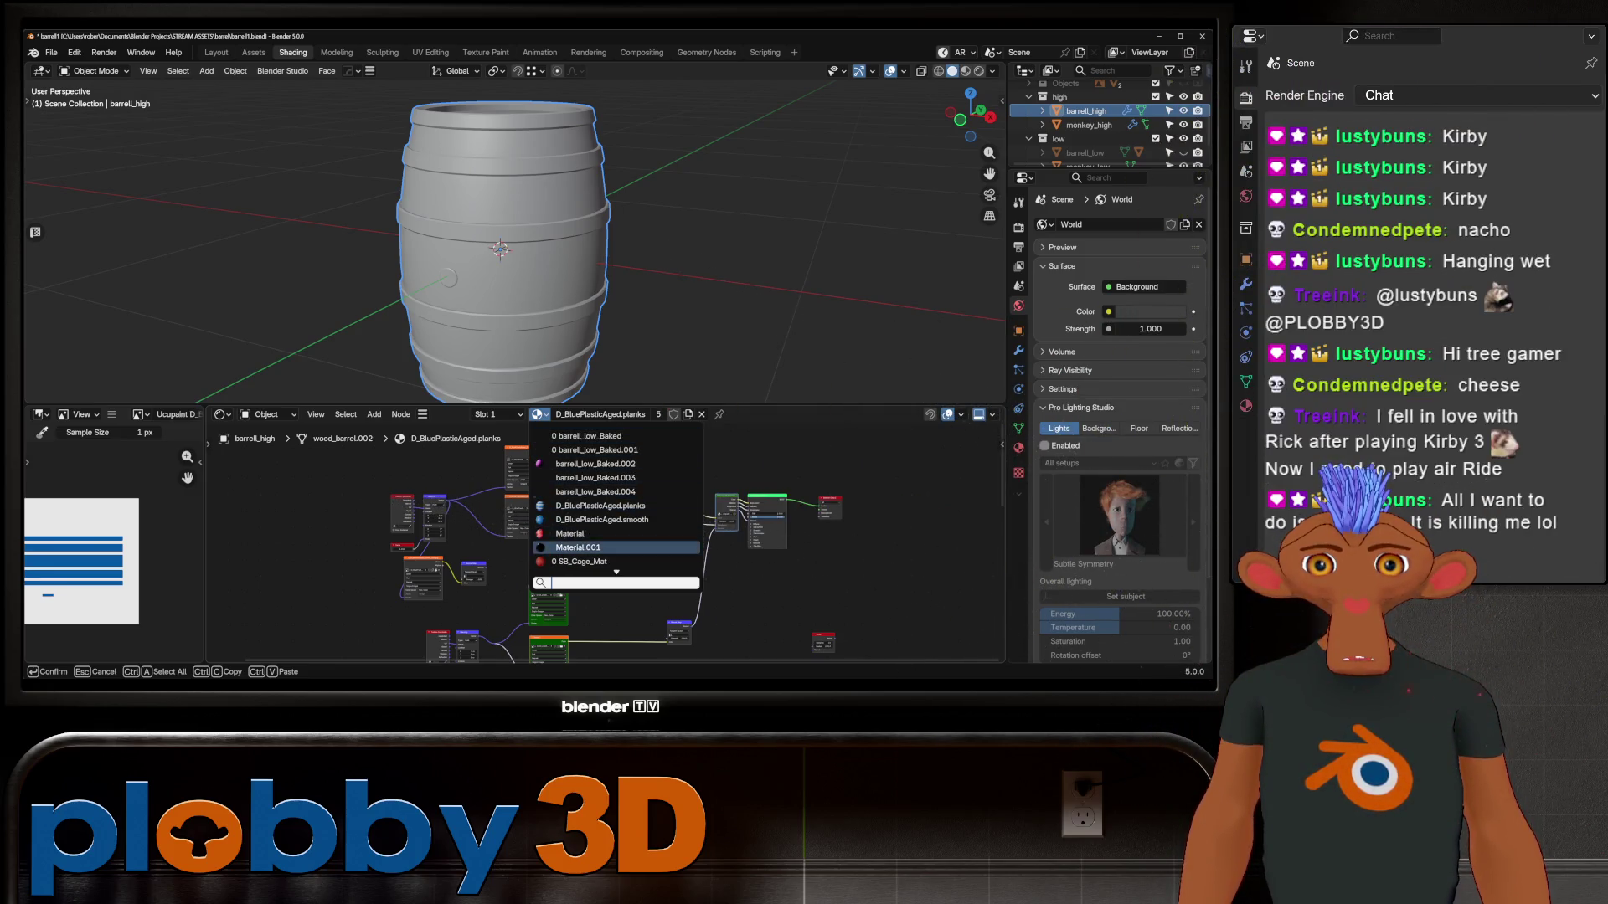
key(Escape)
Pan the node tree and orbit the barrel to view it from above and the side
middle_drag(586, 544, 706, 534)
scroll(109, 552, up, 3)
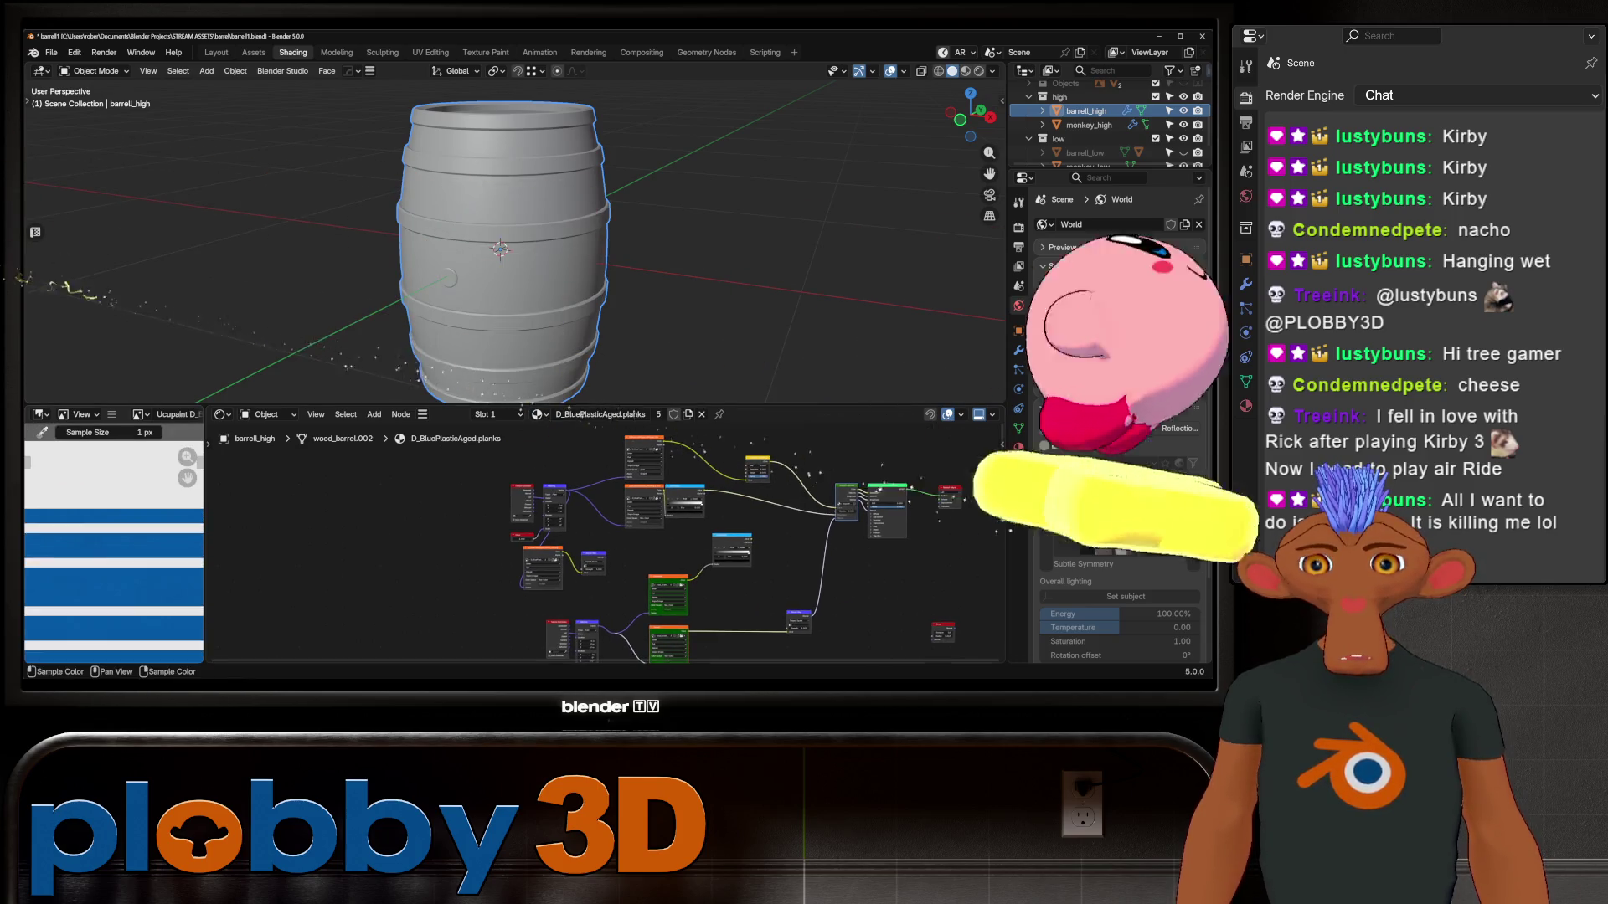
scroll(109, 553, down, 6)
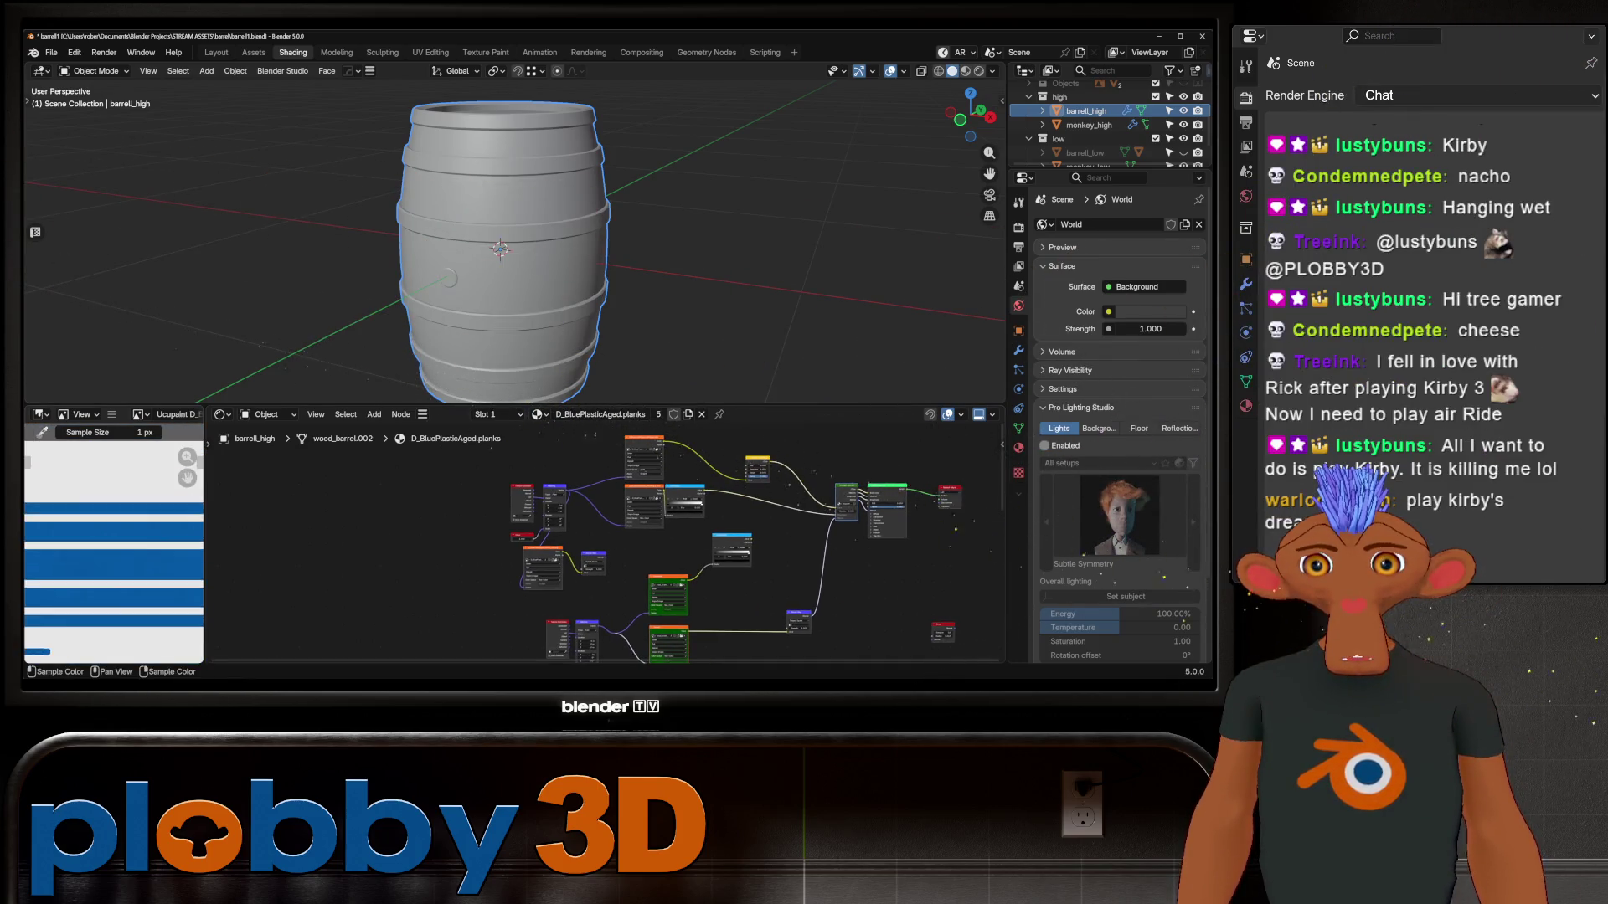
scroll(109, 570, up, 2)
scroll(108, 570, down, 2)
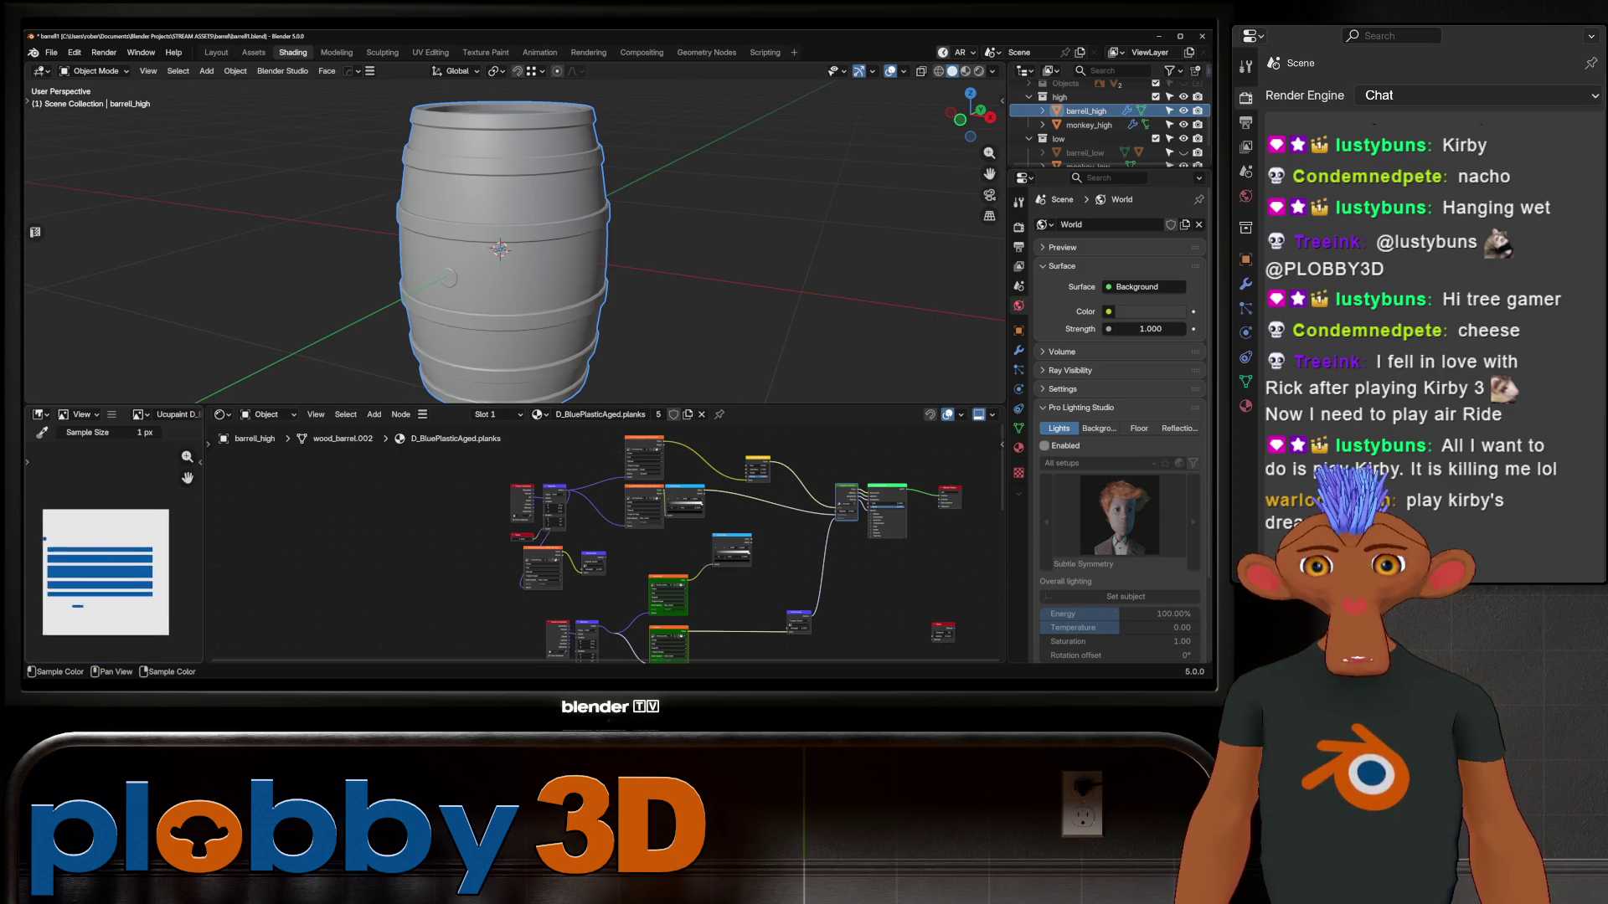
scroll(109, 569, up, 2)
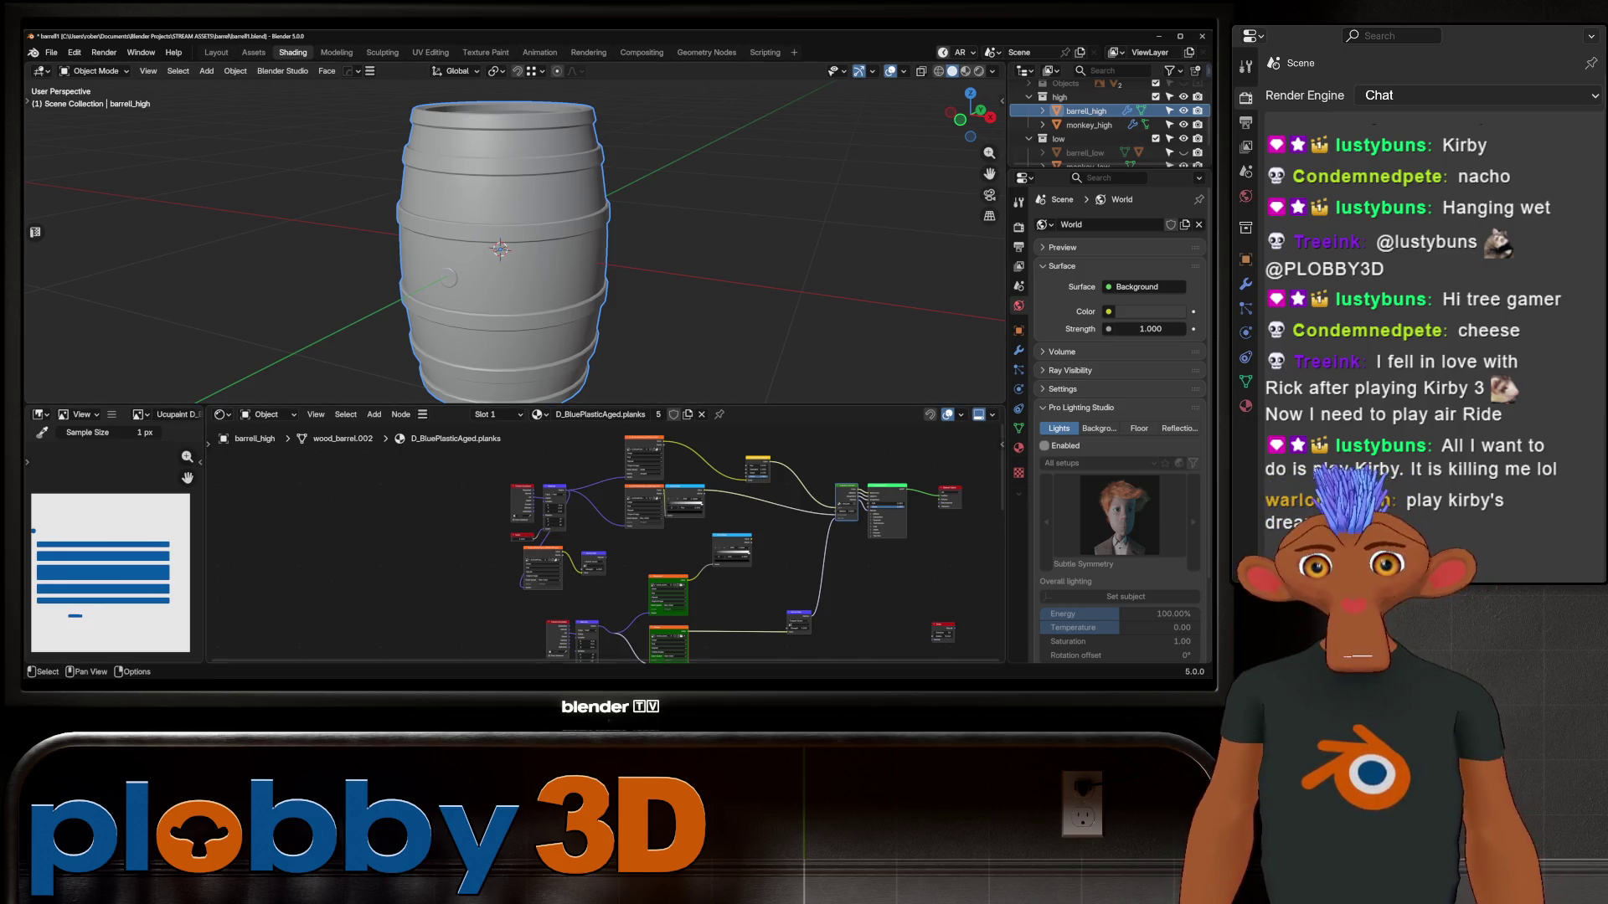
mouse_move(670, 251)
middle_down()
mouse_move(686, 318)
mouse_move(720, 285)
mouse_move(670, 251)
mouse_move(669, 167)
middle_up()
scroll(503, 234, up, 5)
middle_drag(503, 234, 503, 184)
key(Tab)
key(Tab)
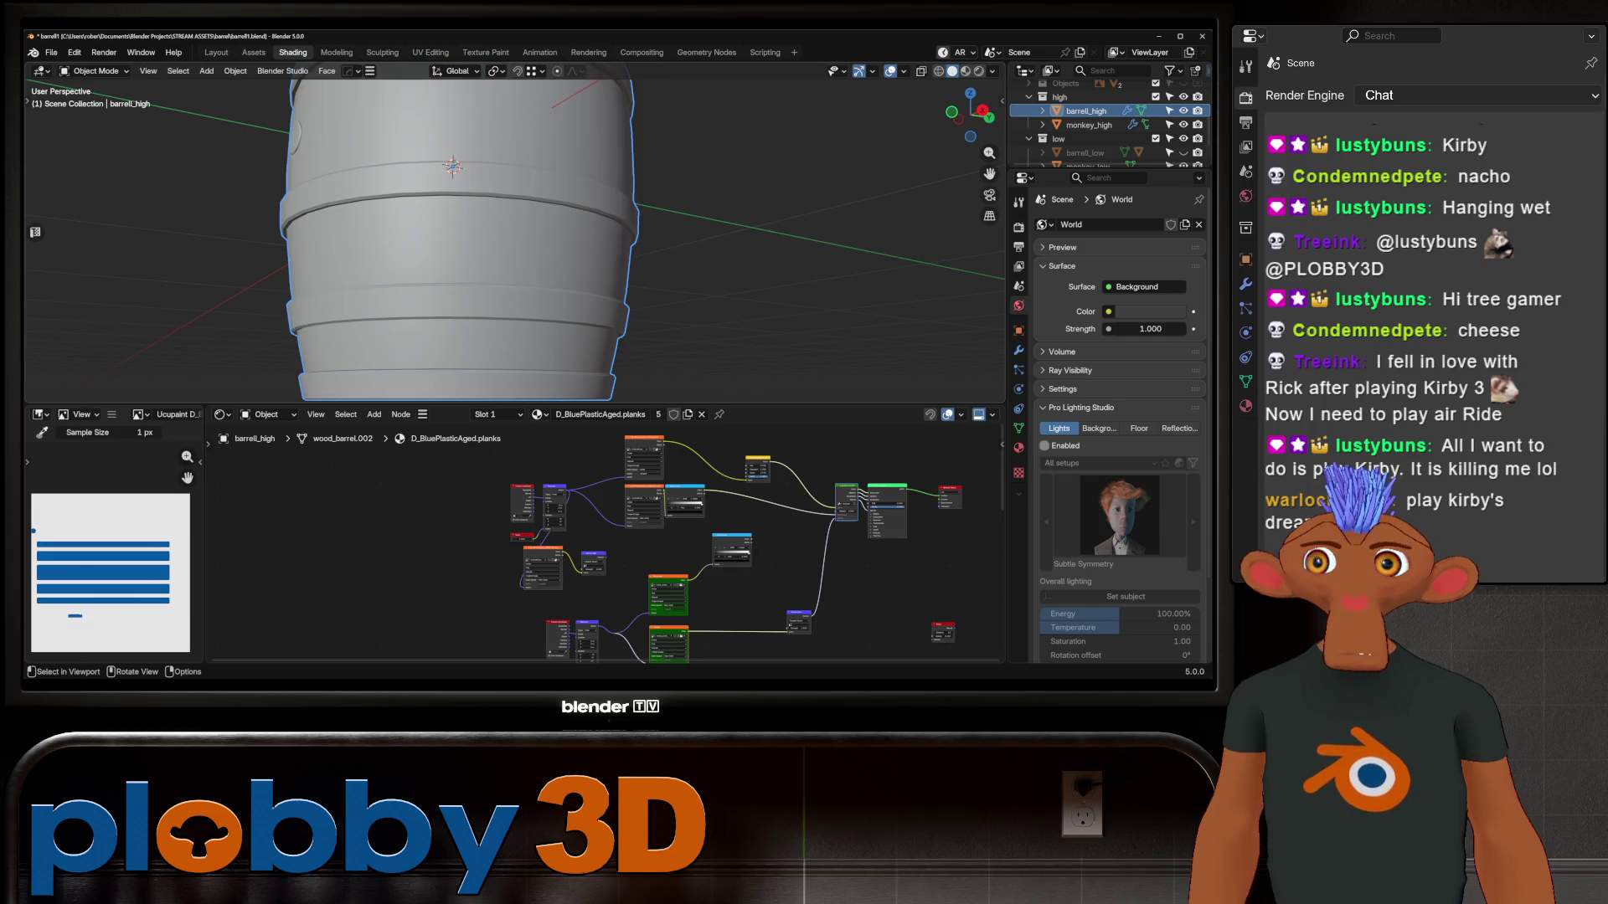
click(51, 52)
Purge unused data from the file and save barrell1.blend
mouse_move(84, 306)
click(243, 325)
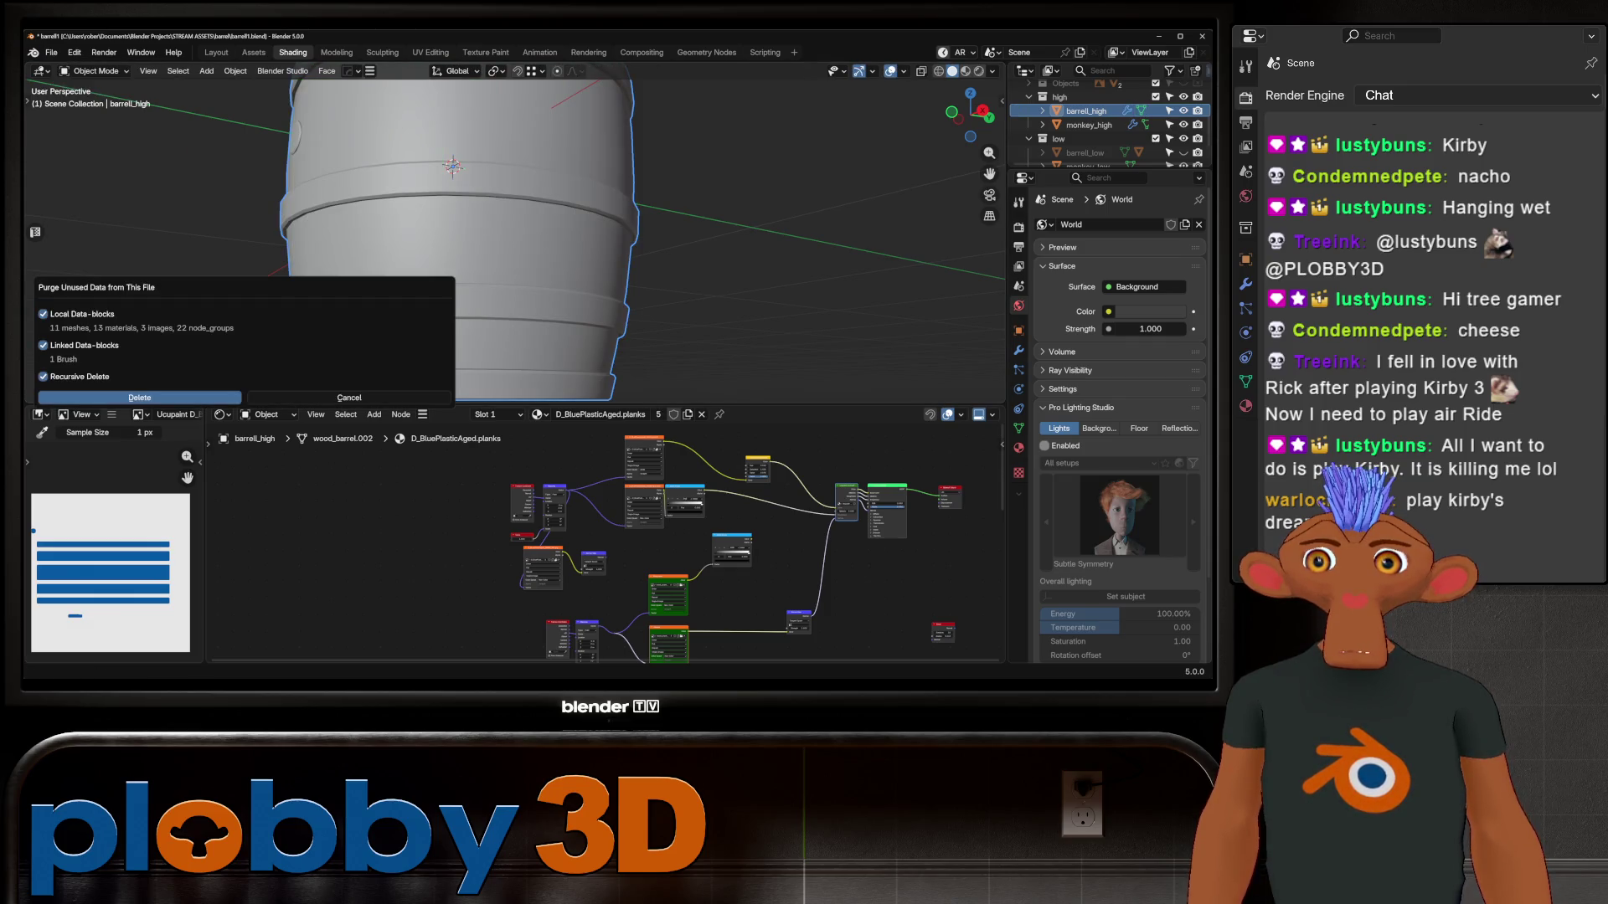
key(Return)
scroll(515, 234, down, 5)
mouse_move(515, 235)
middle_down()
mouse_move(587, 251)
mouse_move(637, 193)
mouse_move(586, 268)
mouse_move(573, 243)
middle_up()
key(ctrl+s)
Inspect the Ucupaint group's baked roughness and normal map nodes
scroll(574, 242, up, 4)
scroll(603, 544, up, 4)
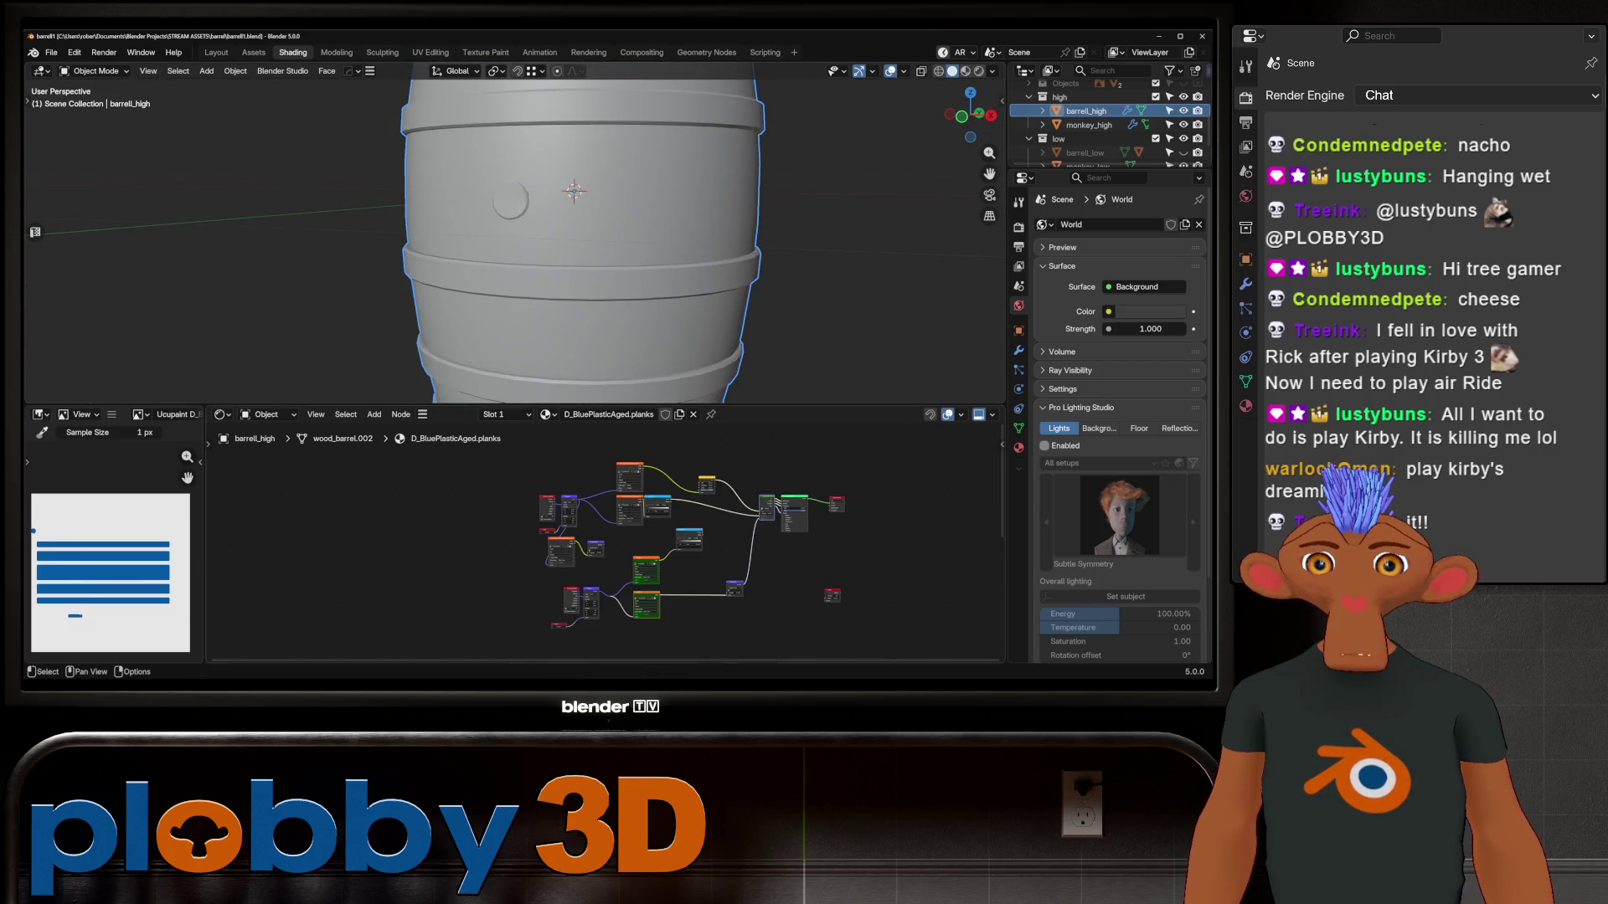
scroll(603, 544, down, 5)
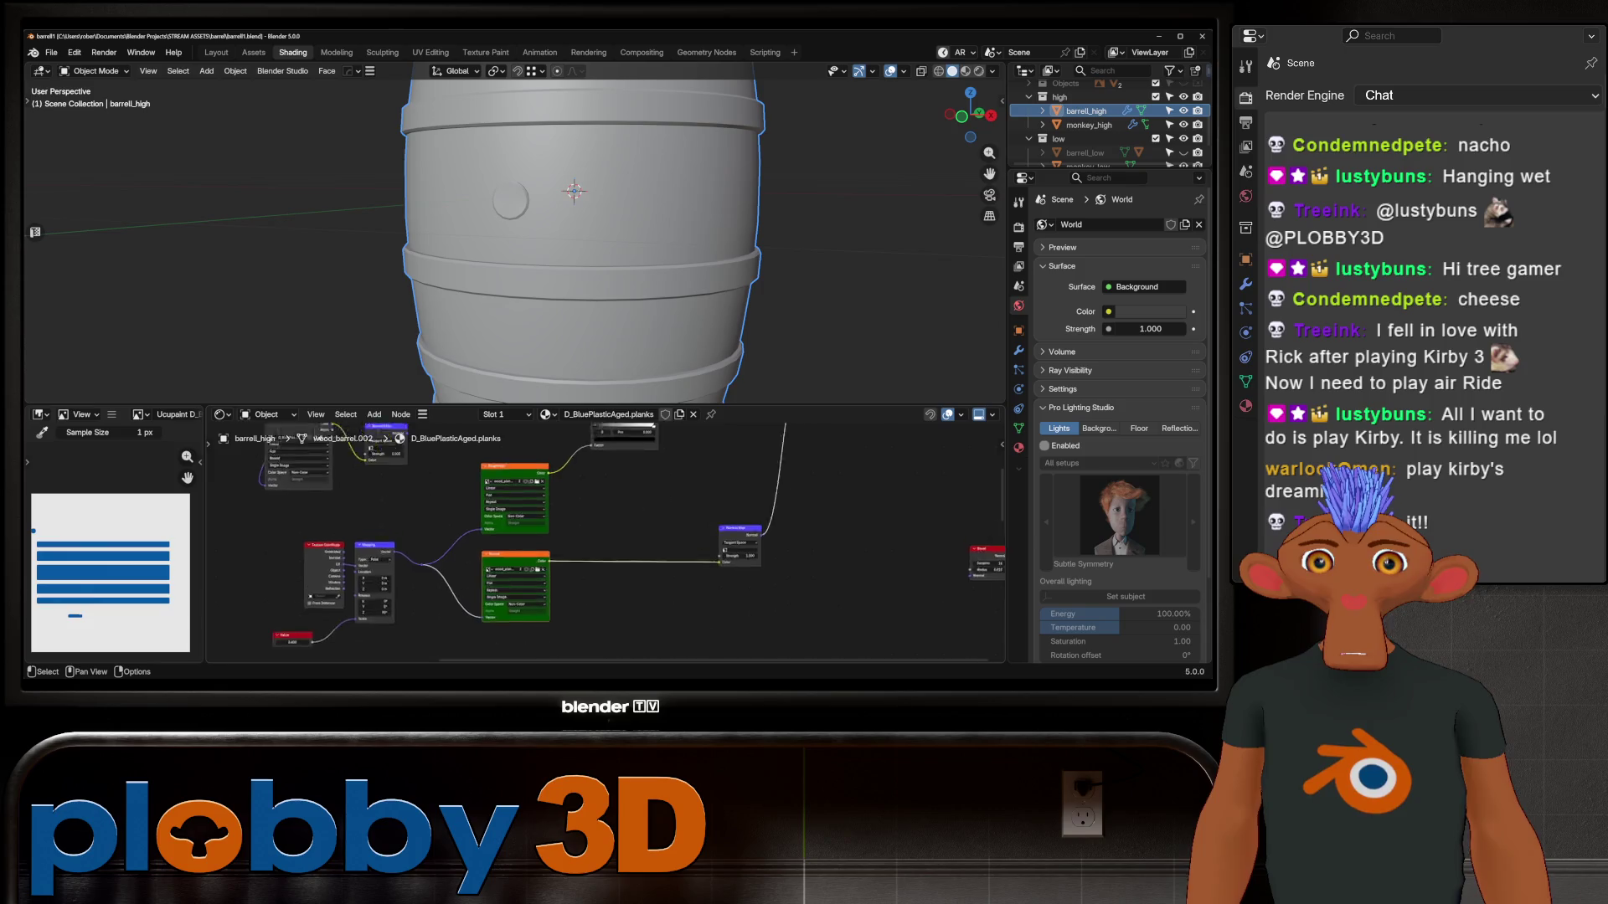
scroll(754, 486, up, 5)
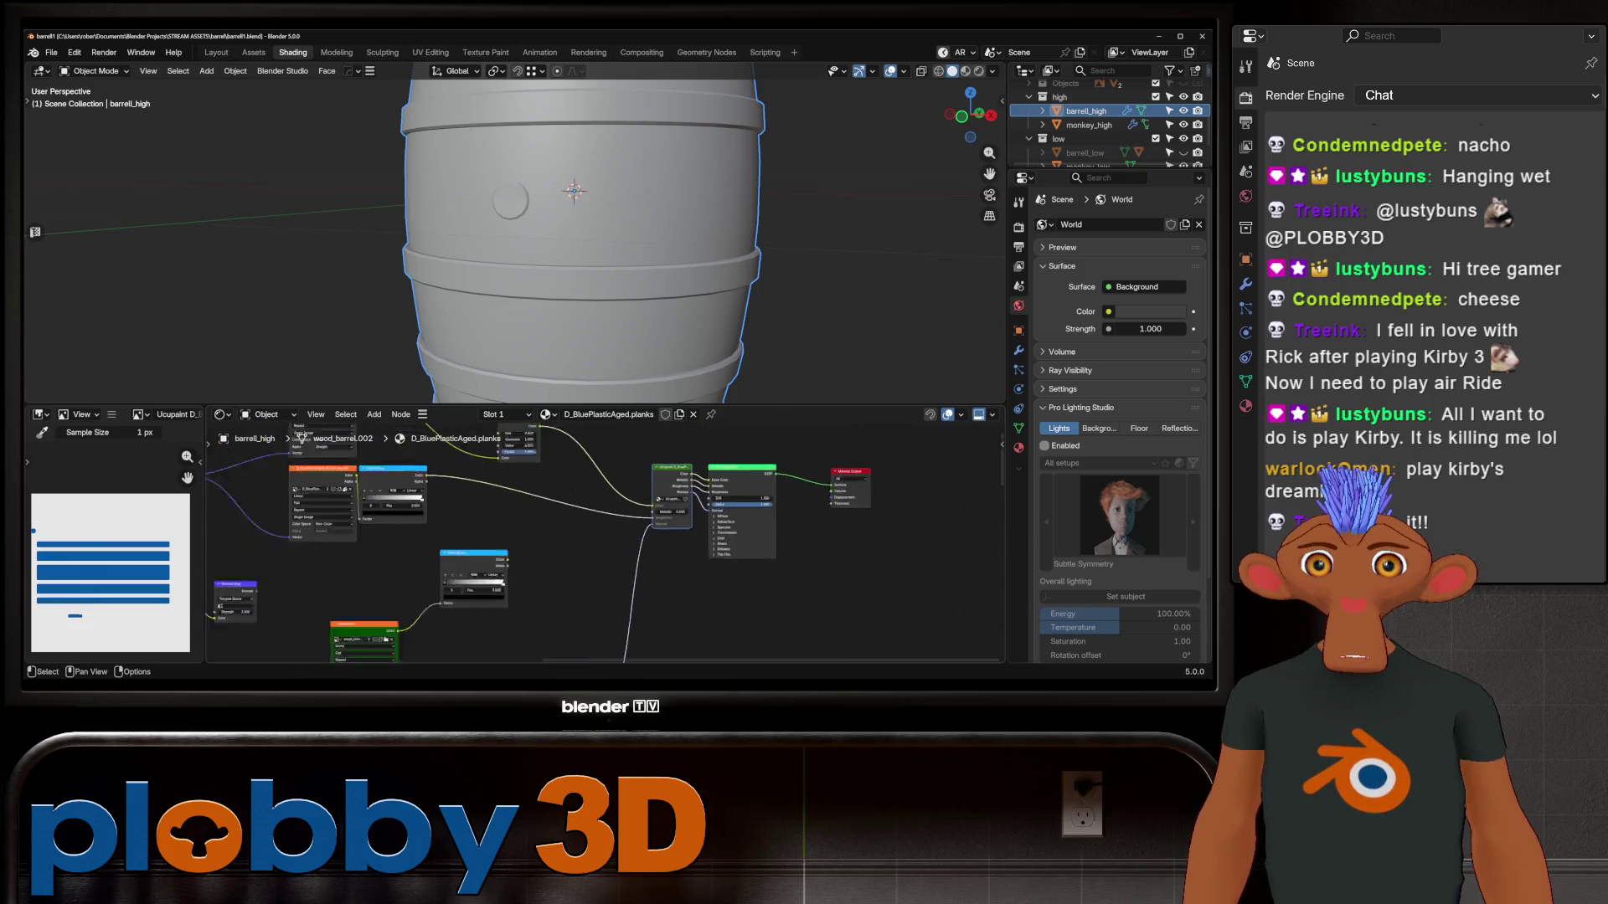
key(Tab)
scroll(603, 544, down, 2)
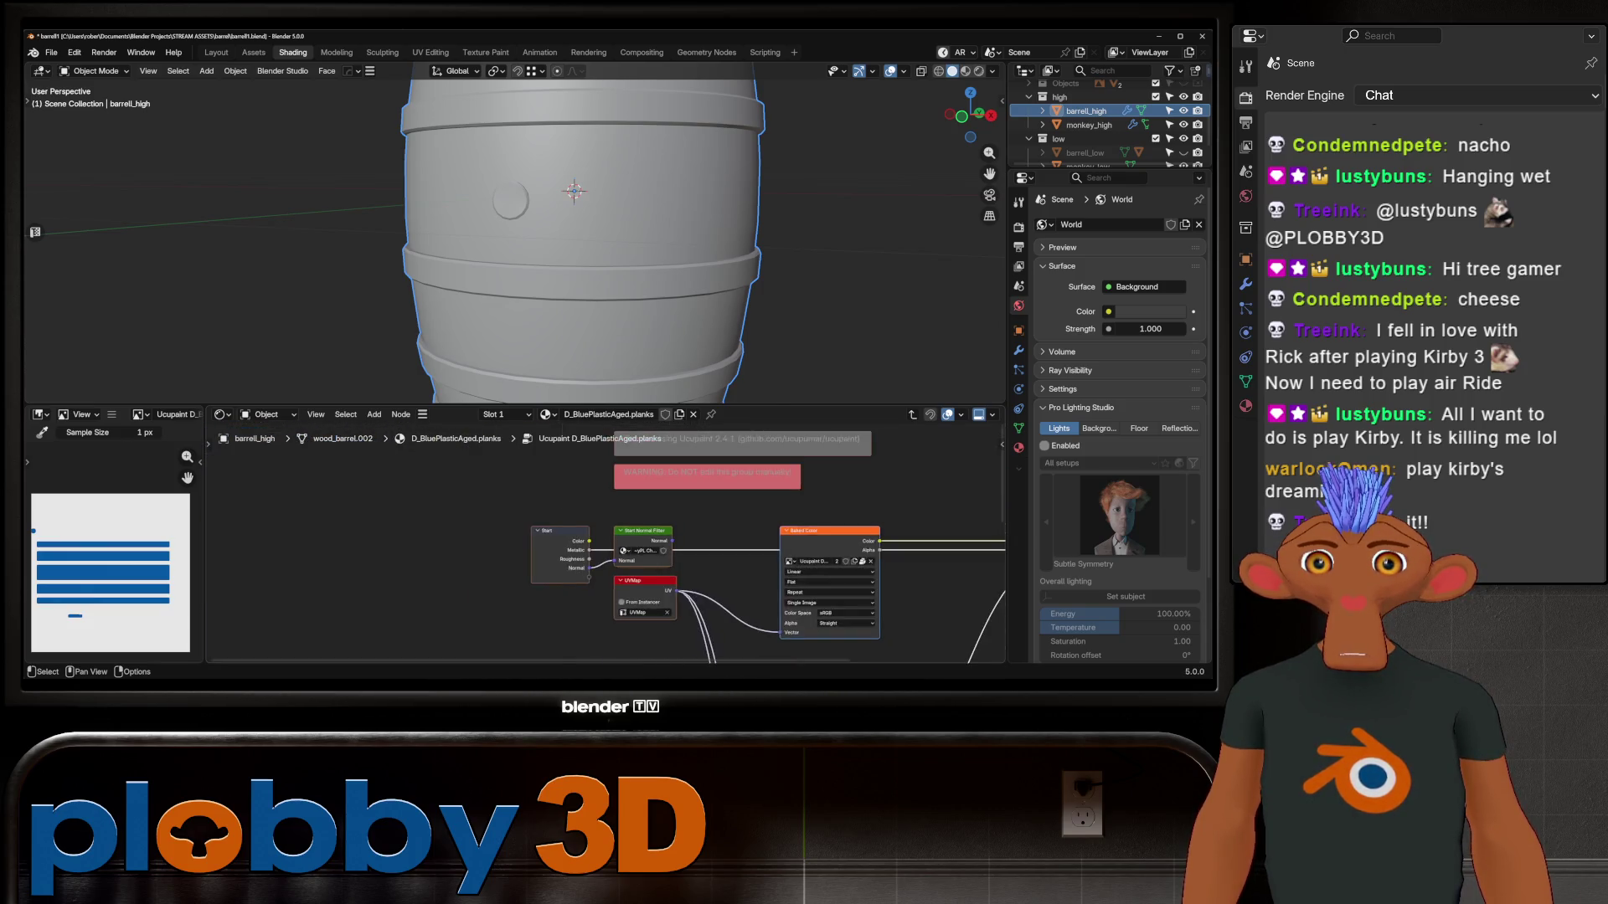
key(Tab)
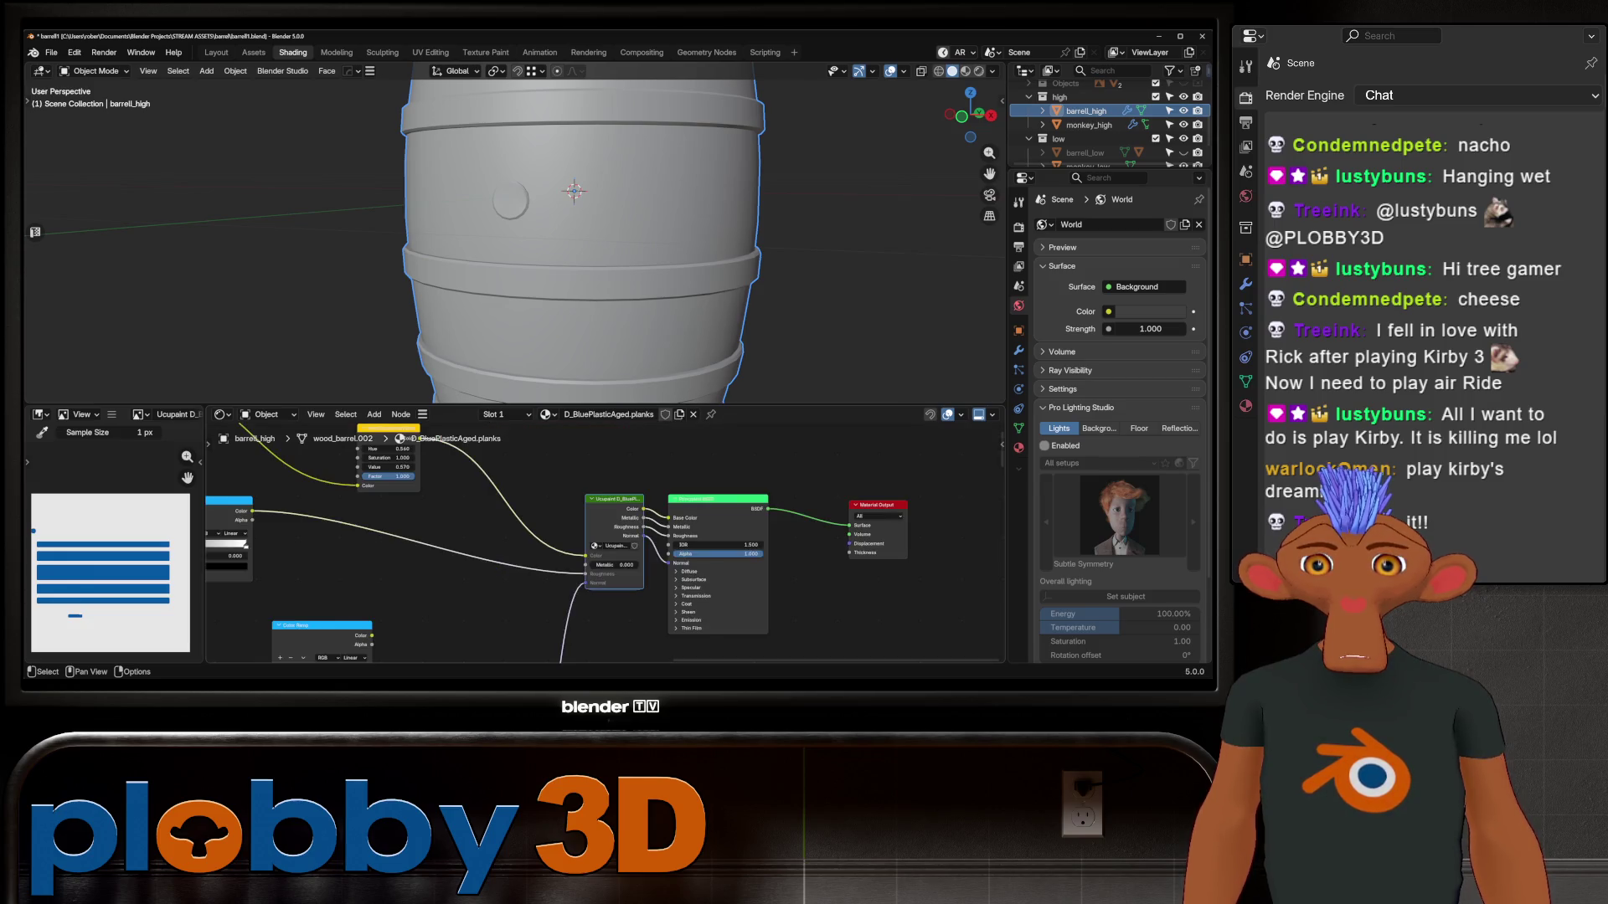
key(Tab)
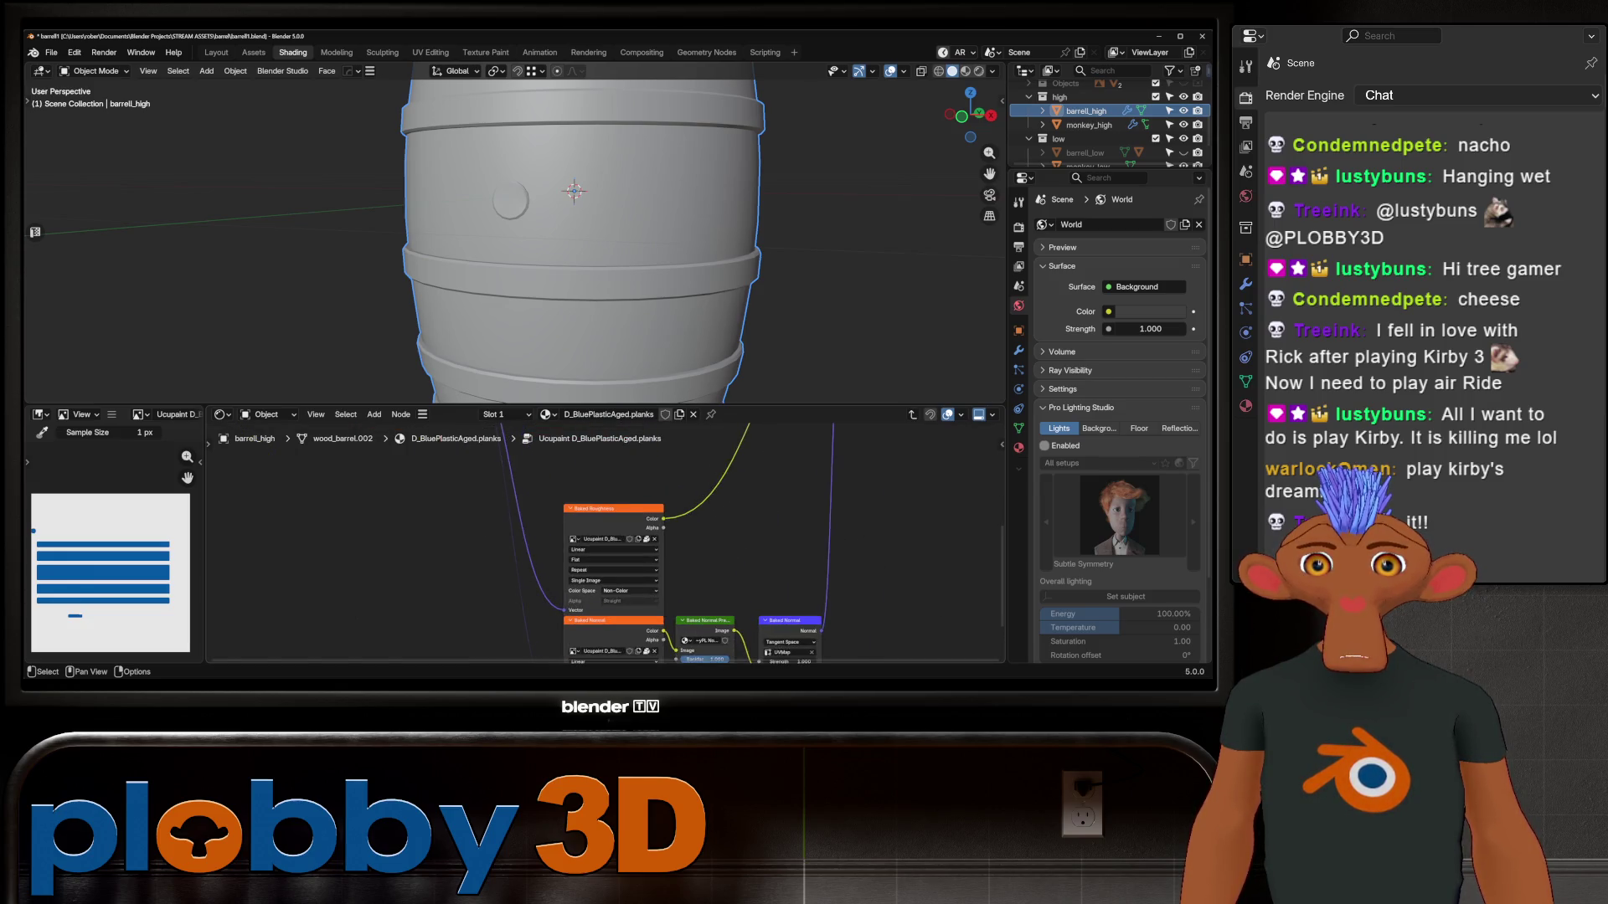
key(Tab)
key(Tab)
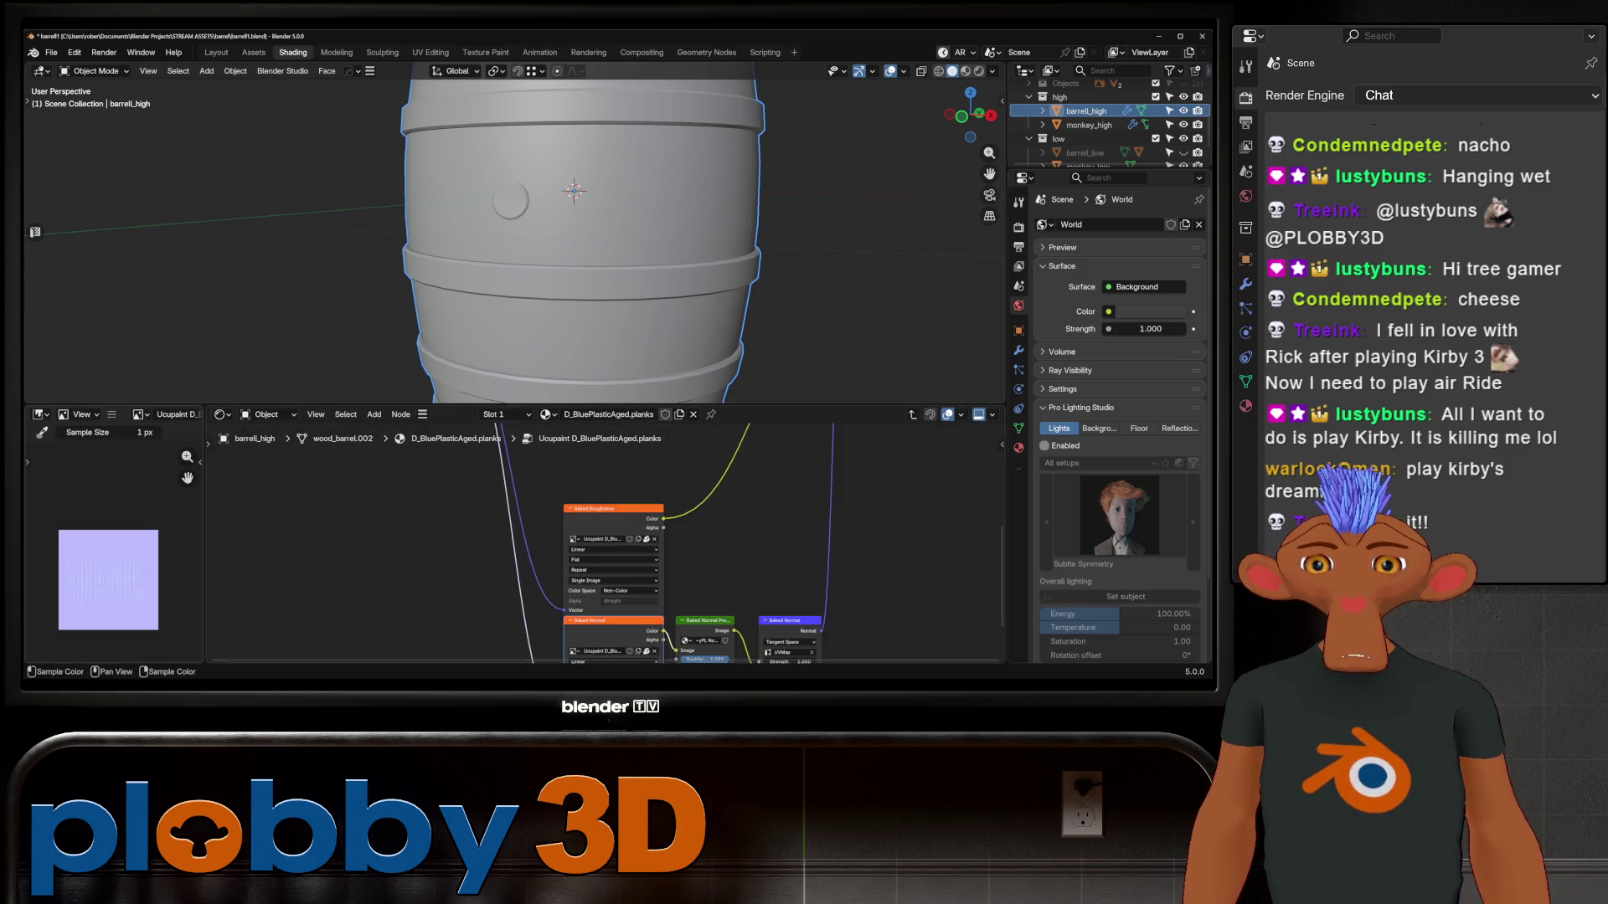
Return to the material nodes and preview the barrel in Material Preview shading
scroll(113, 544, up, 3)
scroll(113, 545, down, 4)
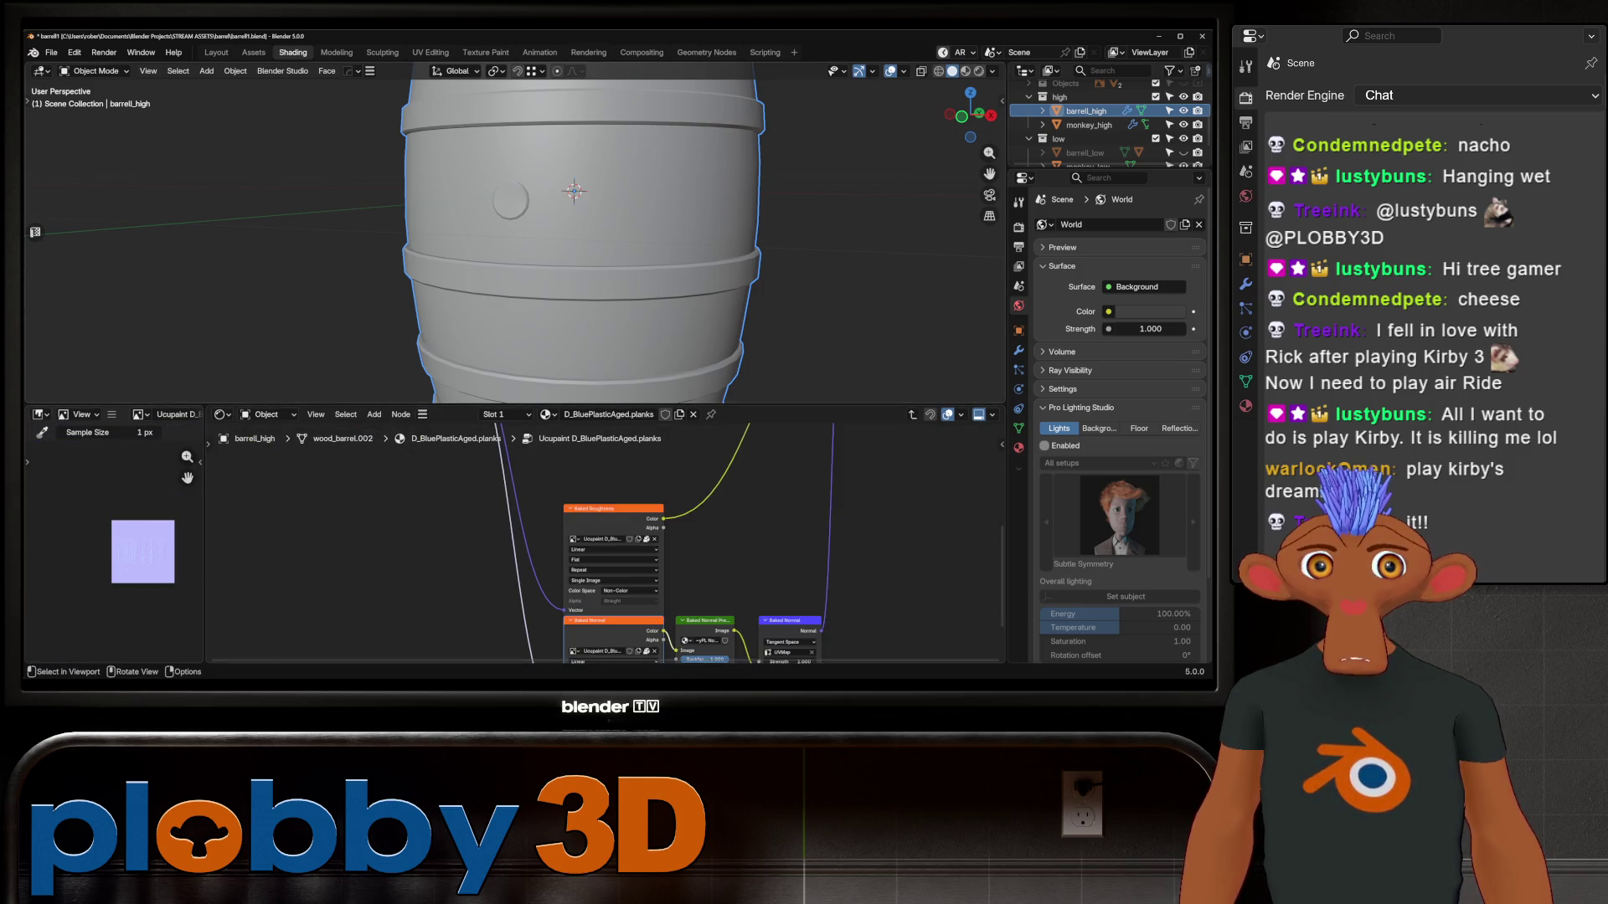
key(Tab)
scroll(545, 544, down, 1)
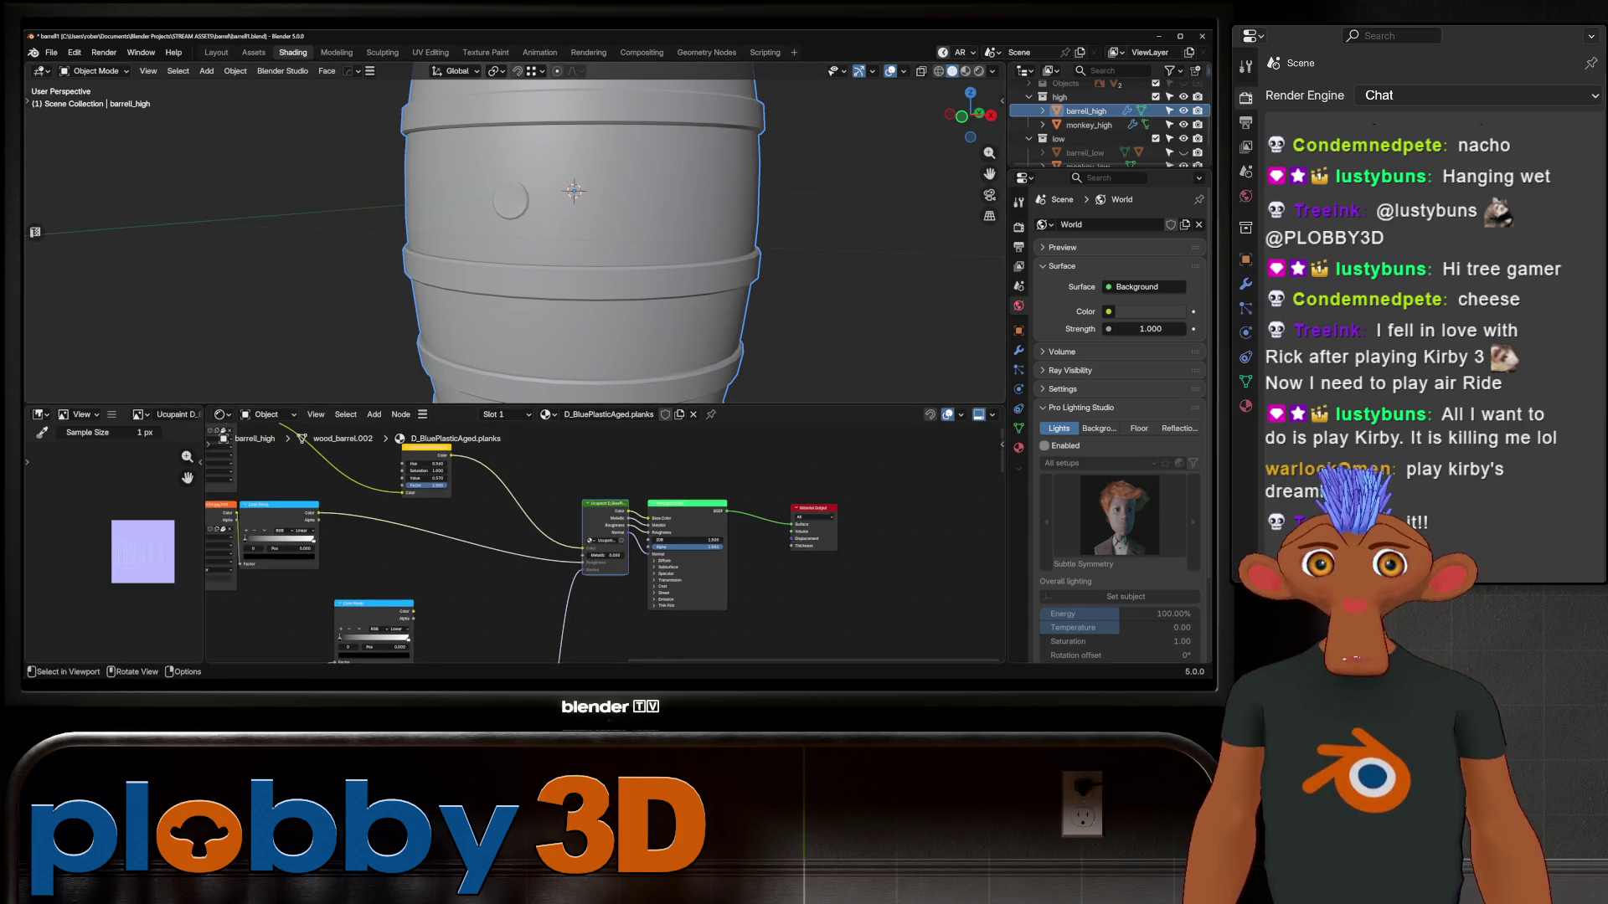
click(965, 71)
scroll(570, 234, down, 3)
Move the Ucupaint node beside the BSDF and cut its incoming links
middle_drag(570, 234, 569, 130)
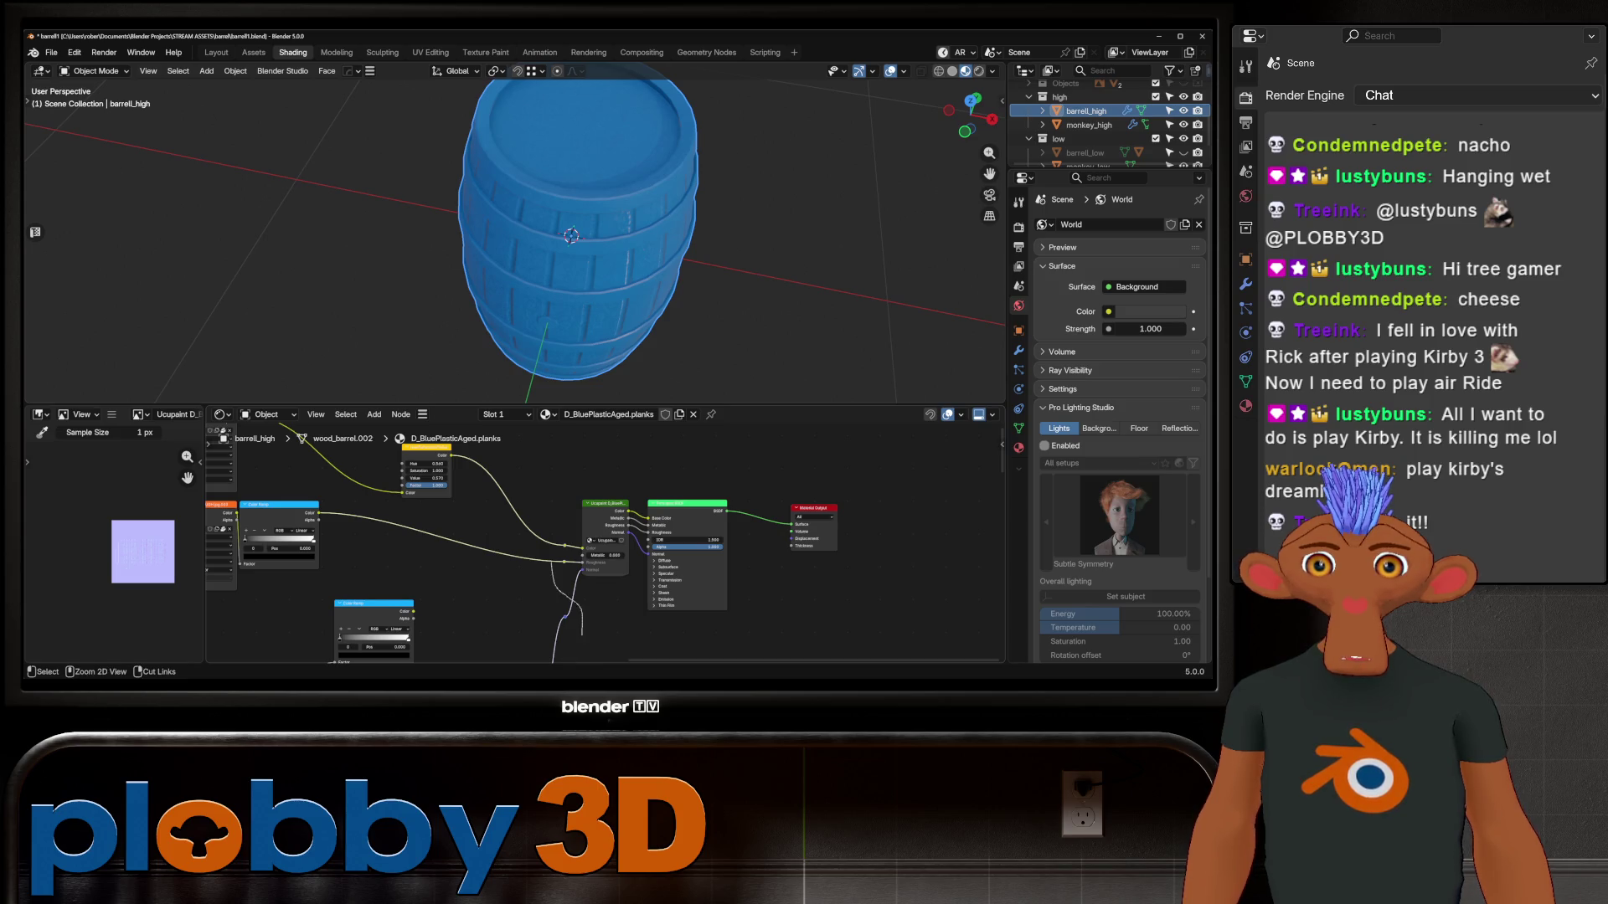
key(g)
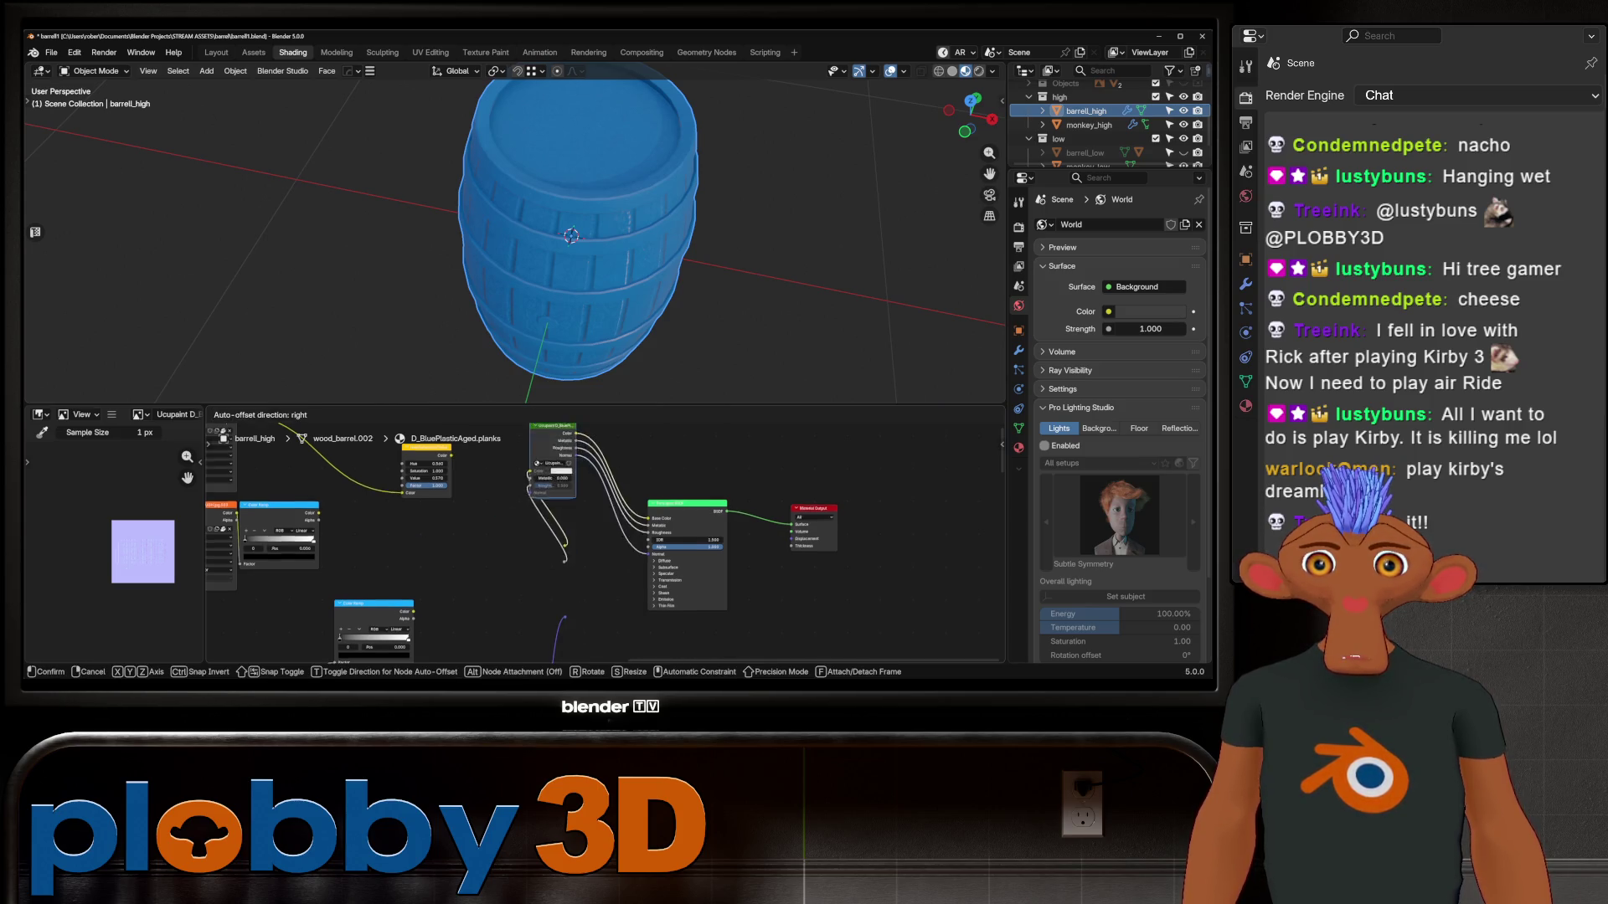
key(Return)
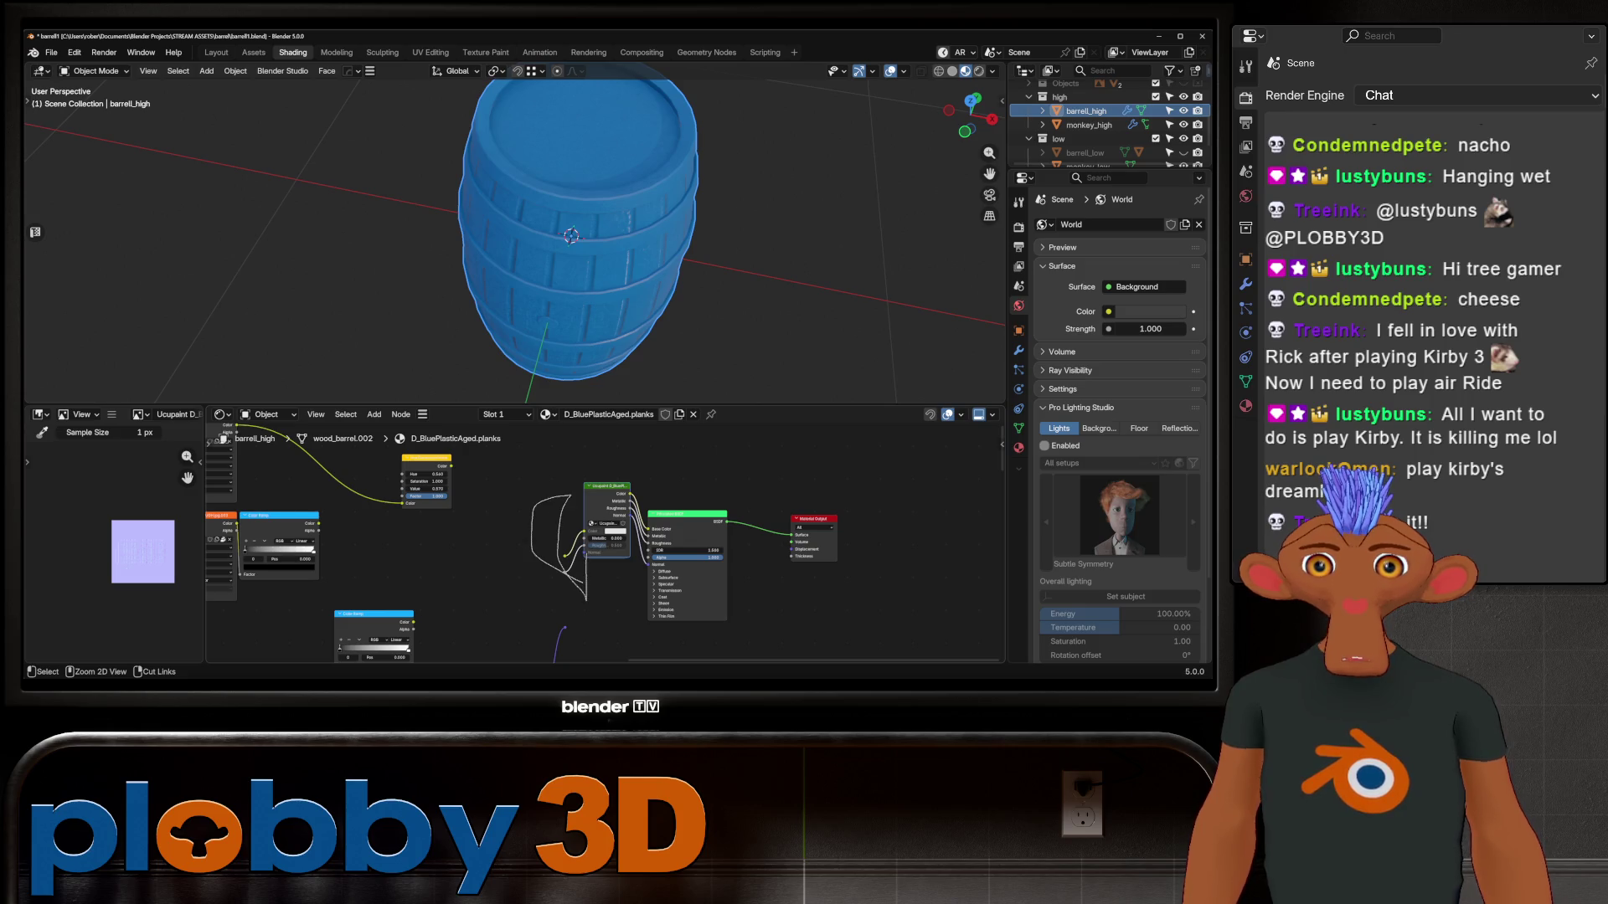
ctrl+right_drag(587, 599, 586, 600)
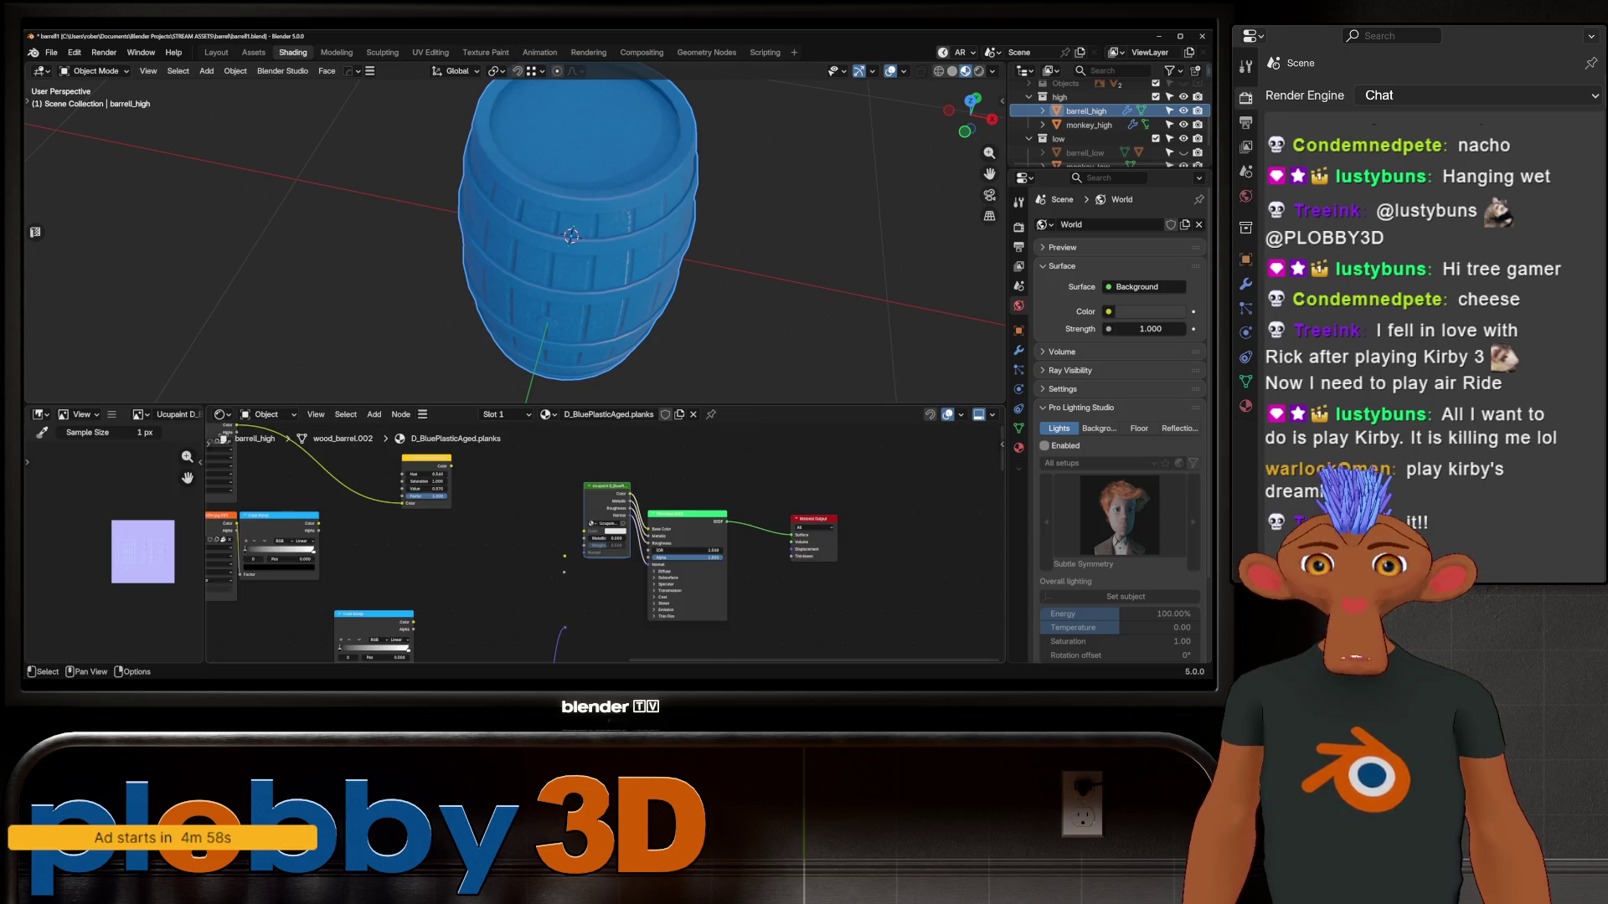
mouse_move(571, 251)
middle_down()
mouse_move(576, 219)
mouse_move(603, 211)
mouse_move(573, 201)
mouse_move(603, 243)
middle_up()
scroll(695, 326, up, 5)
scroll(695, 327, down, 5)
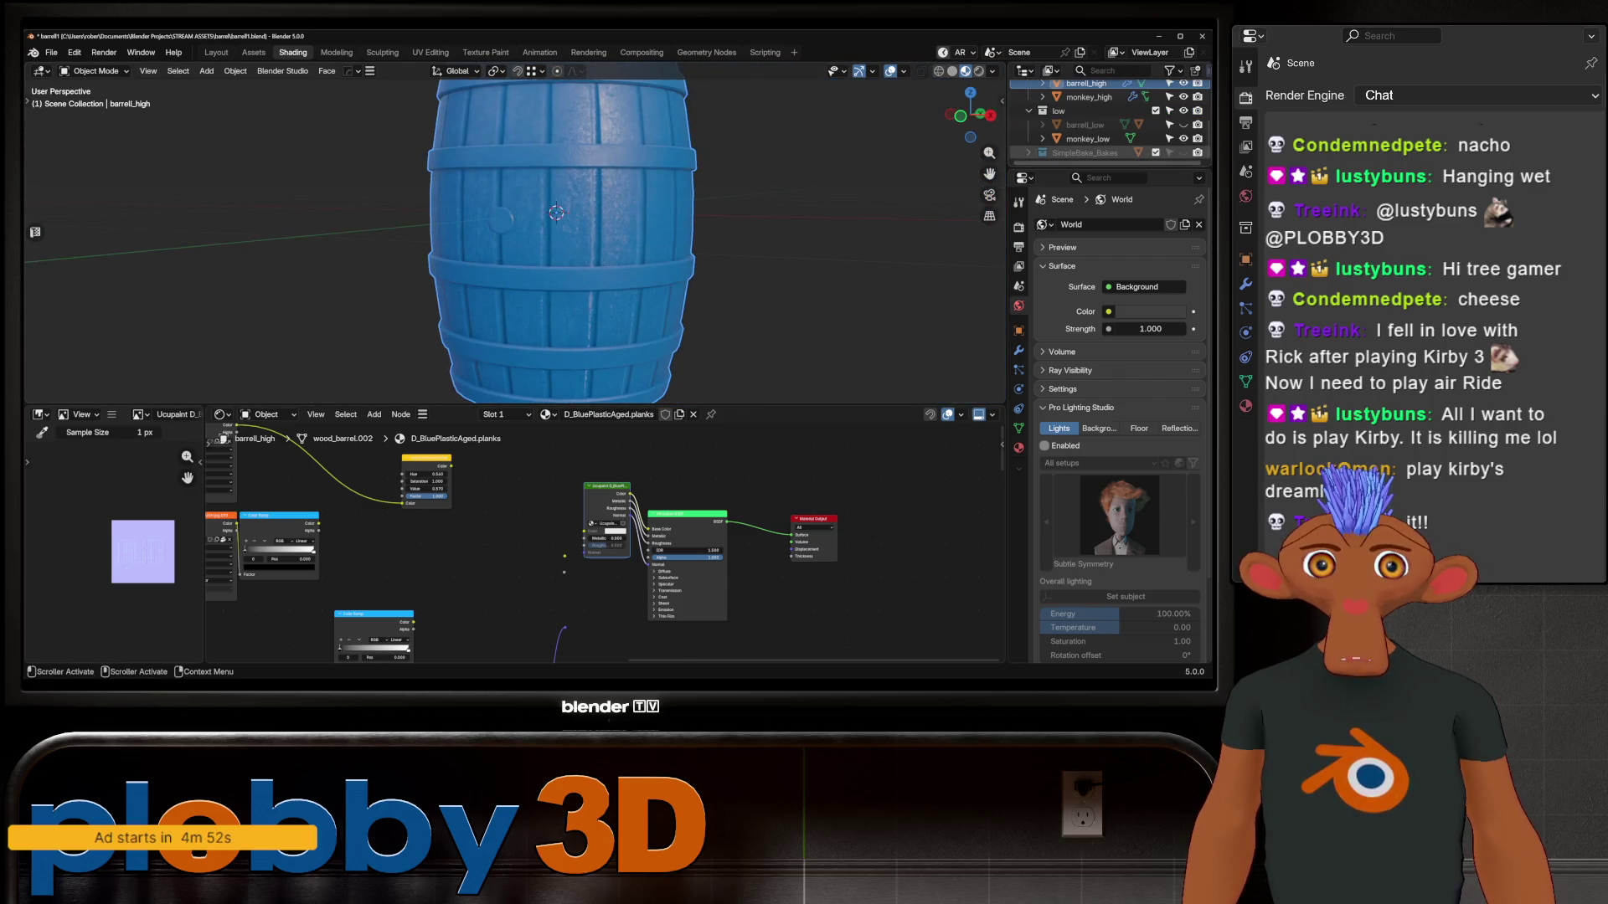
middle_drag(695, 326, 708, 356)
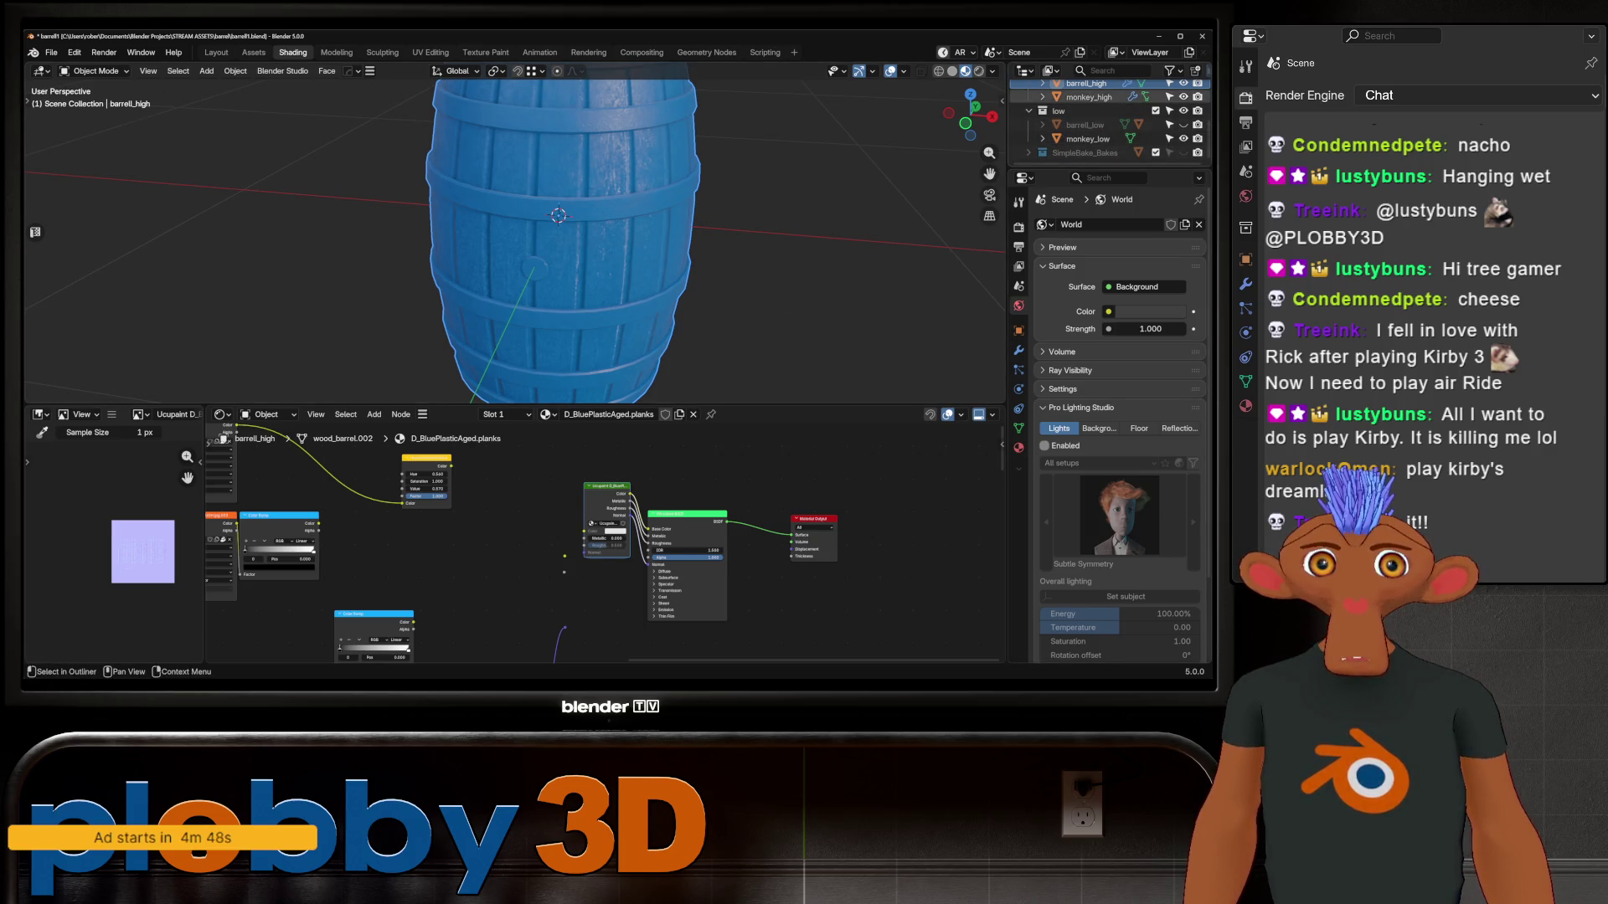
Clear SimpleBake's cage and target and swap barrell_high for monkey_high in the bake objects
click(1088, 97)
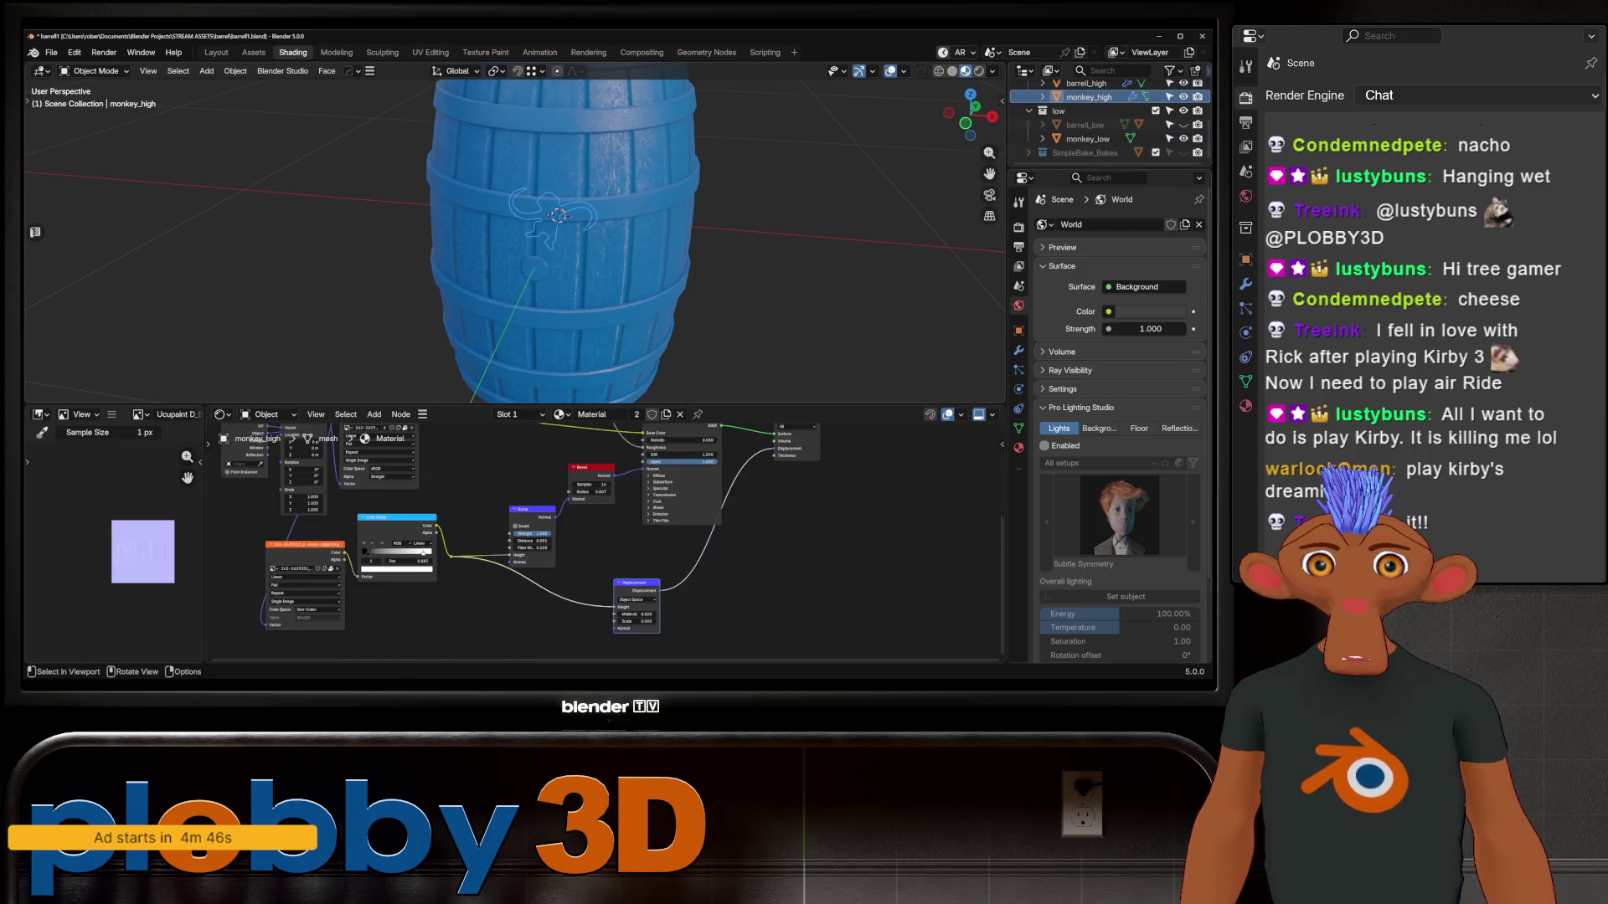
click(1018, 227)
scroll(1122, 419, down, 10)
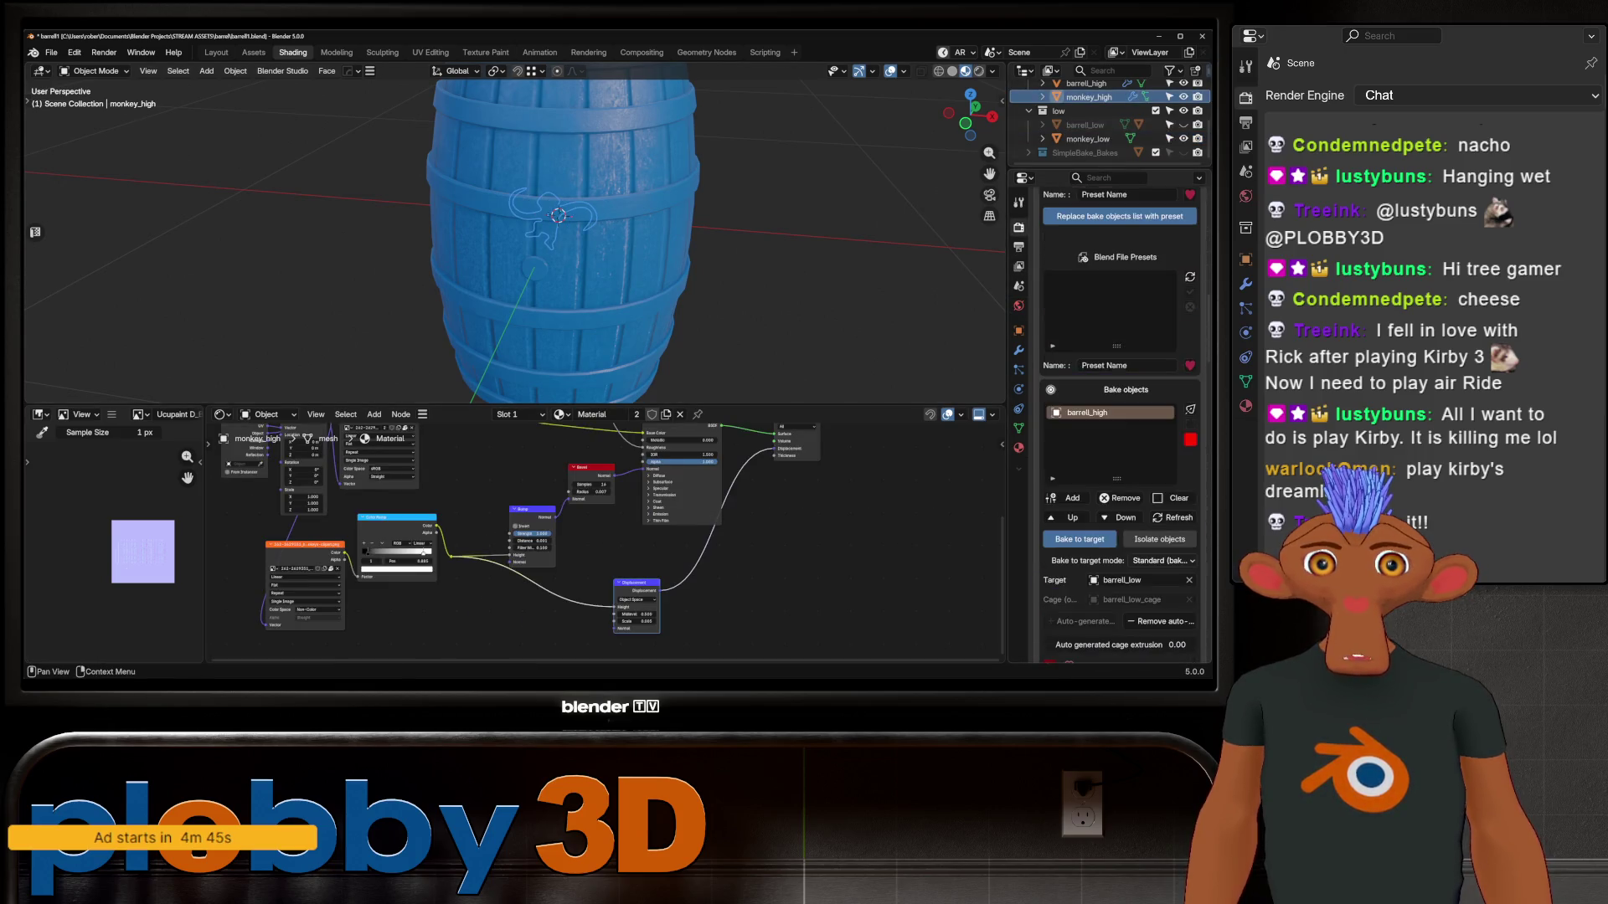
scroll(1119, 425, down, 3)
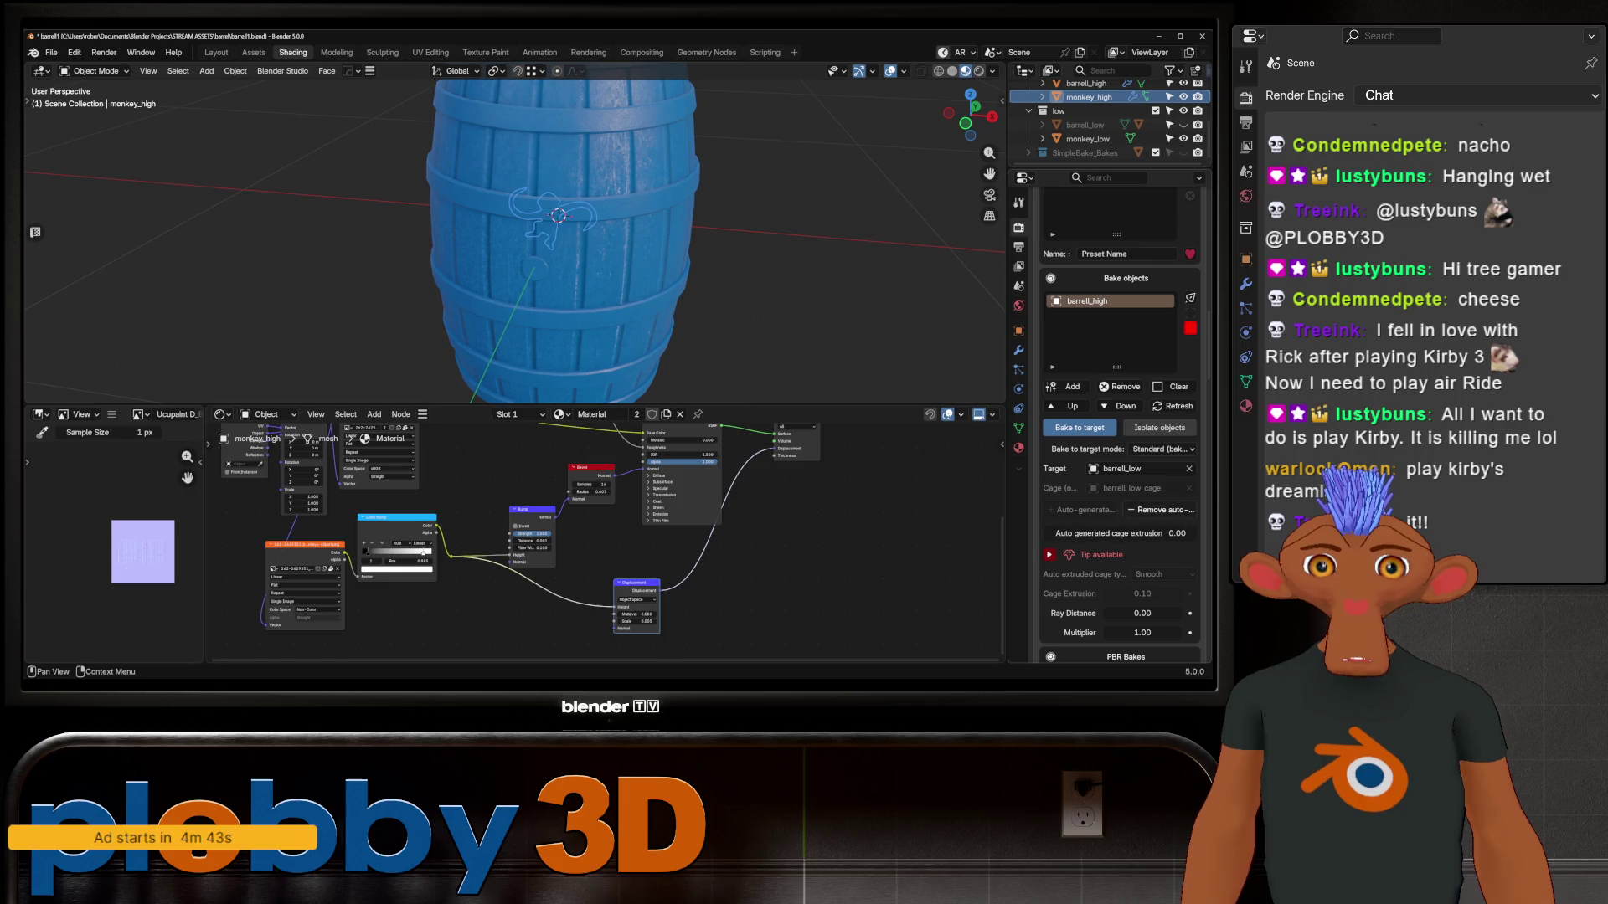
click(1160, 510)
click(1189, 468)
click(1121, 386)
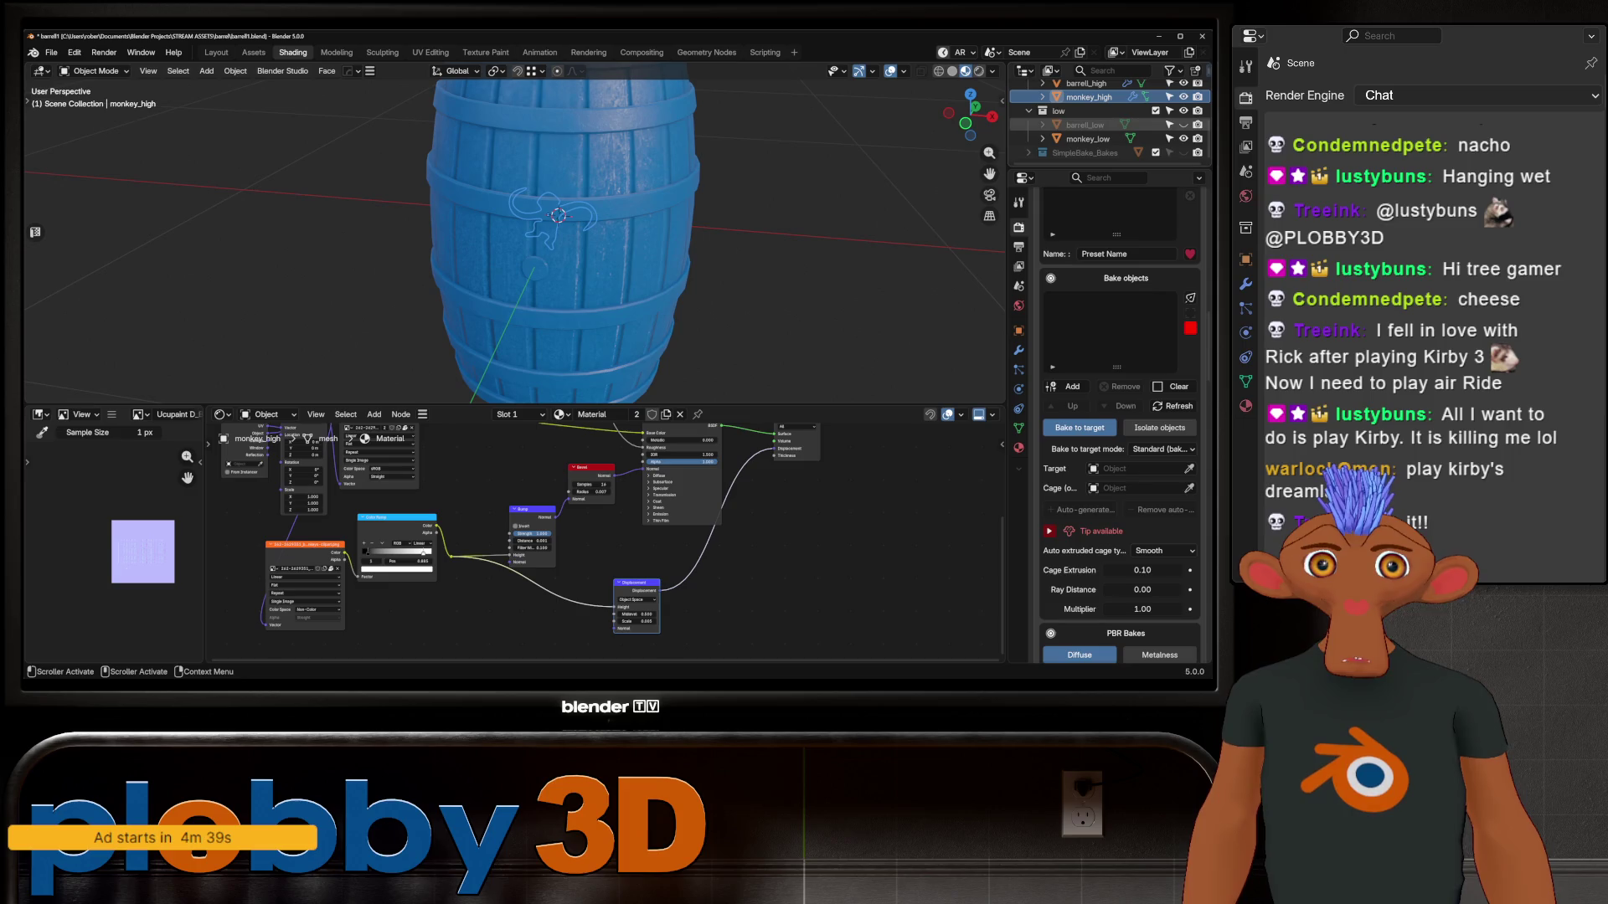
click(1067, 386)
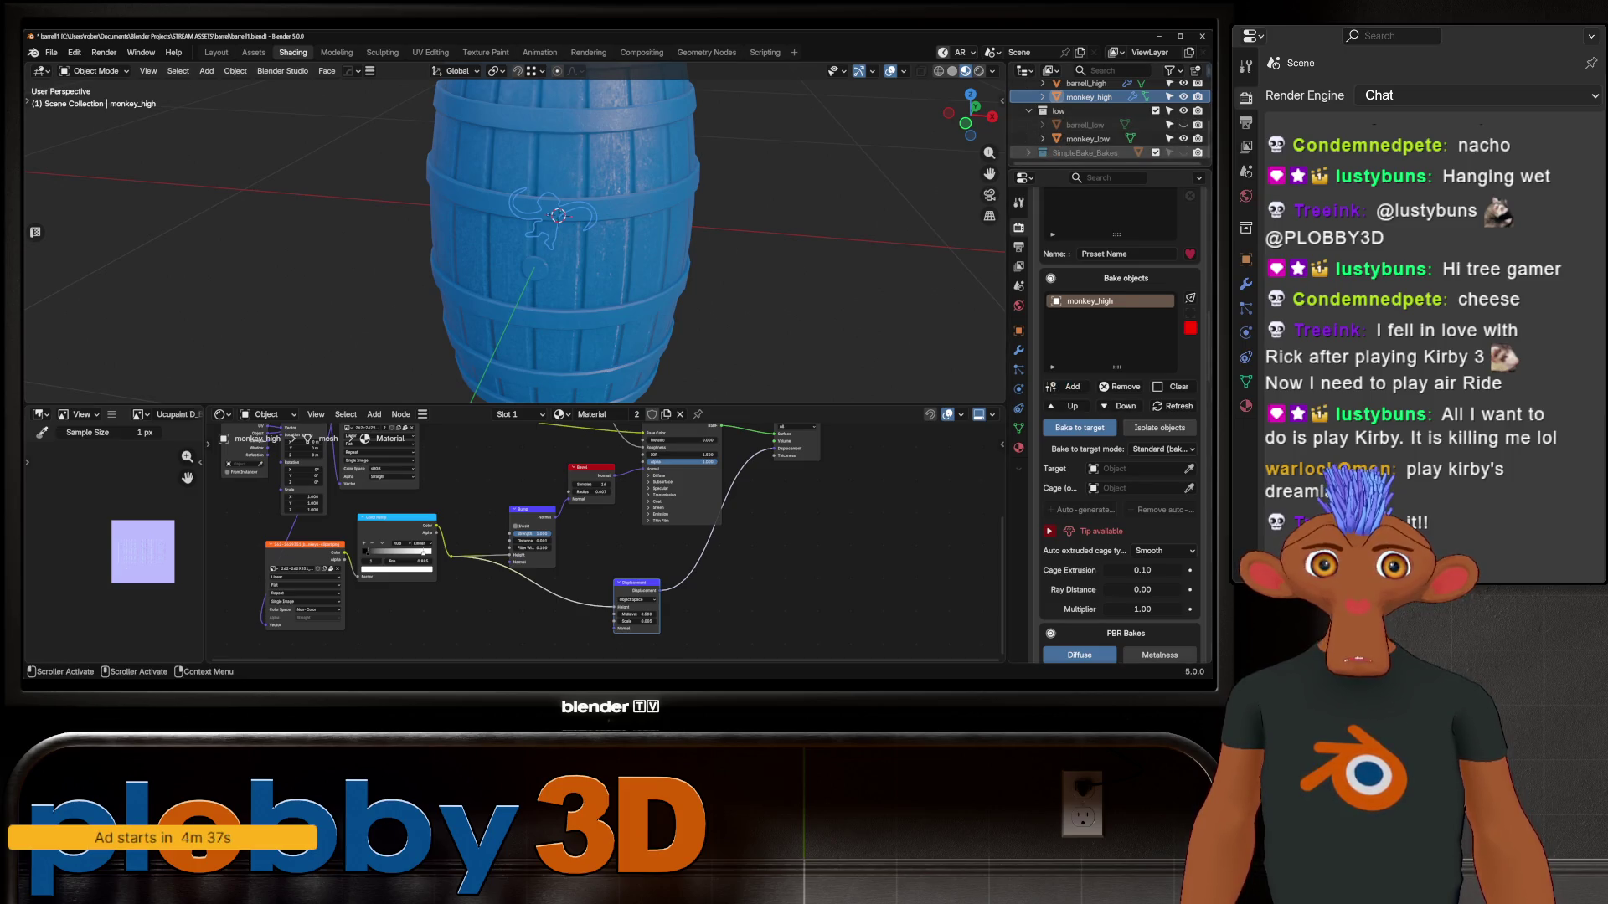
Make monkey_low the SimpleBake target and auto-generate its cage
click(1088, 139)
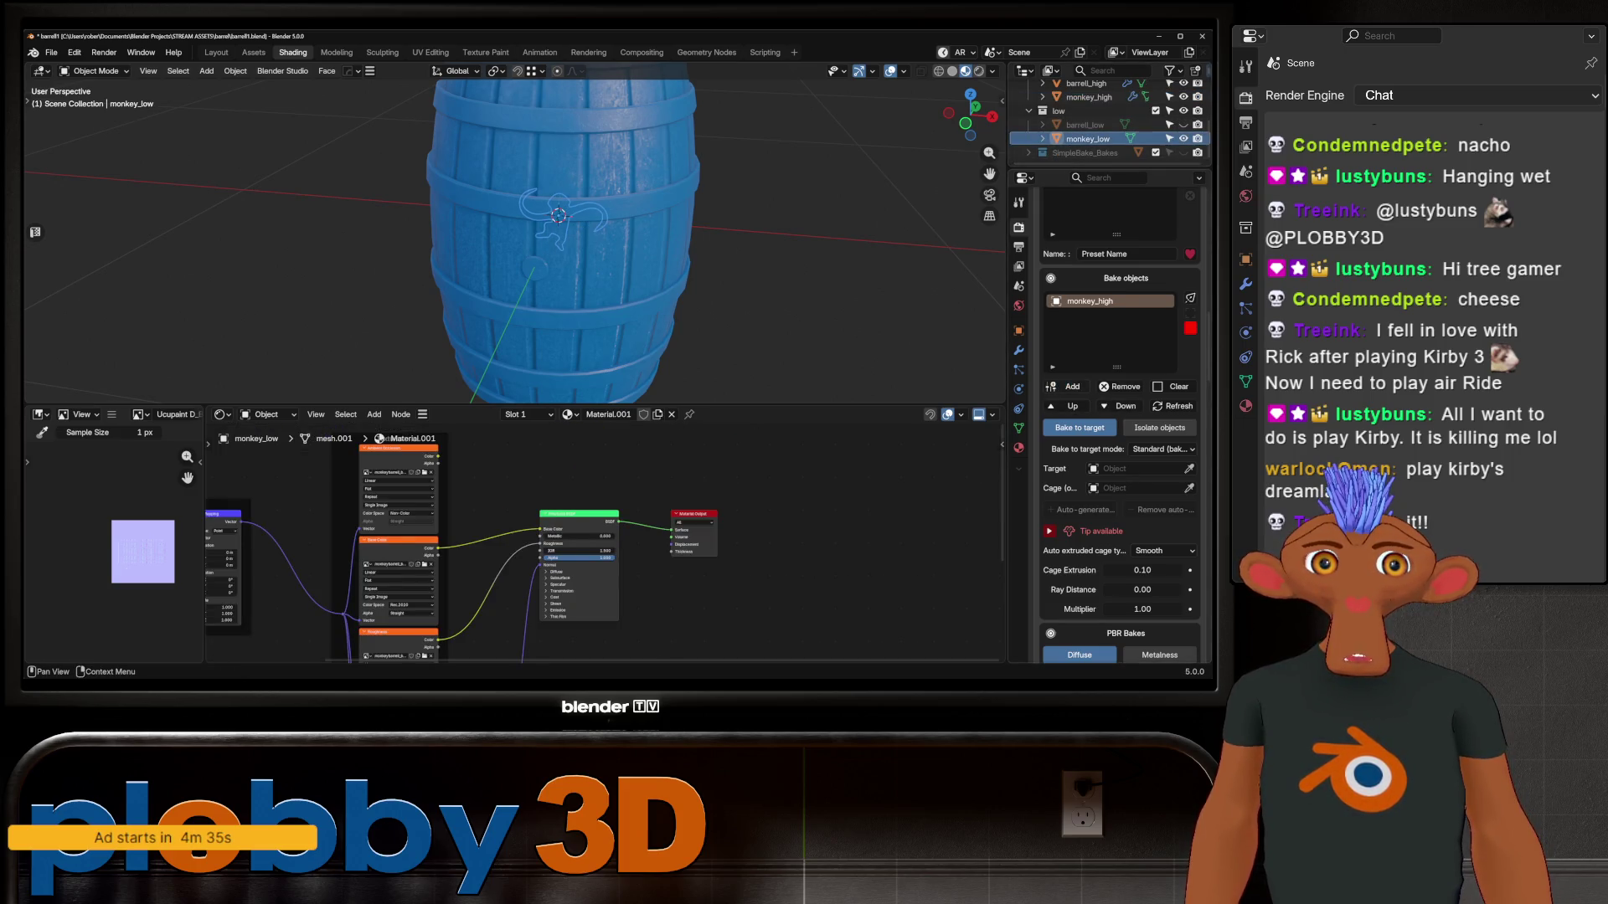
click(1173, 386)
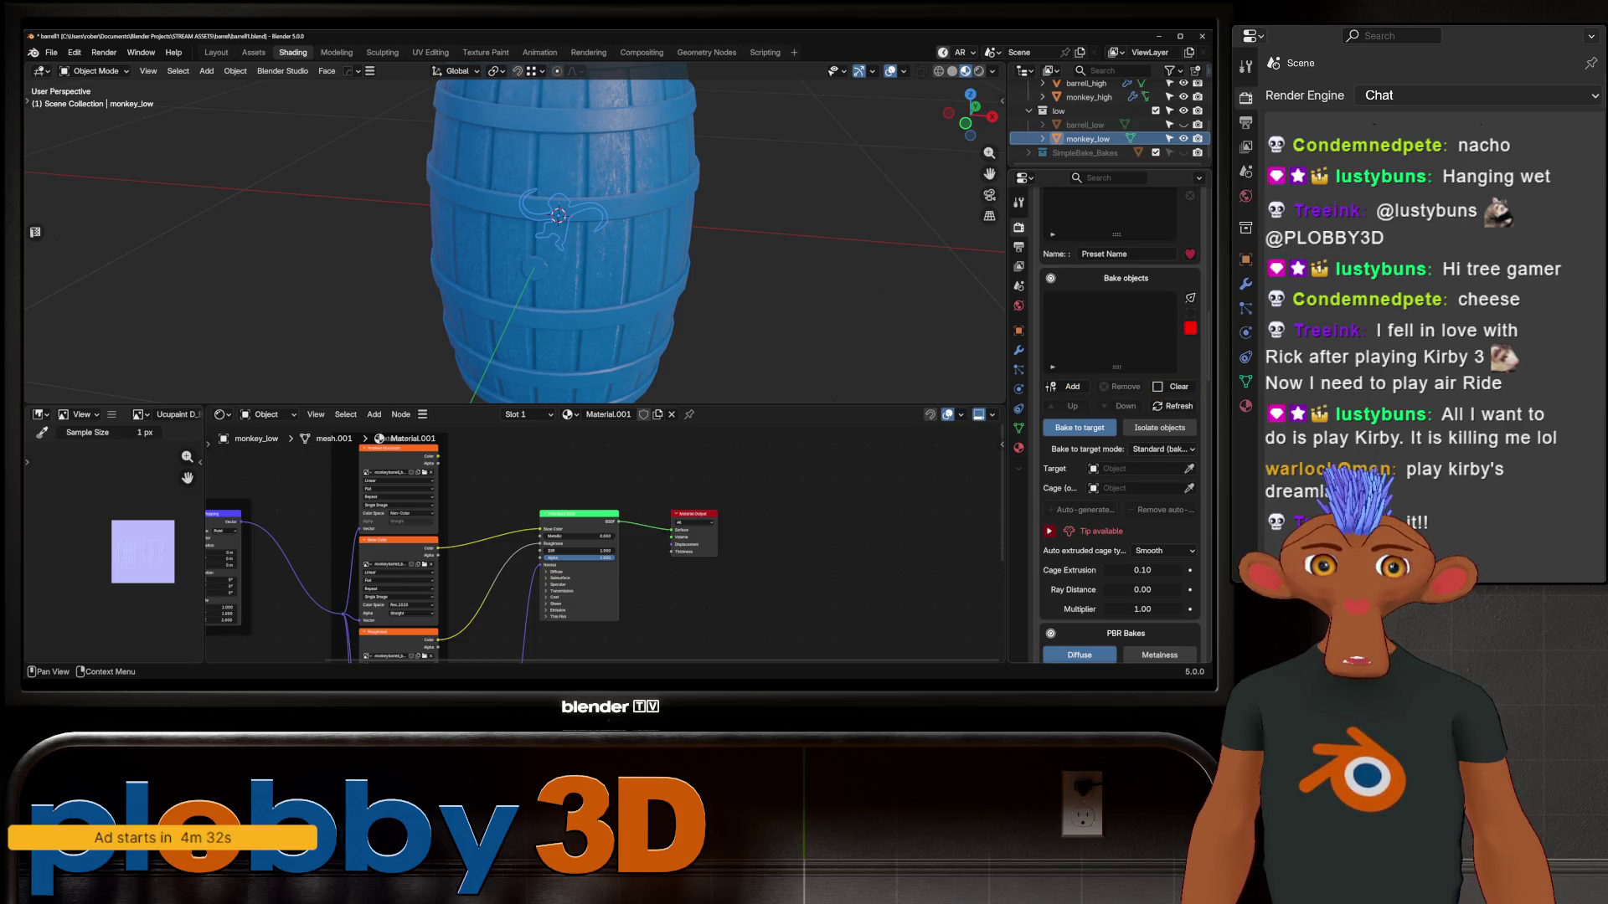
click(1088, 139)
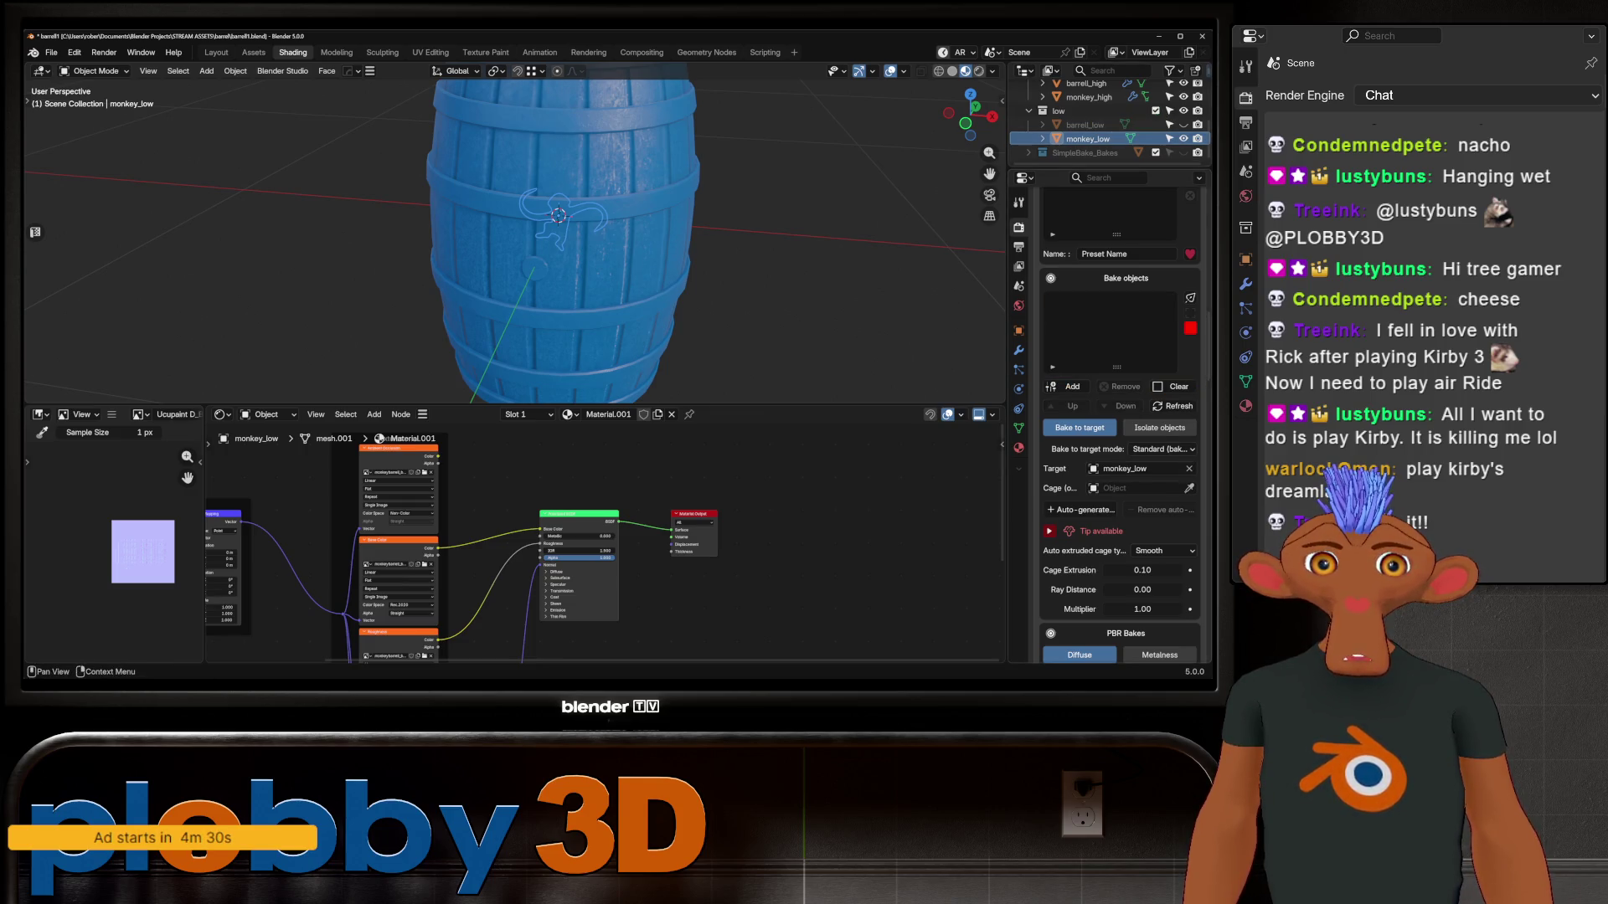
click(1080, 510)
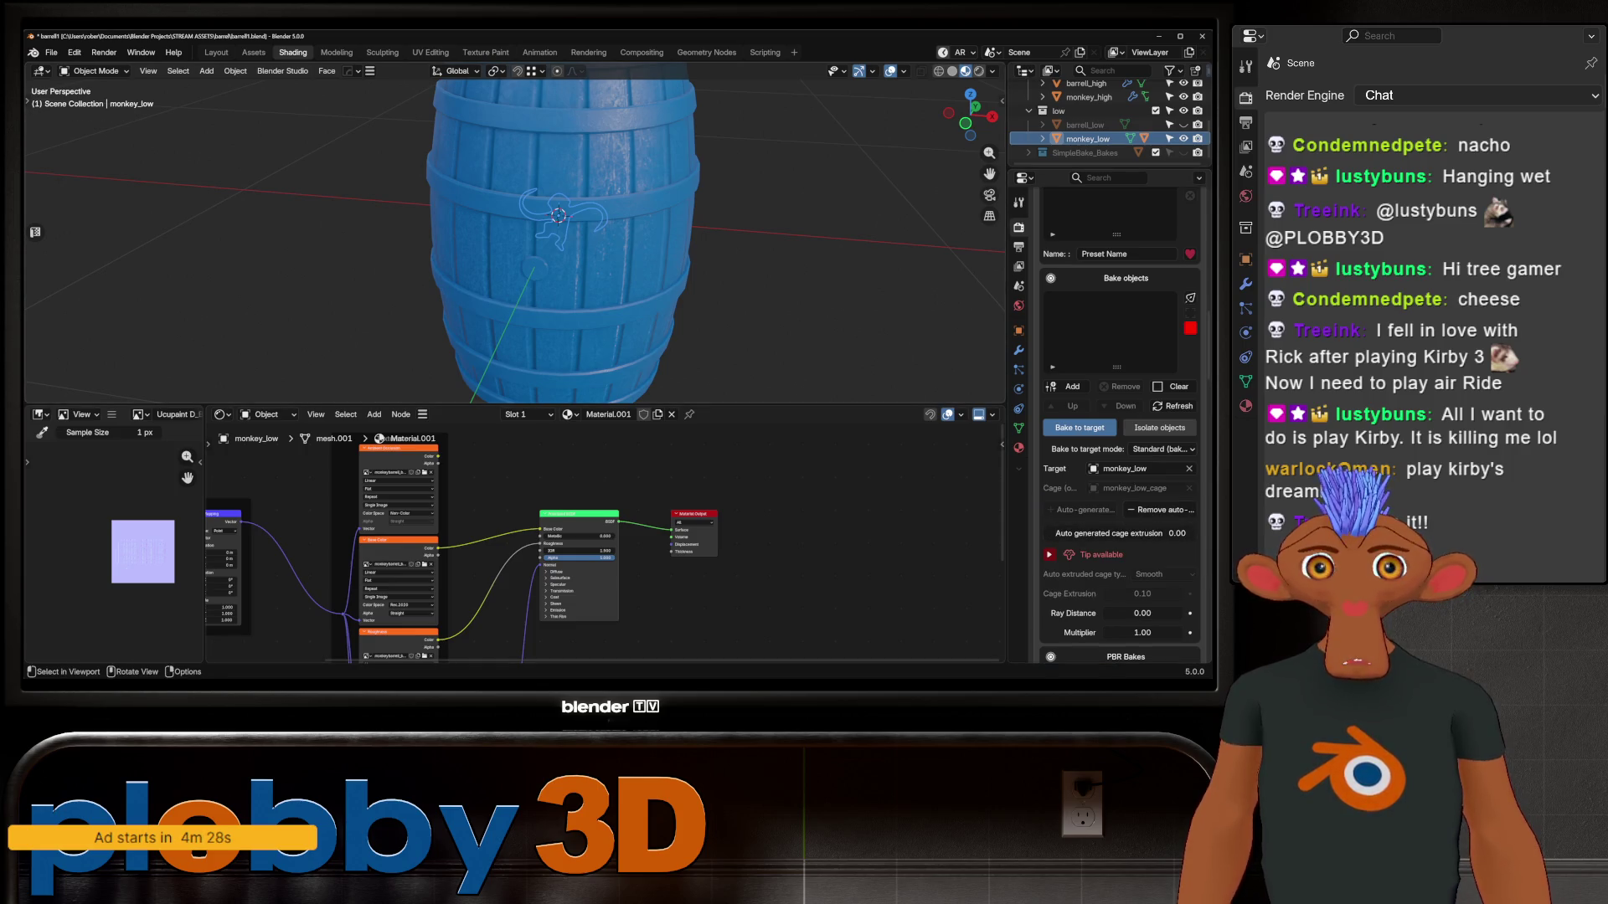
Apply monkey_high's scale and isolate the two monkey meshes in local view
ctrl+click(1089, 97)
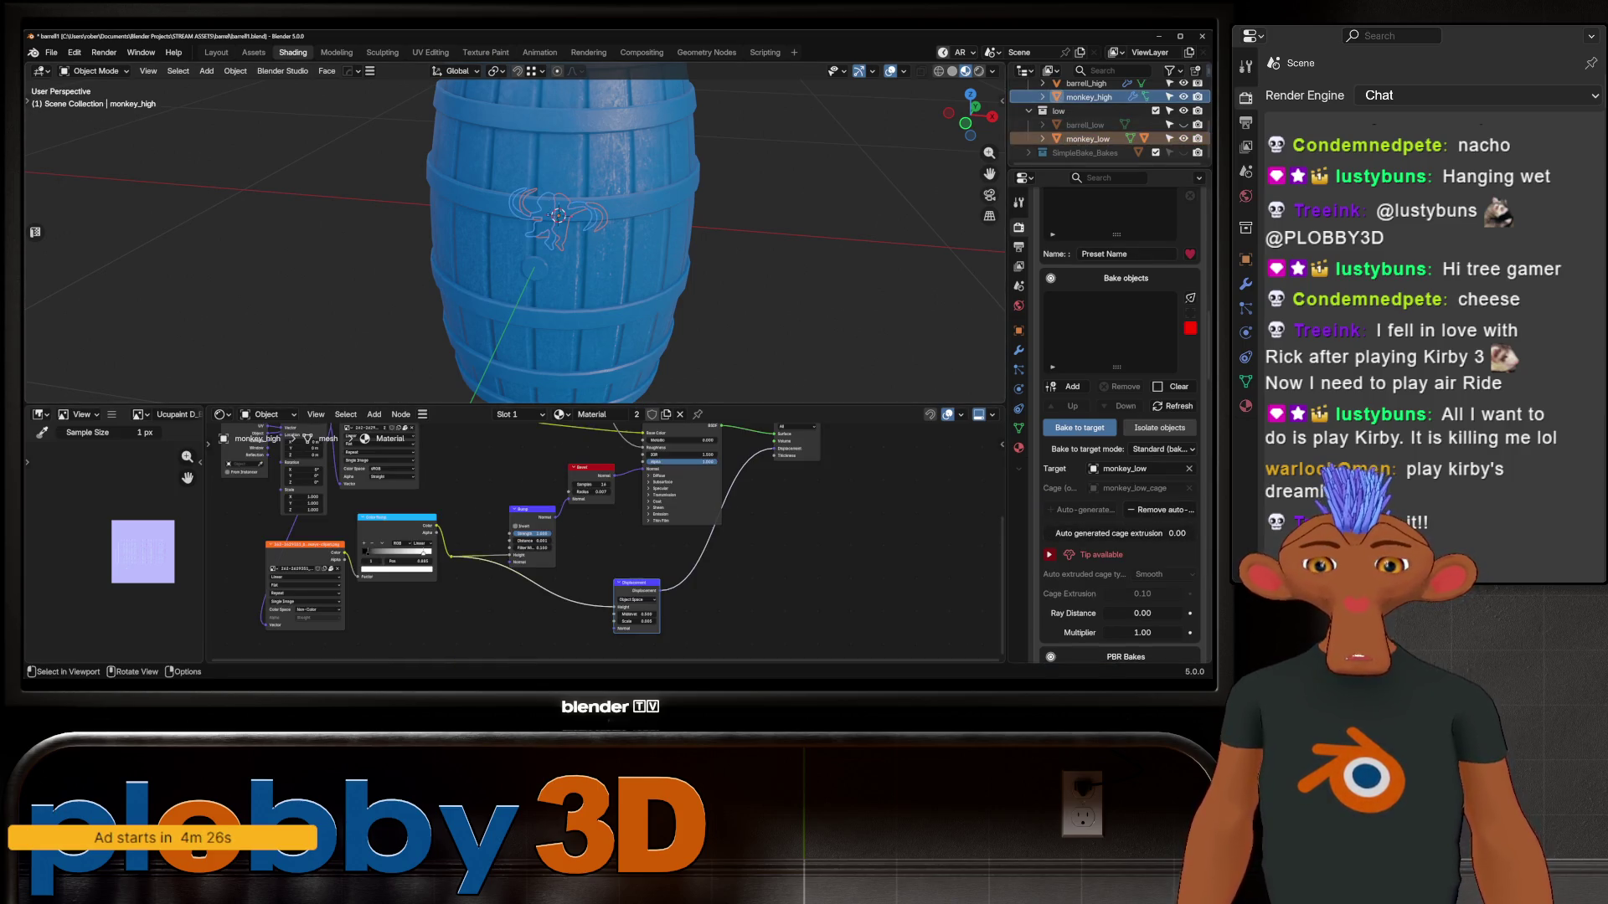
key(KP_Divide)
middle_drag(519, 251, 623, 214)
key(ctrl+a)
key(Down)
key(Down)
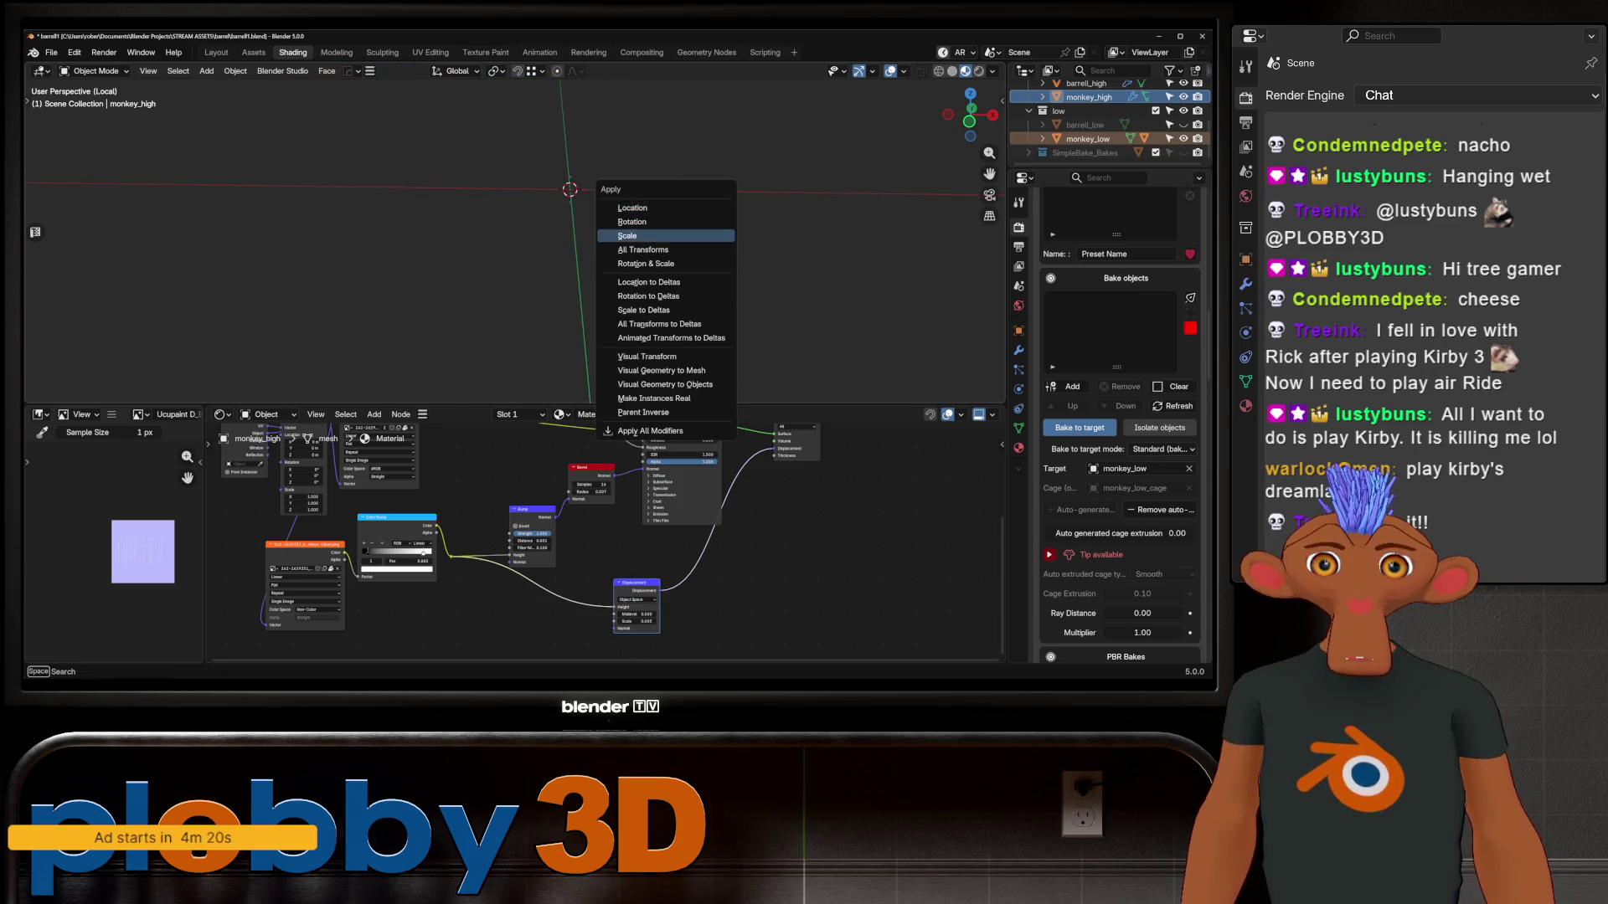
key(Return)
click(1087, 139)
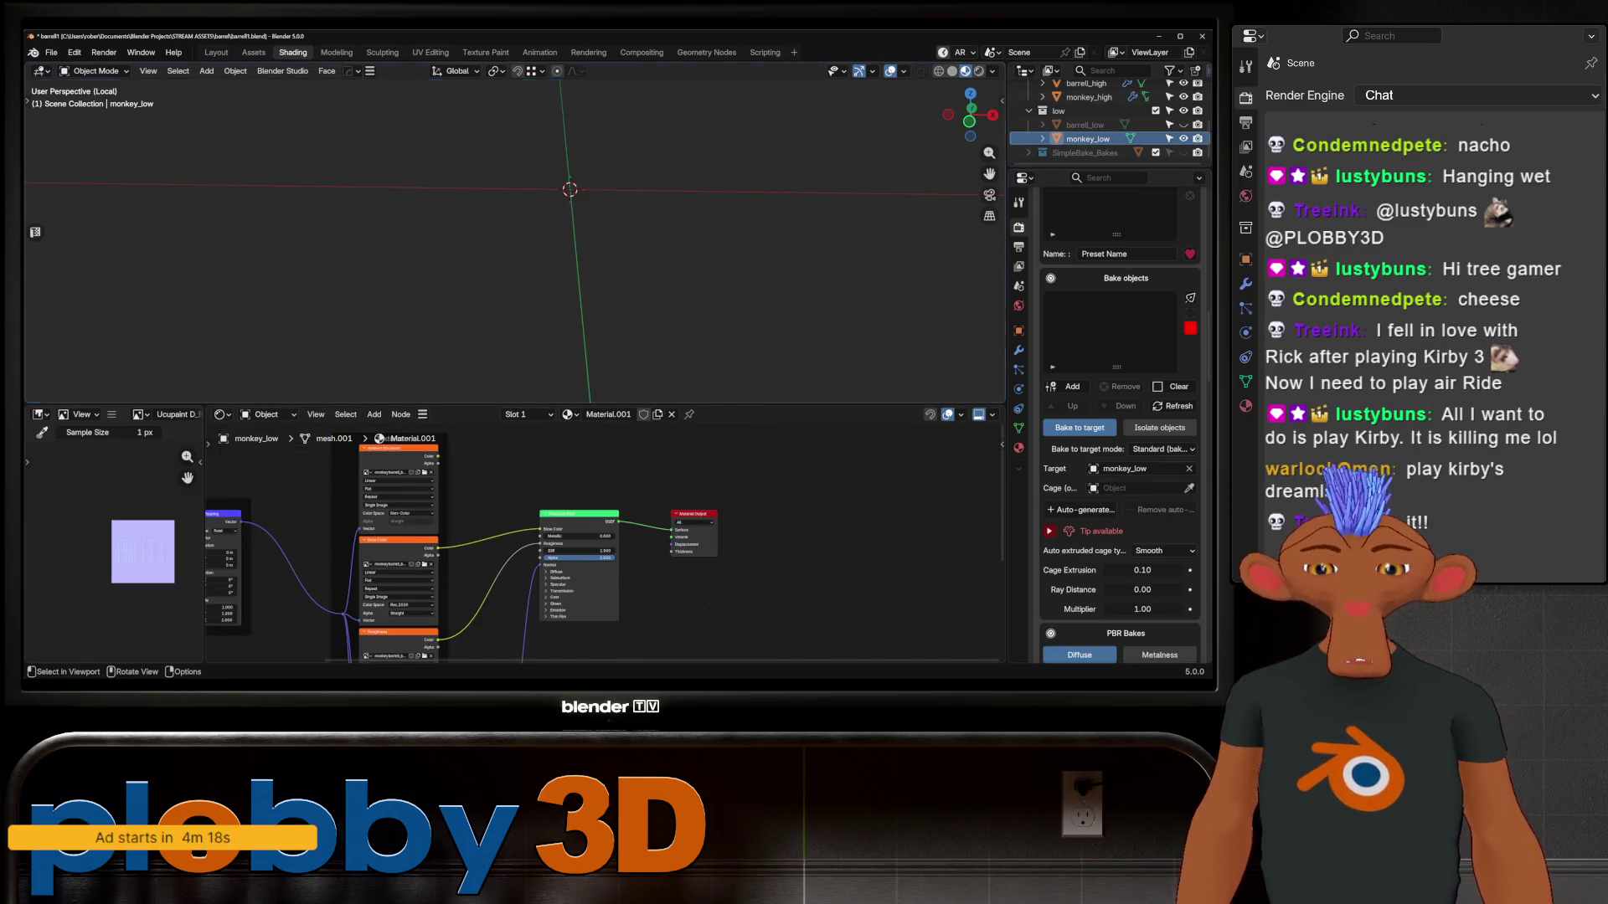
key(KP_Divide)
scroll(1109, 117, up, 2)
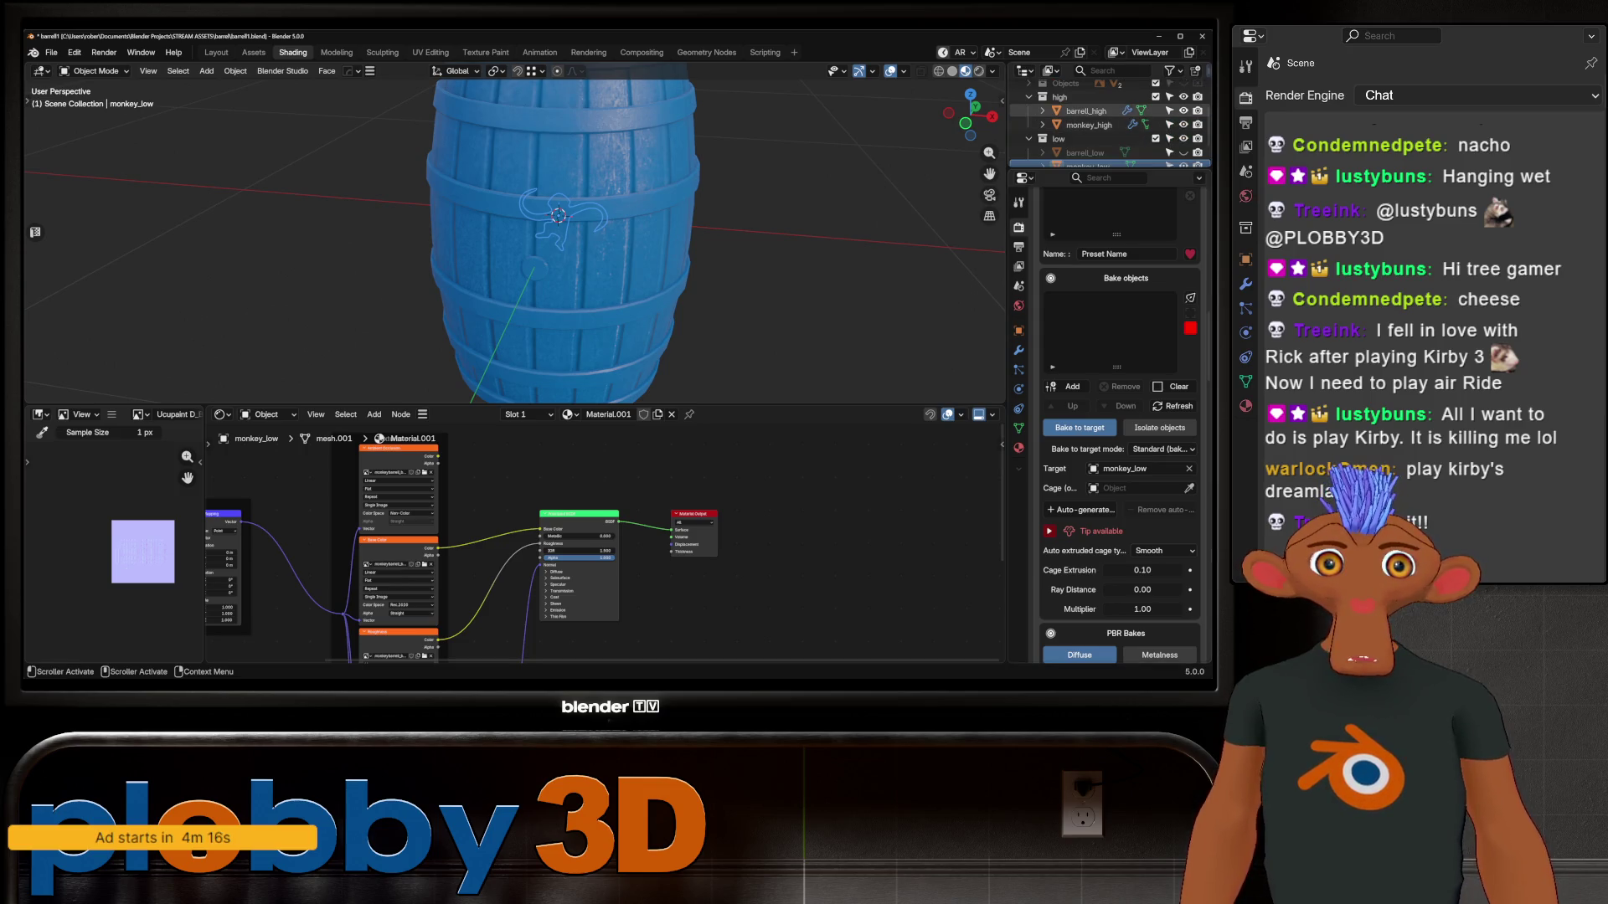
key(KP_Divide)
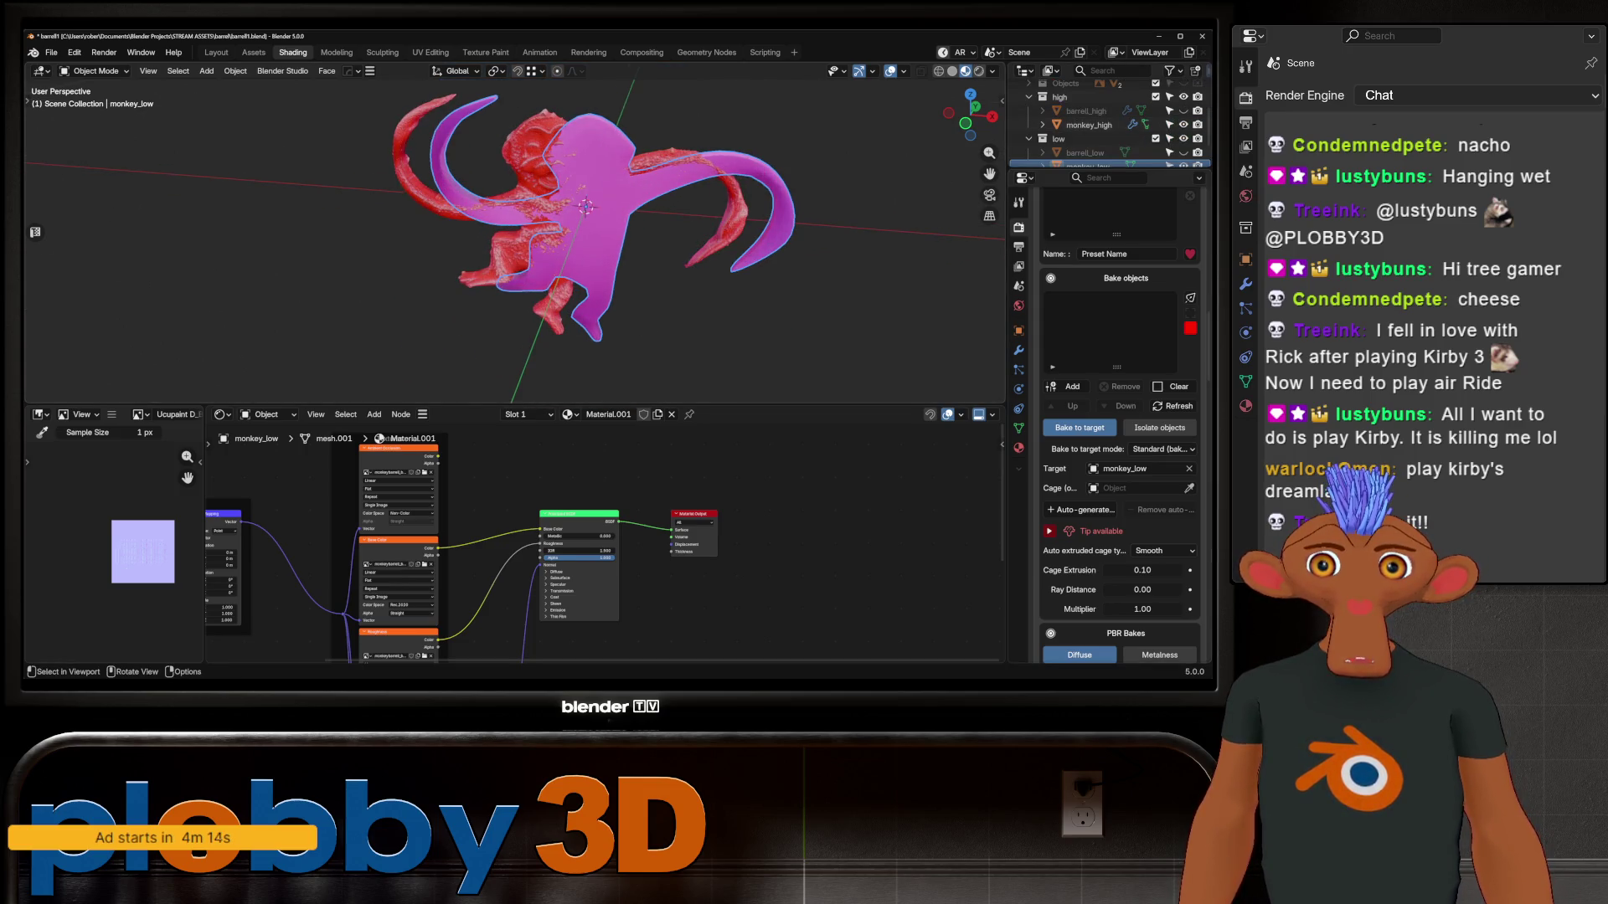